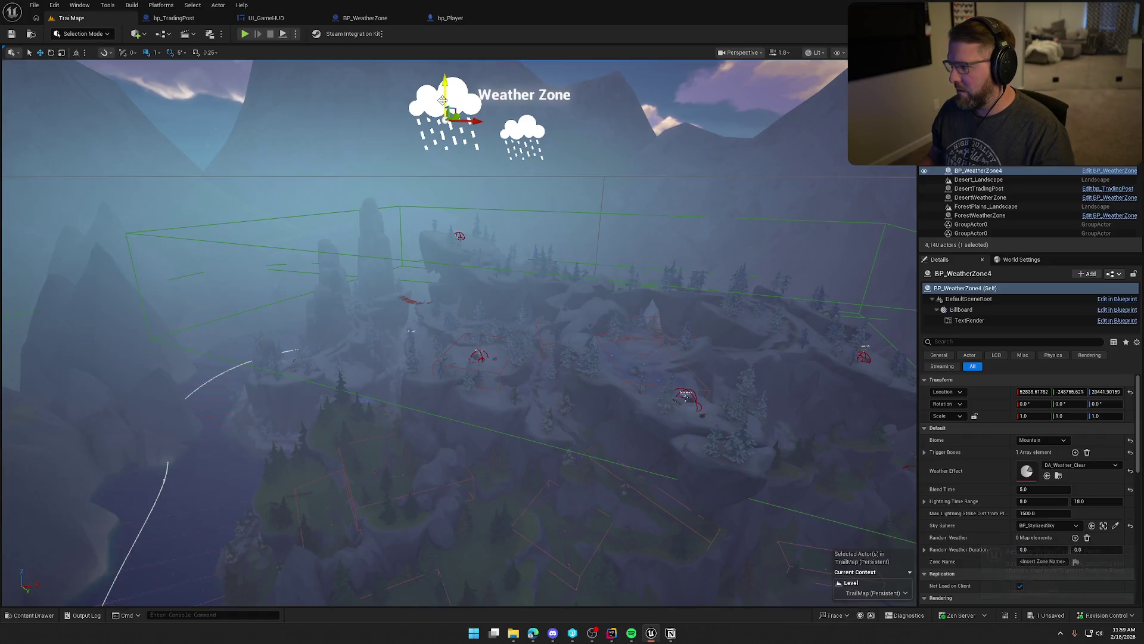
Switch the mountain weather zone's Weather Effect from clear to DA_Weather_Snow_Light.
left_click(1089, 465)
scroll(1099, 420, "down", 4)
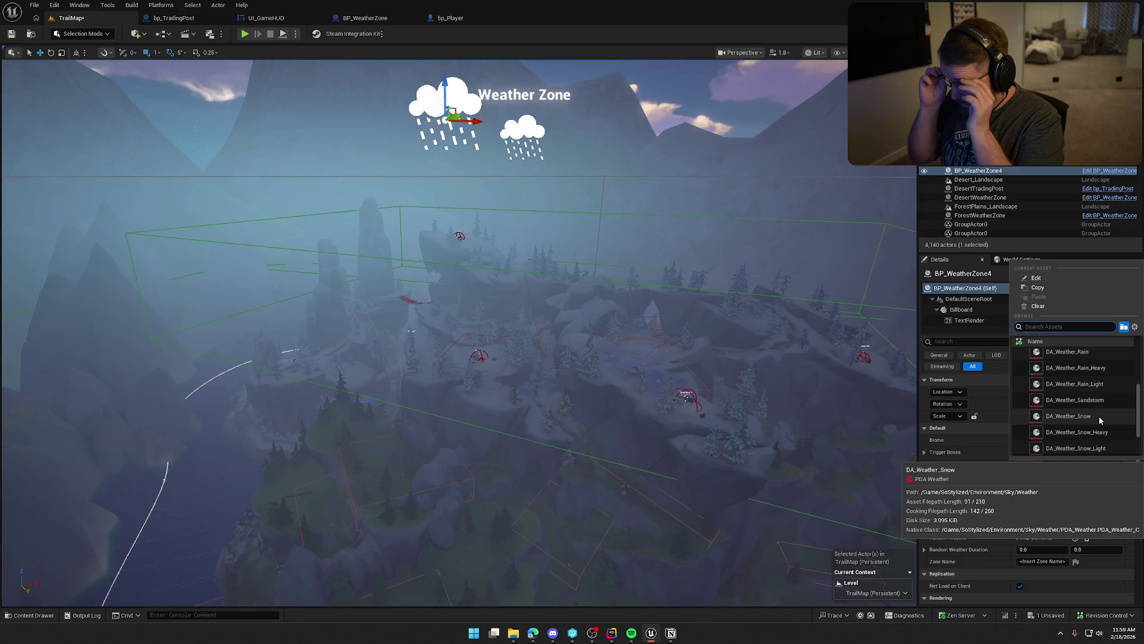
scroll(1099, 415, "down", 1)
left_click(1099, 435)
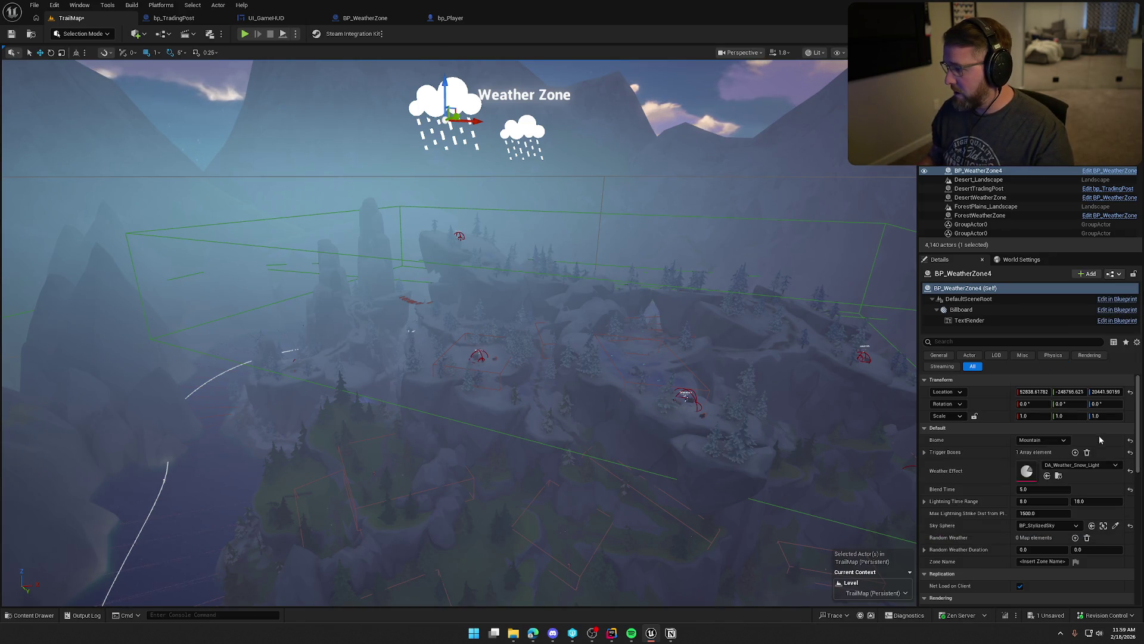
key("alt+Tab")
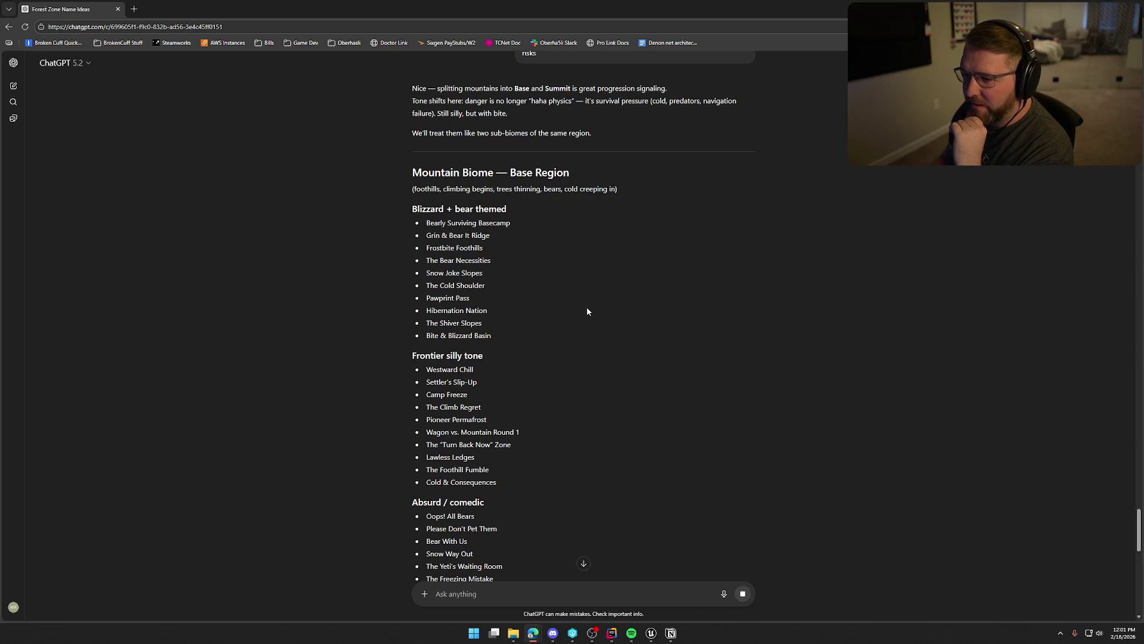
scroll(587, 312, "down", 1)
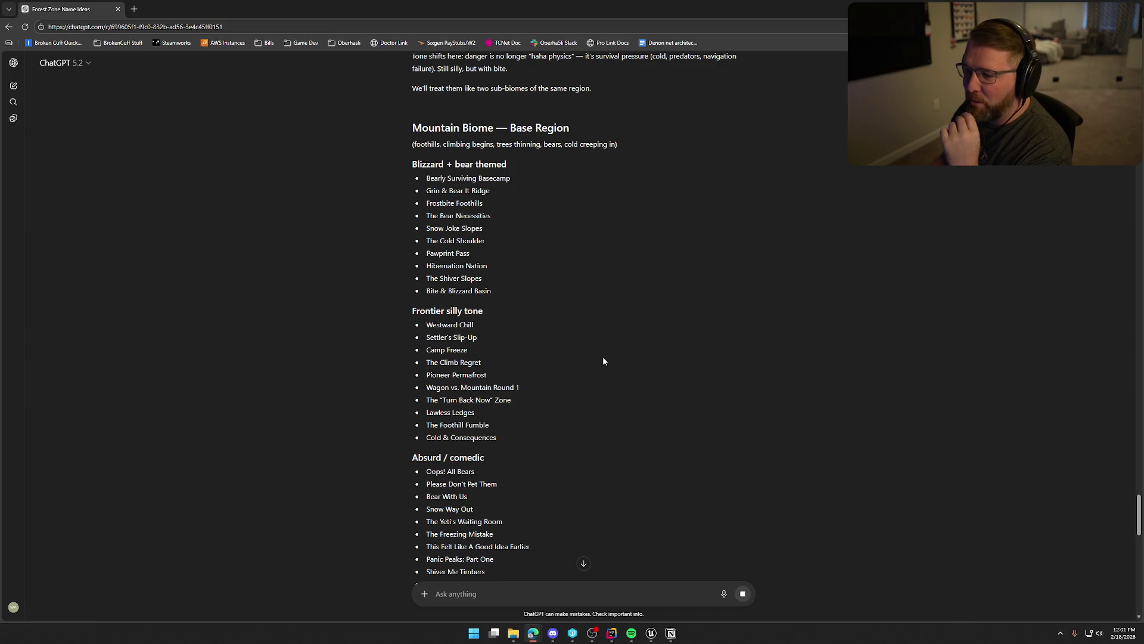
scroll(556, 287, "down", 1)
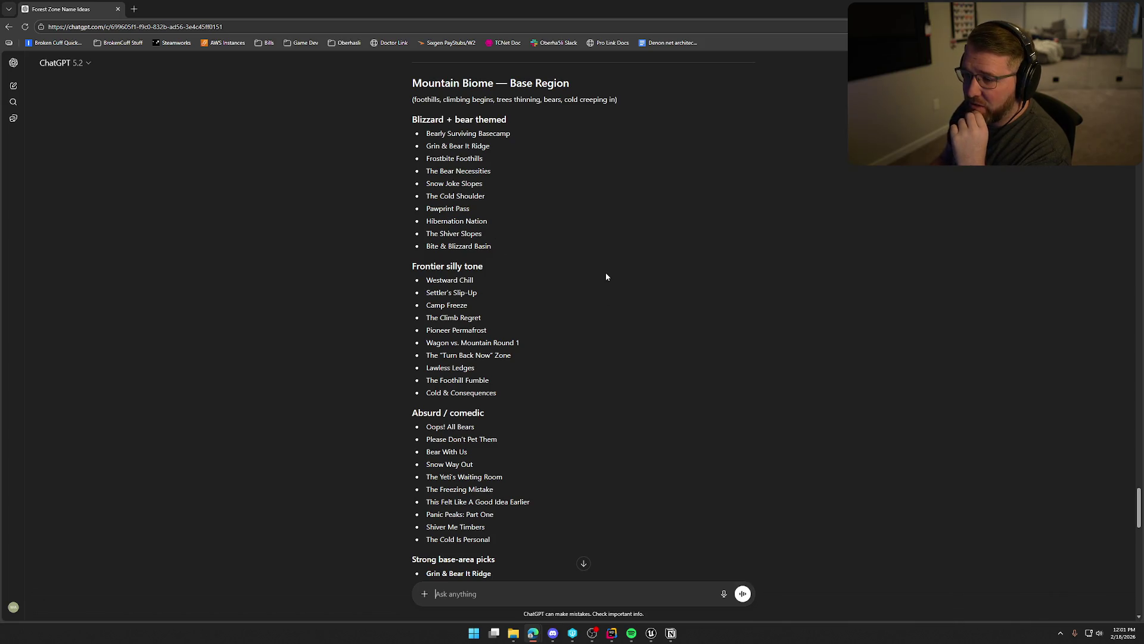
scroll(606, 276, "down", 2)
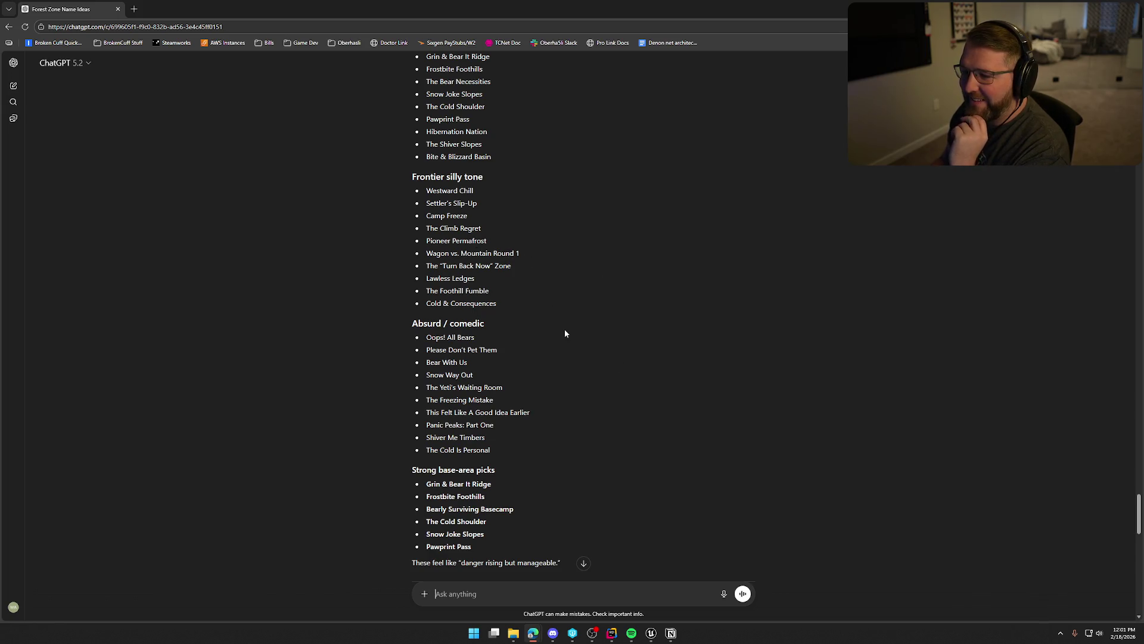
scroll(534, 305, "down", 1)
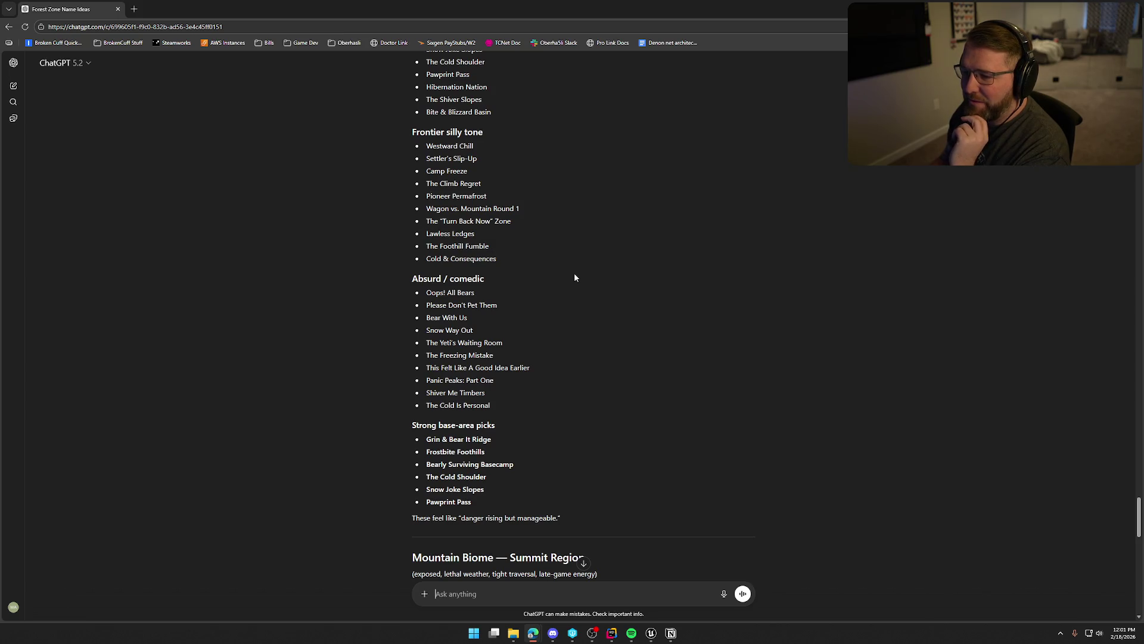
scroll(567, 307, "down", 2)
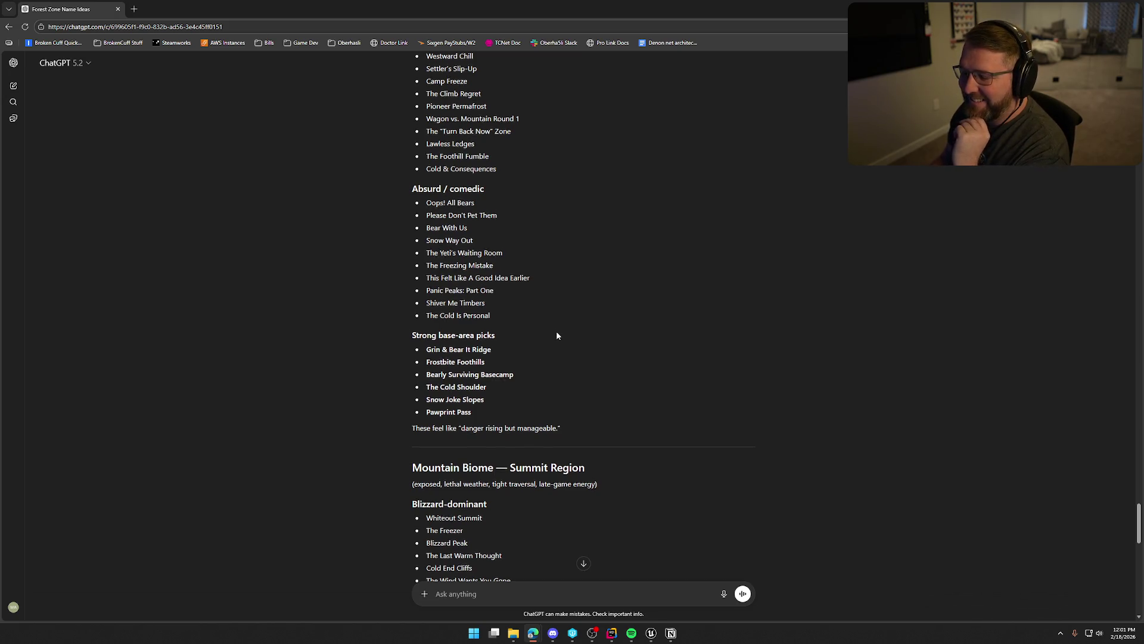
scroll(557, 336, "down", 2)
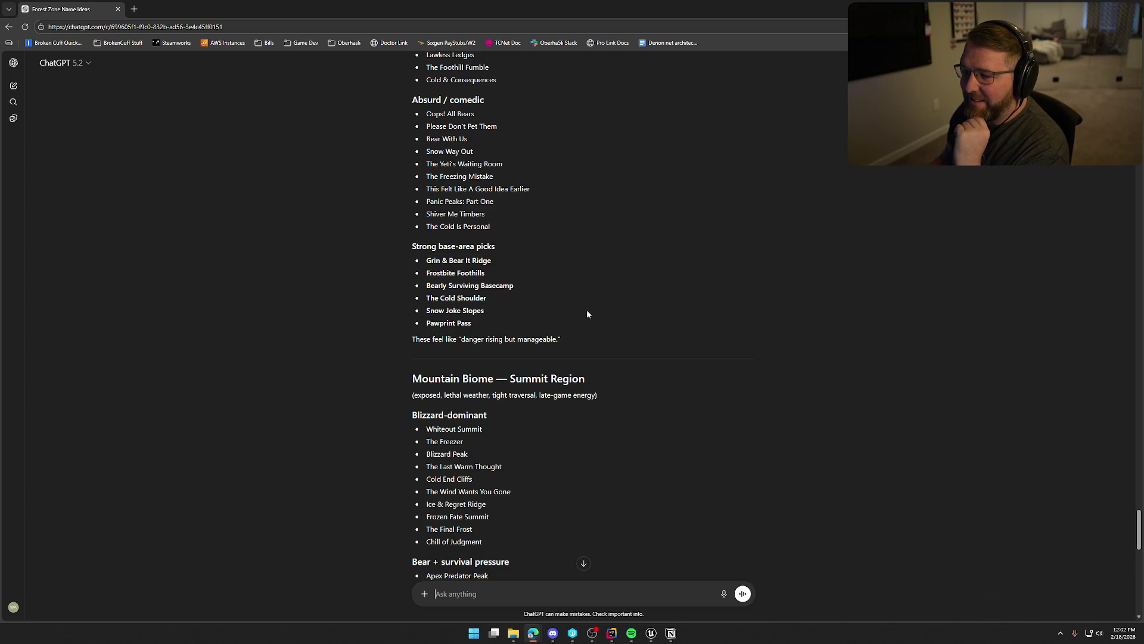
scroll(587, 314, "up", 5)
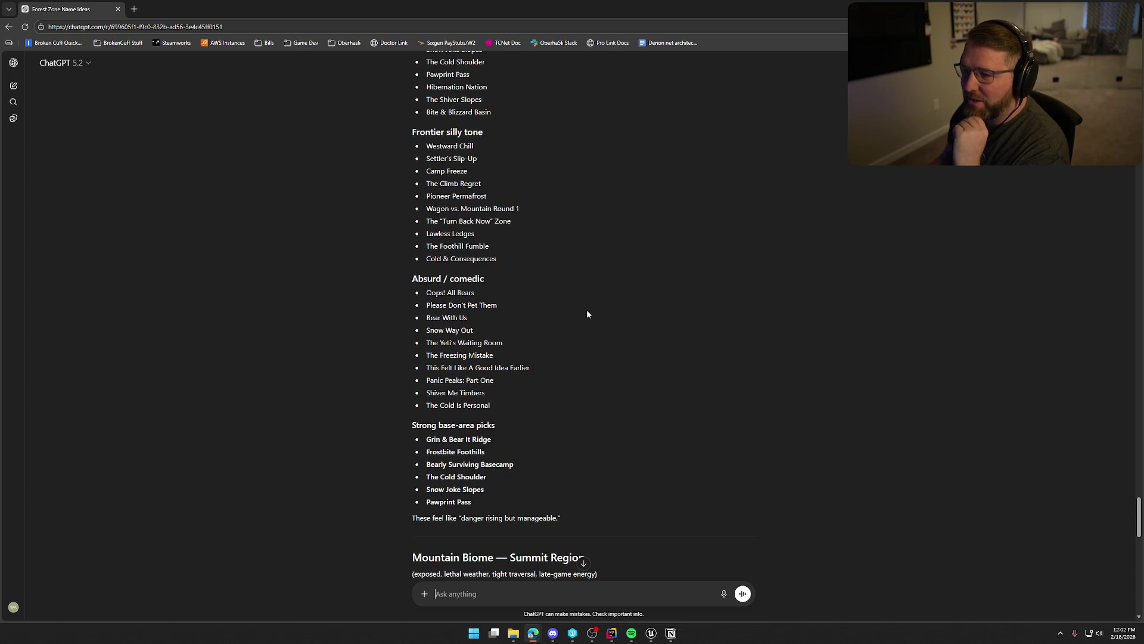
scroll(587, 314, "down", 1)
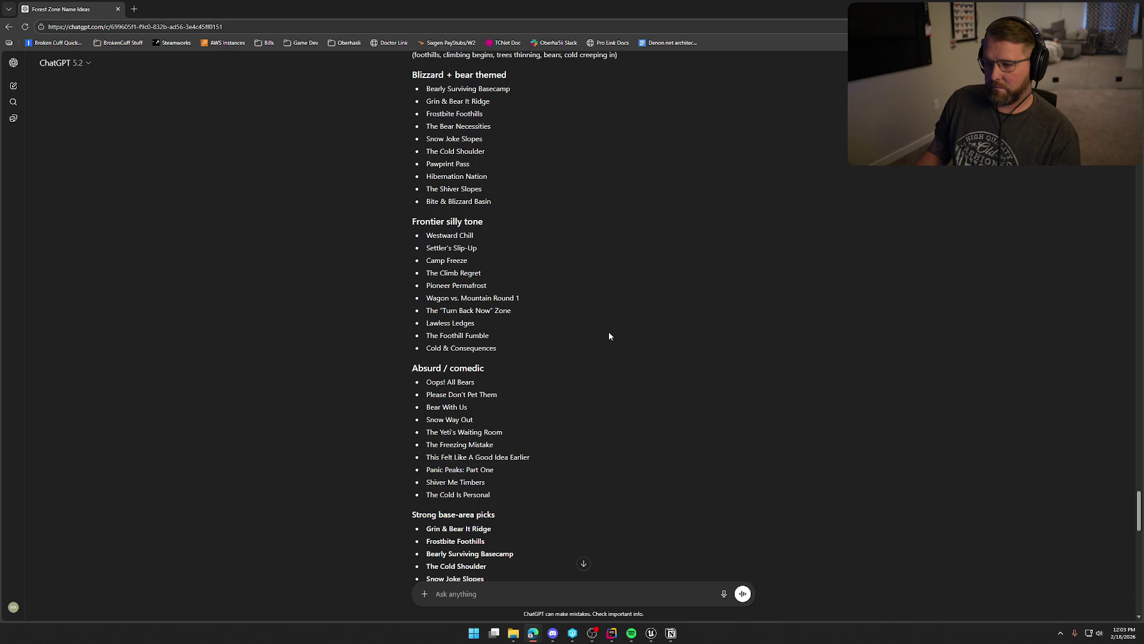
Find 'Bearly Surviving Basecamp' in ChatGPT's name list, copy it, and return to Unreal.
scroll(609, 336, "down", 1)
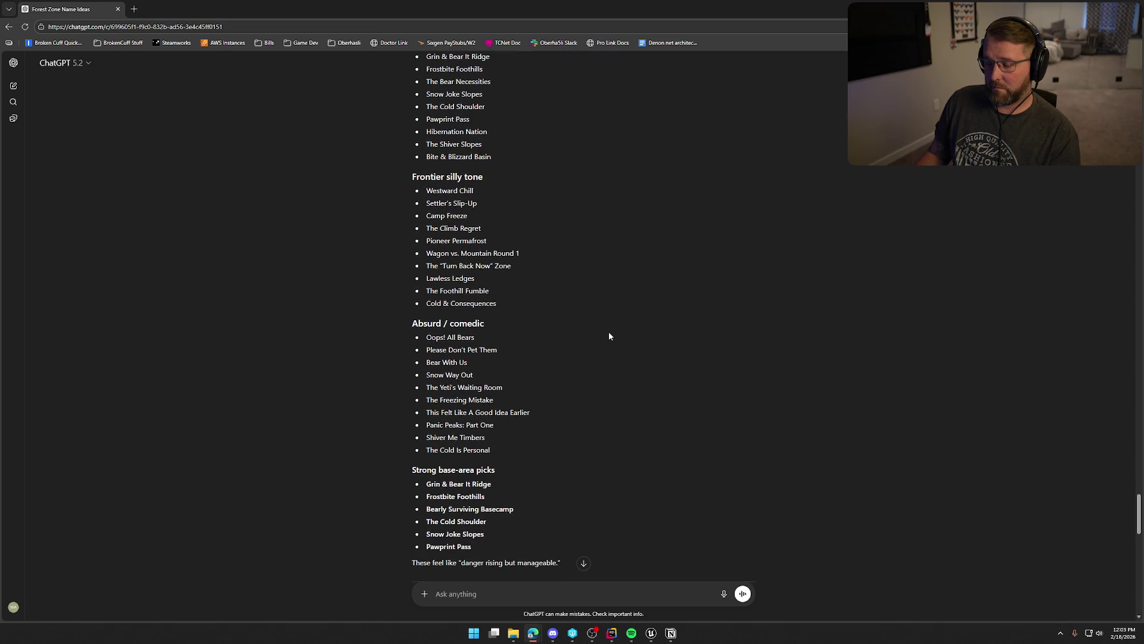
scroll(609, 336, "down", 1)
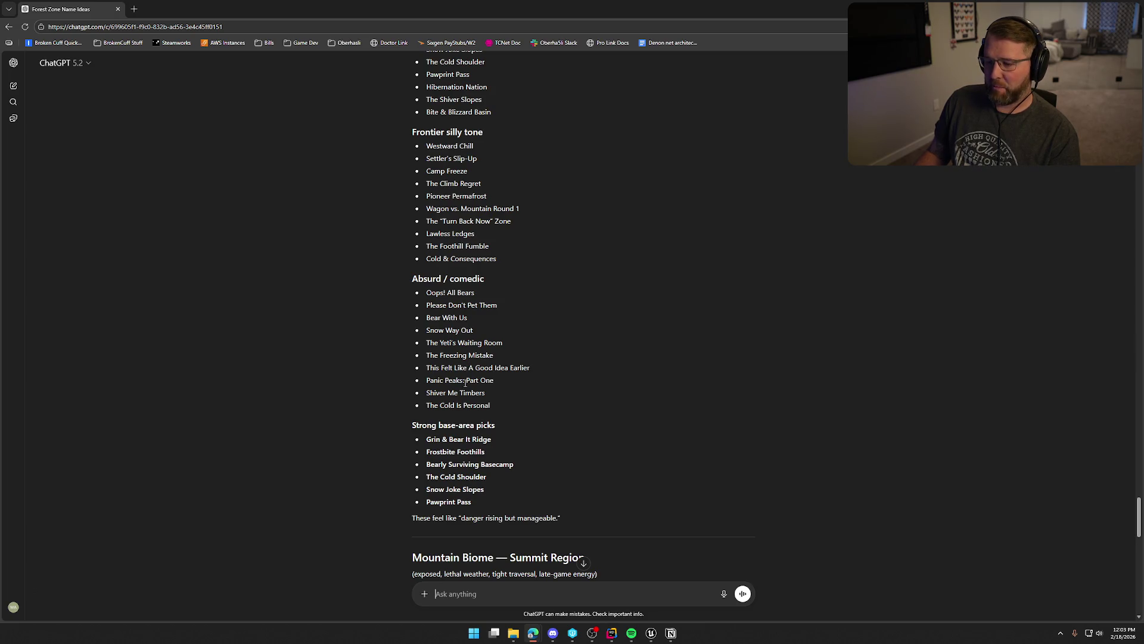
scroll(633, 413, "up", 6)
scroll(557, 346, "down", 3)
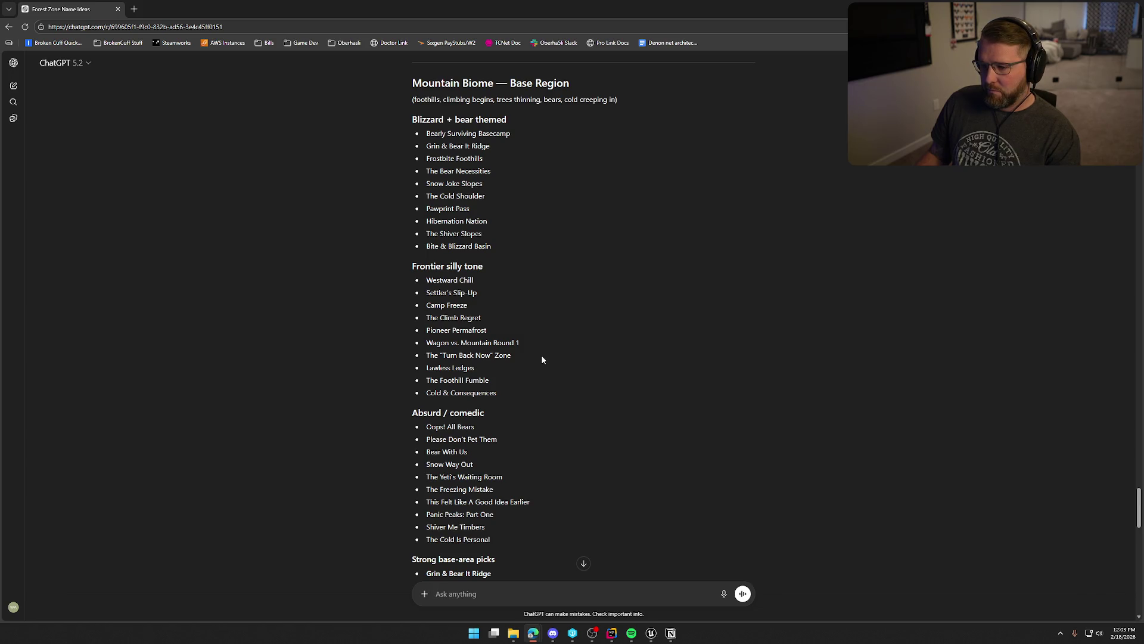
scroll(541, 356, "down", 2)
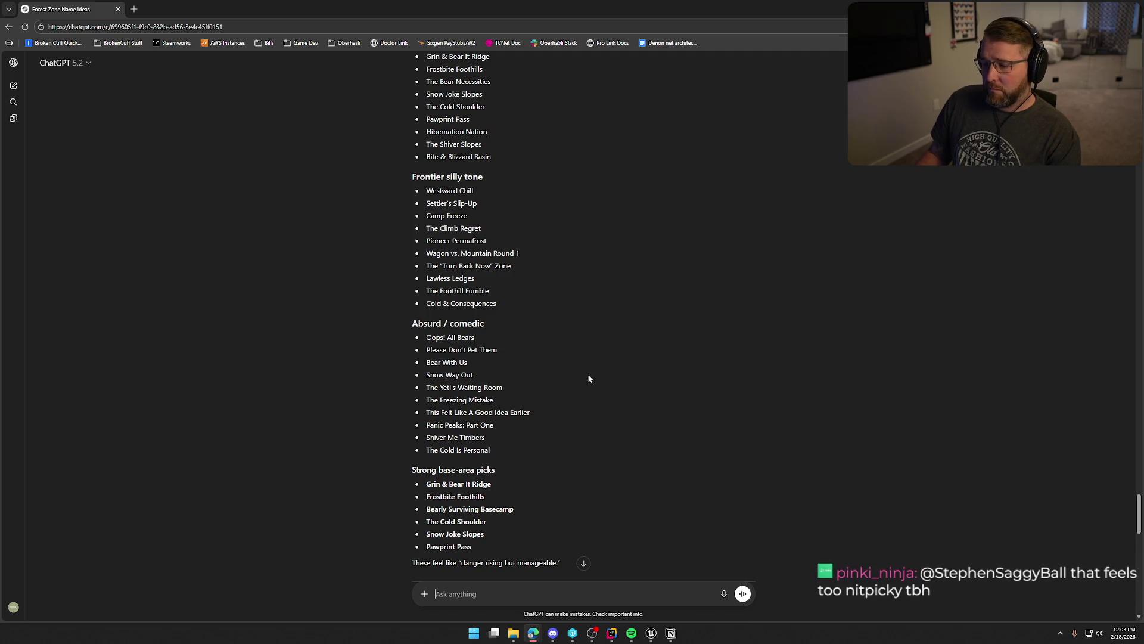
scroll(588, 379, "down", 1)
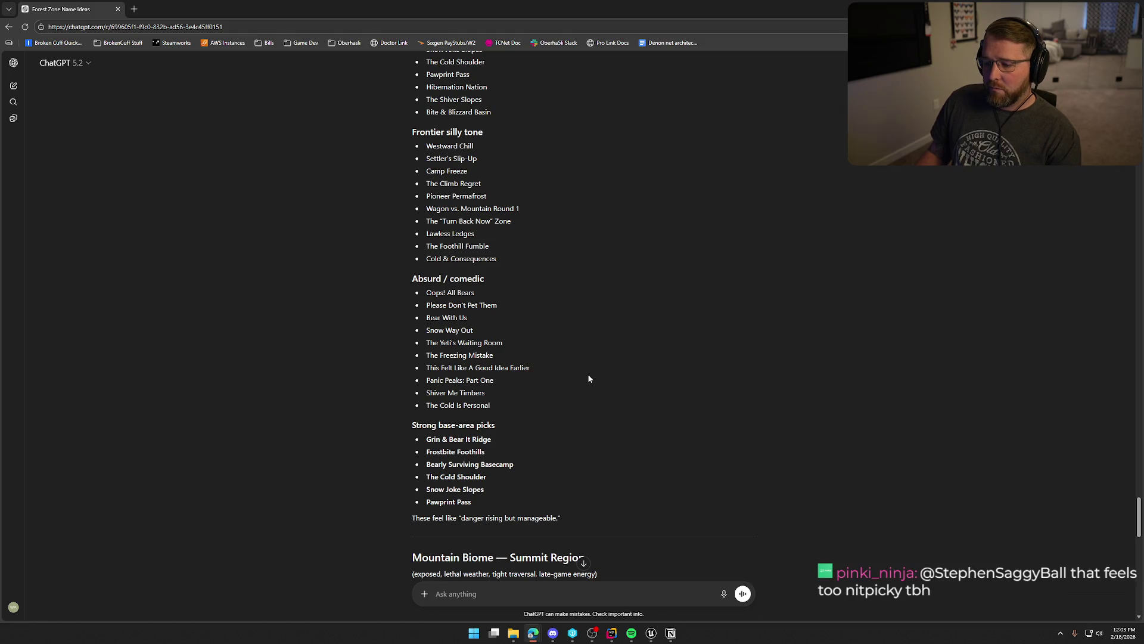
scroll(588, 377, "up", 3)
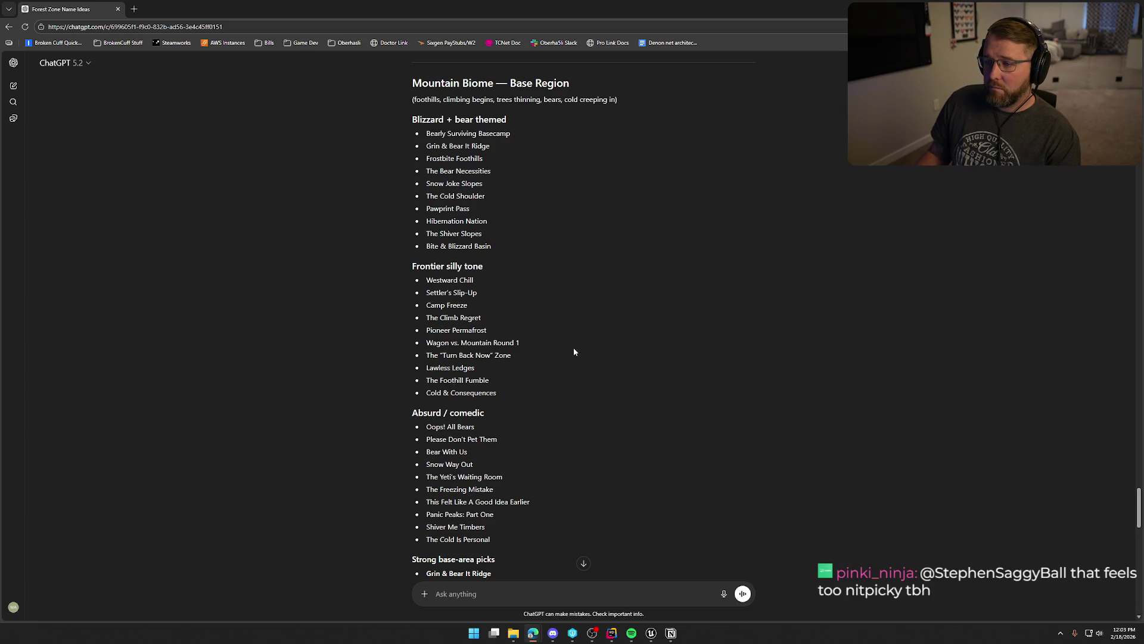
left_click_drag(426, 133, 512, 134)
left_click(427, 140)
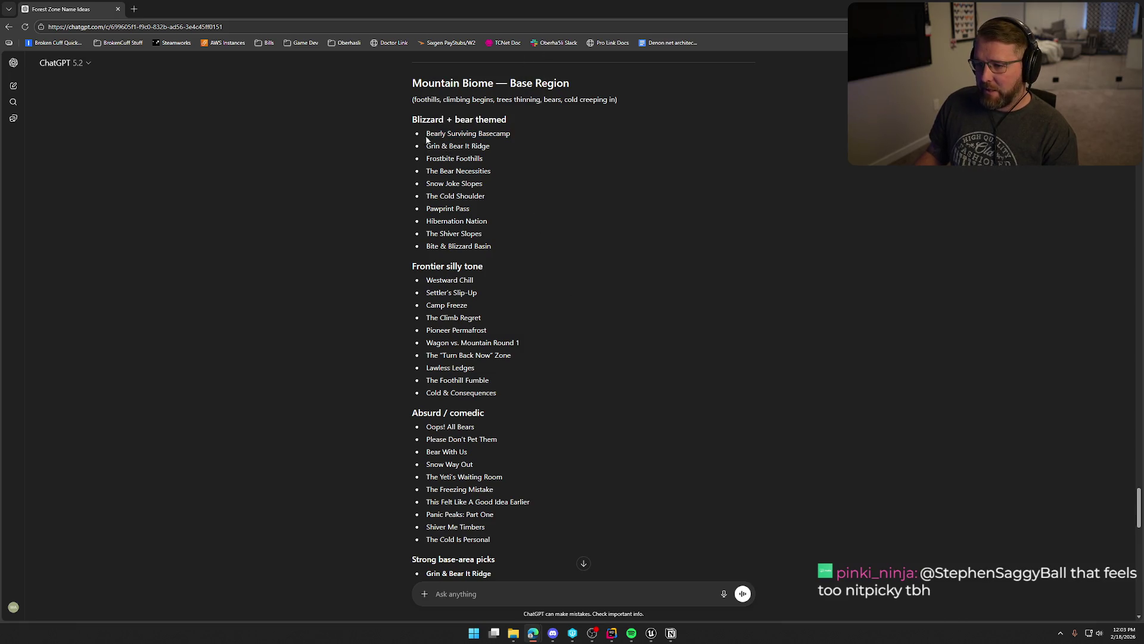
left_click_drag(427, 134, 512, 133)
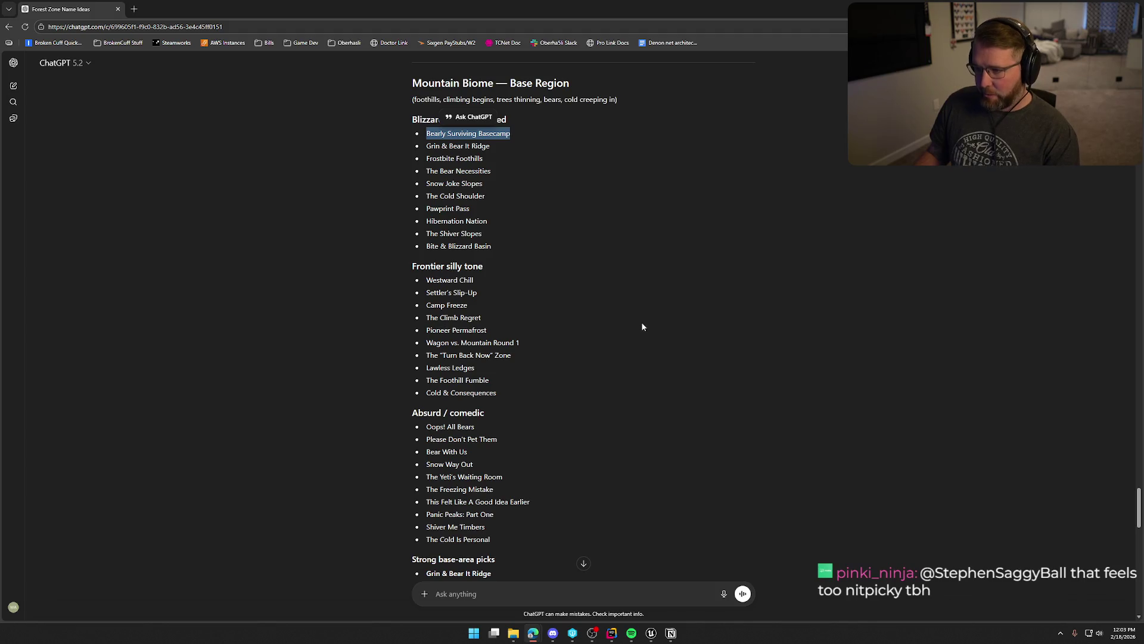
key("alt+Tab")
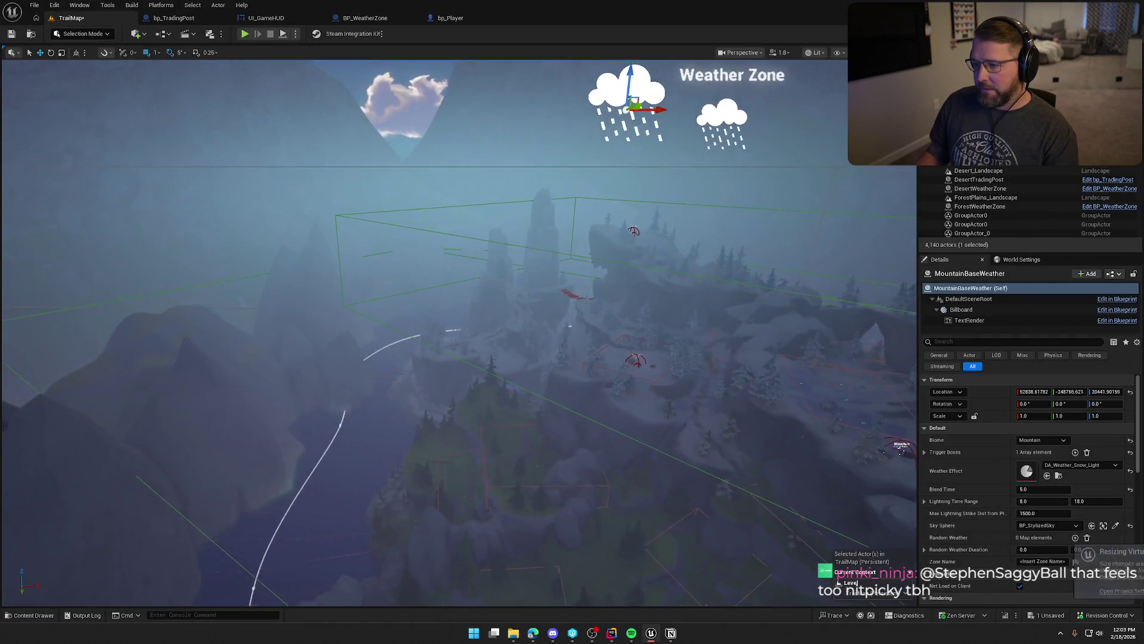
Enter 'Bearly Surviving Basecamp' as the MountainBaseWeather zone's Zone Name.
scroll(1010, 526, "down", 3)
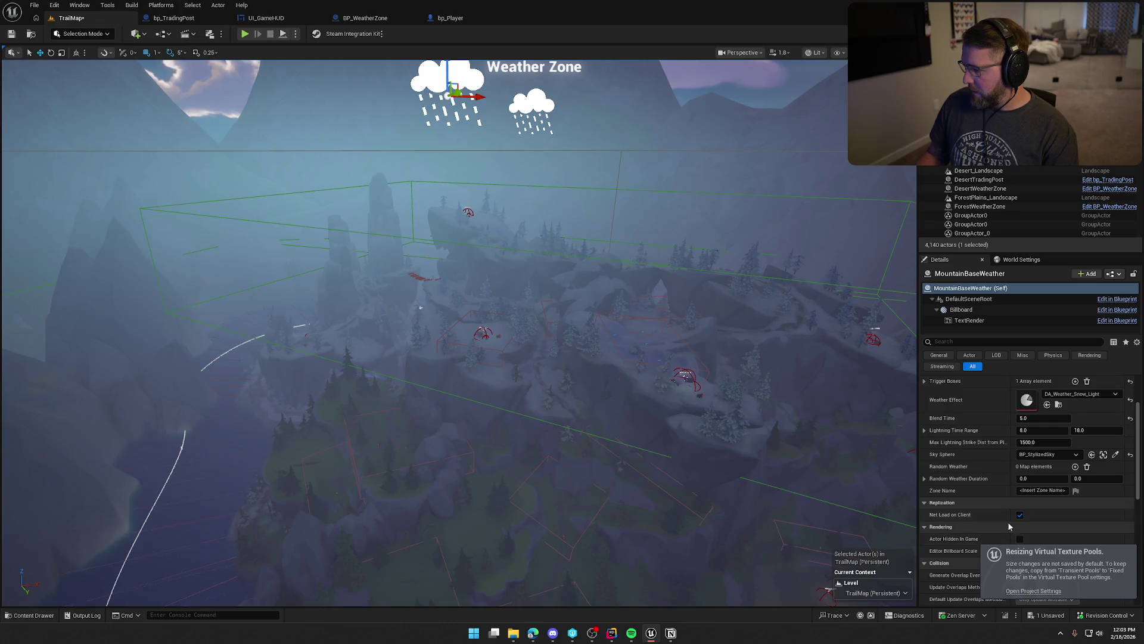
left_click(1048, 490)
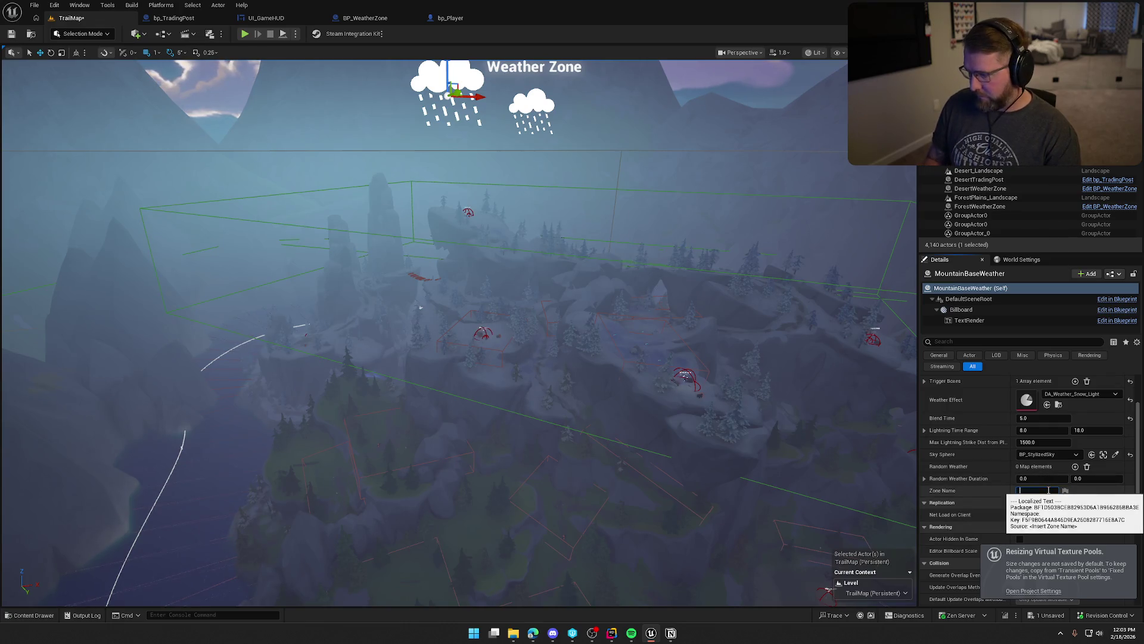
type("Bearly Surviving Basecamp")
key("Return")
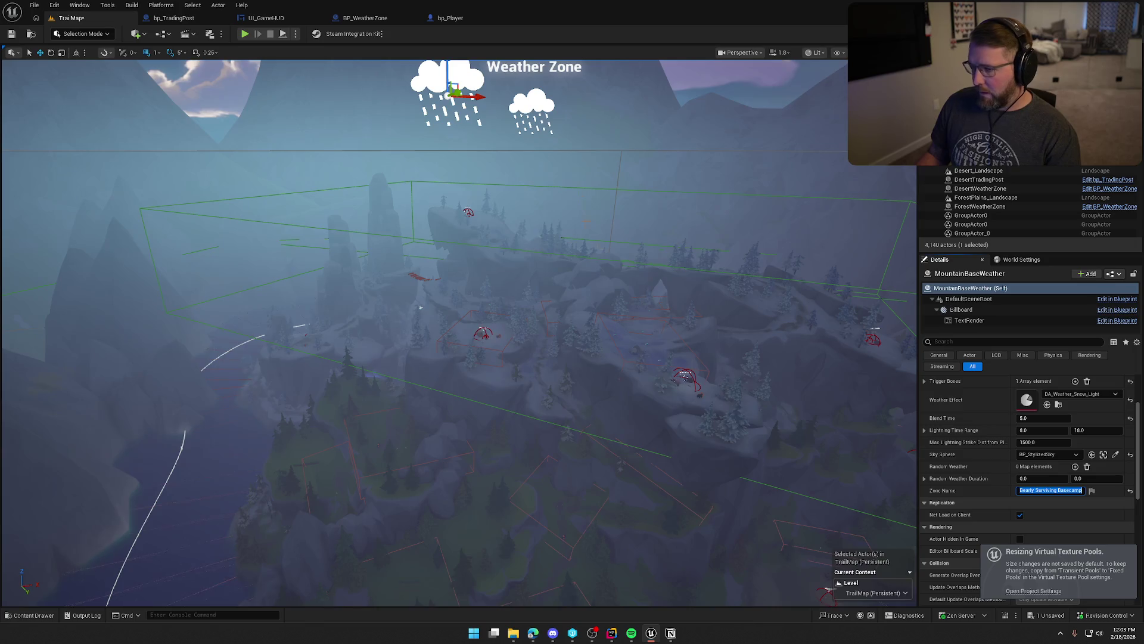
left_click(532, 111)
Scroll ChatGPT's summit zone name ideas, down to 'You Are Going To Die Up Here'.
key("alt+Tab")
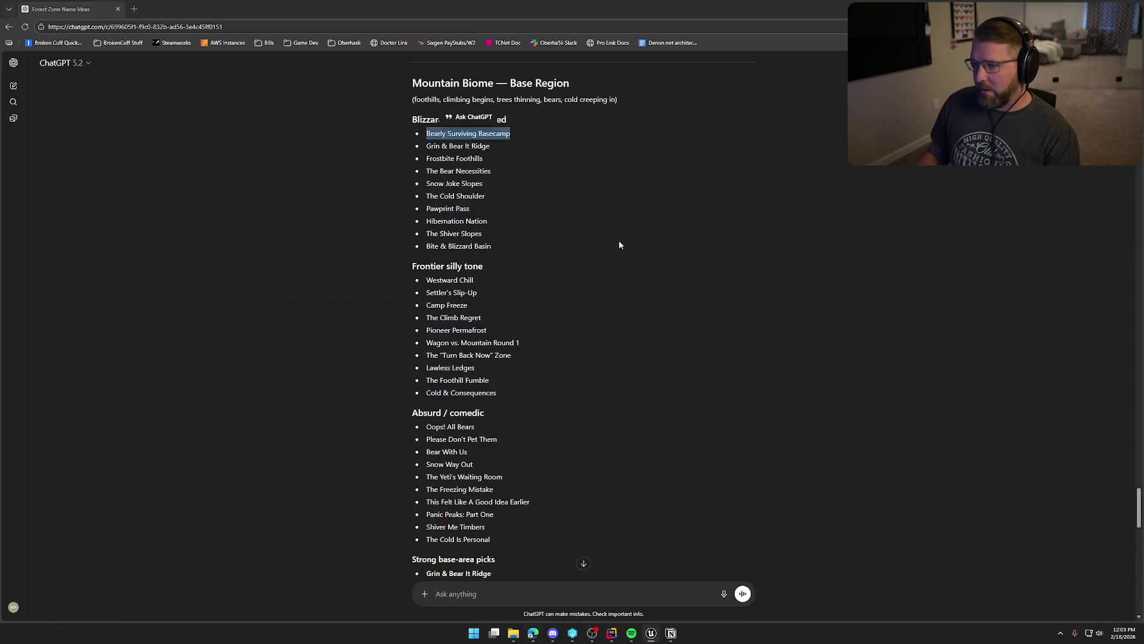
scroll(595, 397, "down", 10)
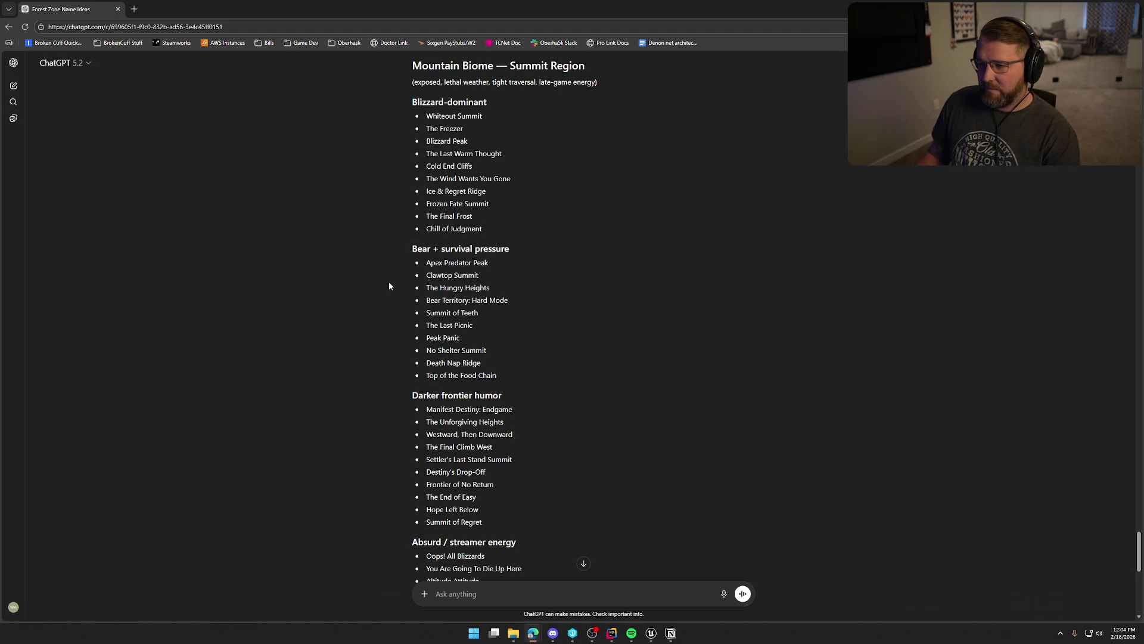
scroll(389, 282, "down", 1)
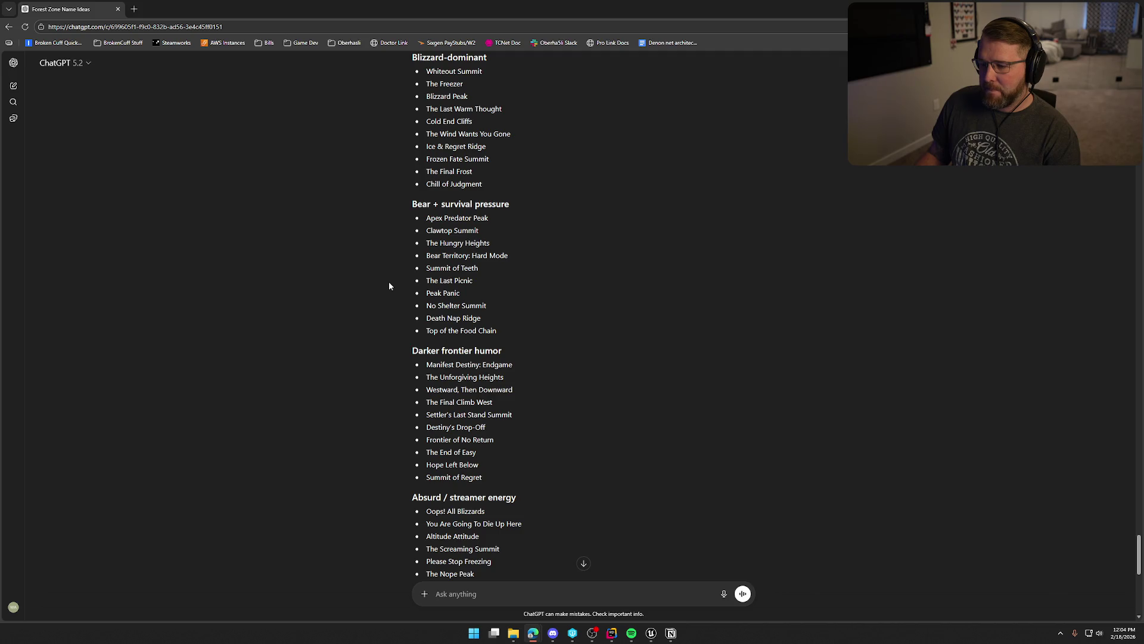
scroll(388, 286, "down", 1)
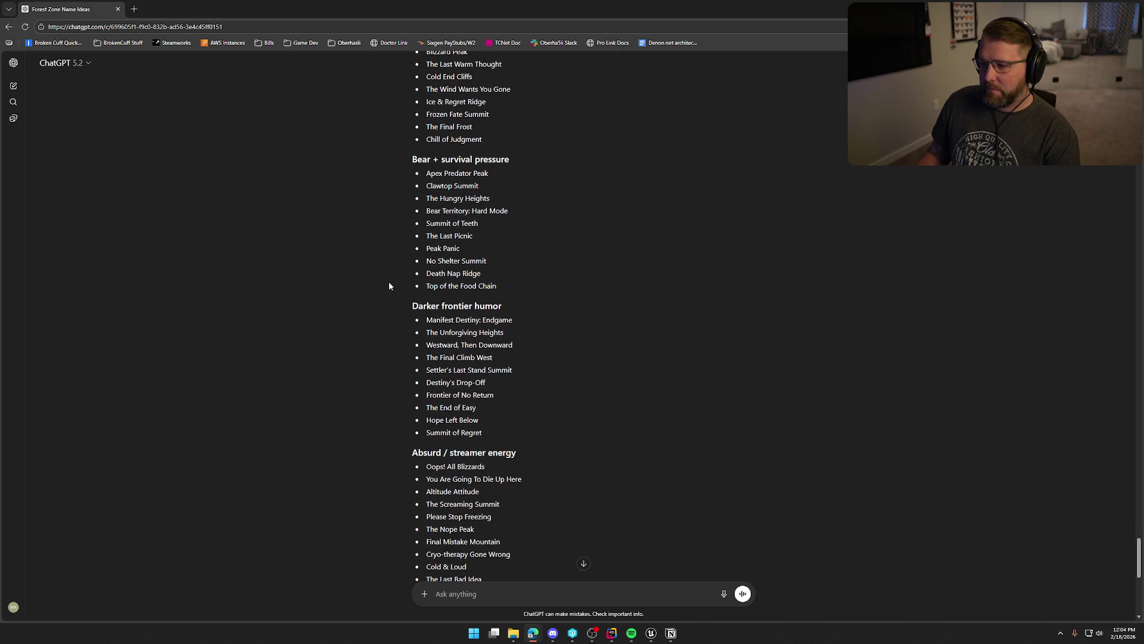
scroll(527, 290, "down", 1)
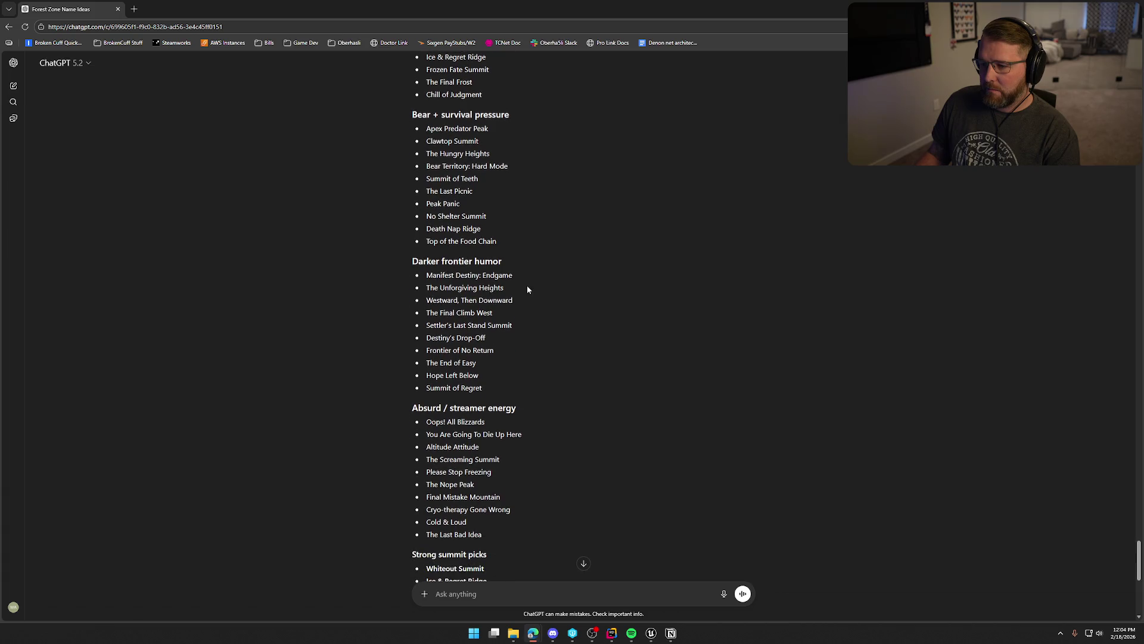
scroll(527, 289, "down", 1)
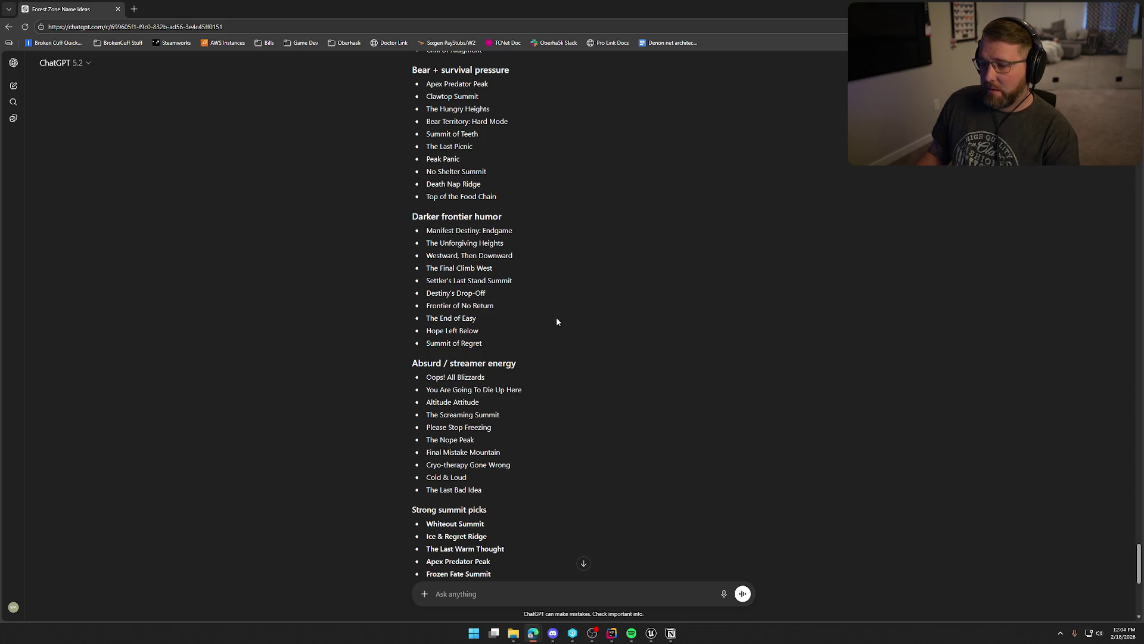
scroll(556, 321, "down", 1)
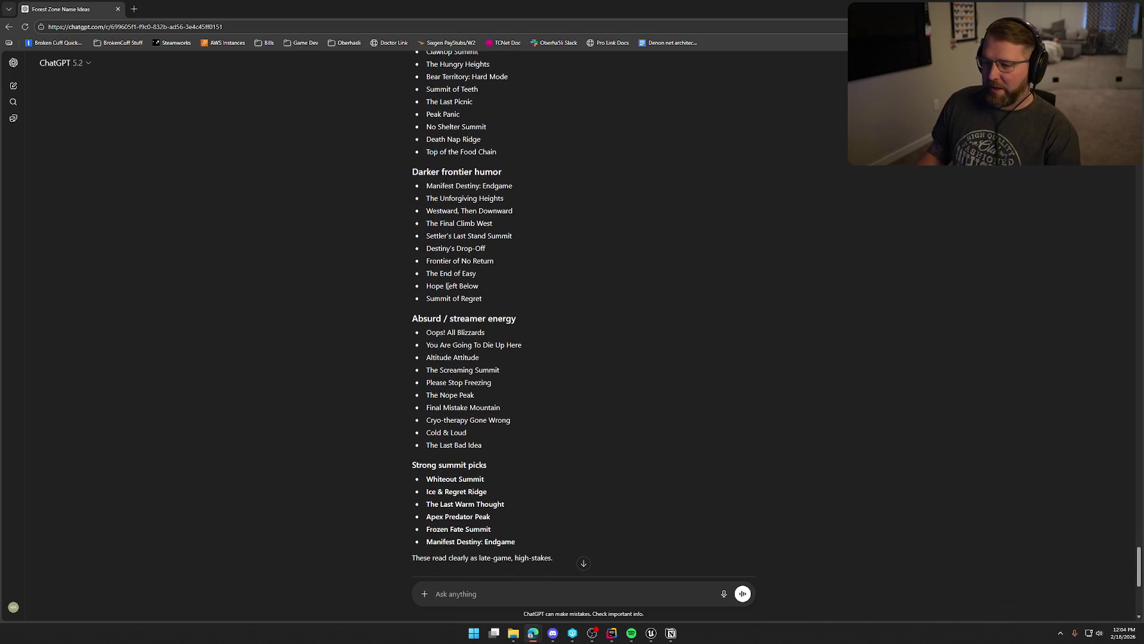
scroll(539, 378, "down", 1)
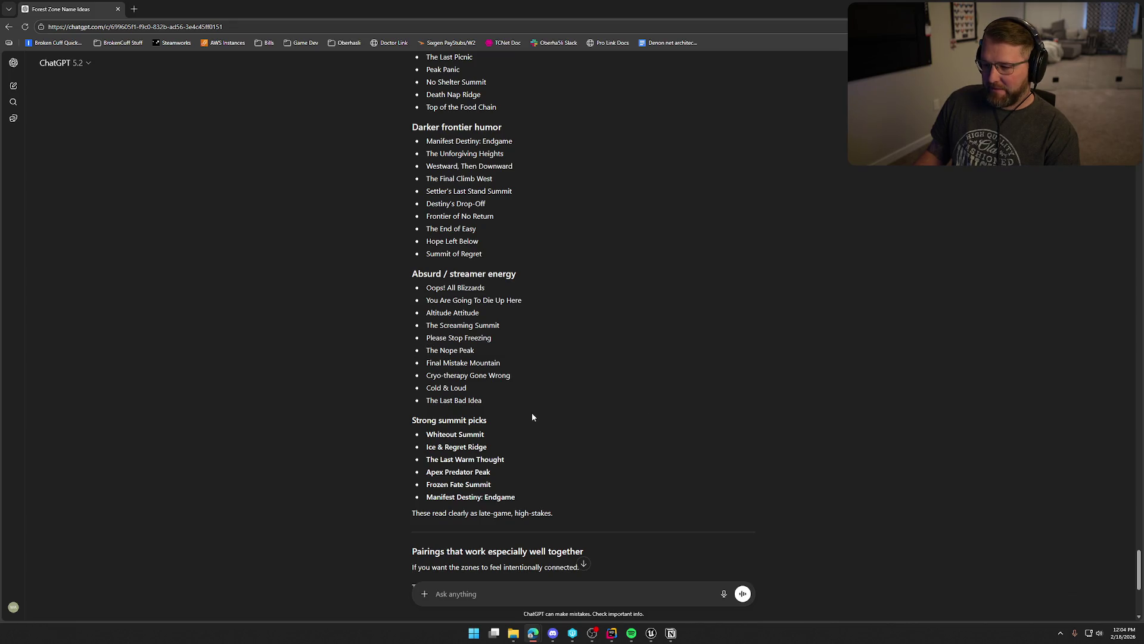
scroll(532, 417, "down", 1)
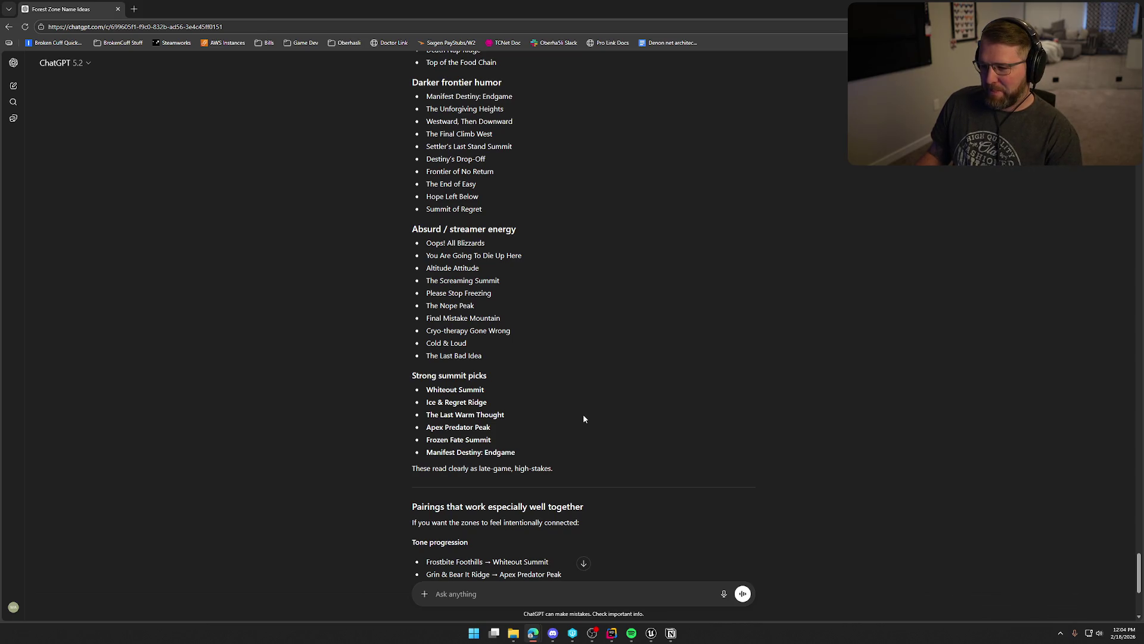
scroll(583, 419, "up", 1)
Browse the darker frontier-humor names, briefly selecting 'Death Nap Ridge' before dropping it.
scroll(584, 418, "down", 5)
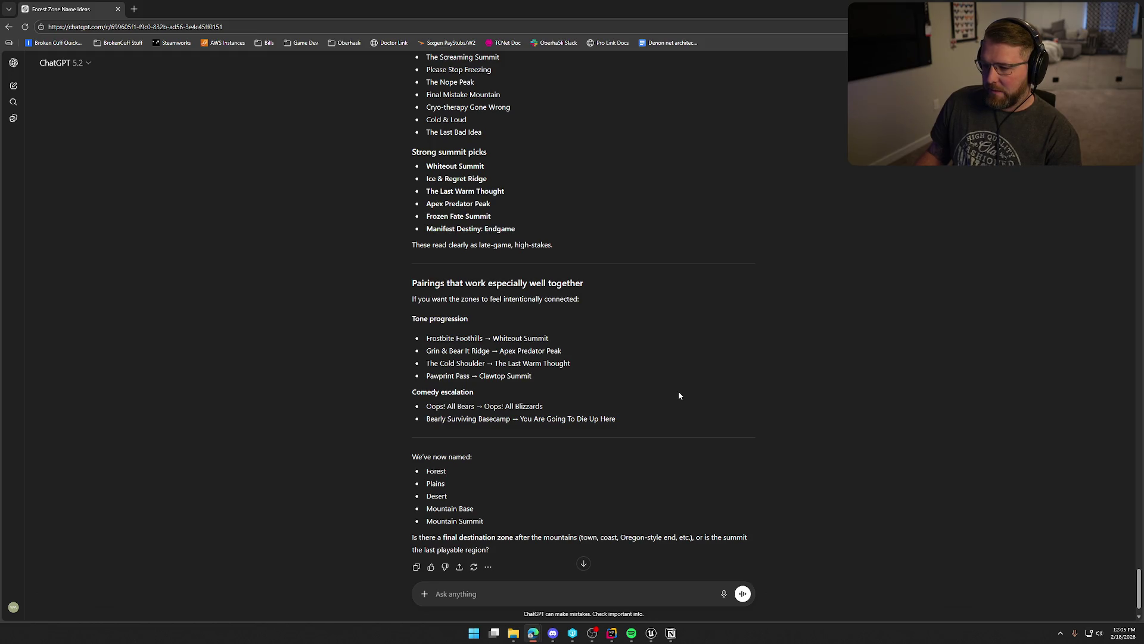
scroll(679, 392, "down", 1)
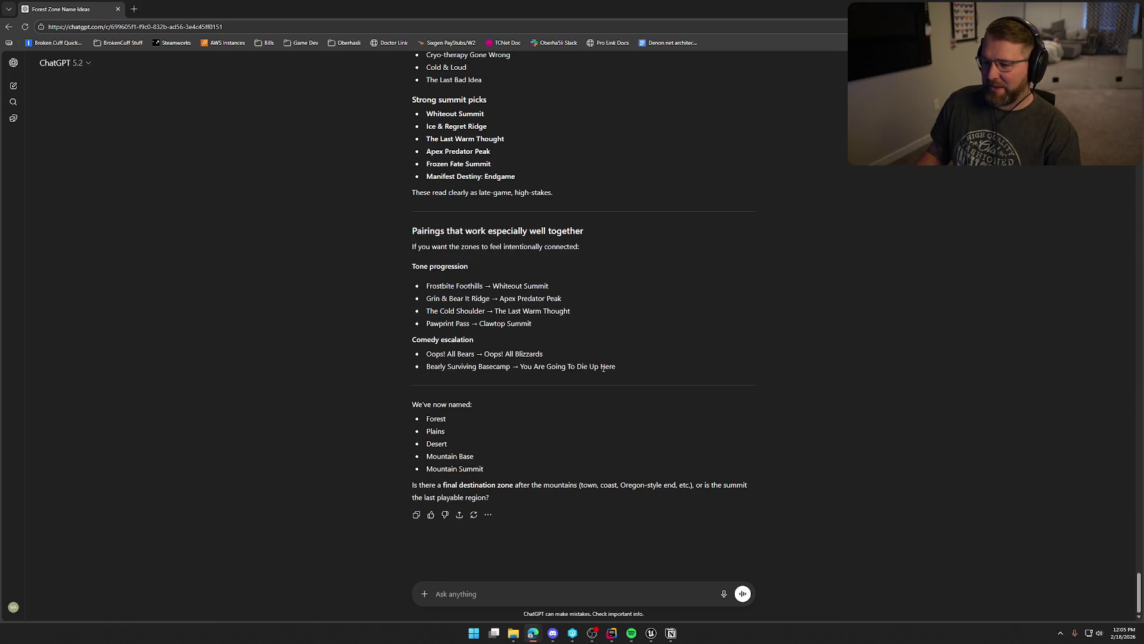
scroll(651, 451, "up", 10)
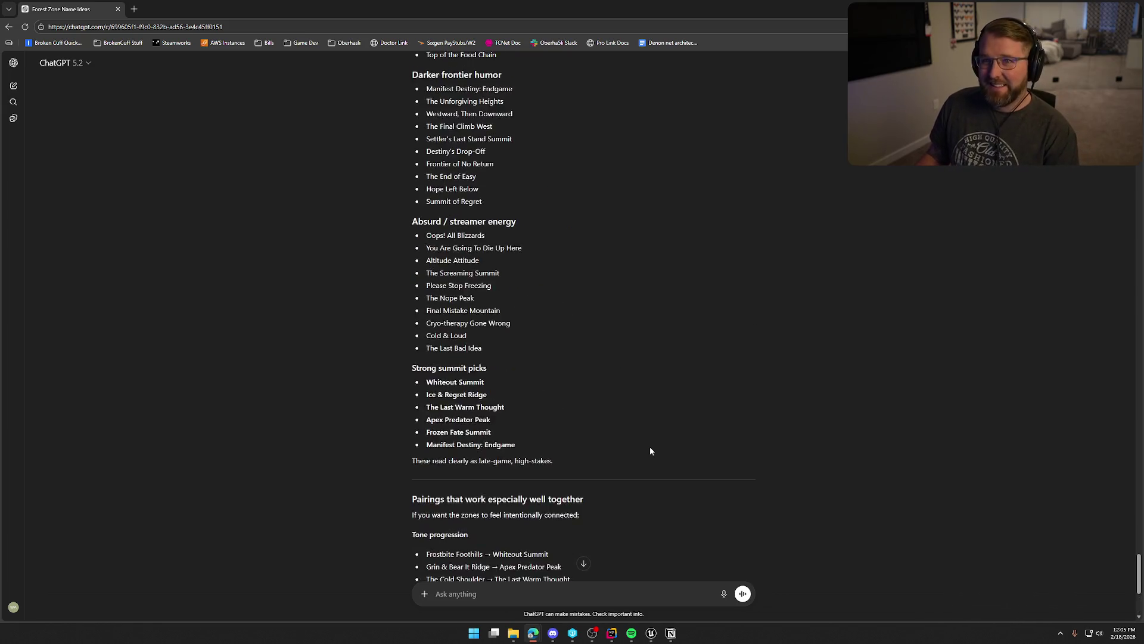
scroll(650, 447, "down", 1)
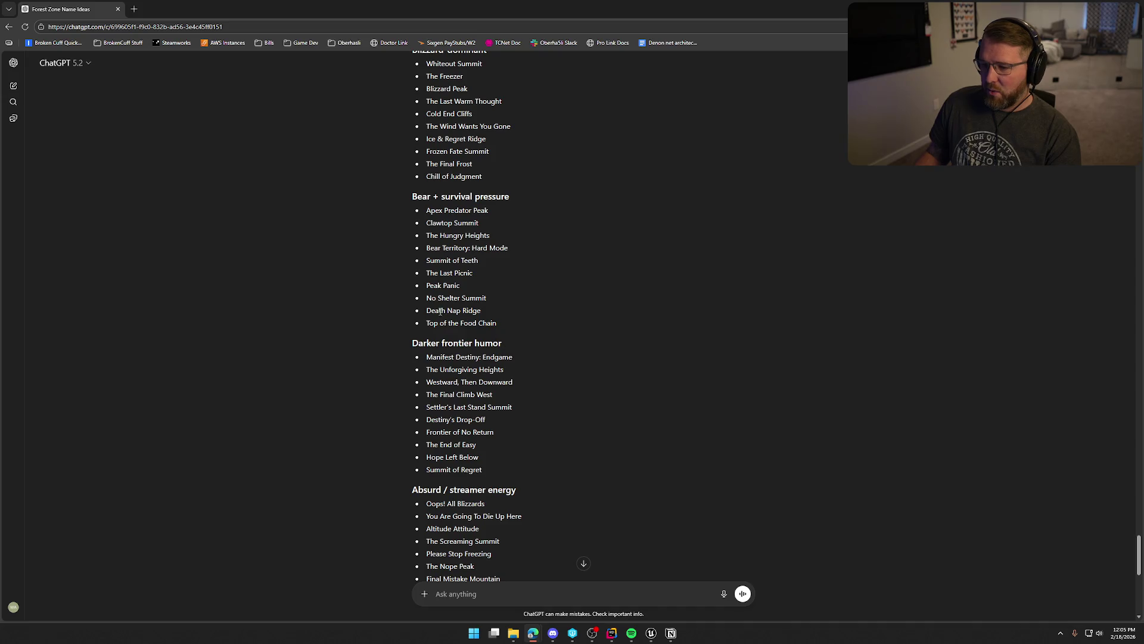
left_click_drag(427, 311, 498, 307)
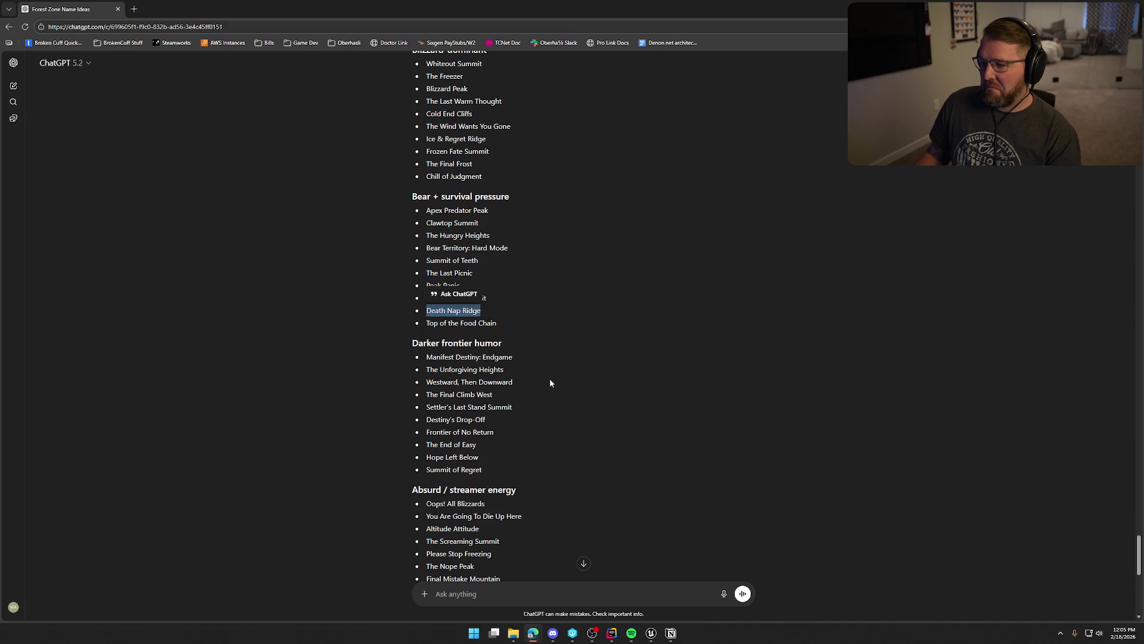
left_click(528, 321)
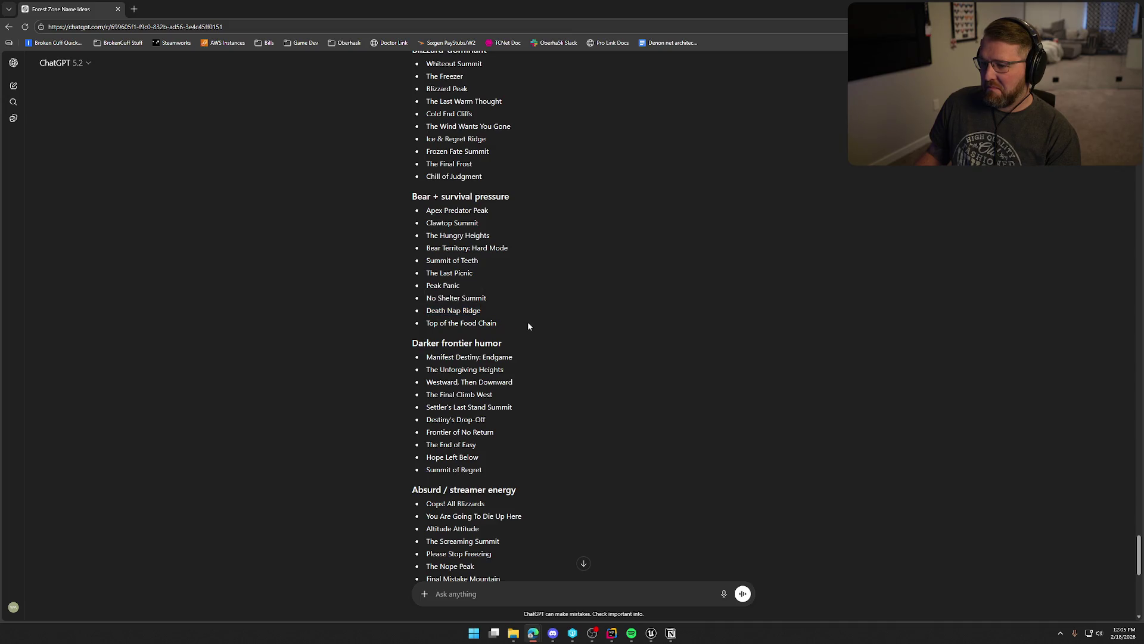
Select and copy 'Summit of Regret', then return to the Unreal Editor.
scroll(541, 332, "up", 1)
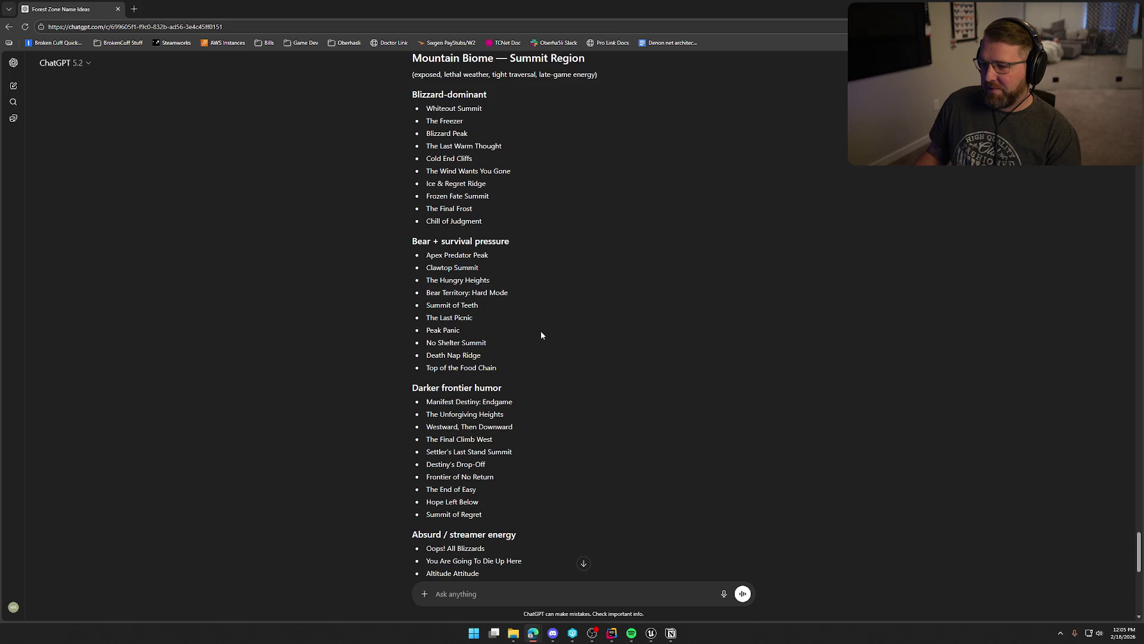
scroll(541, 335, "up", 1)
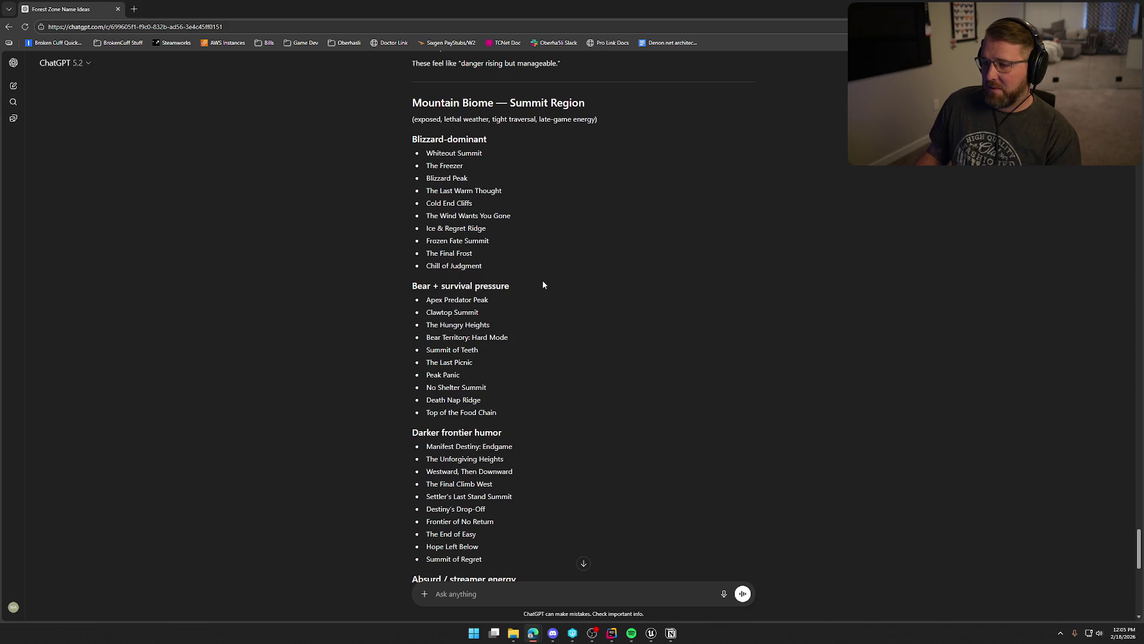
scroll(542, 284, "down", 5)
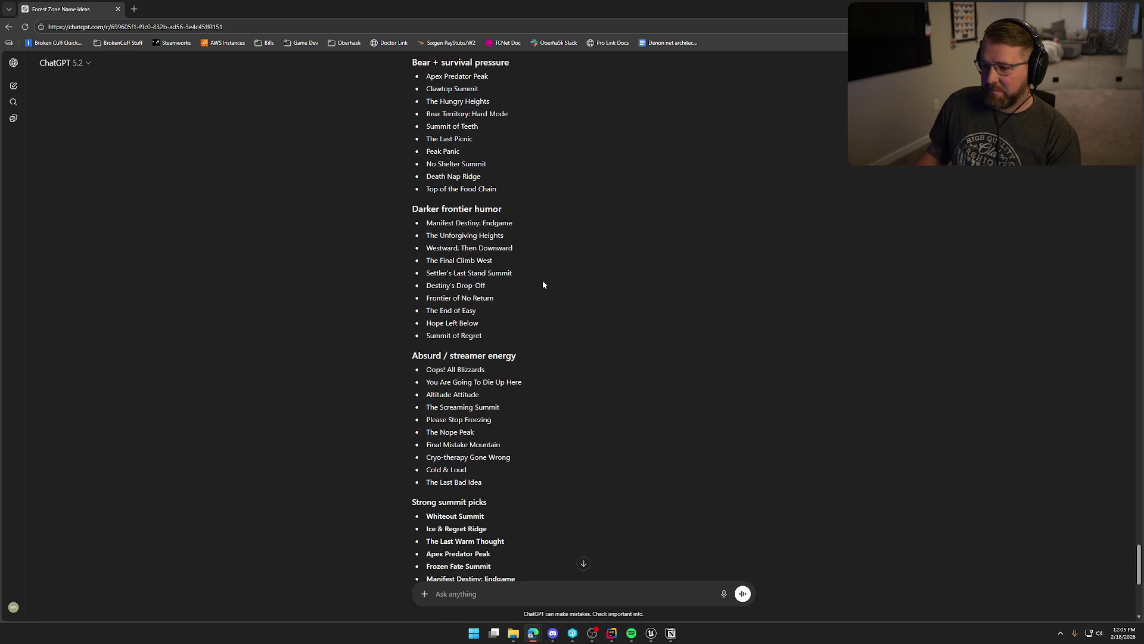
scroll(542, 284, "down", 2)
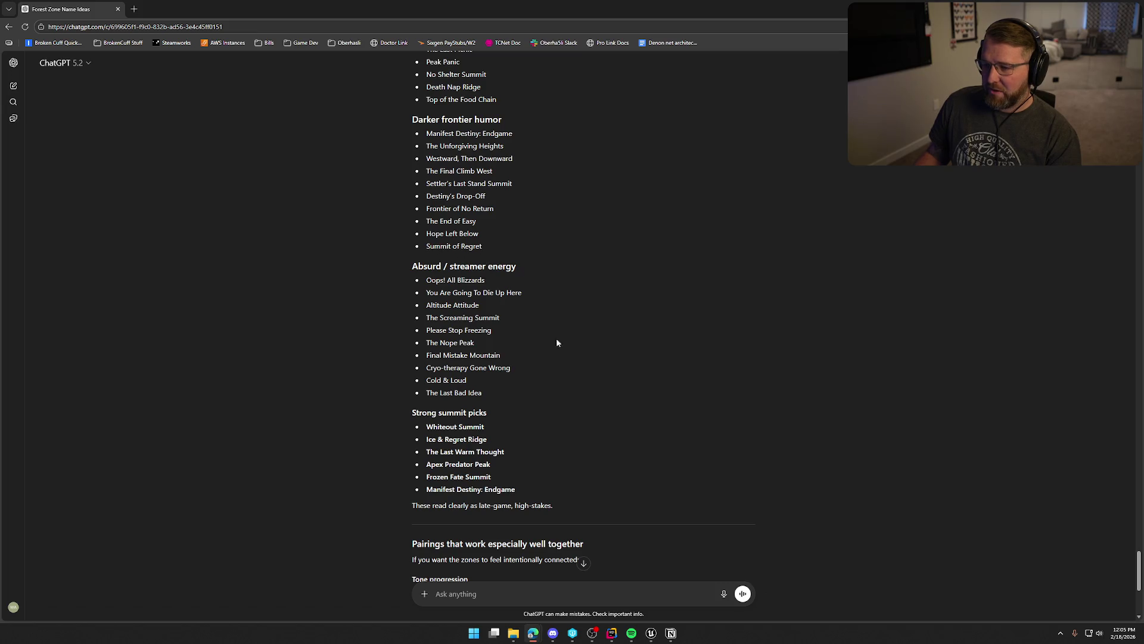
scroll(563, 348, "down", 2)
scroll(563, 349, "up", 2)
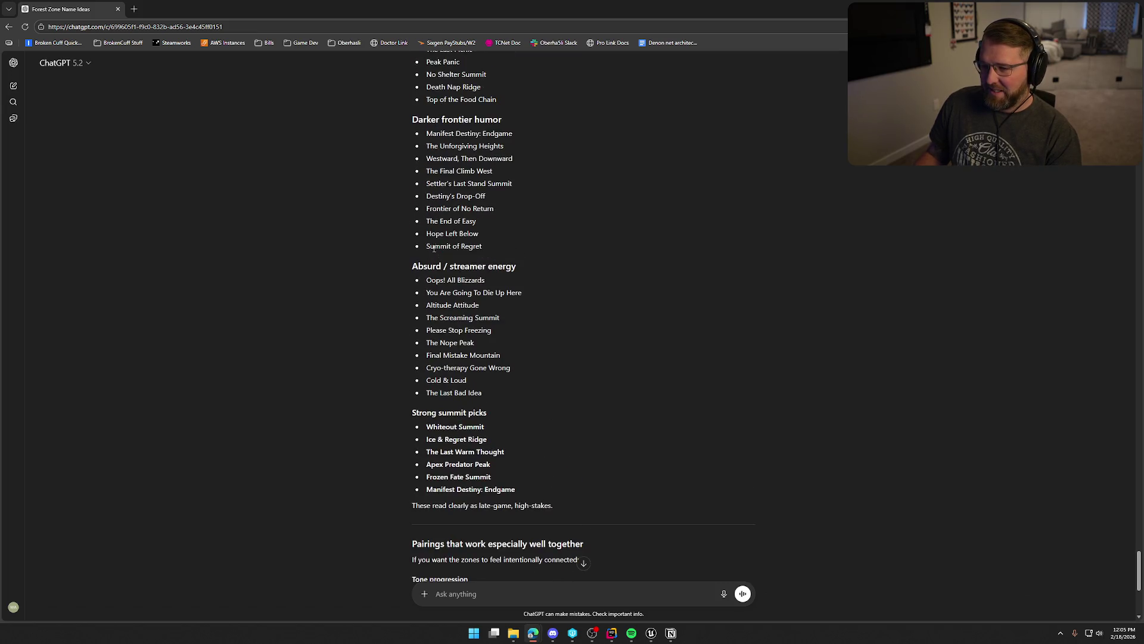
left_click_drag(428, 249, 488, 248)
key("ctrl+c")
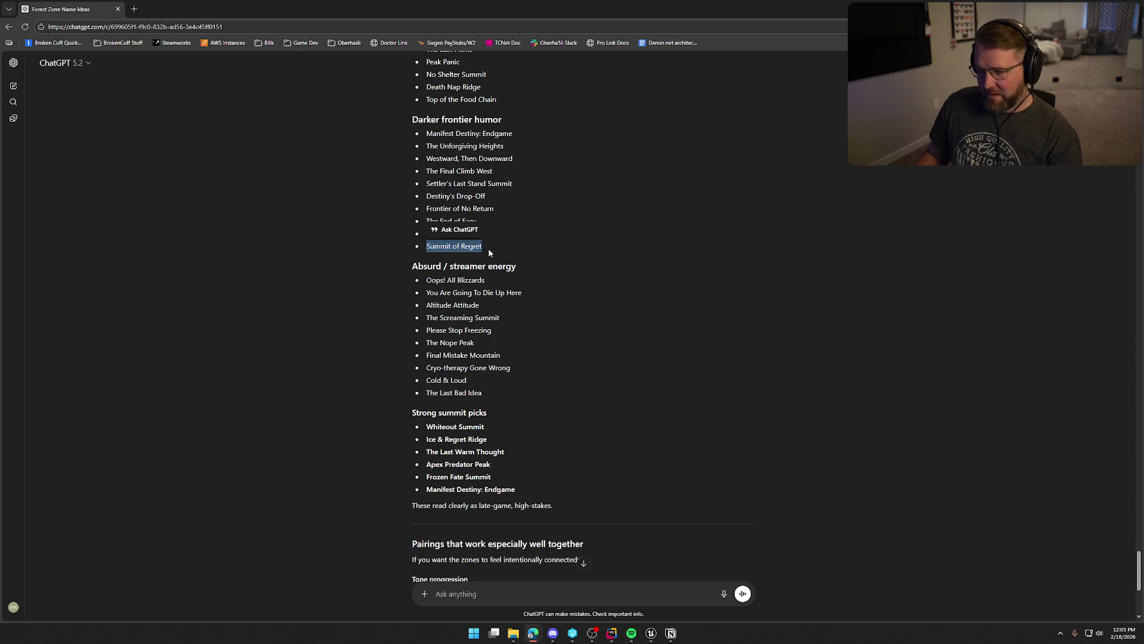
key("alt+Tab")
Paste 'Summit of Regret' into the mountain-top weather zone's Zone Name field.
left_click(1042, 490)
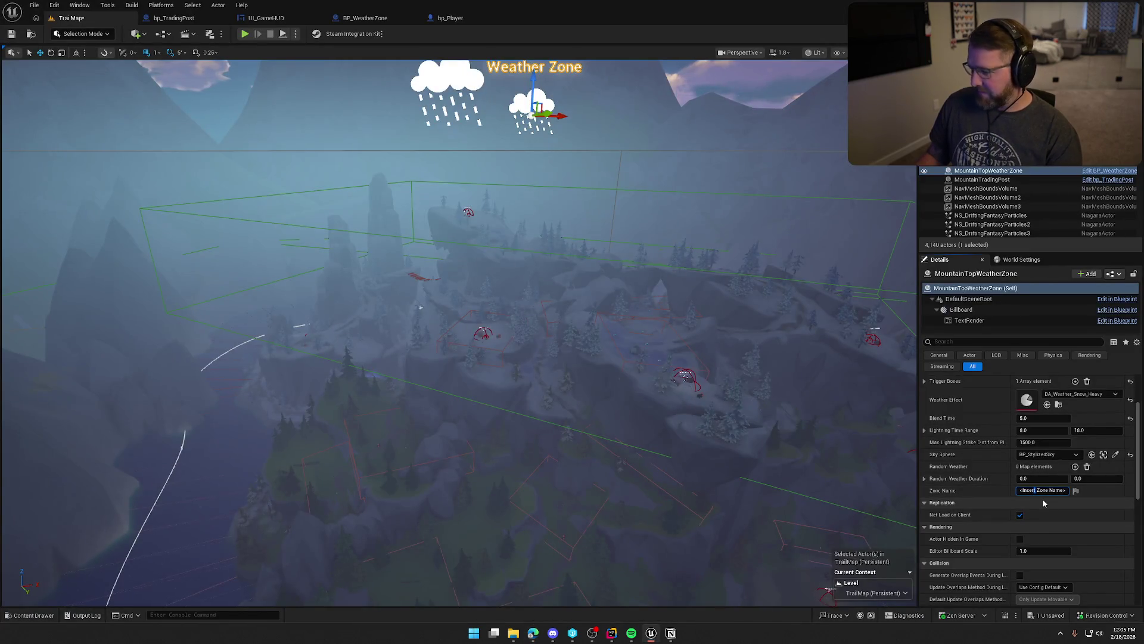
key("ctrl+v")
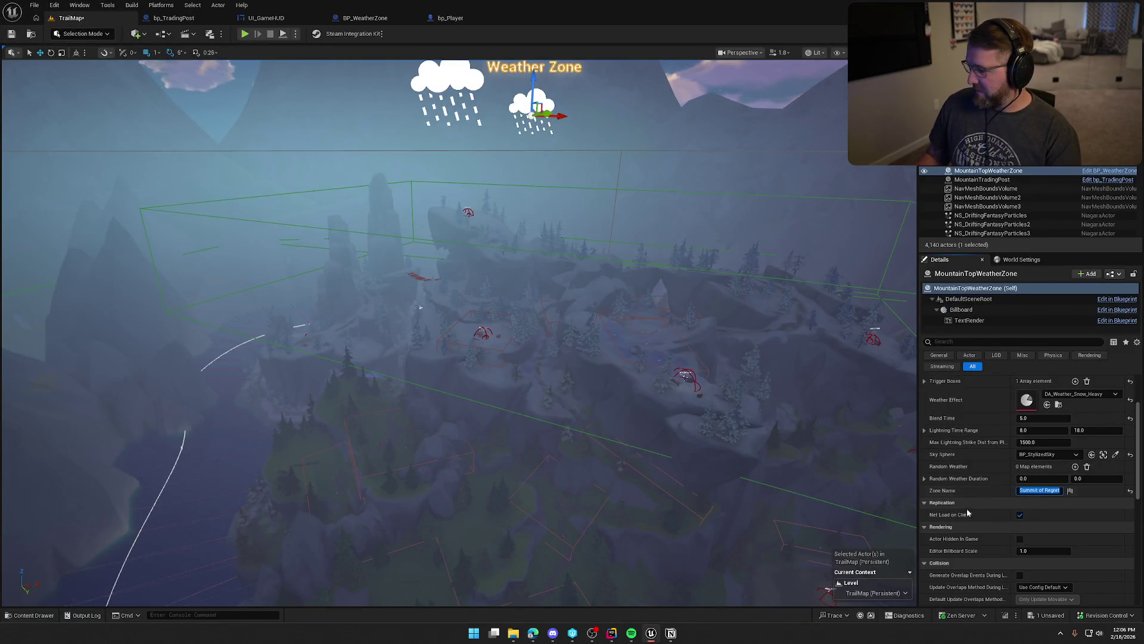
scroll(675, 380, "up", 3)
key("Escape")
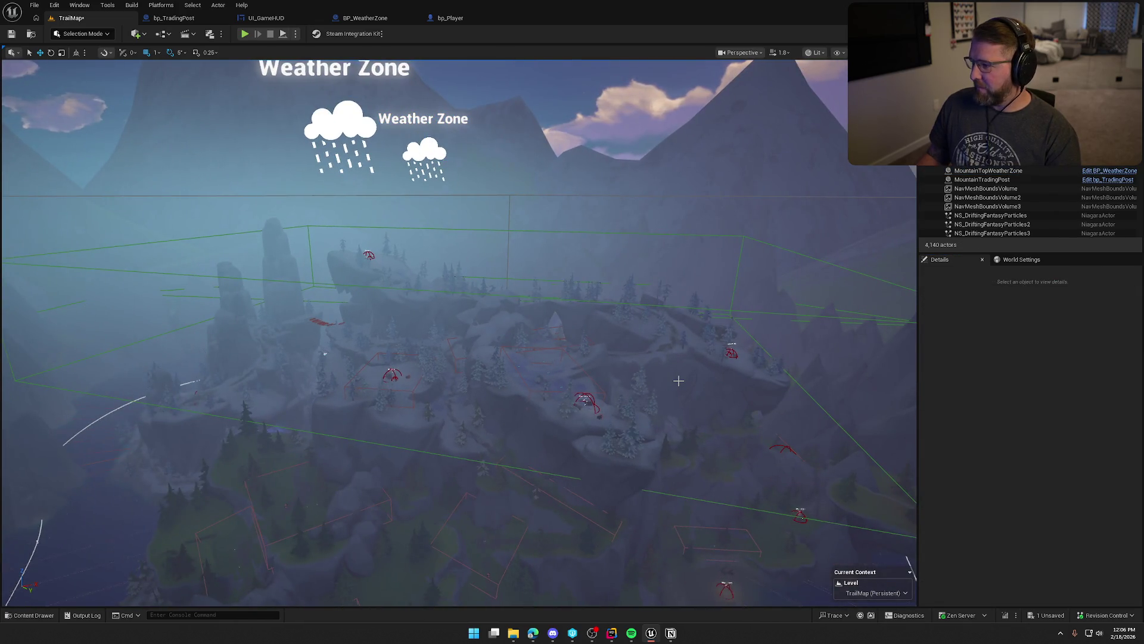
Turn the view toward the lake shore and select TriggerVolume_Mountains.
scroll(679, 379, "up", 3)
scroll(679, 379, "up", 5)
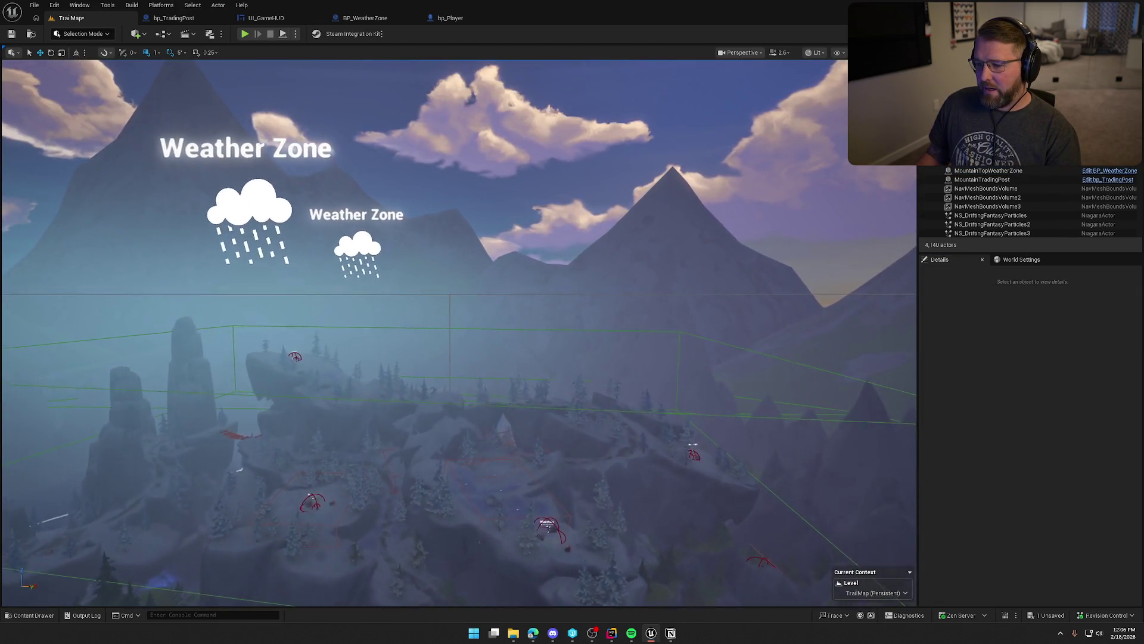
scroll(679, 379, "up", 10)
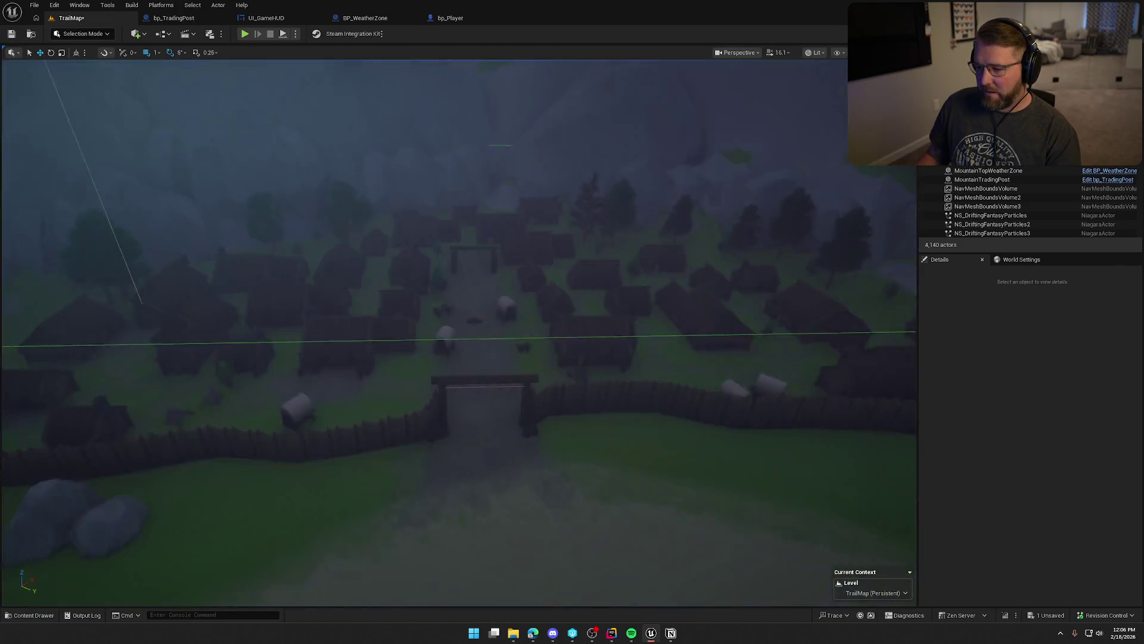
mouse_move(459, 334)
left_mouse_down()
mouse_move(345, 313)
mouse_move(334, 388)
mouse_move(480, 322)
mouse_move(364, 277)
mouse_move(310, 298)
left_mouse_up()
left_click(470, 329)
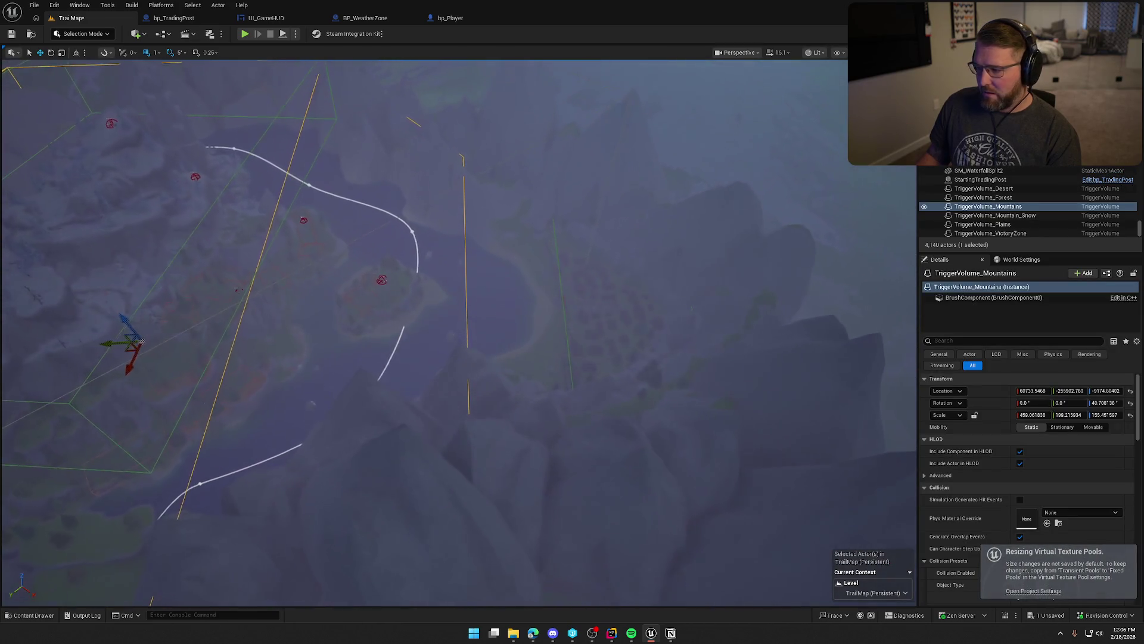
Search Project Settings for 'pools' and expand the transient pool's first entry.
left_click(1033, 592)
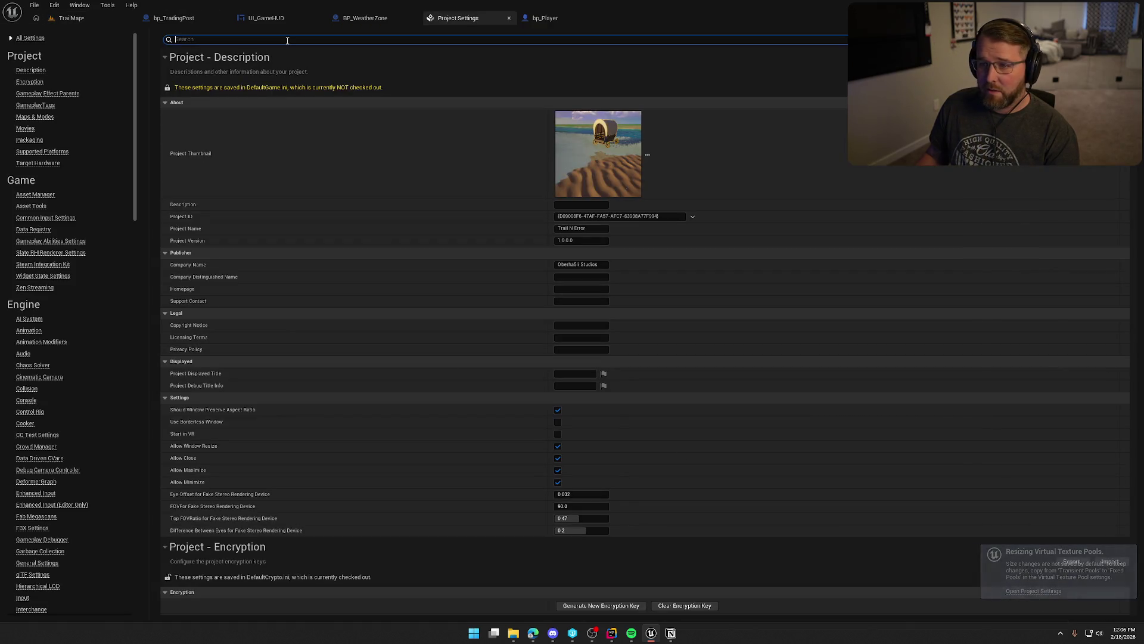
left_click(287, 40)
type("pools")
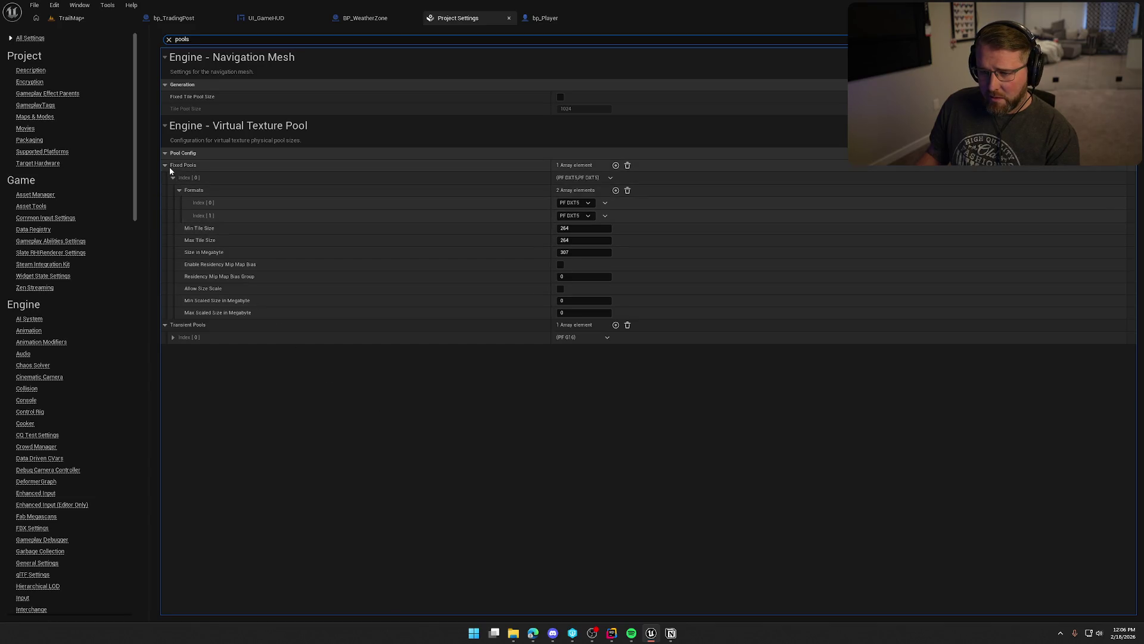
left_click(173, 337)
left_click(178, 349)
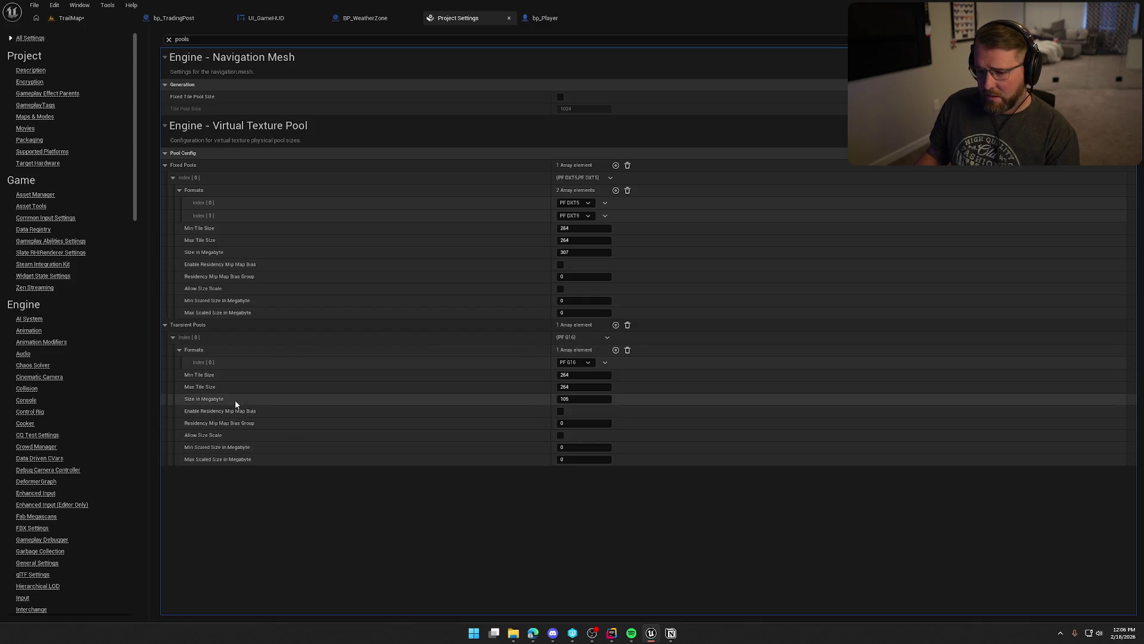
Copy Transient Pools Index[0] (PF G16, 105 MB) onto Fixed Pools Index[0] and save TrailMap.
mouse_move(200, 256)
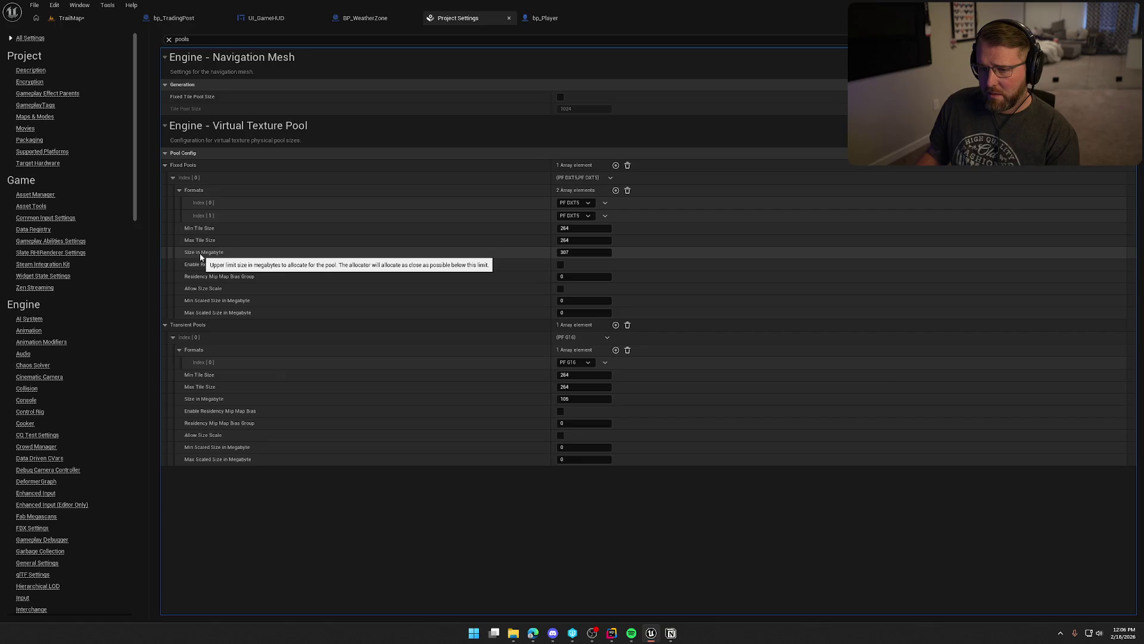
right_click(184, 336)
left_click(238, 385)
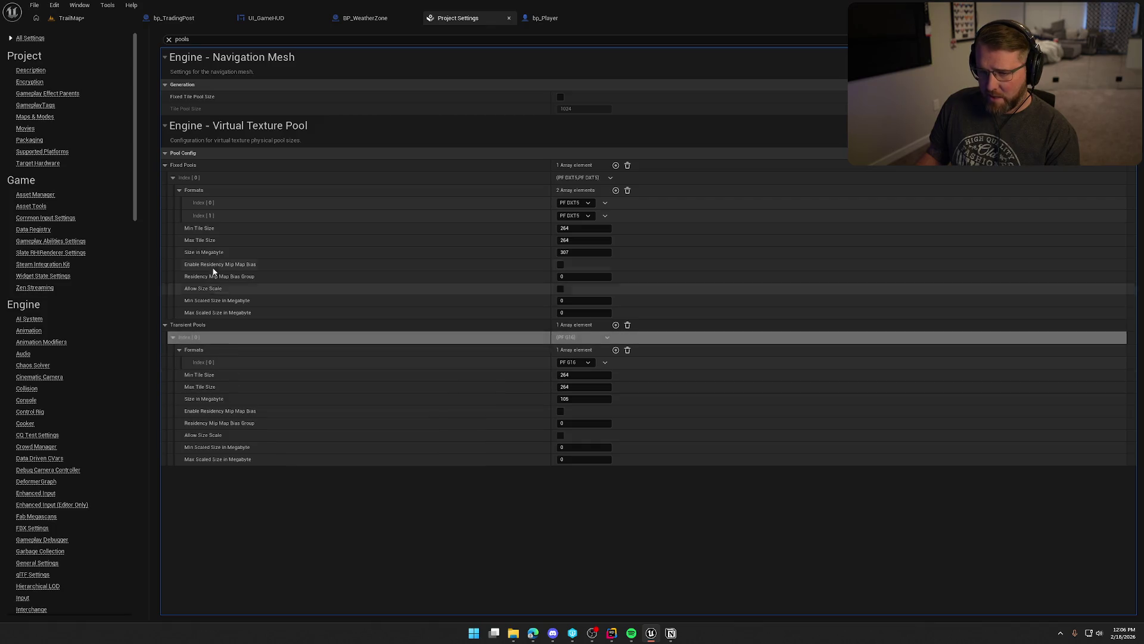
right_click(180, 177)
left_click(220, 234)
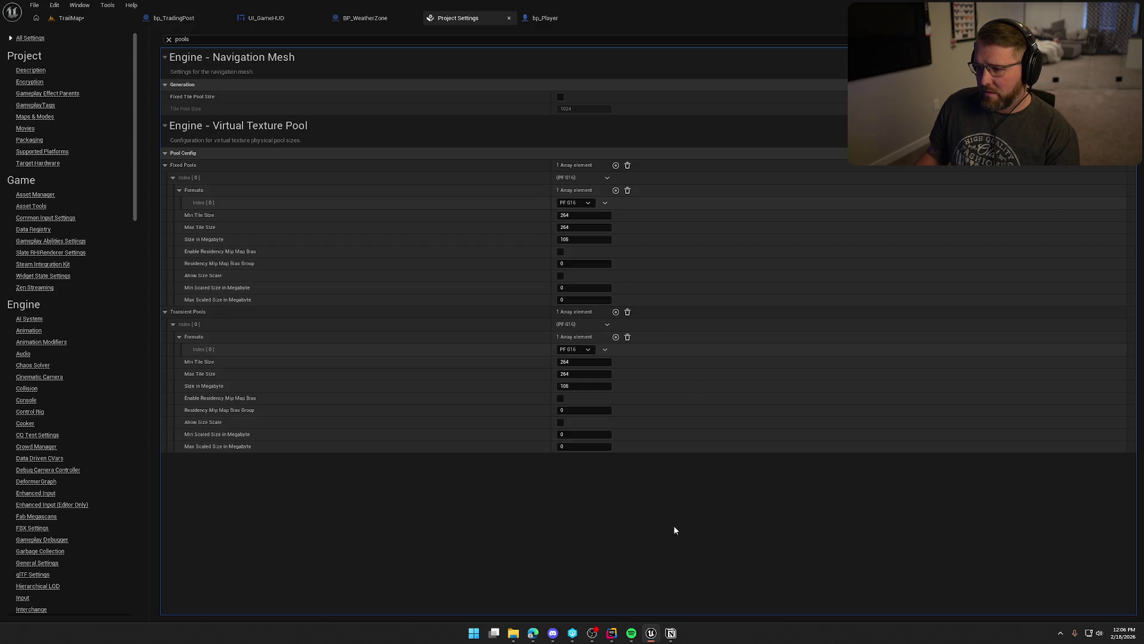
key("ctrl+s")
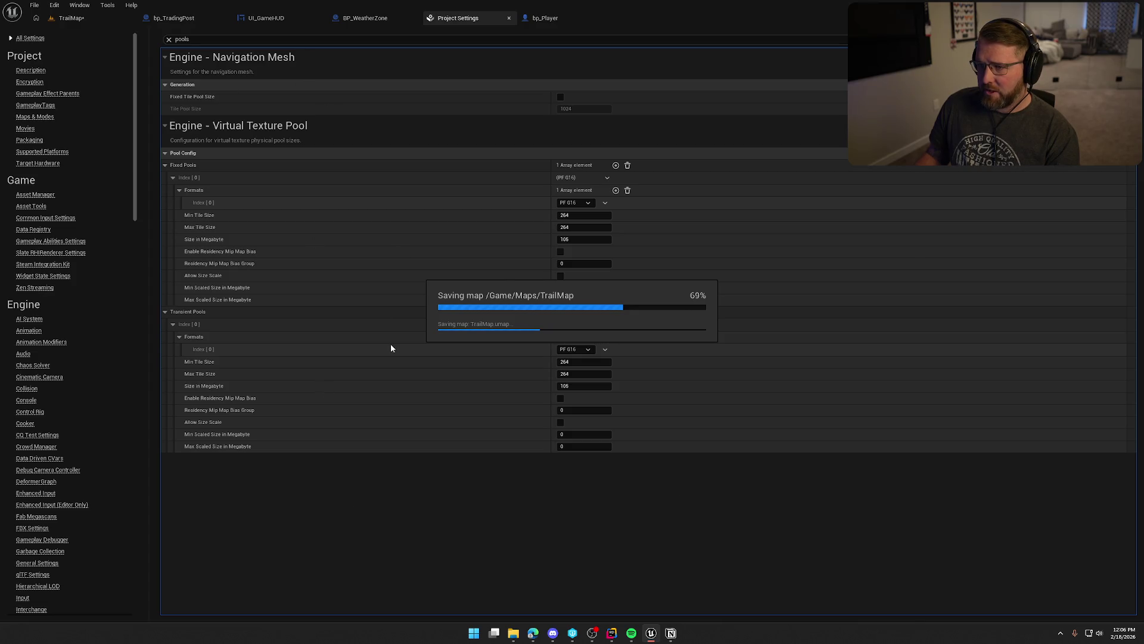
left_click(169, 40)
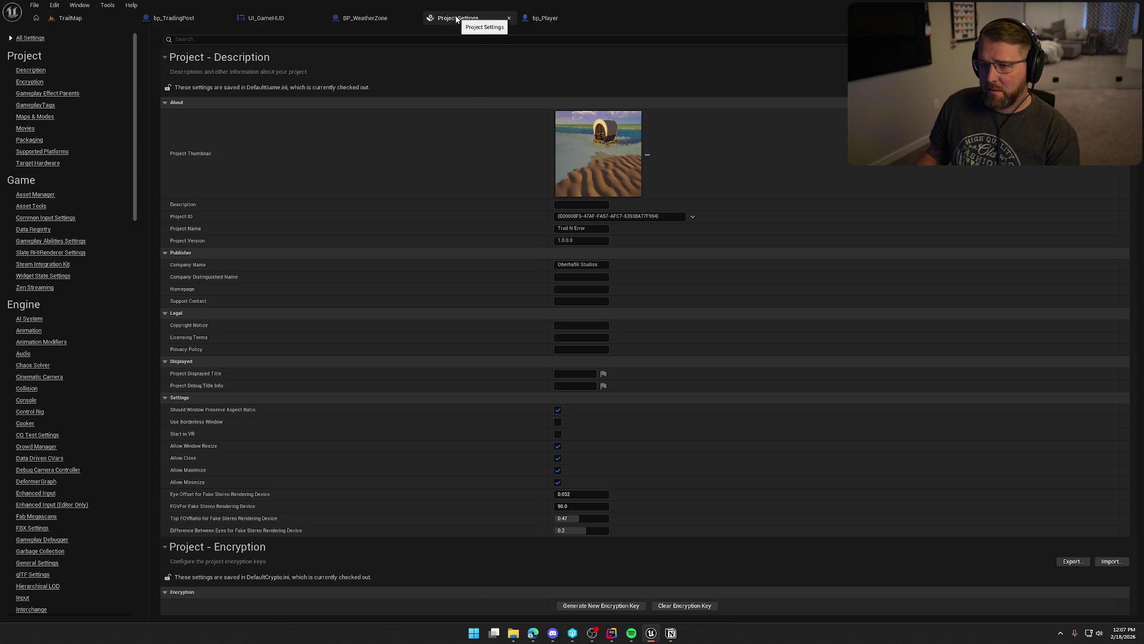
Wire the overlap event into the Branch, delete the leftover Print String, and close the blueprint.
left_click(509, 18)
left_click_drag(341, 205, 441, 207)
left_click_drag(481, 149, 341, 121)
key("Delete")
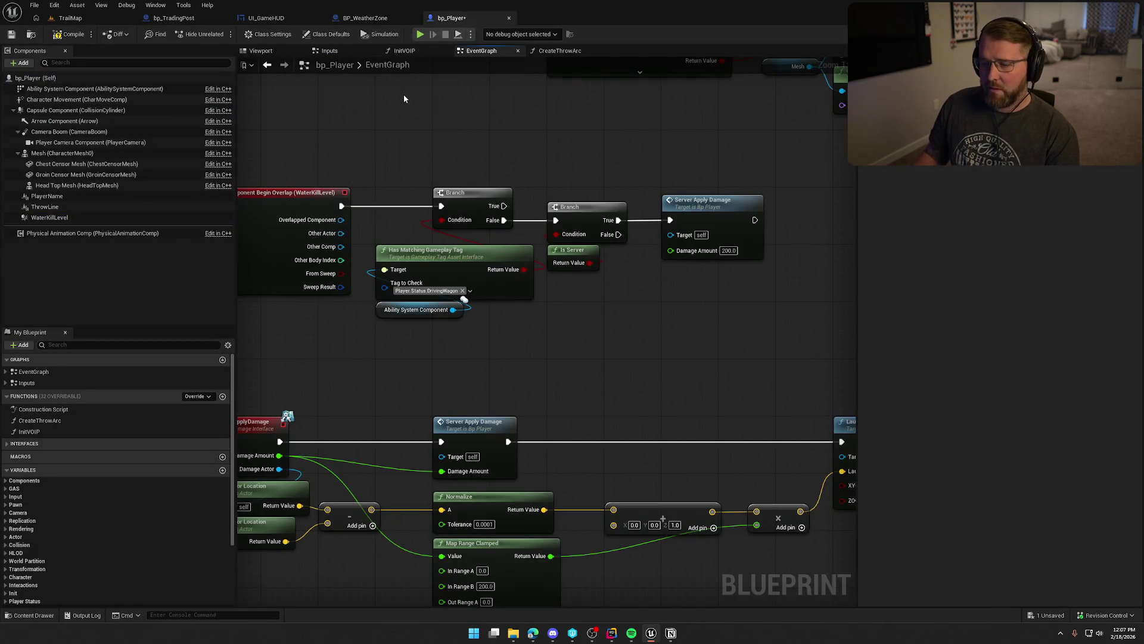
left_click(509, 17)
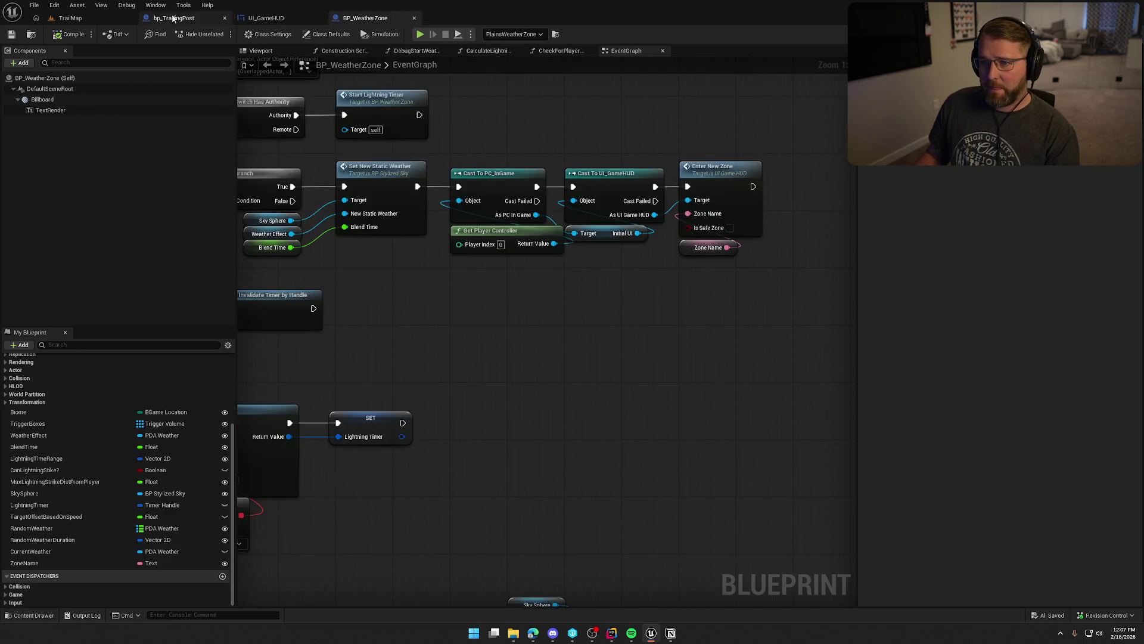
left_click(71, 18)
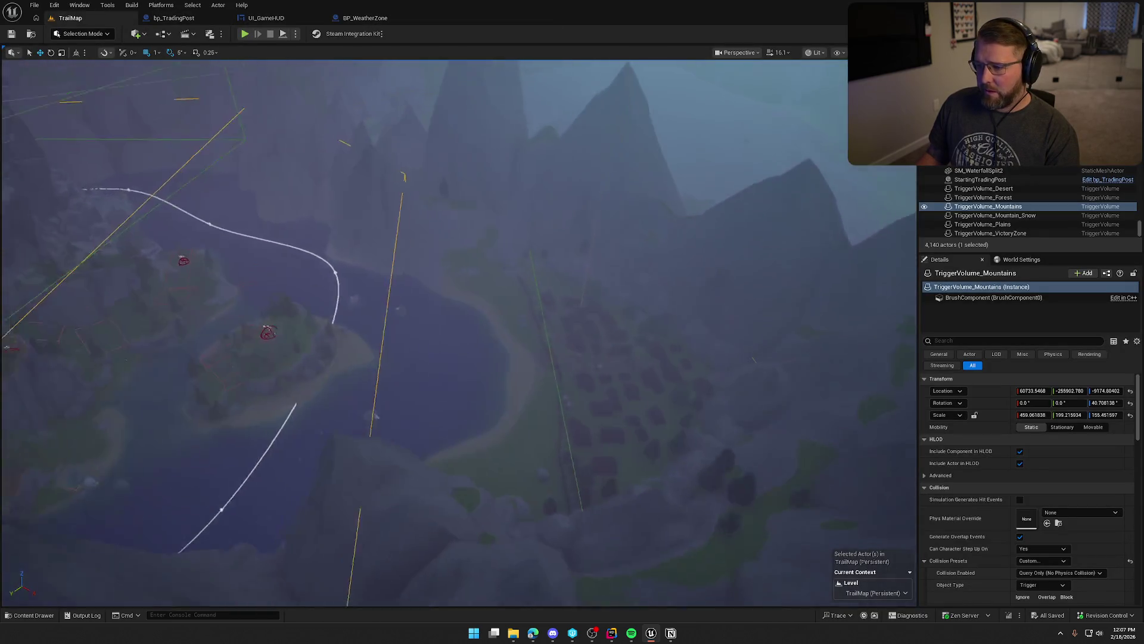
Move TriggerVolume_VictoryZone over the village, raise it to about Z 1050, then frame MountainTopWeatherZone.
scroll(442, 285, "up", 5)
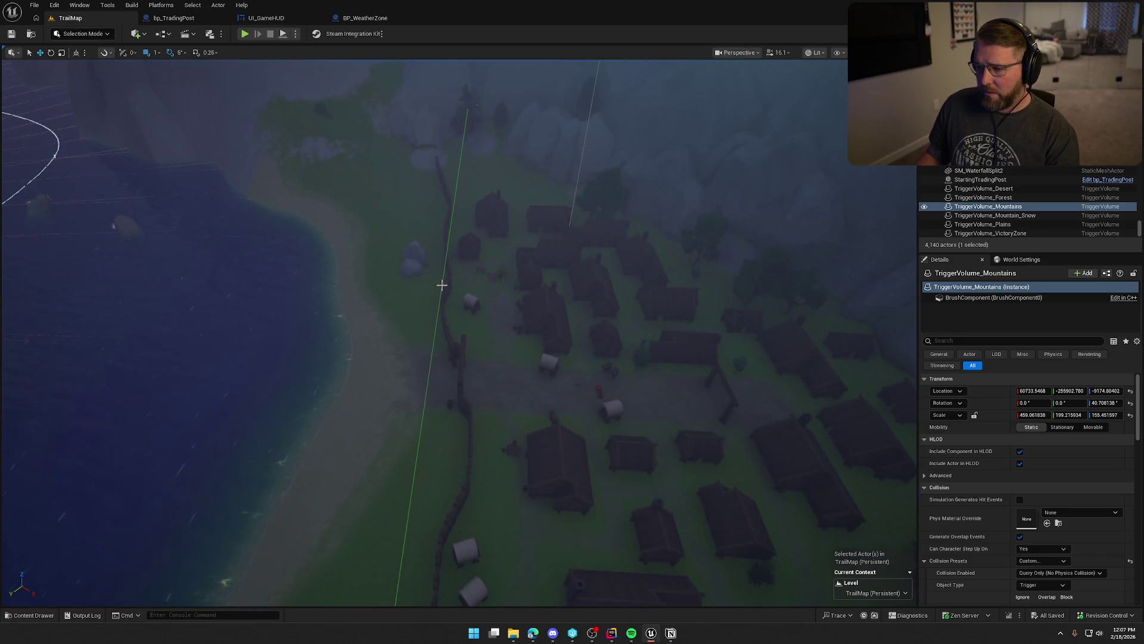
key("Down")
key("Down")
key("Down")
key("f")
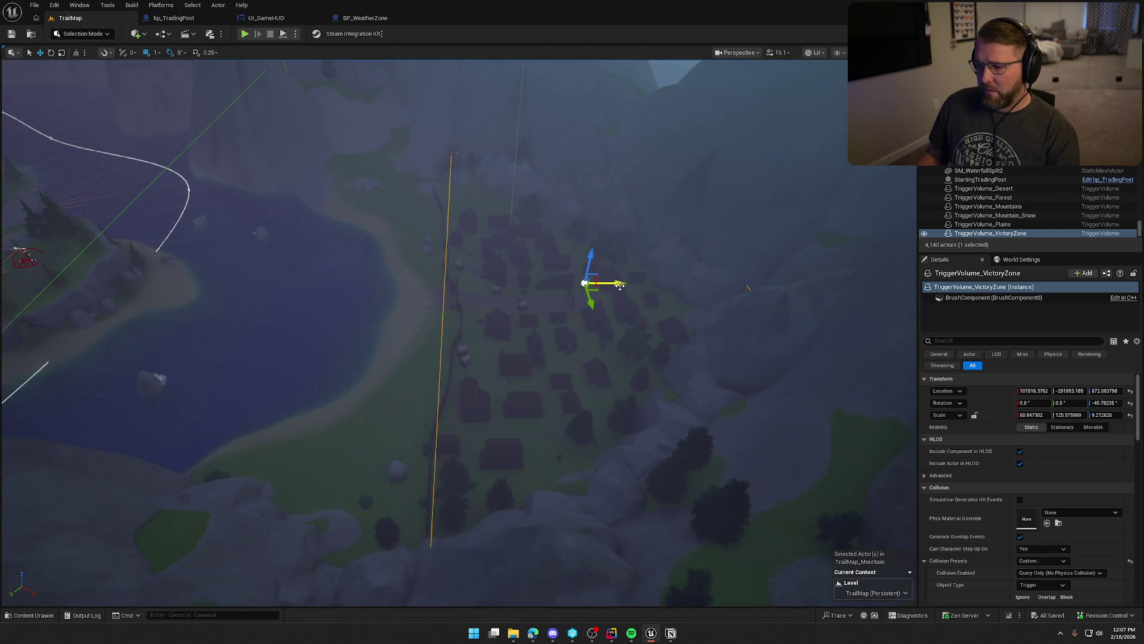
mouse_move(622, 283)
left_mouse_down()
mouse_move(559, 285)
mouse_move(572, 286)
left_mouse_up()
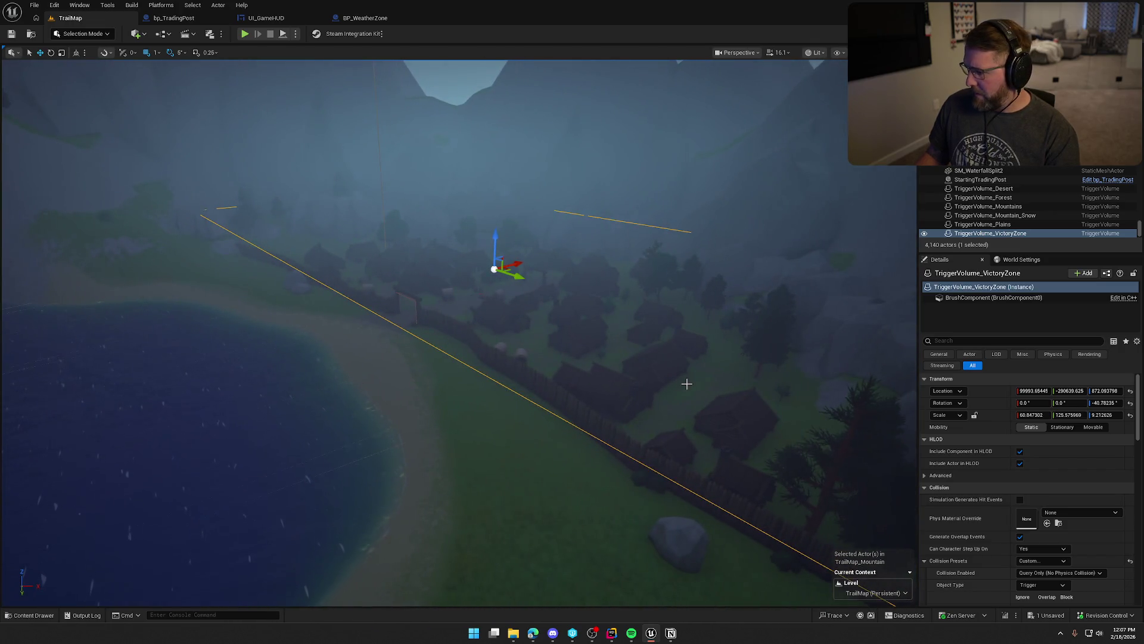
mouse_move(495, 241)
left_mouse_down()
mouse_move(499, 199)
mouse_move(506, 236)
left_mouse_up()
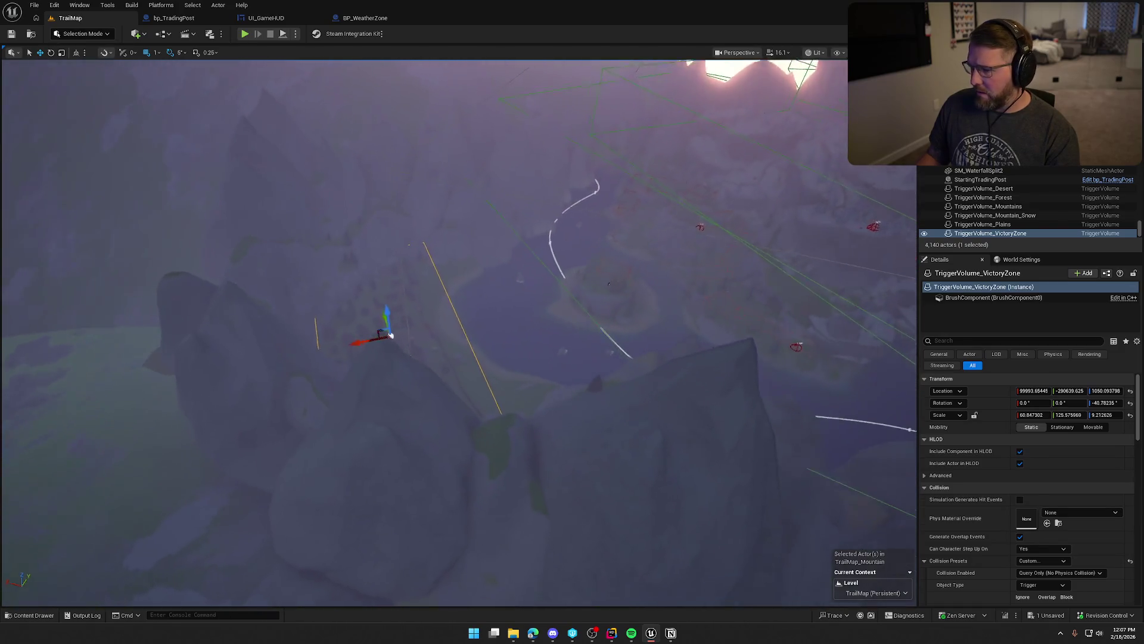
left_click(722, 141)
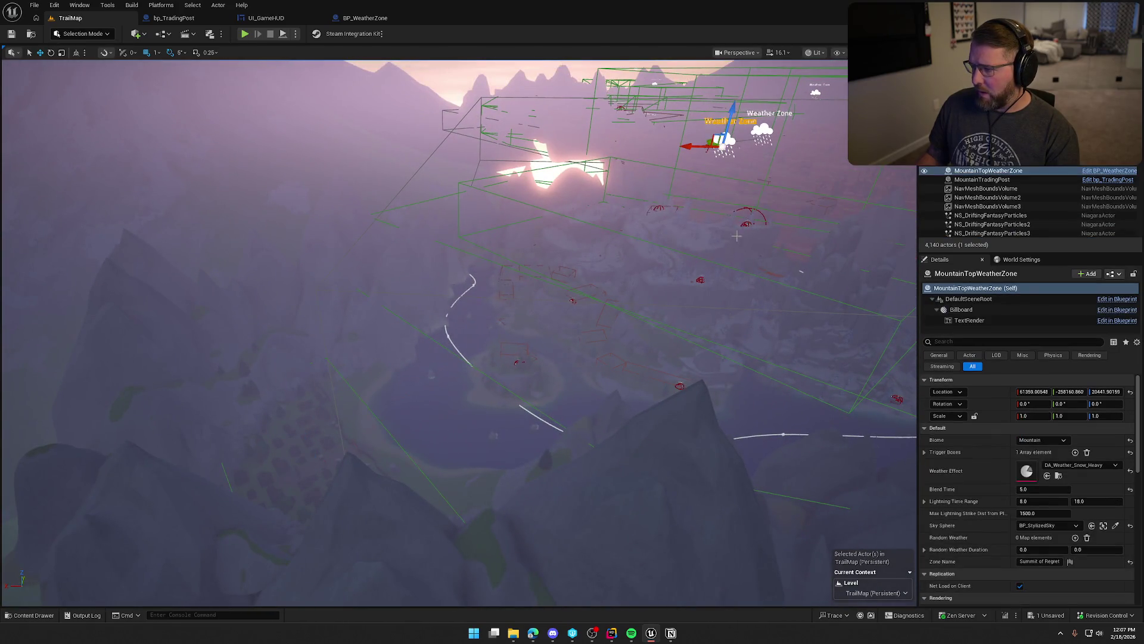
key("f")
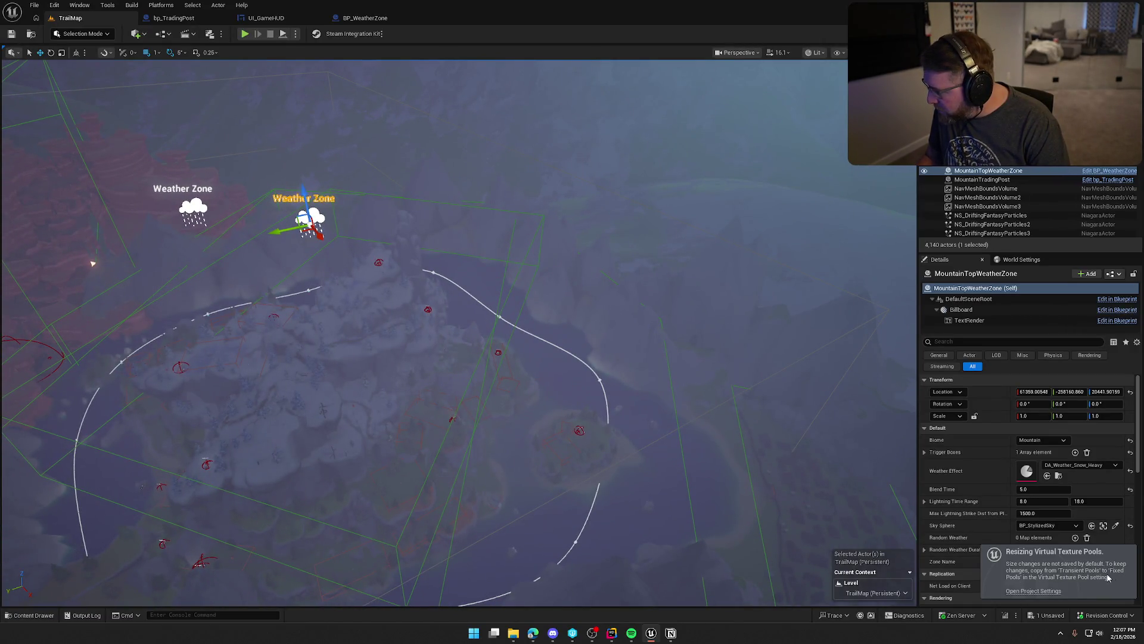
Set the fixed virtual texture pool size to 112 MB, matching the transient pool, and save.
left_click(1043, 590)
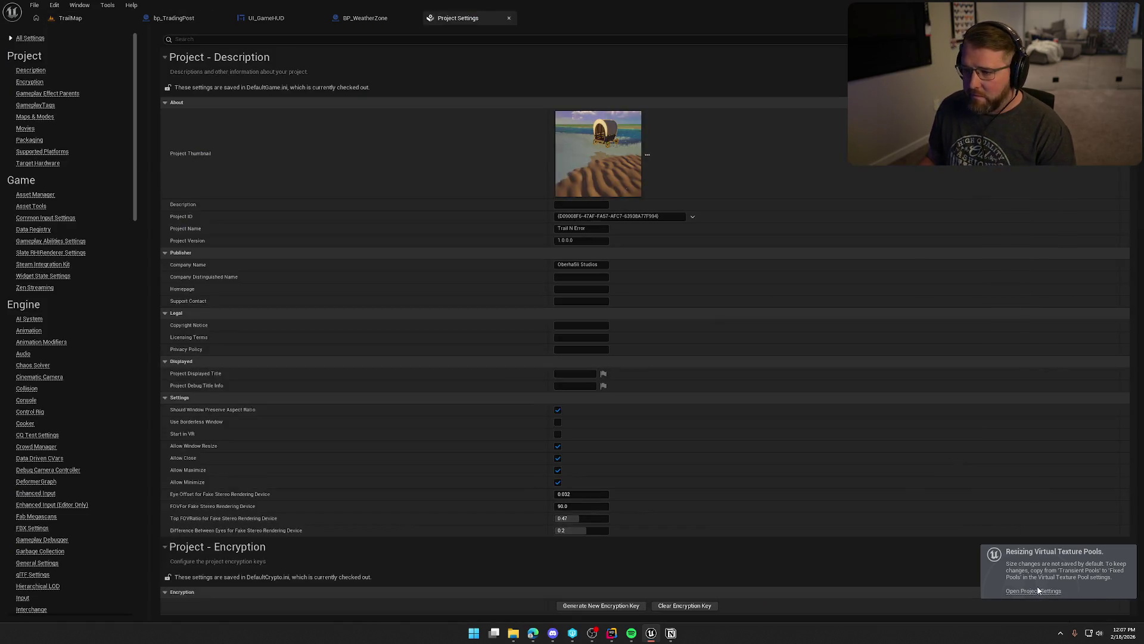
left_click(360, 40)
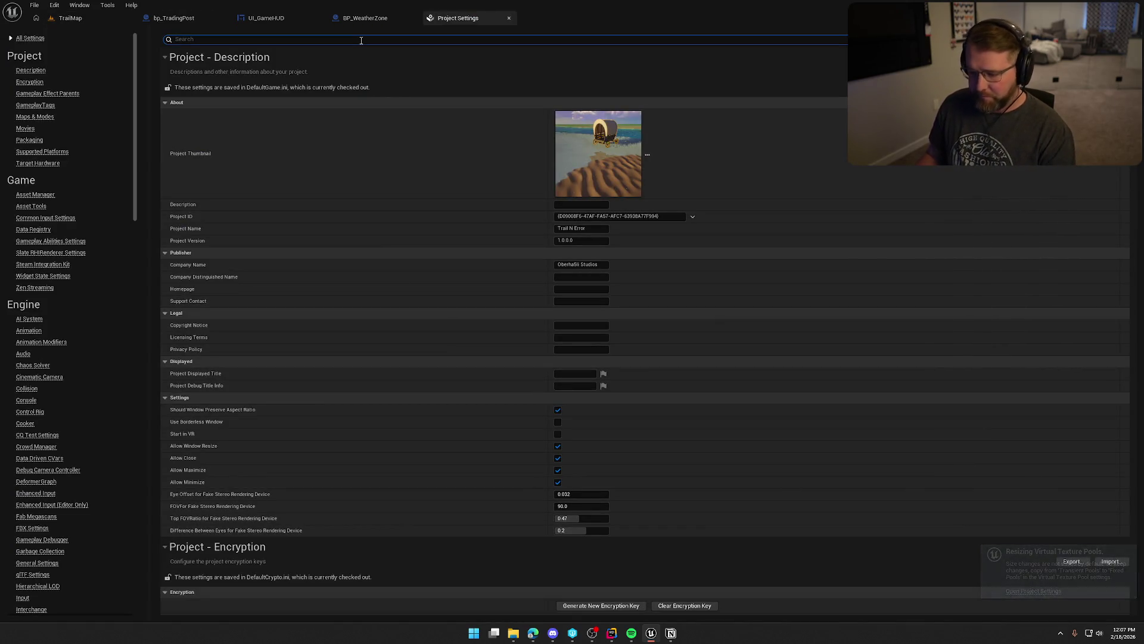
type("P")
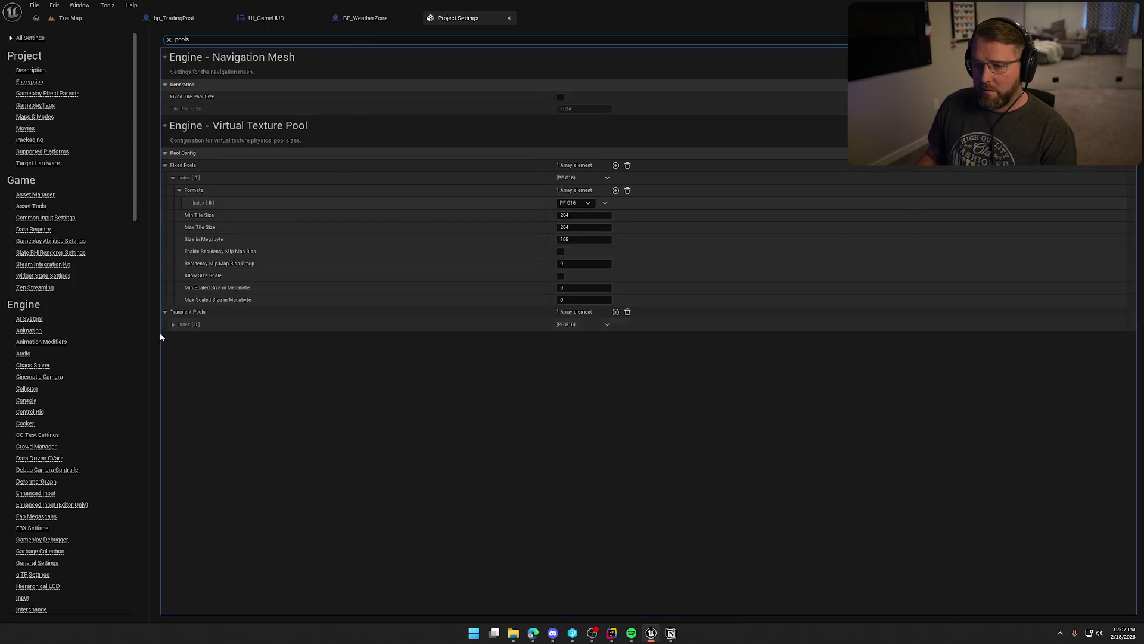
left_click(172, 323)
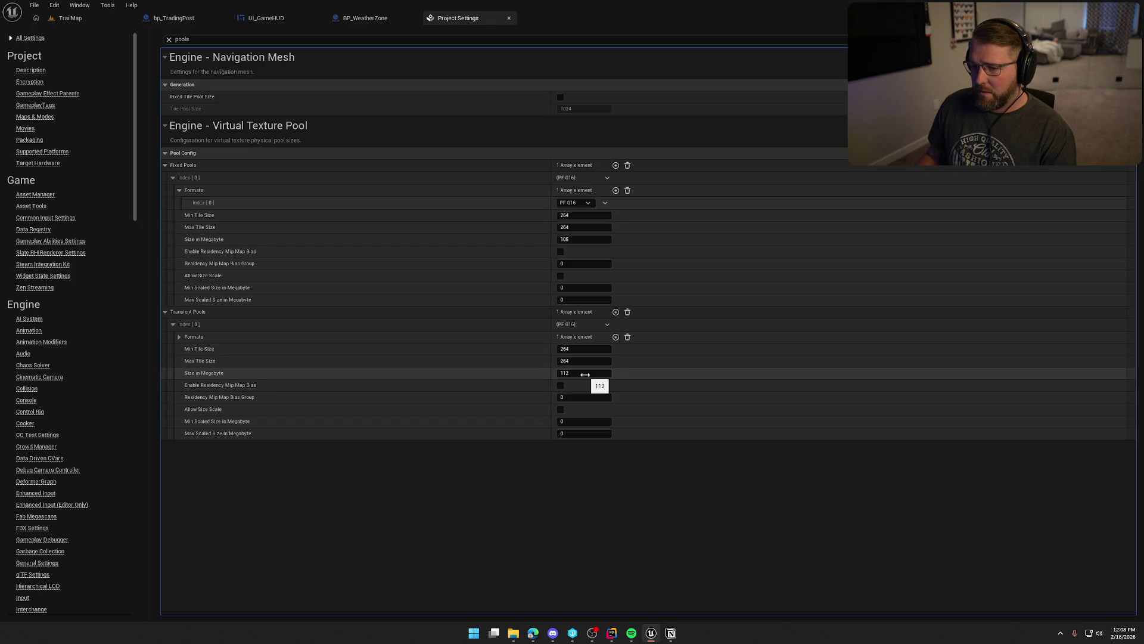
left_click(575, 239)
type("112")
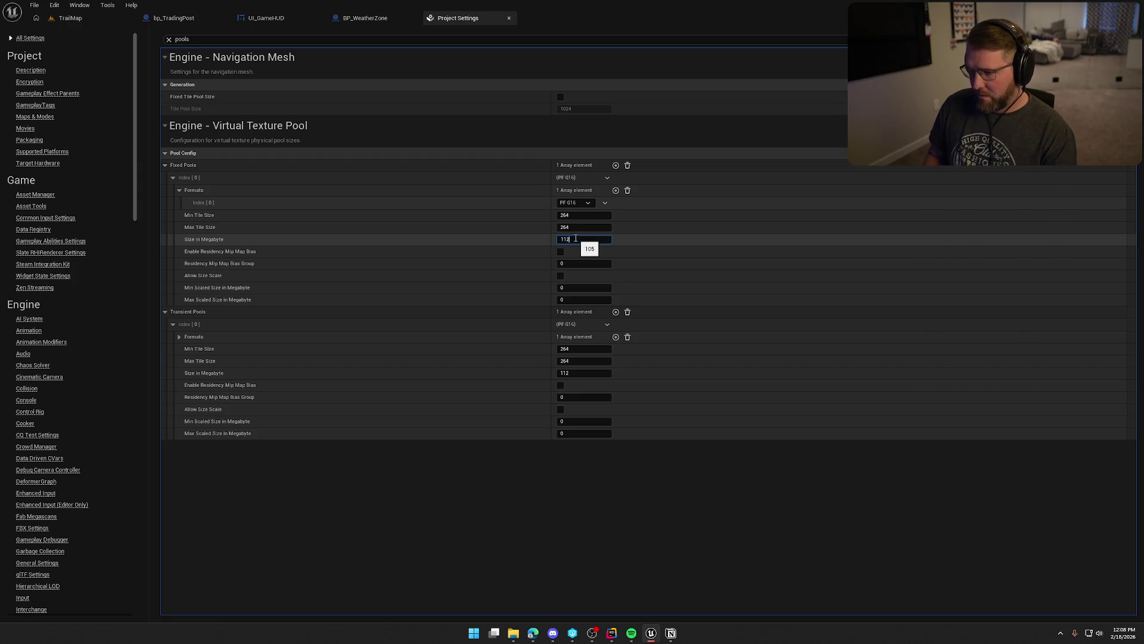
key("Return")
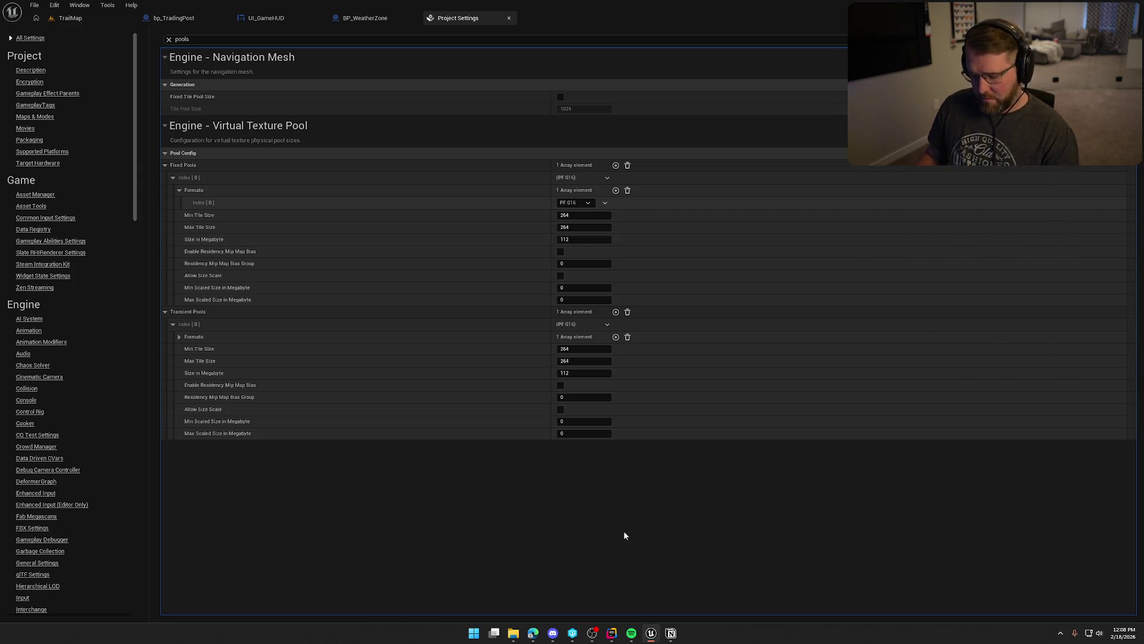
key("ctrl+s")
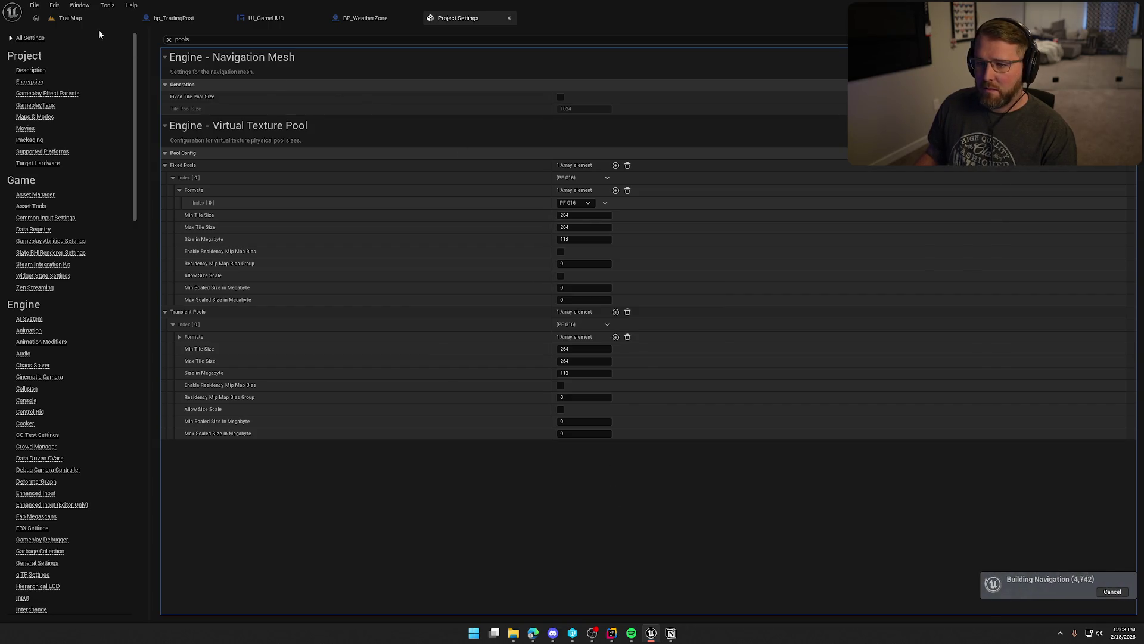
left_click(66, 21)
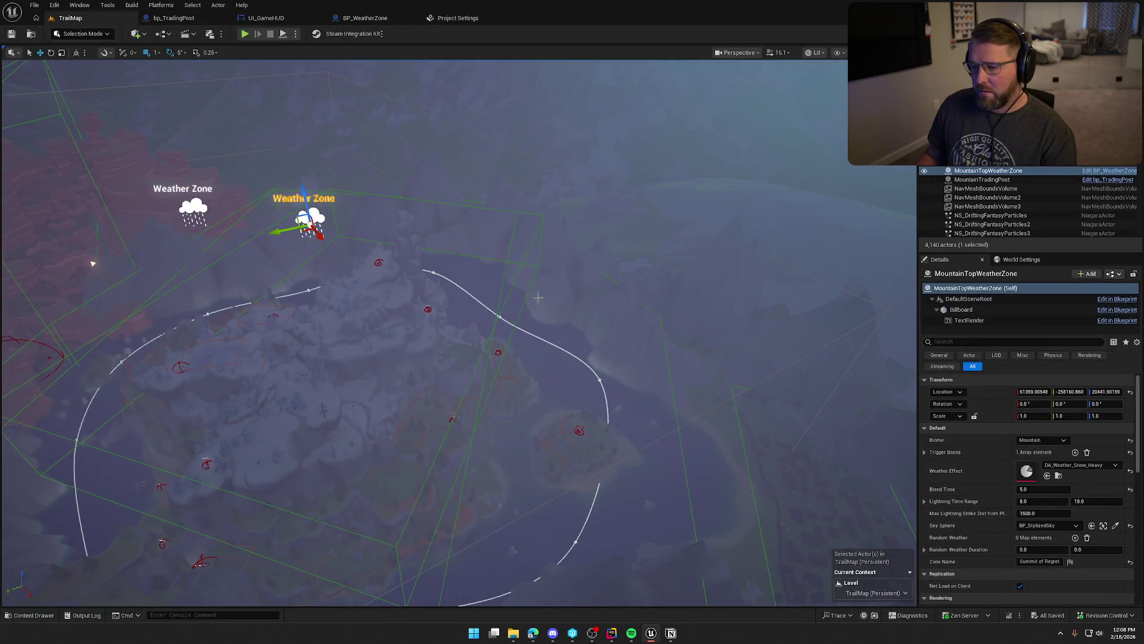
Place a copy of the weather zone nearby and rename it VictoryWeatherZone.
left_click_drag(93, 263, 12, 263)
scroll(497, 271, "down", 2)
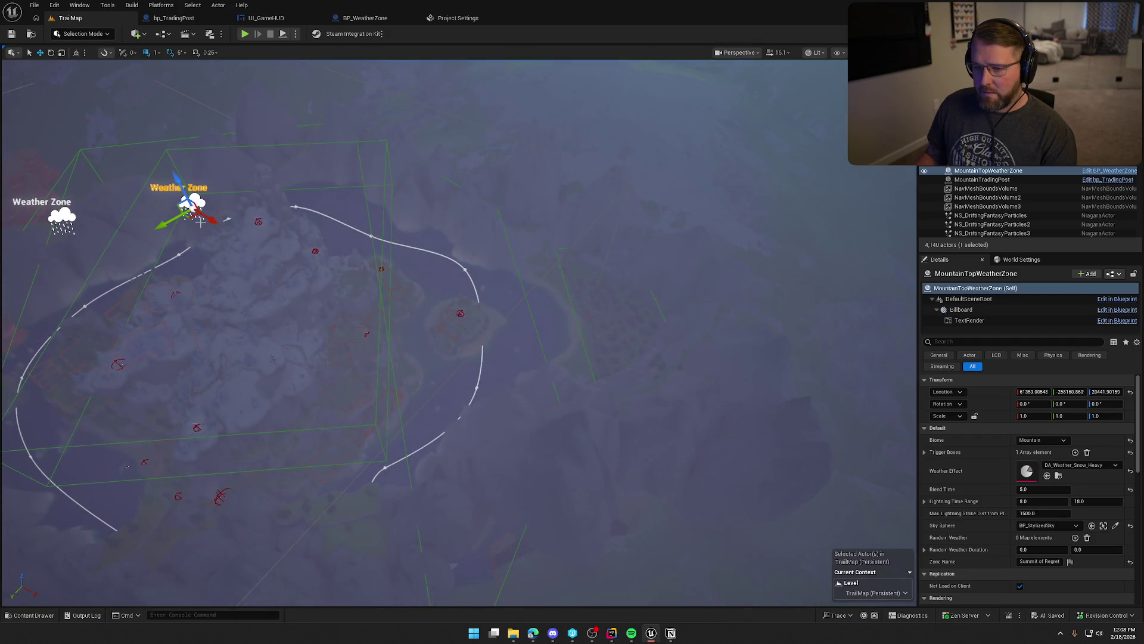
mouse_move(179, 204)
left_mouse_down()
mouse_move(573, 238)
mouse_move(656, 160)
left_mouse_up()
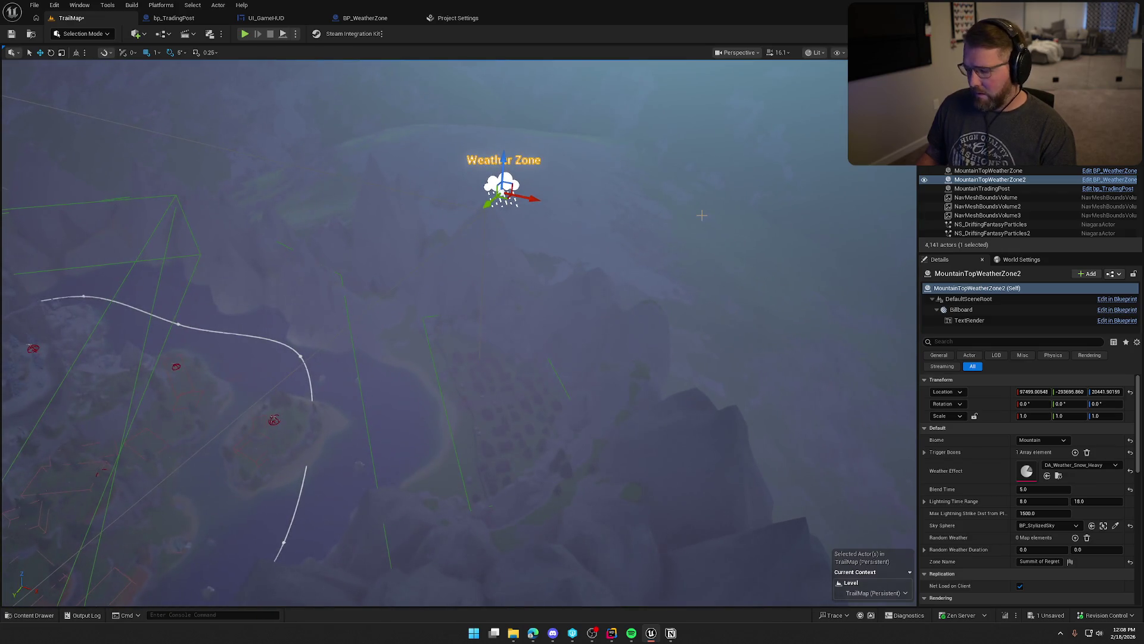
key("F2")
type("VictoryWeatherZ")
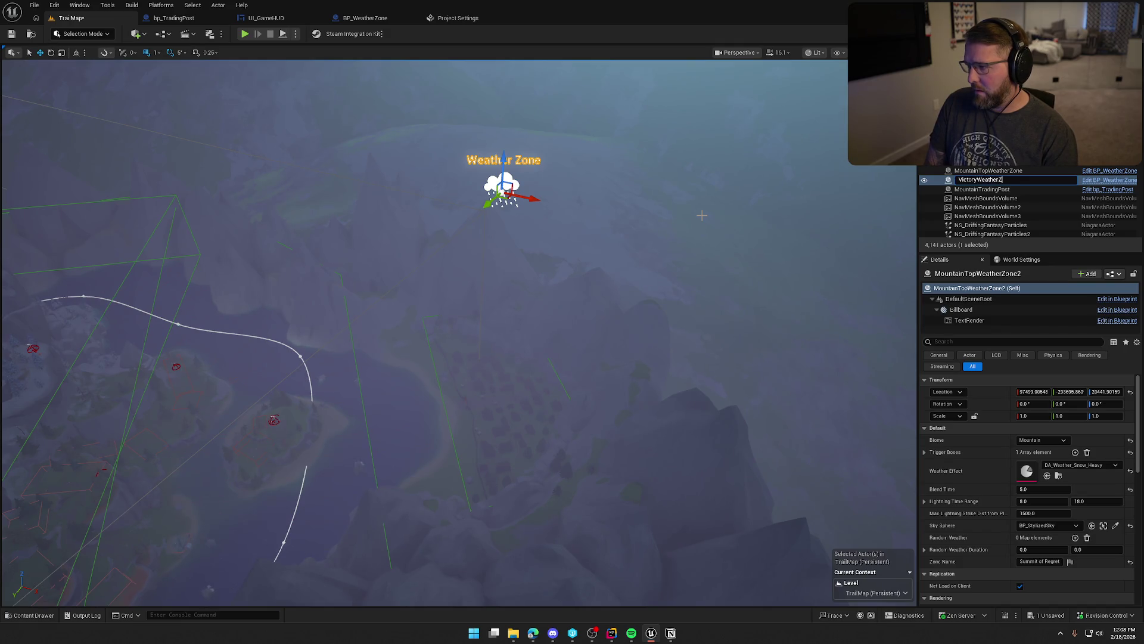
type("one")
key("Return")
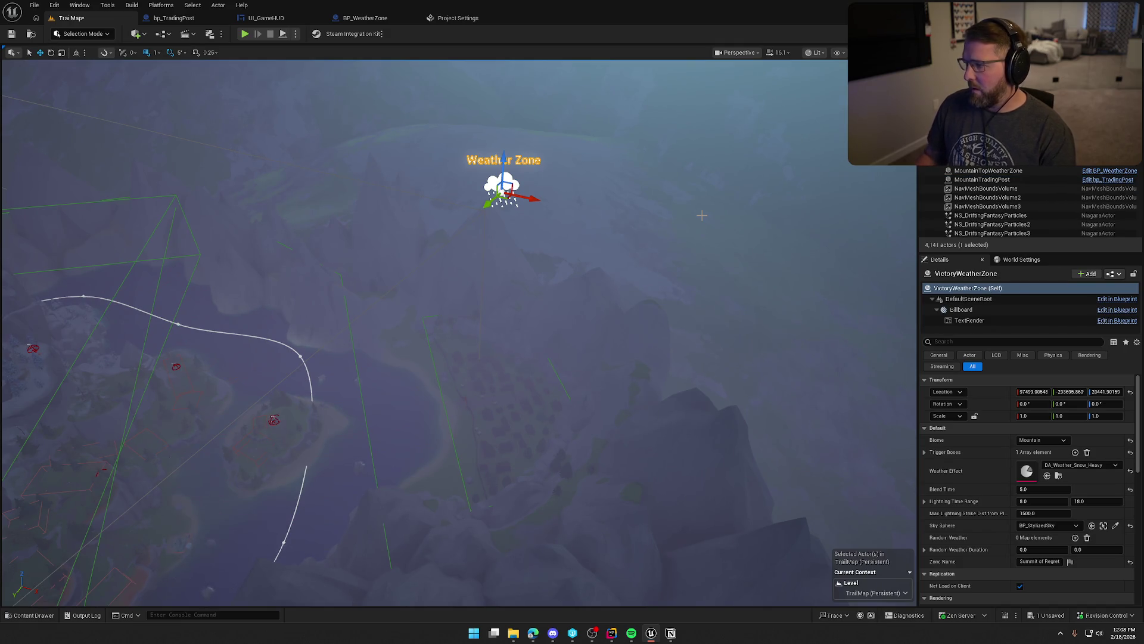
Set VictoryWeatherZone's biome to Victory and its weather effect to DA_Weather_Clear.
left_click(1038, 441)
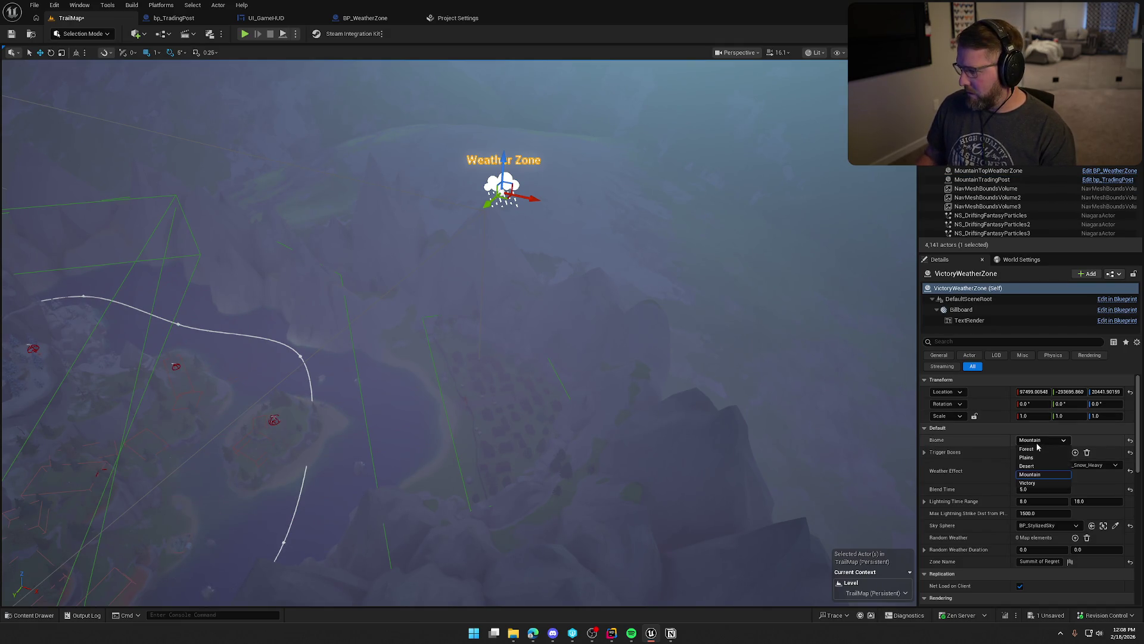
left_click(1038, 477)
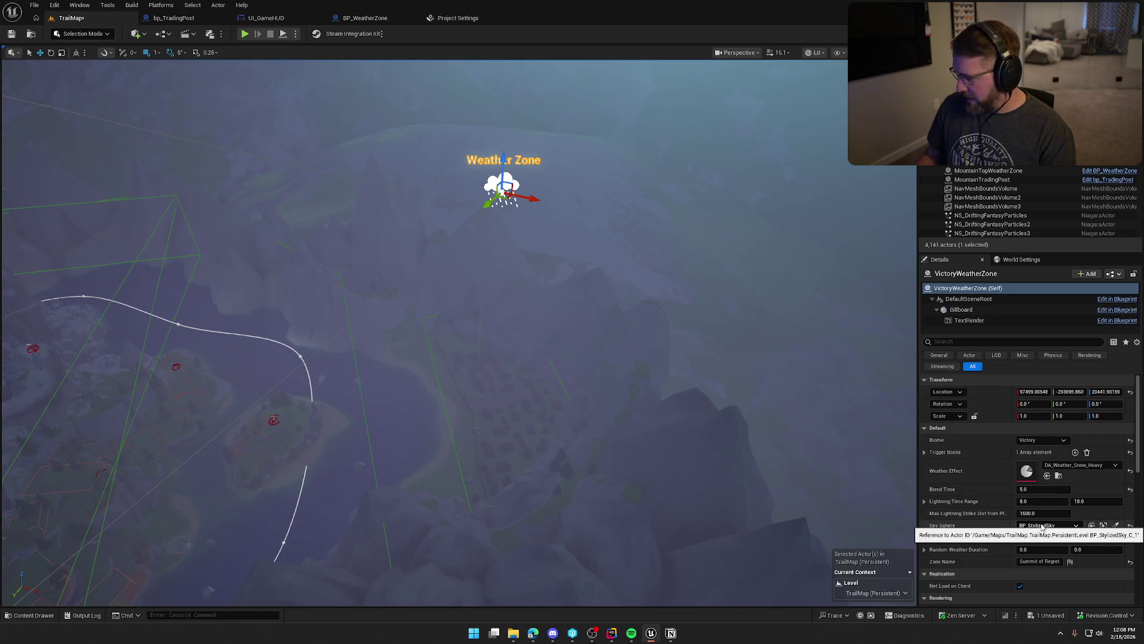
left_click(1081, 467)
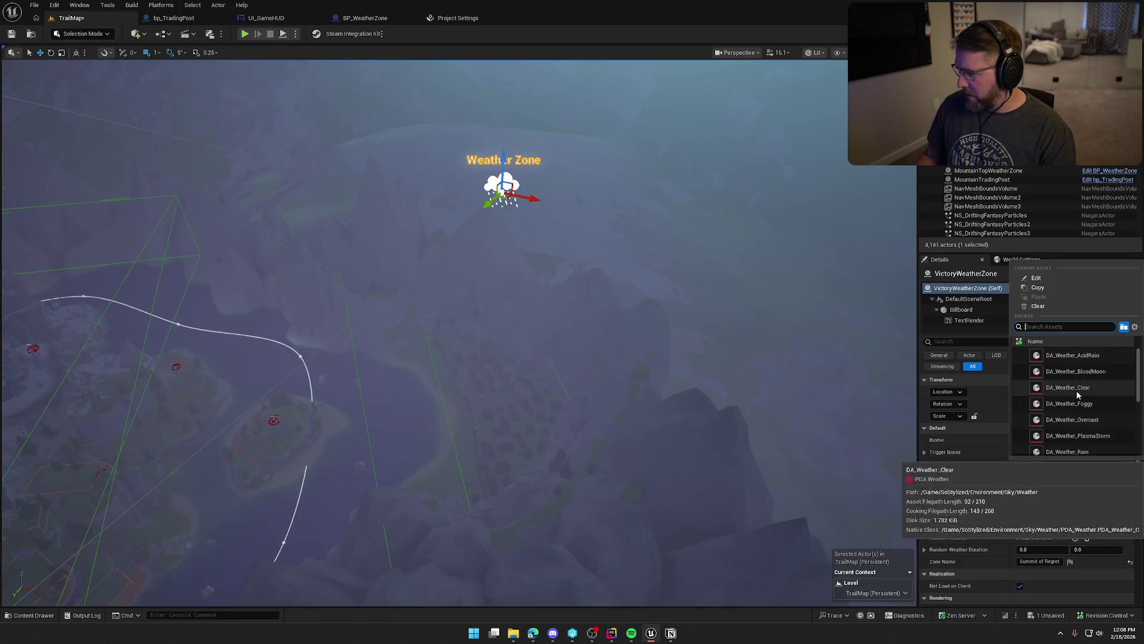
left_click(1076, 390)
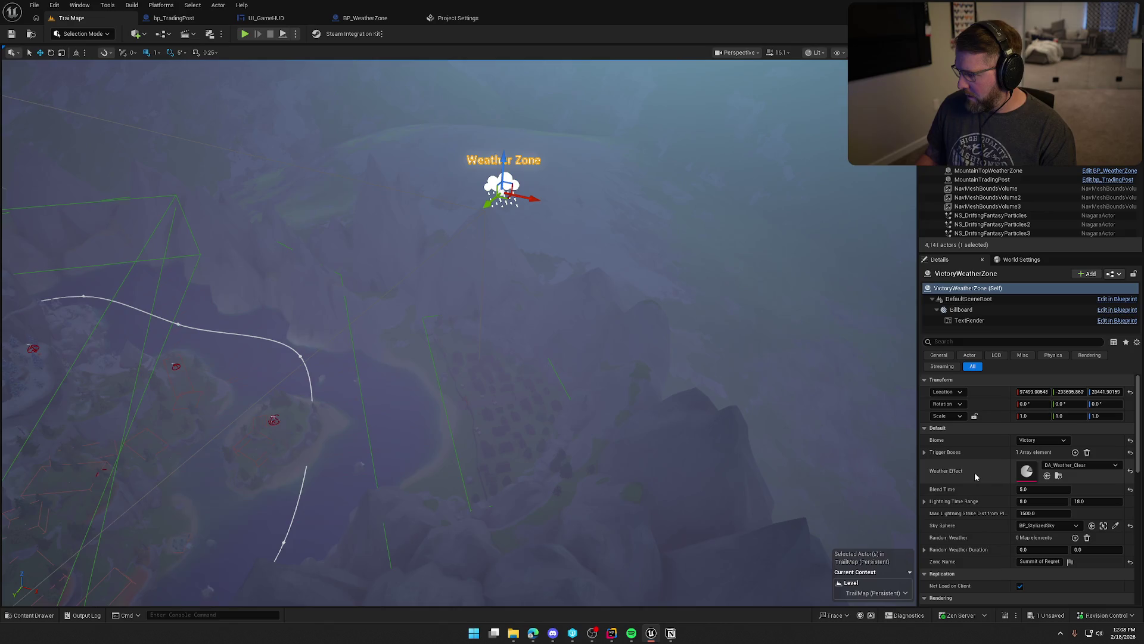
Assign TriggerVolume_VictoryZone as VictoryWeatherZone's trigger box, undoing an accidental zone deletion.
left_click(925, 452)
left_click(1099, 464)
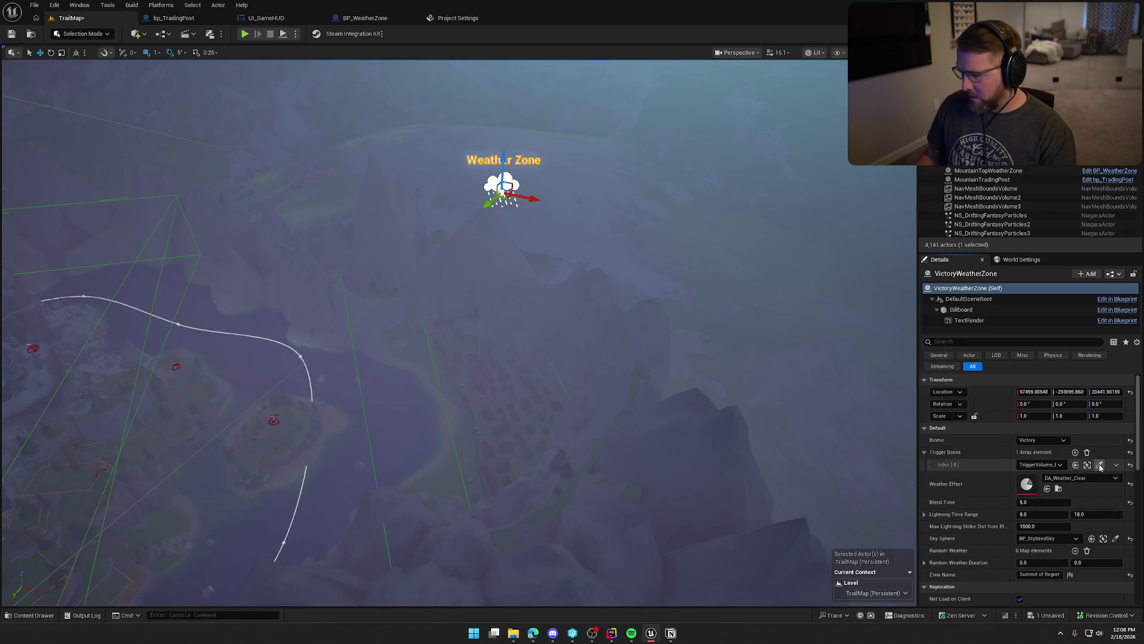
left_click(455, 426)
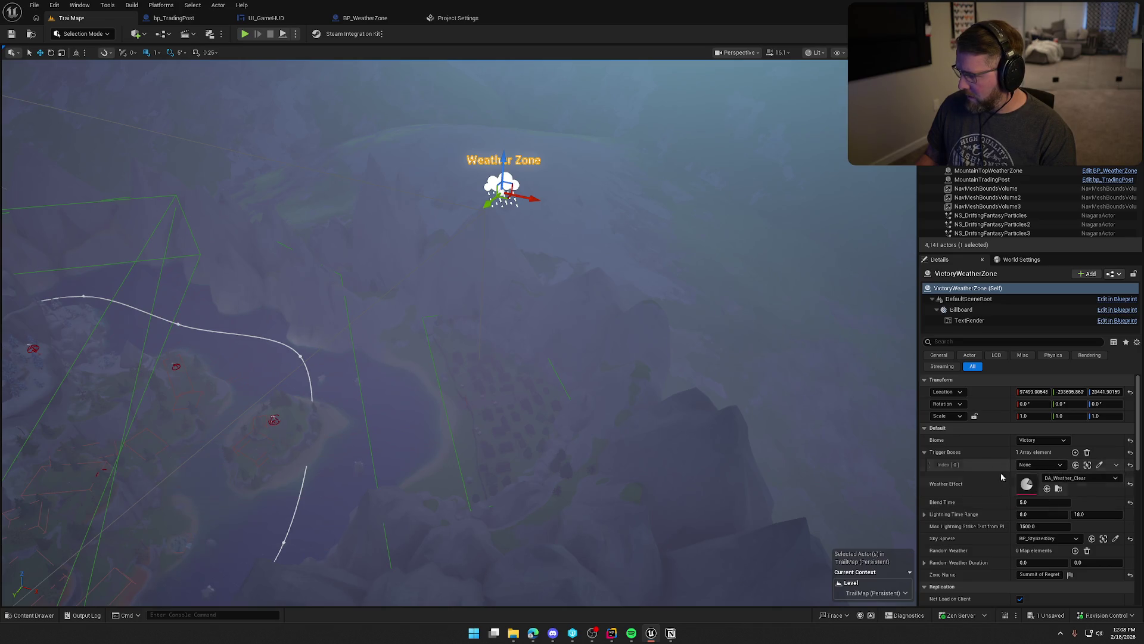
left_click(1042, 465)
key("Escape")
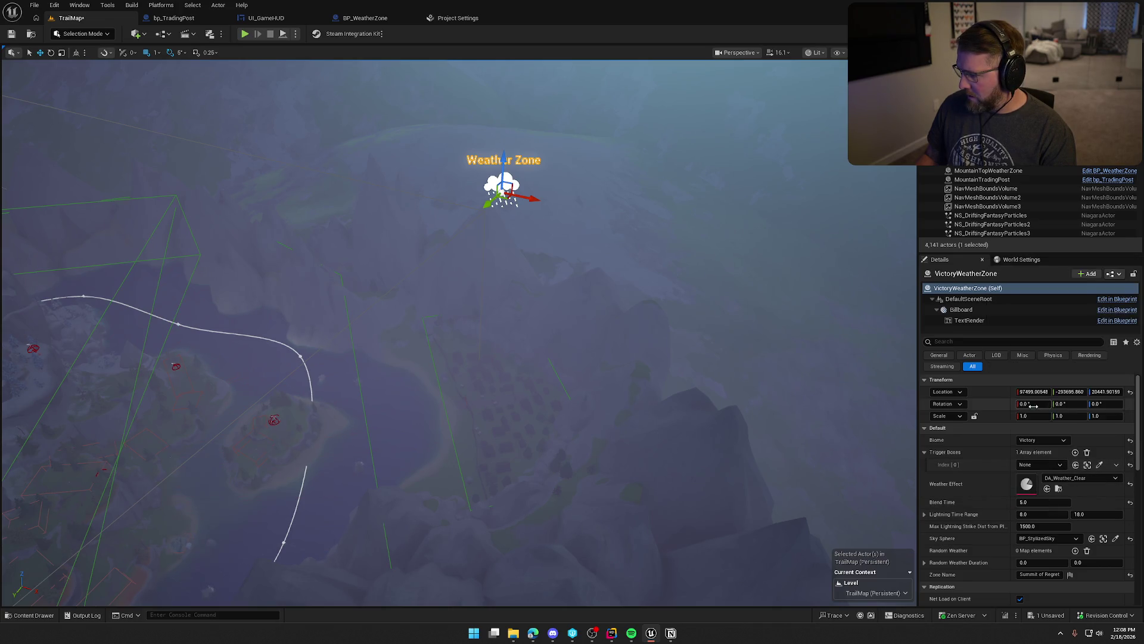
mouse_move(631, 317)
left_mouse_down()
mouse_move(596, 322)
mouse_move(631, 317)
left_mouse_up()
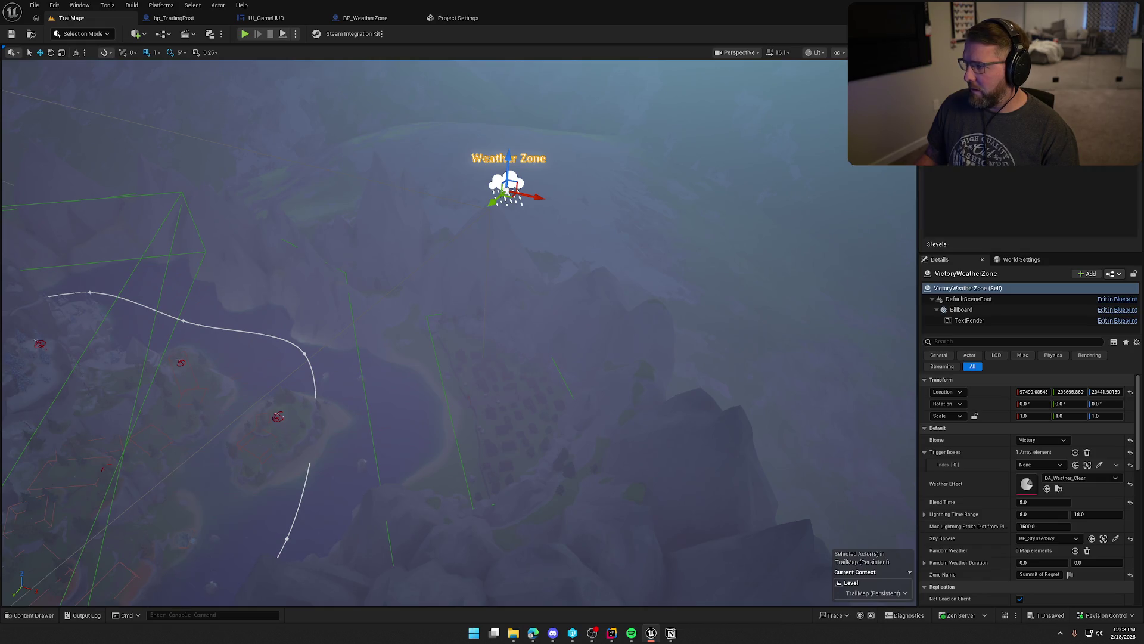
key("Delete")
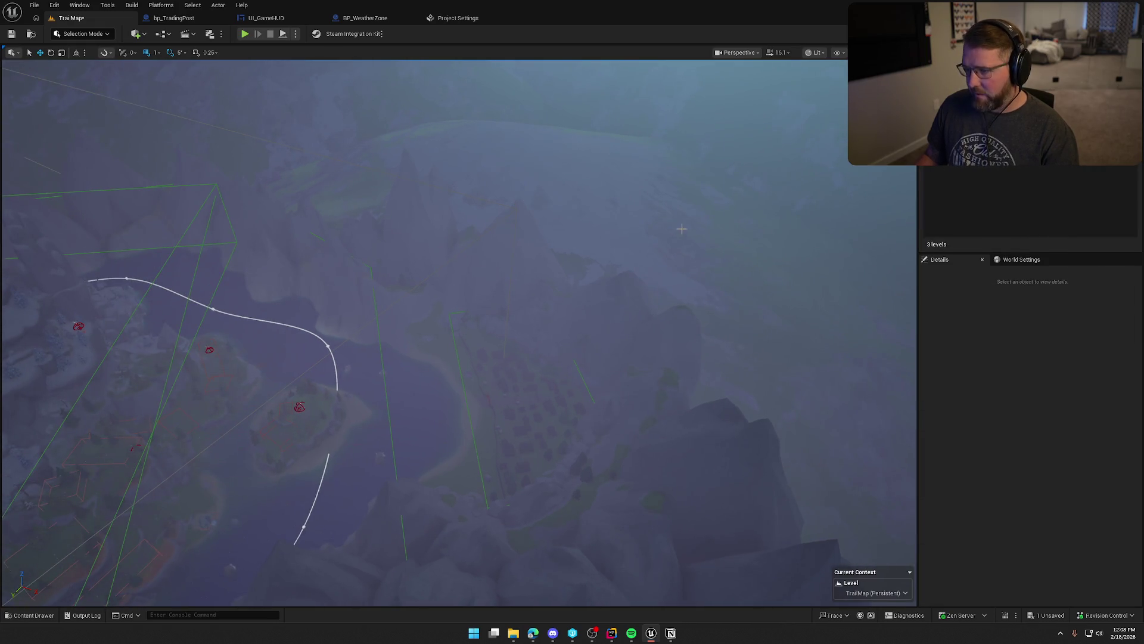
key("ctrl+z")
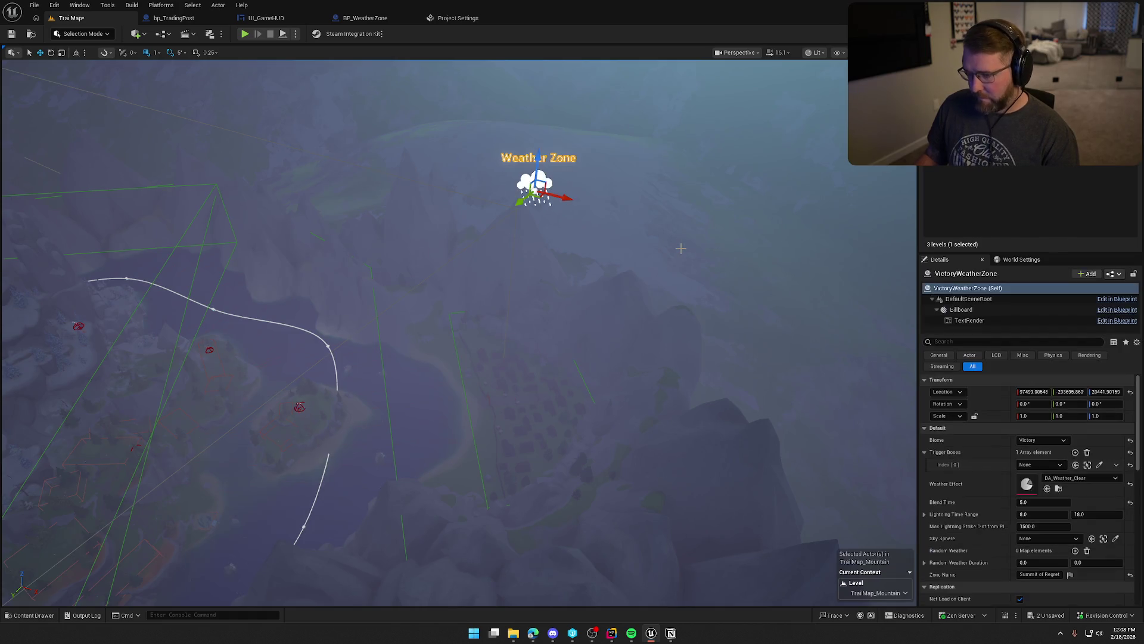
left_click(1041, 464)
left_click(1048, 405)
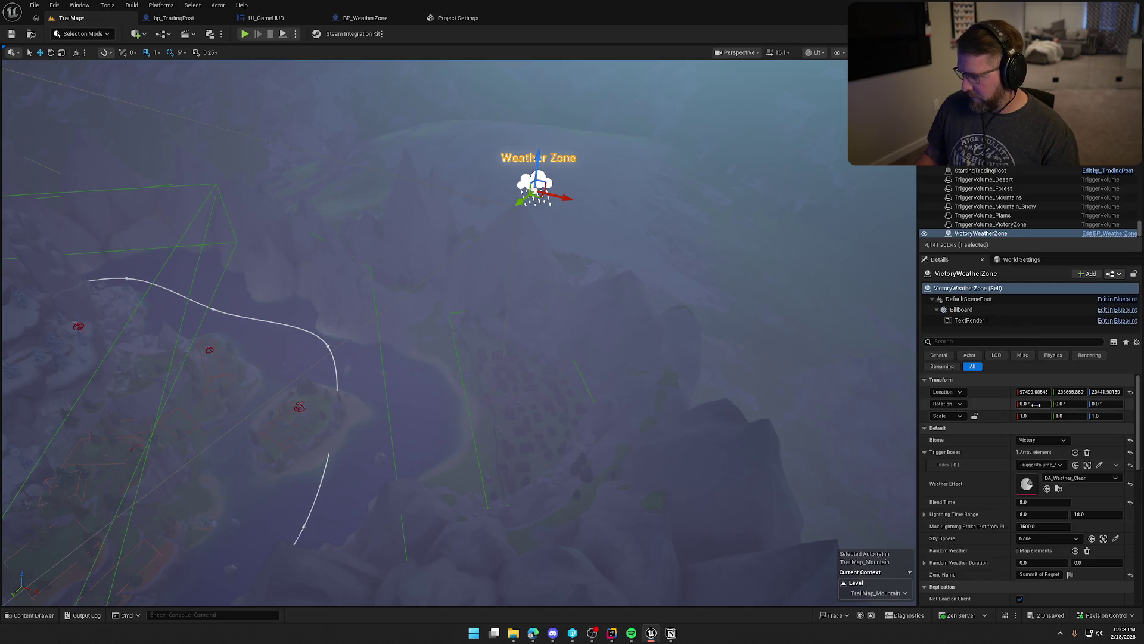
Check the zone's sky sphere options, leaving them unchanged.
scroll(989, 484, "down", 1)
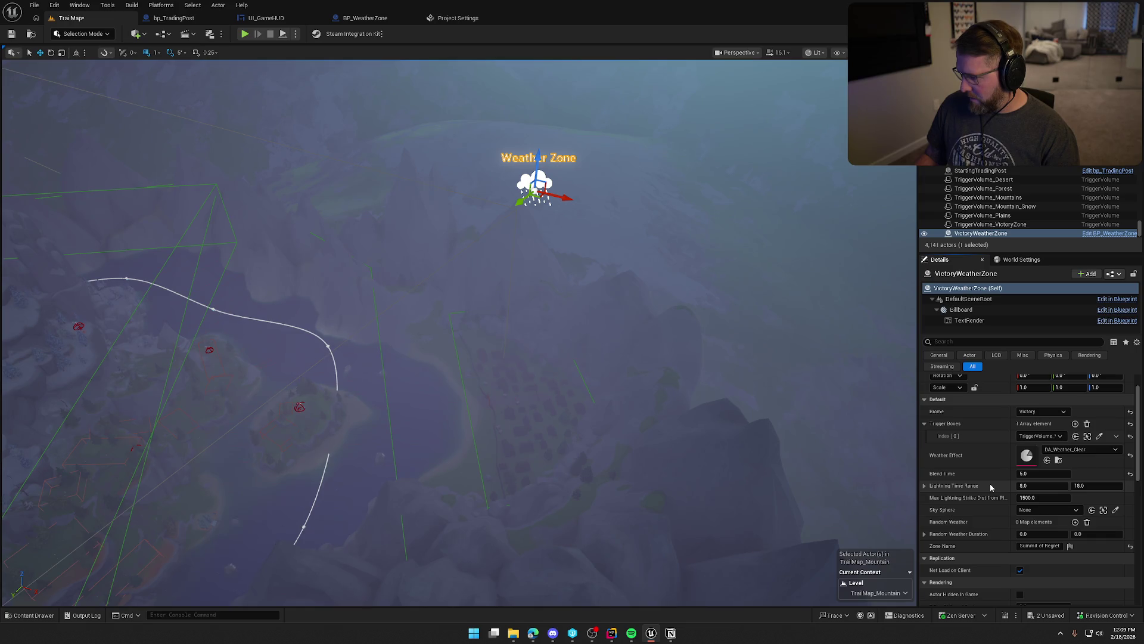
scroll(989, 484, "down", 2)
left_click(1067, 468)
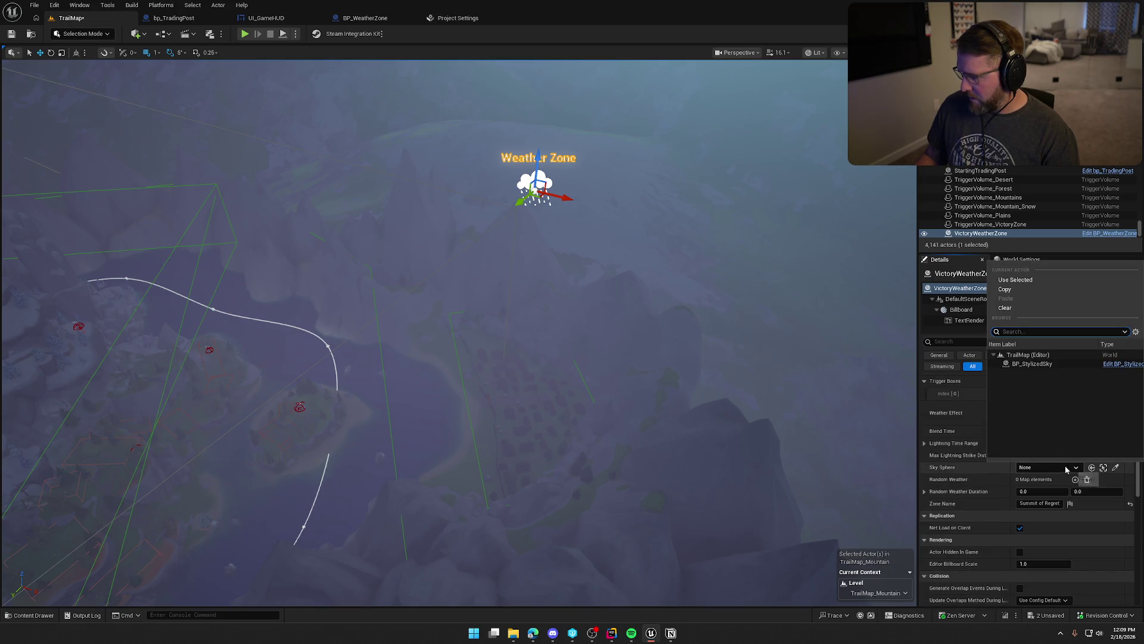
left_click(1037, 365)
Select VictoryWeatherZone together with TriggerVolume_VictoryZone and delete both.
left_click_drag(158, 225, 108, 232)
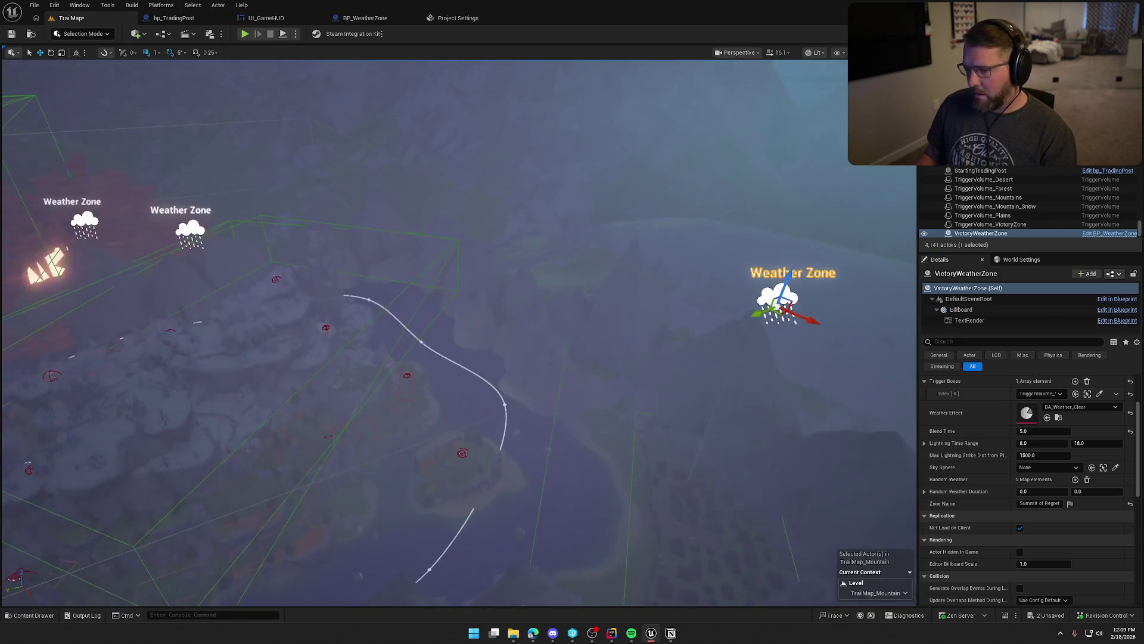
left_click(195, 231)
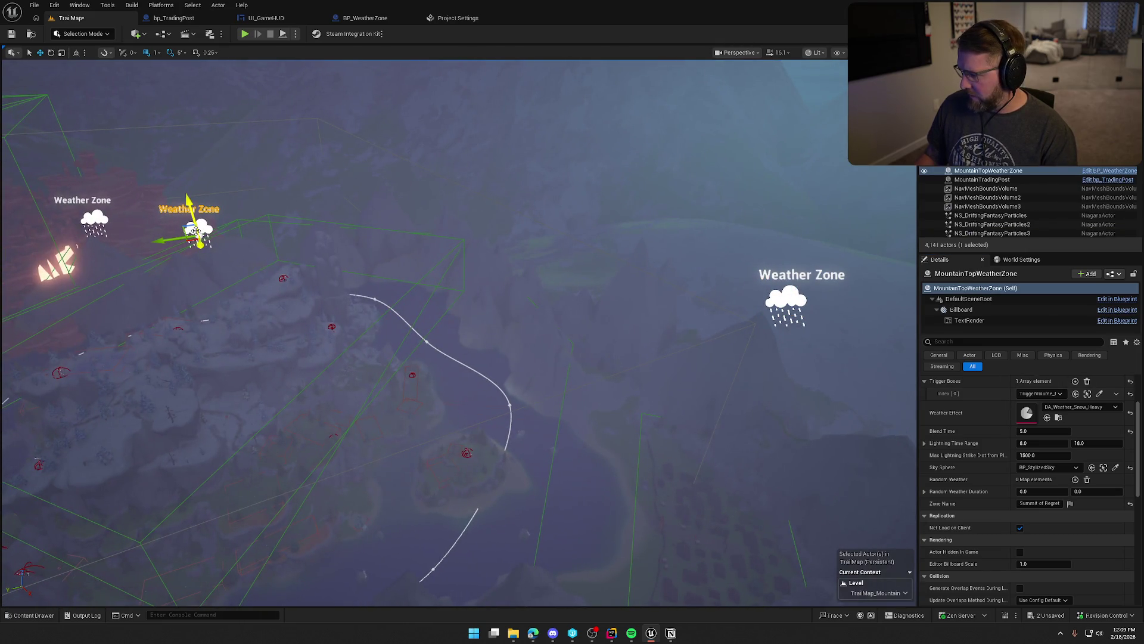
left_click(92, 220)
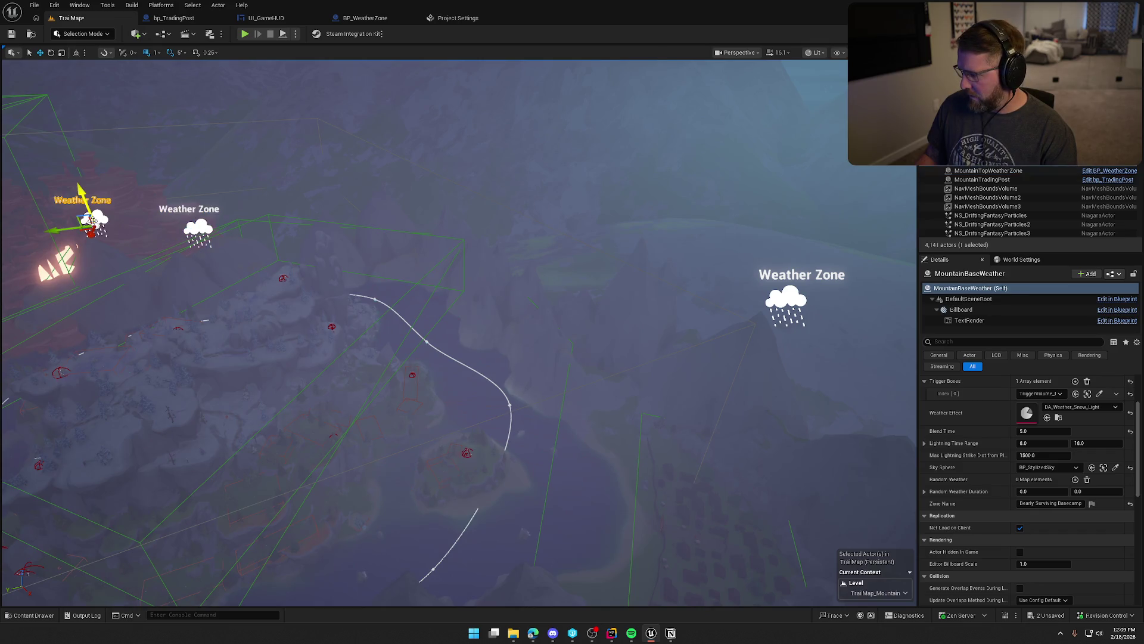
left_click(785, 304)
key("f")
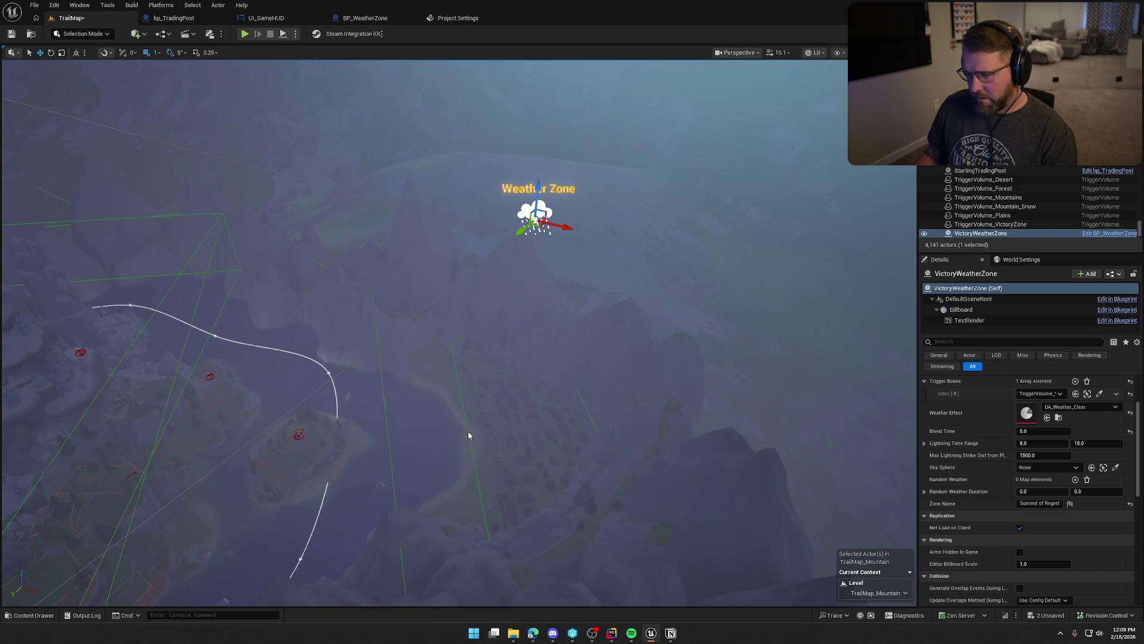
left_click(468, 434, "ctrl")
key("Delete")
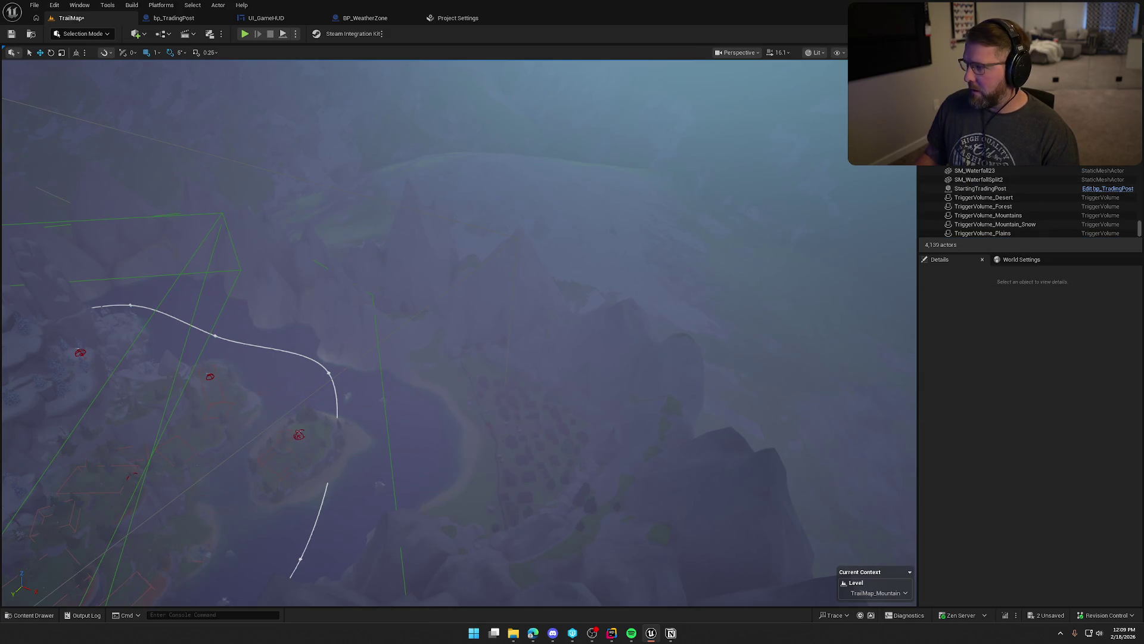
Undo to restore VictoryWeatherZone, save the map, and set its Sky Sphere to BP_StylizedSky.
key("ctrl+z")
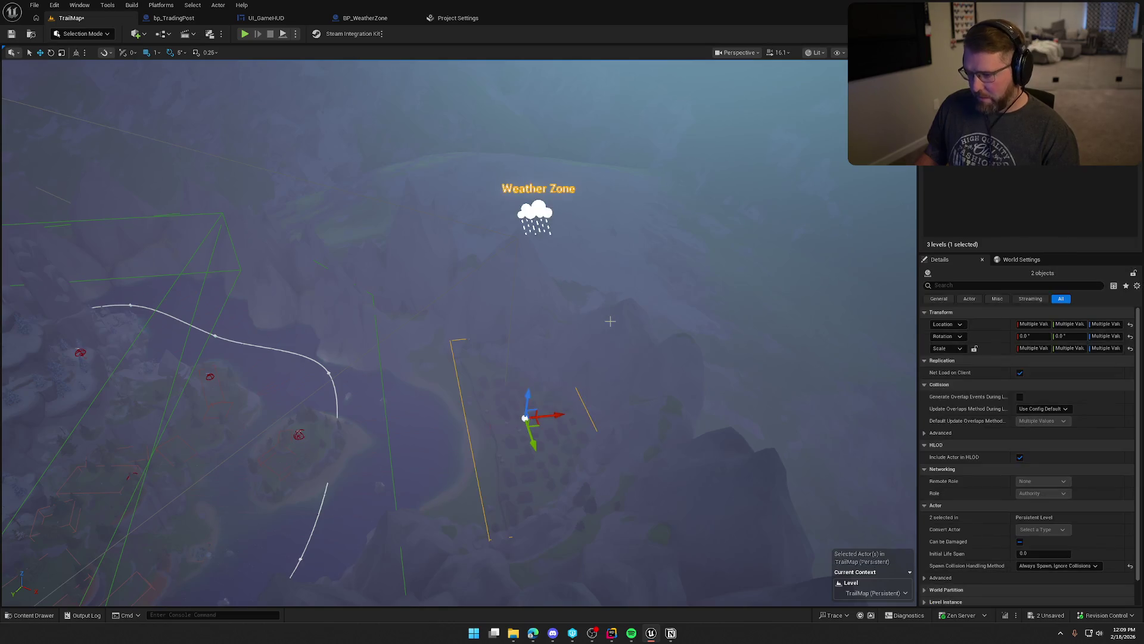
key("ctrl+s")
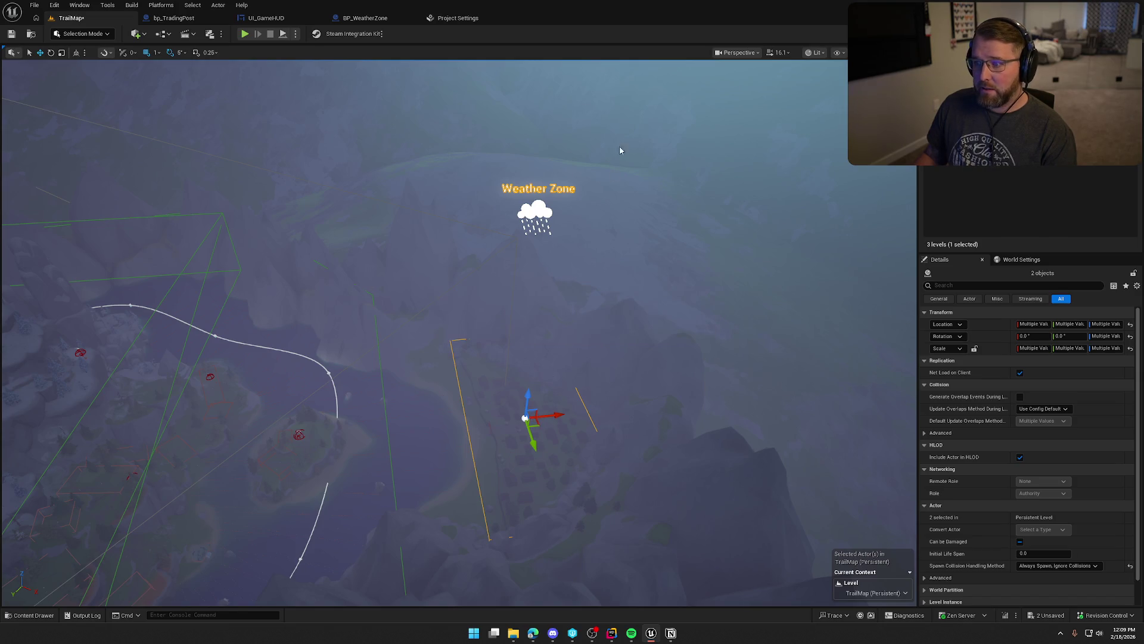
left_click(538, 211)
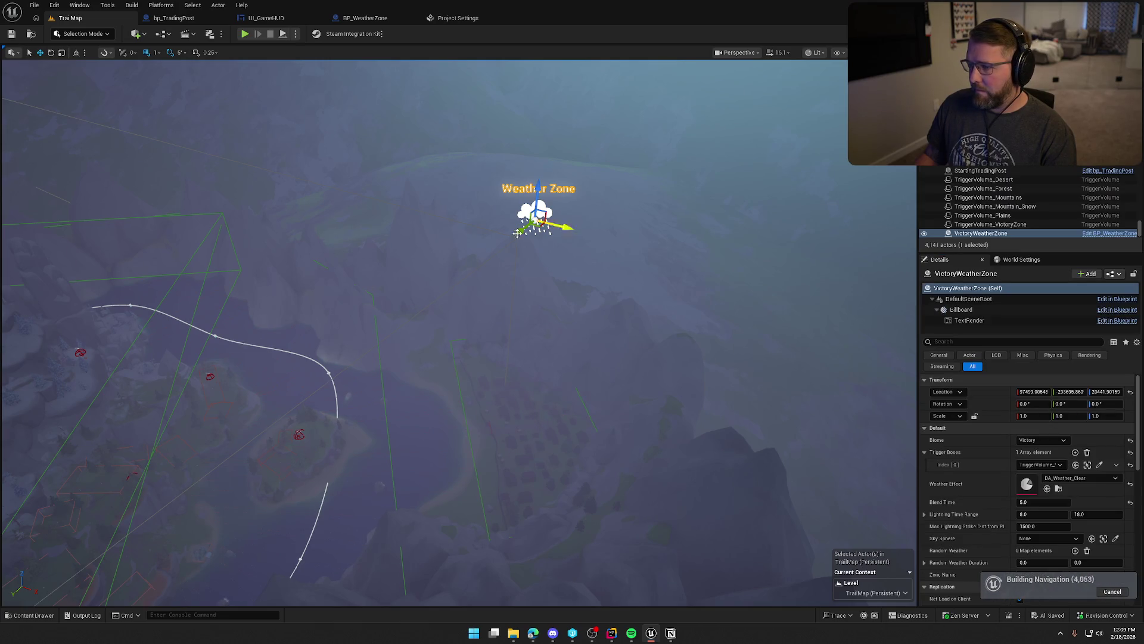
scroll(975, 491, "down", 1)
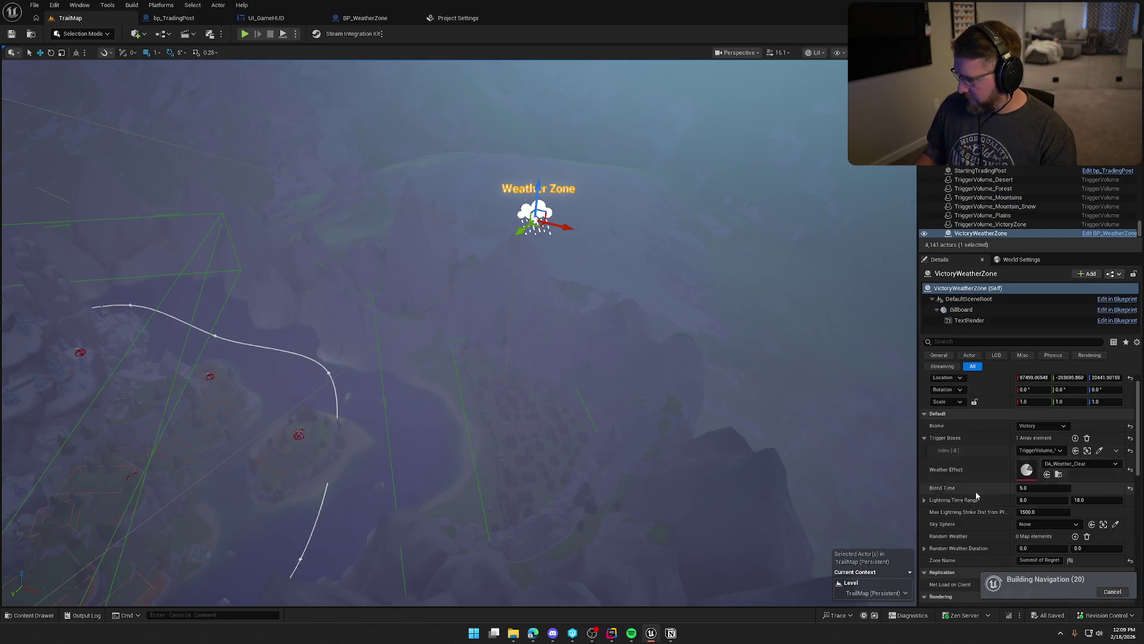
scroll(975, 491, "down", 1)
left_click(1047, 510)
left_click(1013, 404)
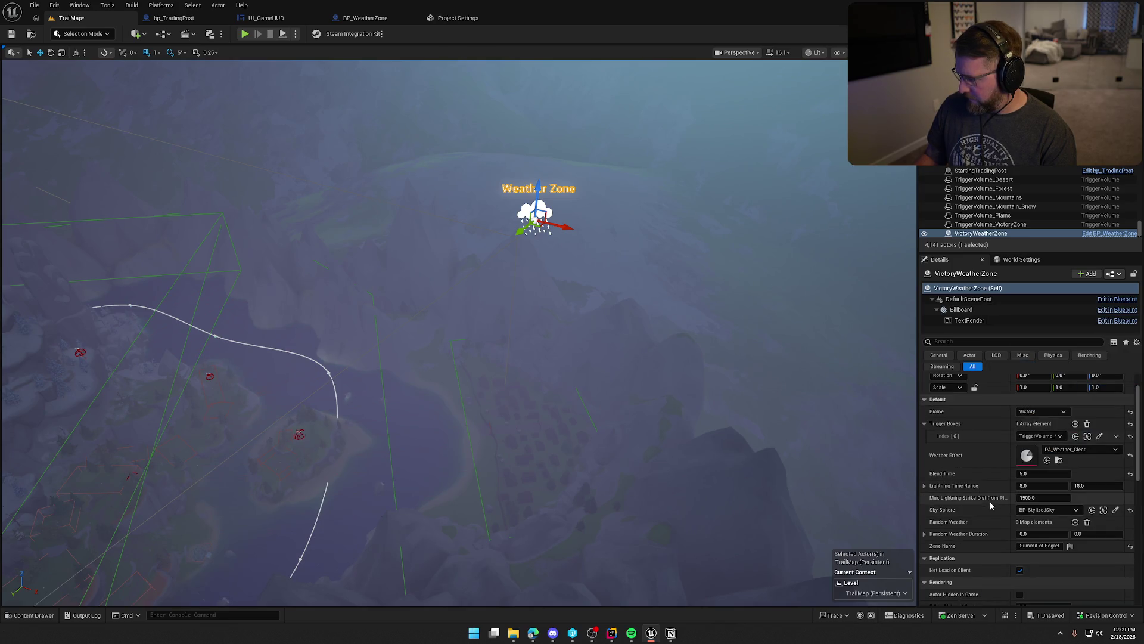
Change the zone's Zone Name to Salvation and save the map.
scroll(989, 517, "down", 1)
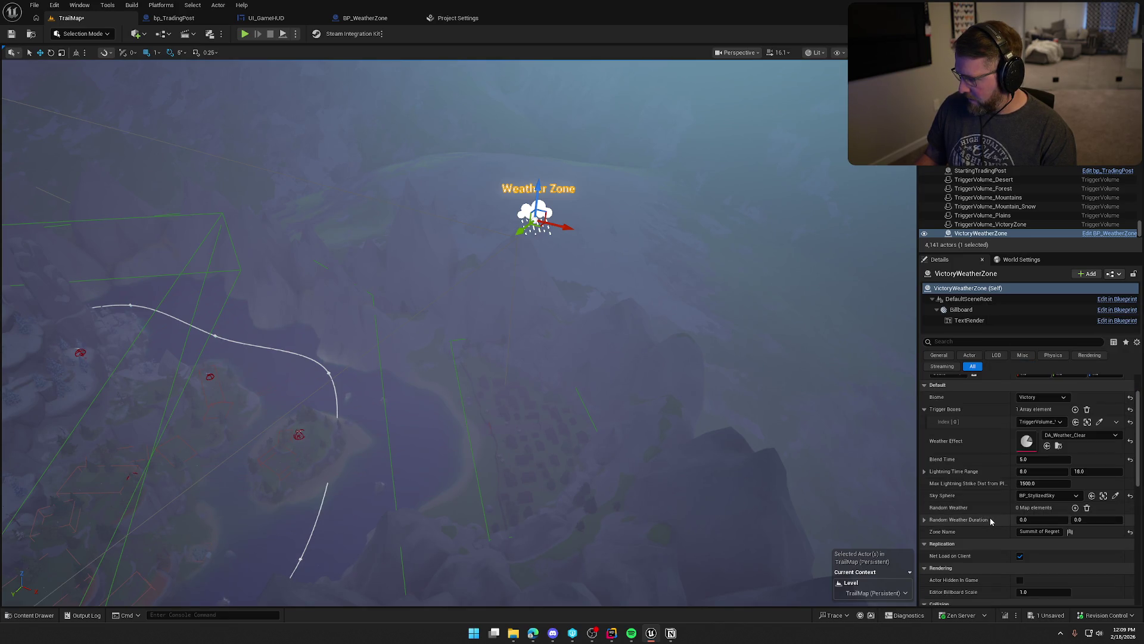
left_click(1044, 531)
type("Salvation")
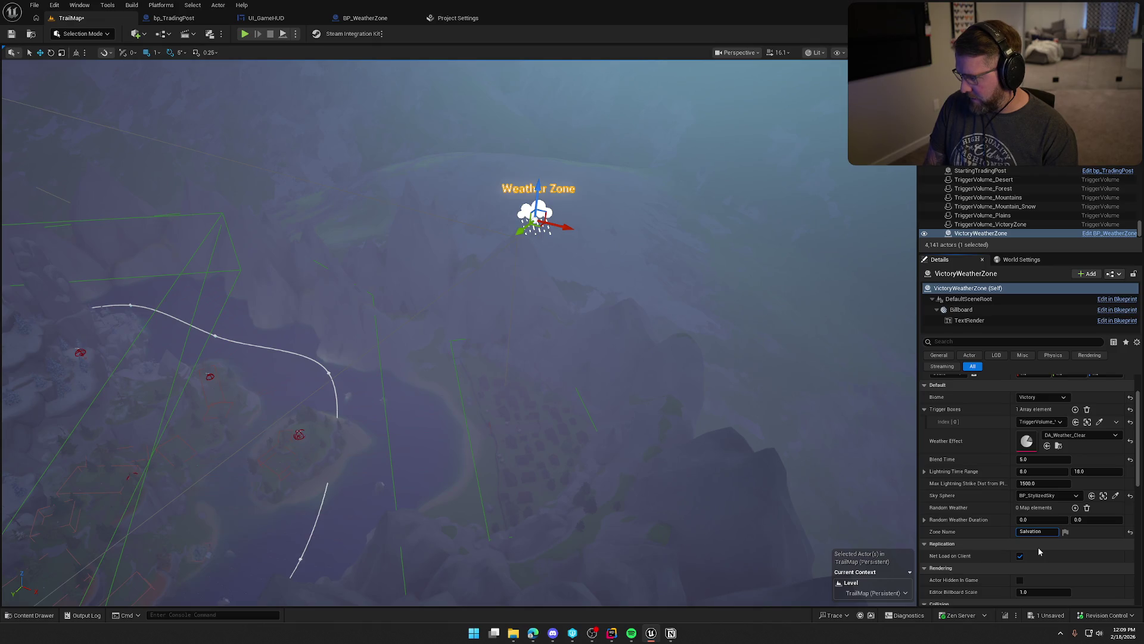
key("Return")
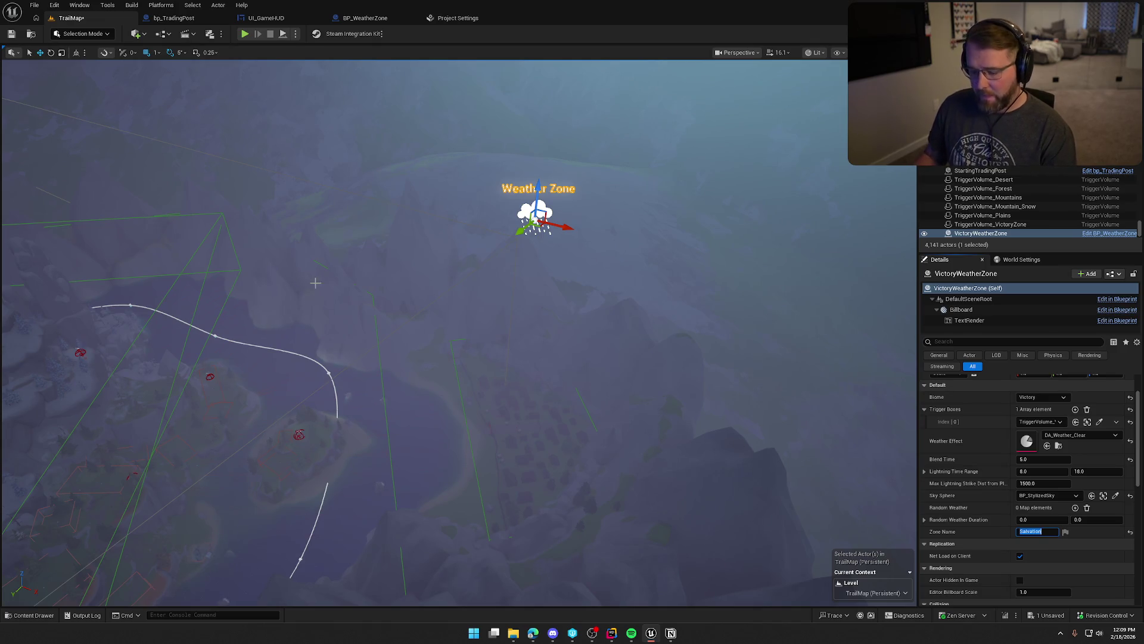
key("ctrl+s")
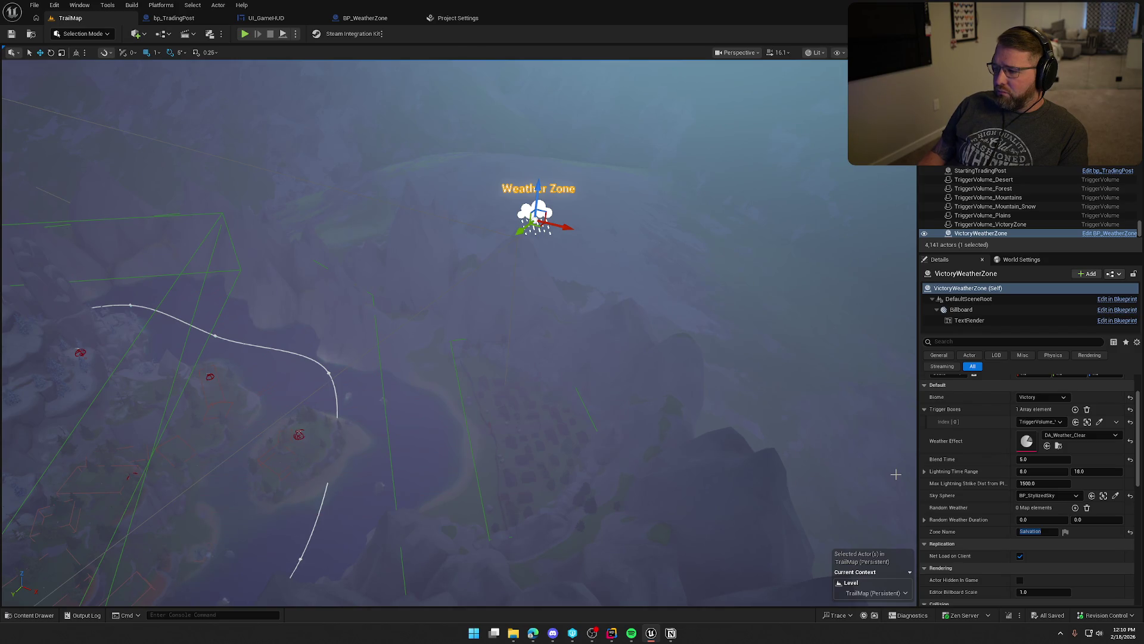
Promote Enter New Zone's Is Safe Zone input to an instance-editable variable and compile the blueprint.
left_click(1098, 235)
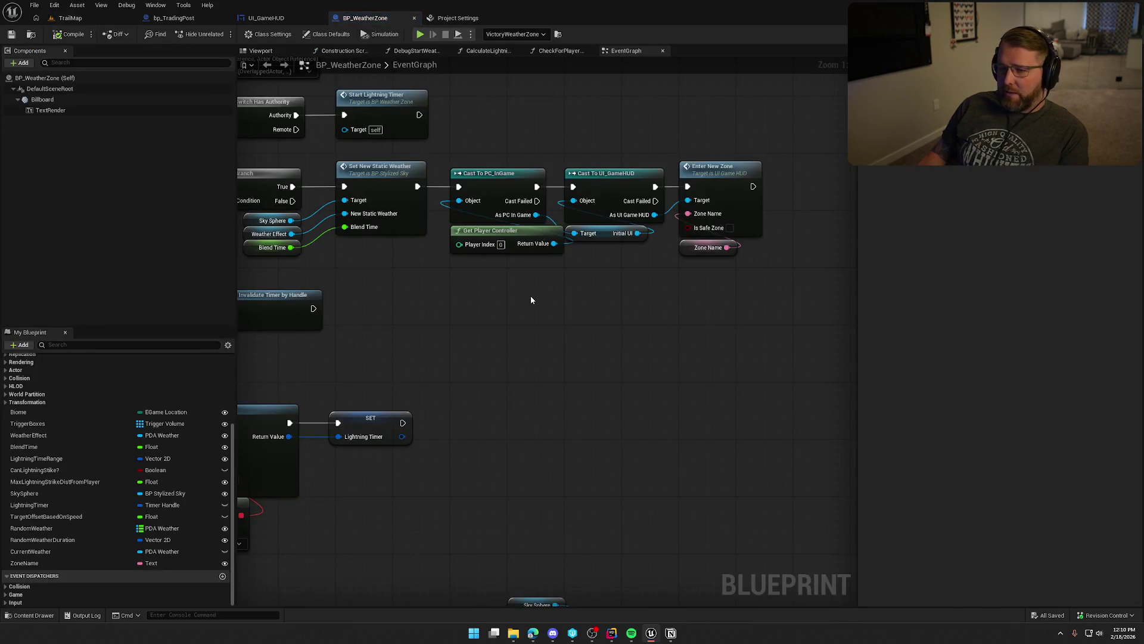
left_click_drag(563, 229, 493, 277)
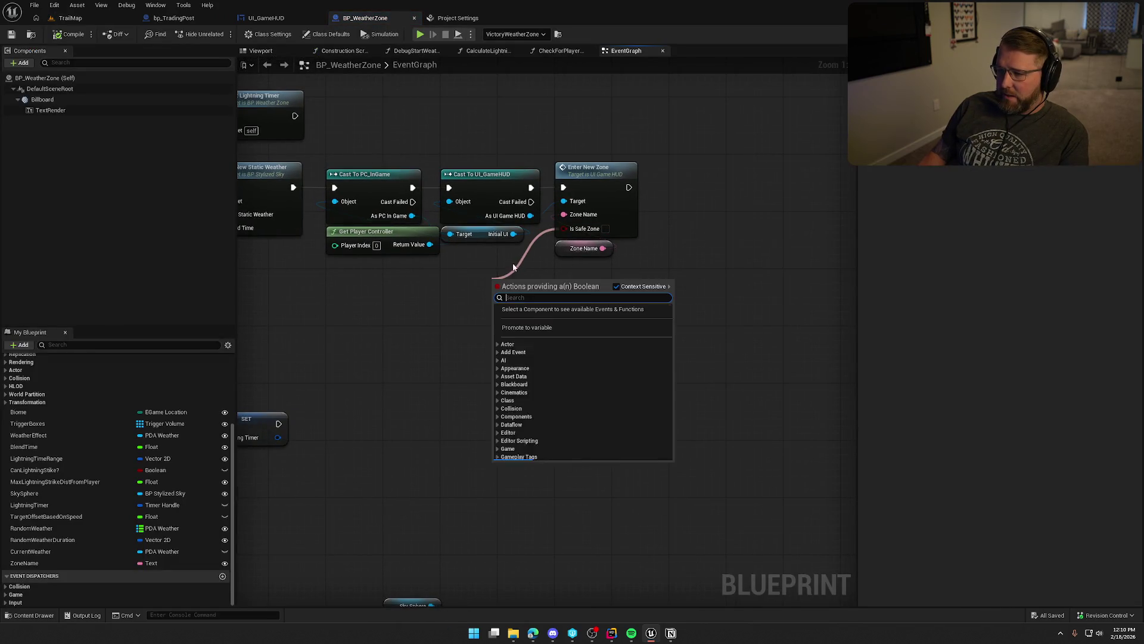
left_click(542, 327)
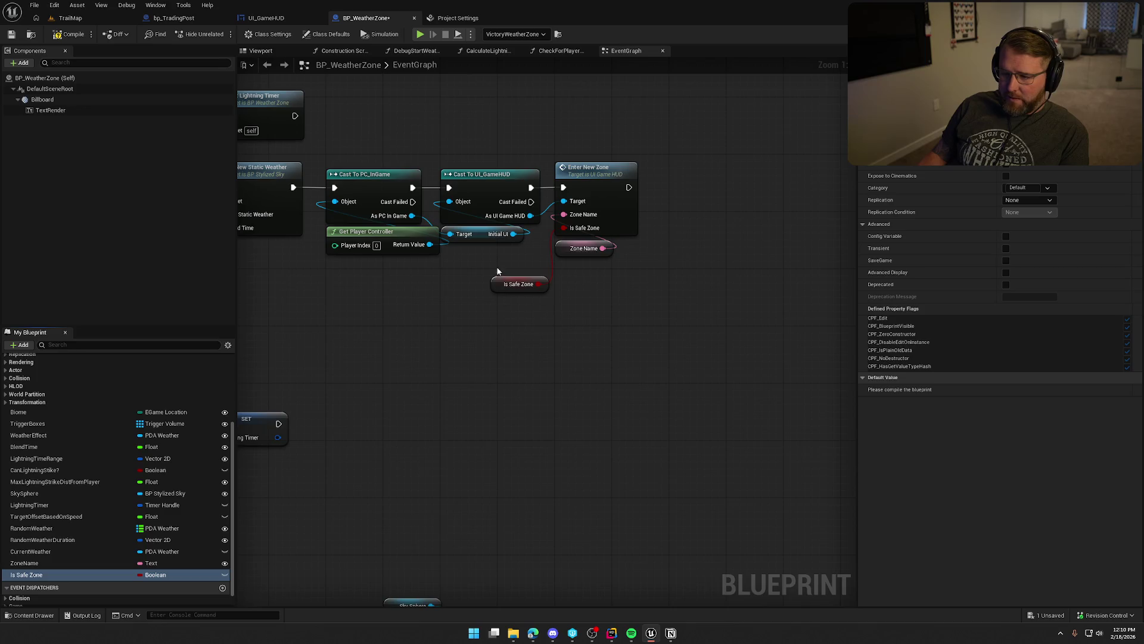
left_click_drag(508, 285, 508, 256)
left_click(224, 575)
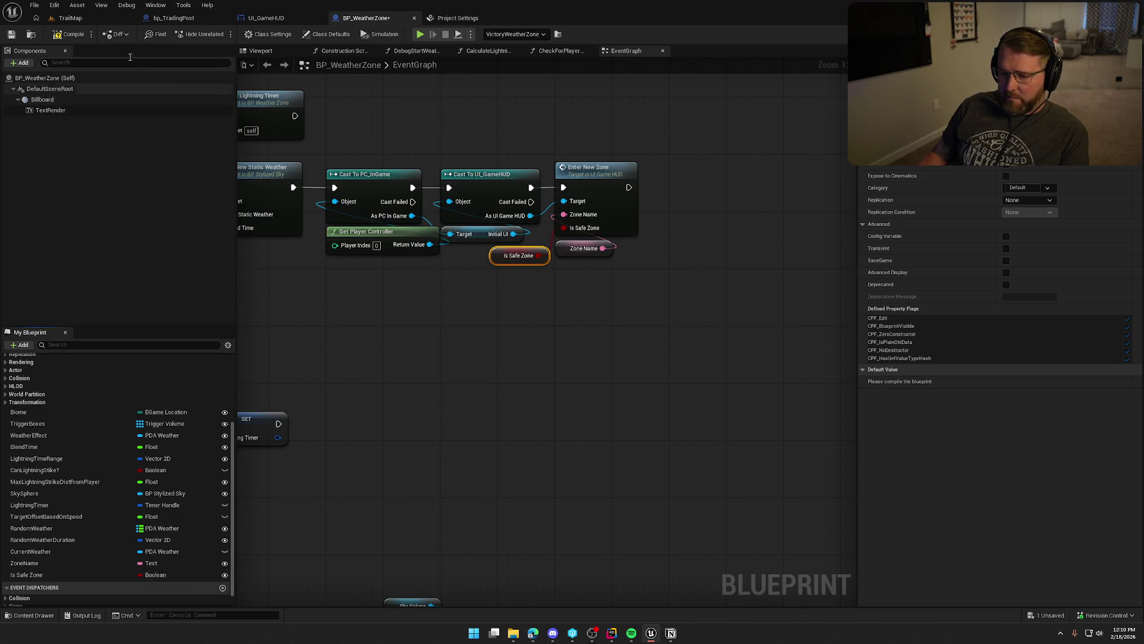
left_click(70, 35)
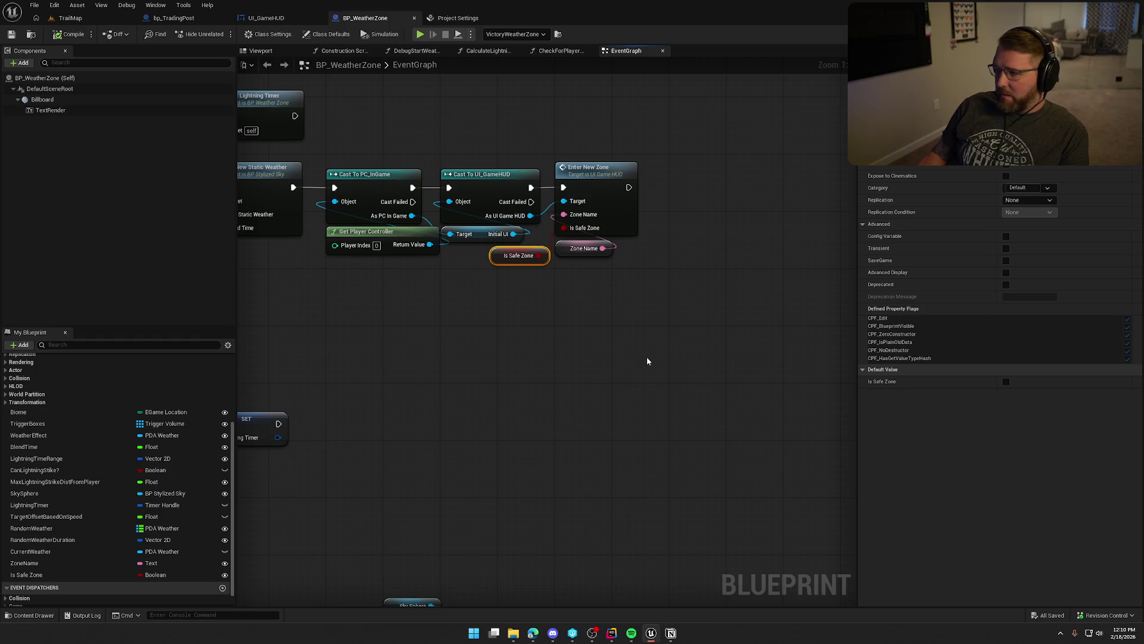
Tick Is Safe Zone on VictoryWeatherZone in the TrailMap level and save.
left_click(70, 18)
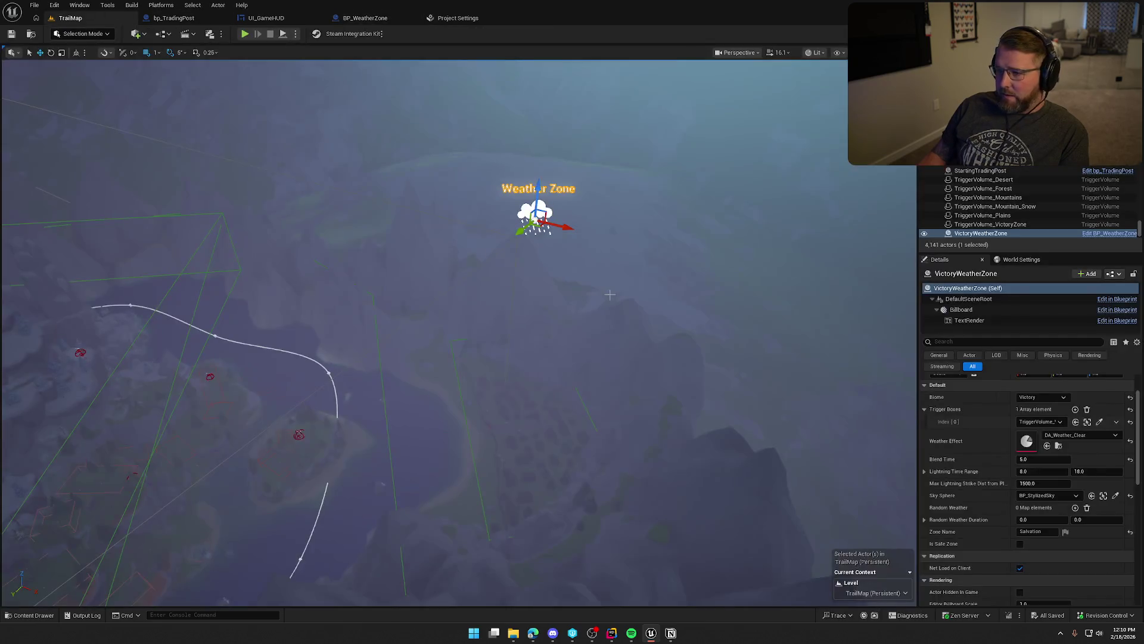
left_click(1019, 543)
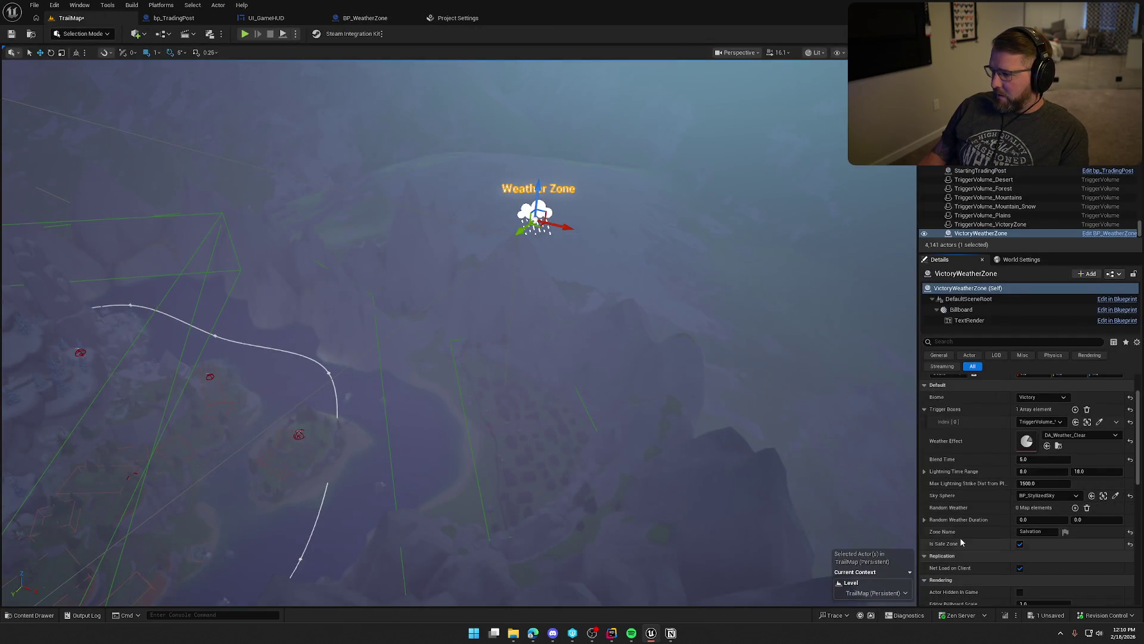
left_click(11, 33)
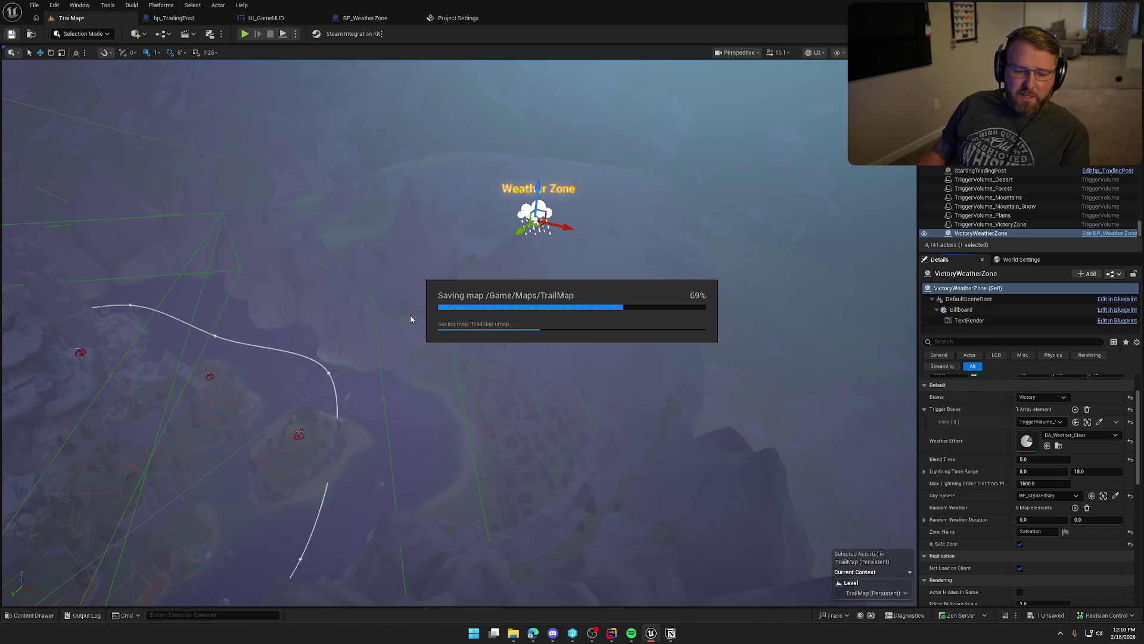
Fly the viewport camera down to ground level at the trading post entrance.
scroll(457, 302, "down", 5)
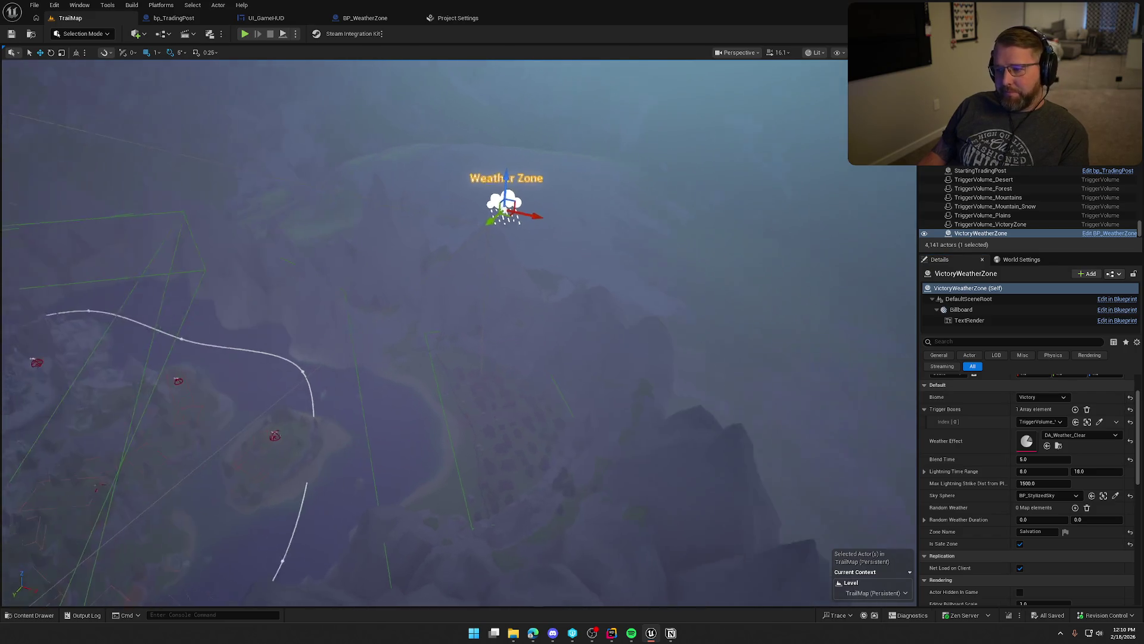
key("Escape")
mouse_move(457, 302)
left_mouse_down()
mouse_move(459, 250)
mouse_move(513, 241)
left_mouse_up()
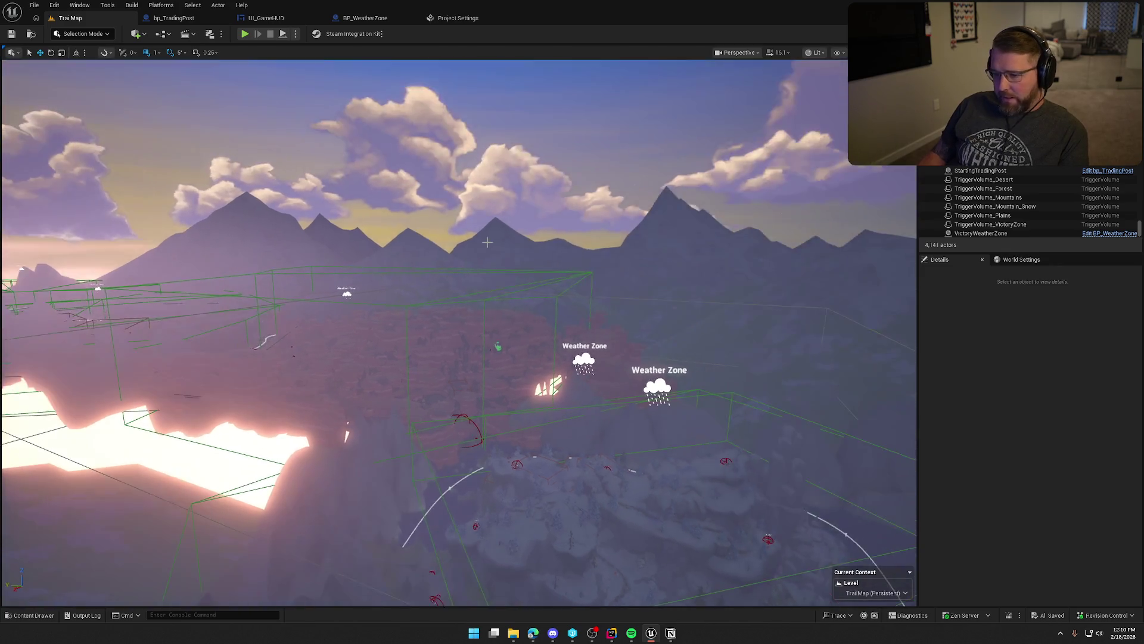
key("1")
left_click_drag(582, 355, 582, 346)
mouse_move(459, 334)
left_mouse_down()
mouse_move(459, 239)
mouse_move(459, 286)
mouse_move(459, 238)
mouse_move(435, 251)
mouse_move(459, 244)
mouse_move(387, 238)
mouse_move(429, 239)
mouse_move(429, 274)
left_mouse_up()
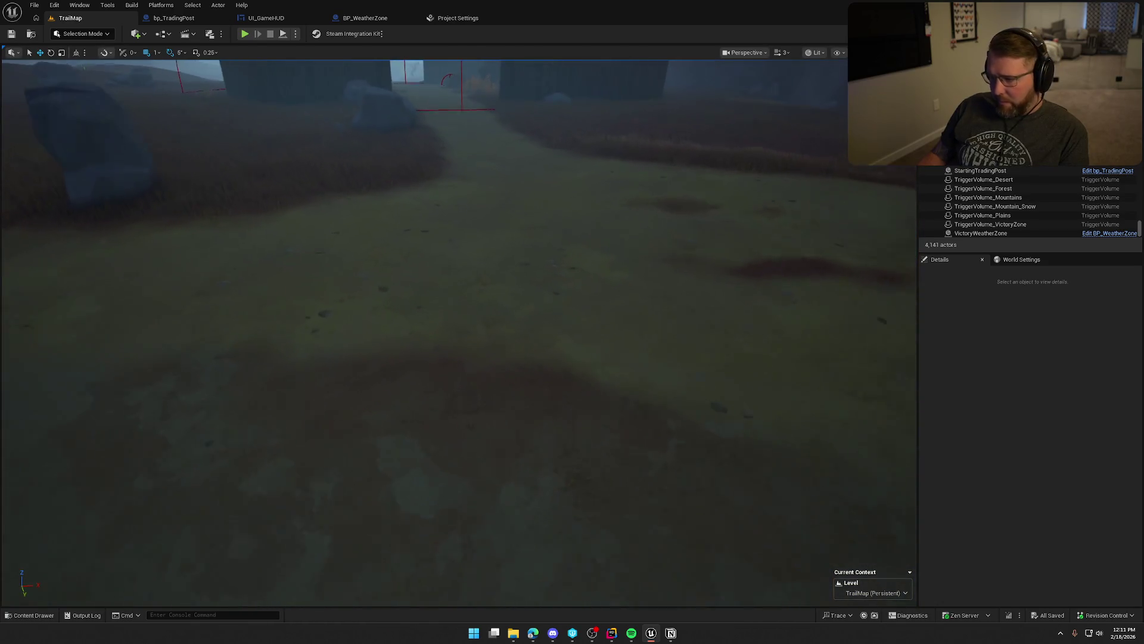
Set the World Settings GameMode Override to GM_TestMode.
left_click(1006, 261)
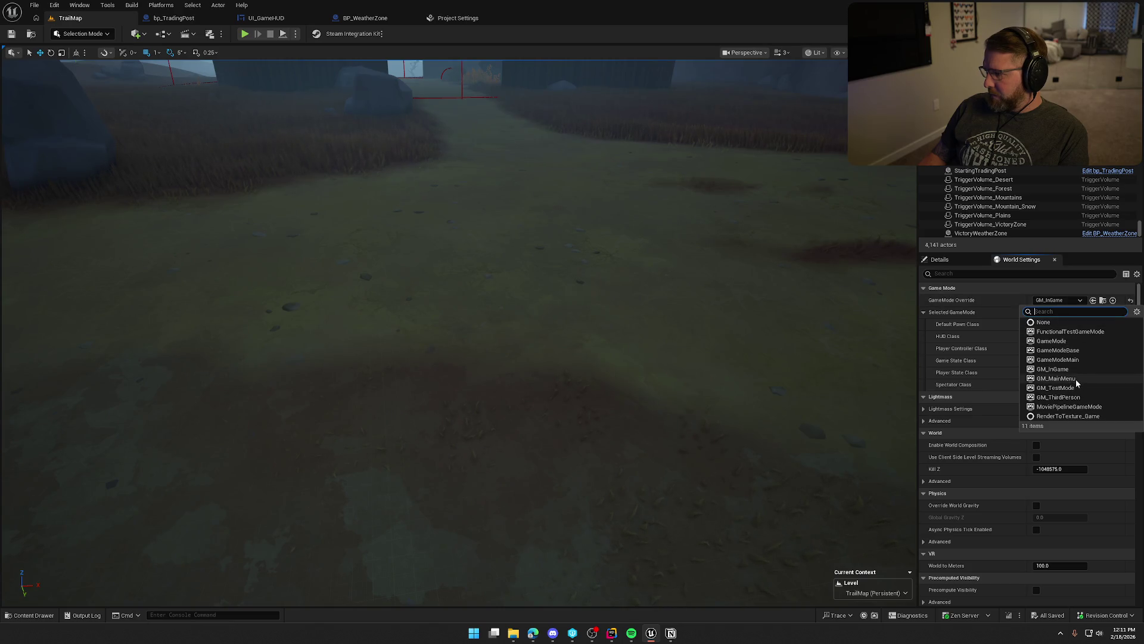
left_click(1056, 388)
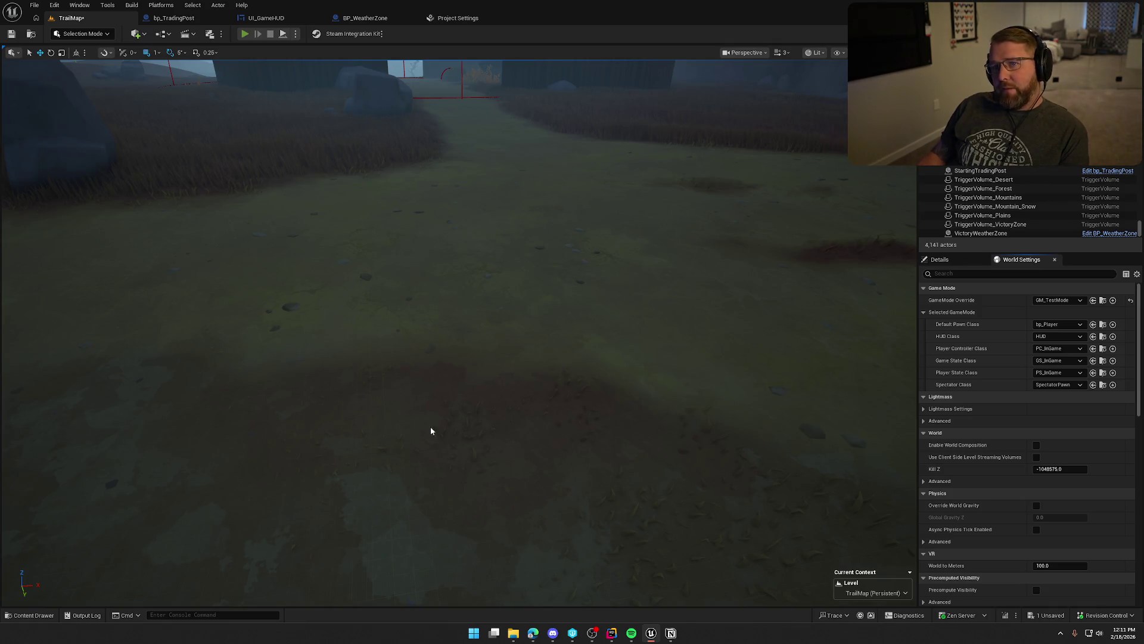
Start a play-in-editor session and sprint through the trading post gate into Dusty Wagon Post.
key("alt+p")
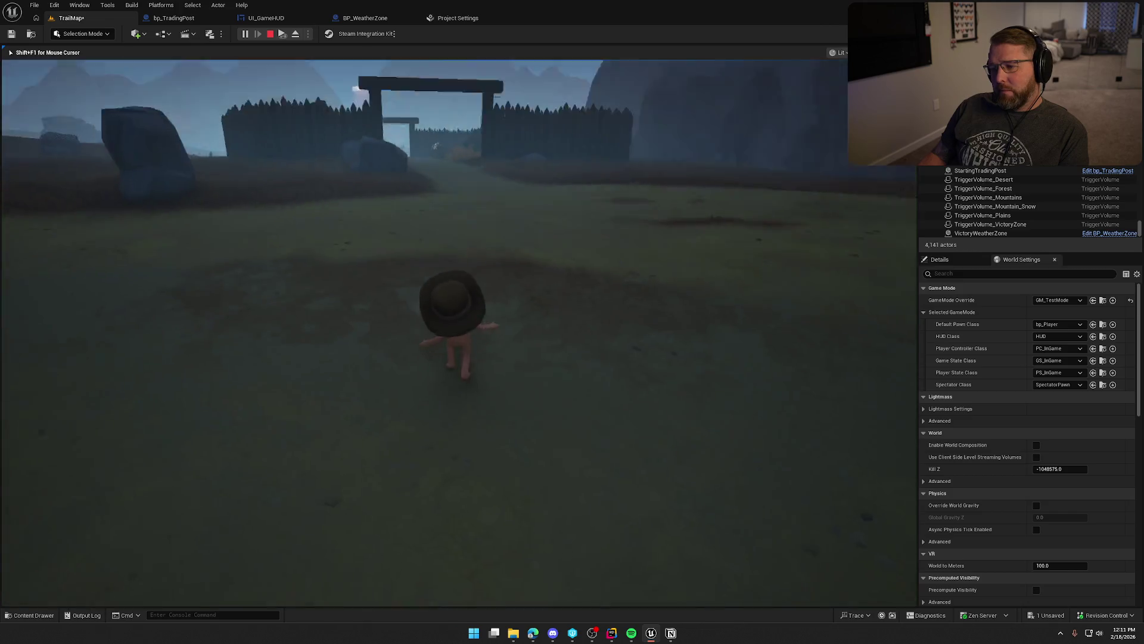
key("w")
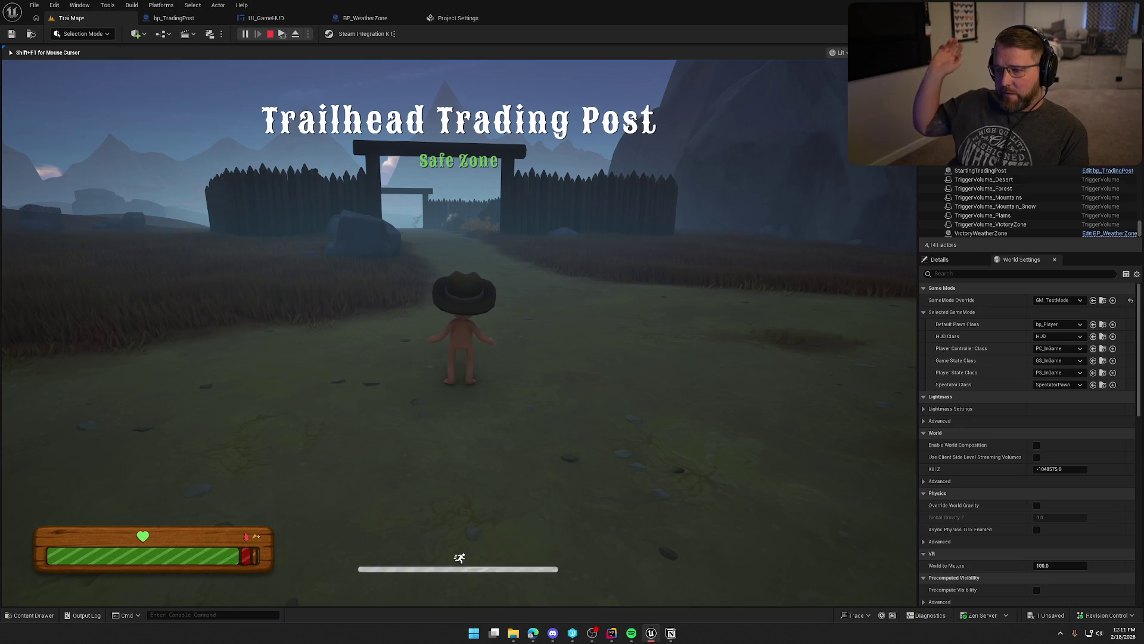
key("w")
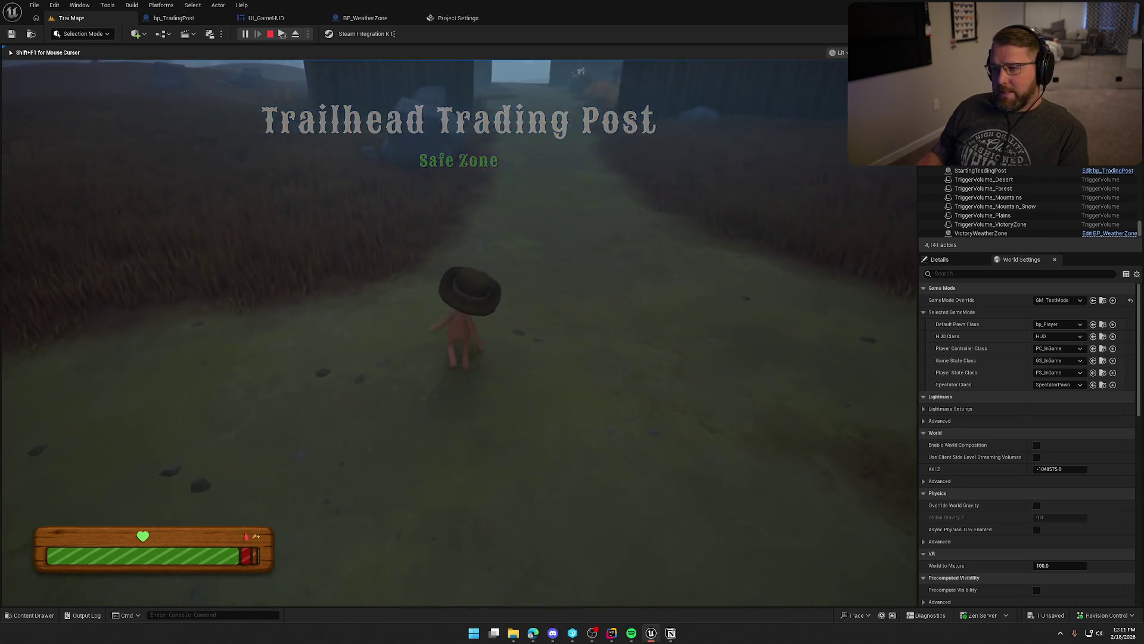
key("shift+w")
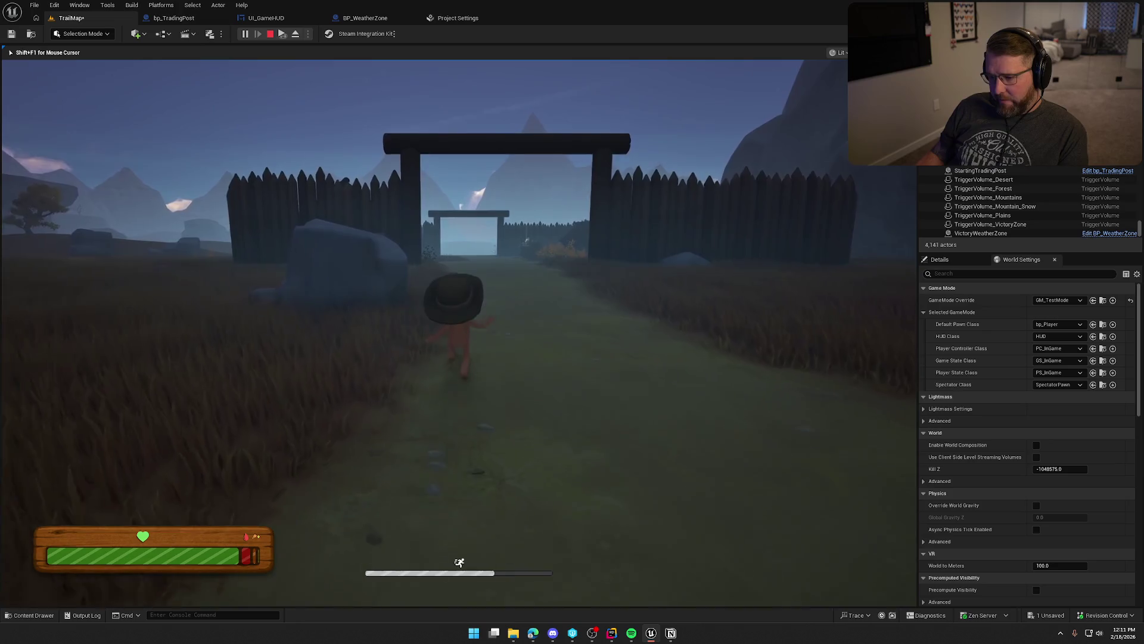
key("shift+w")
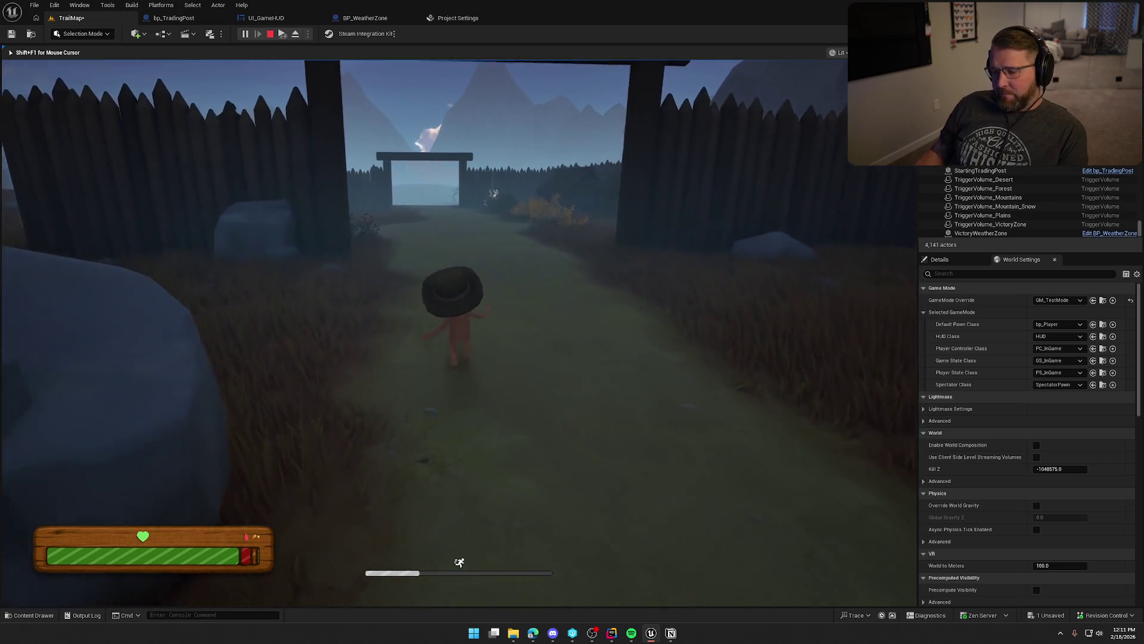
key("shift+w")
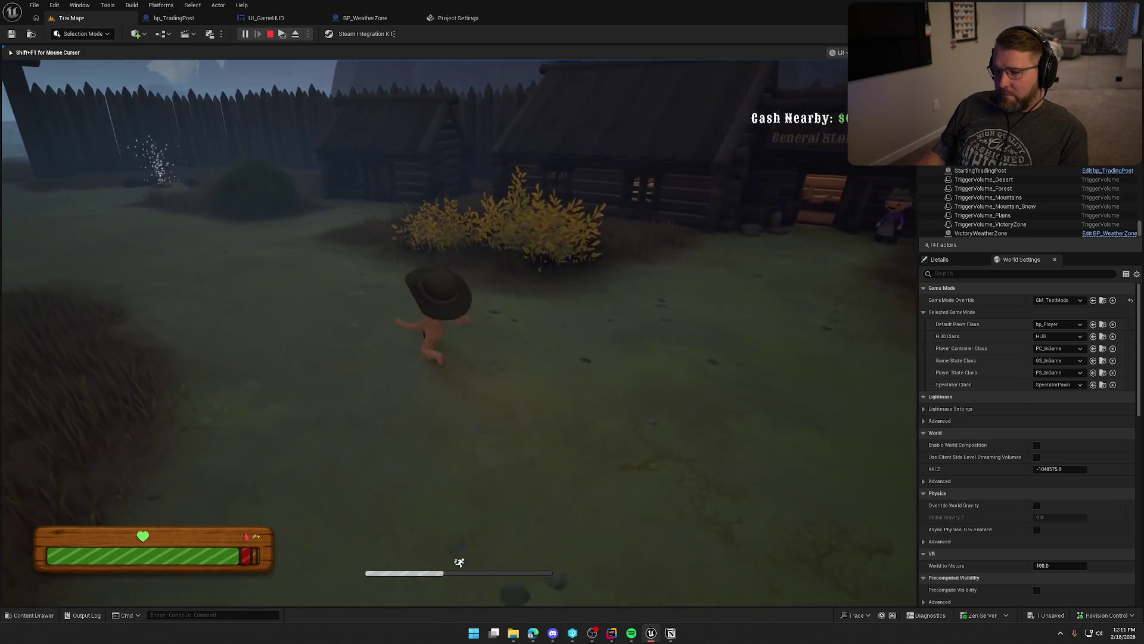
key("shift+w")
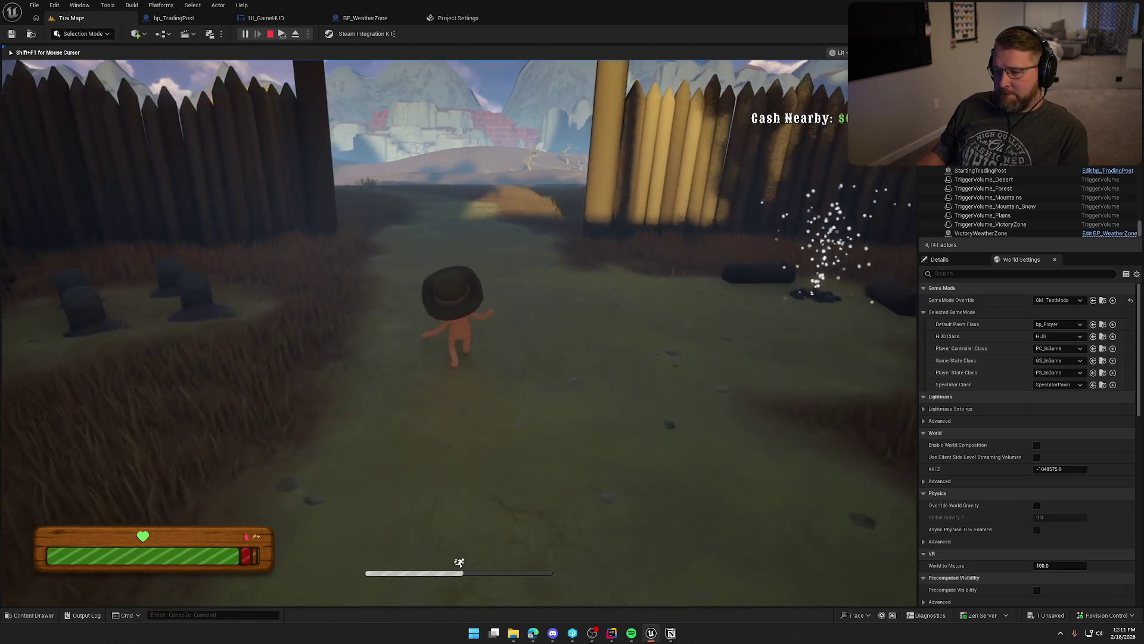
key("shift+w")
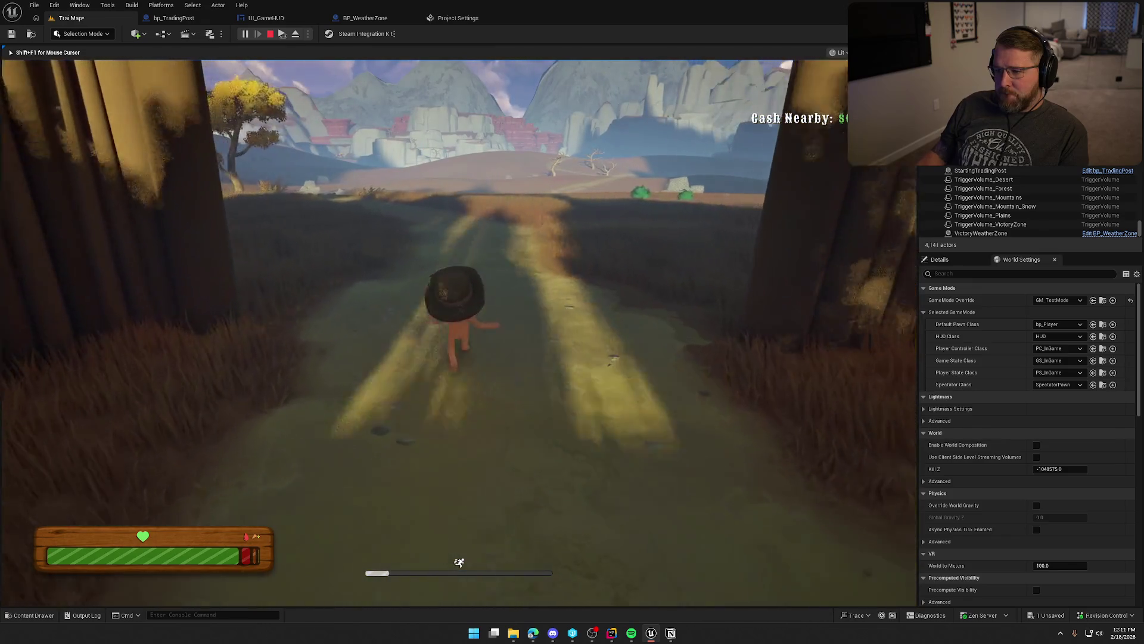
Run on across the rainy prairie past the yellow tree toward the rocks.
key("w")
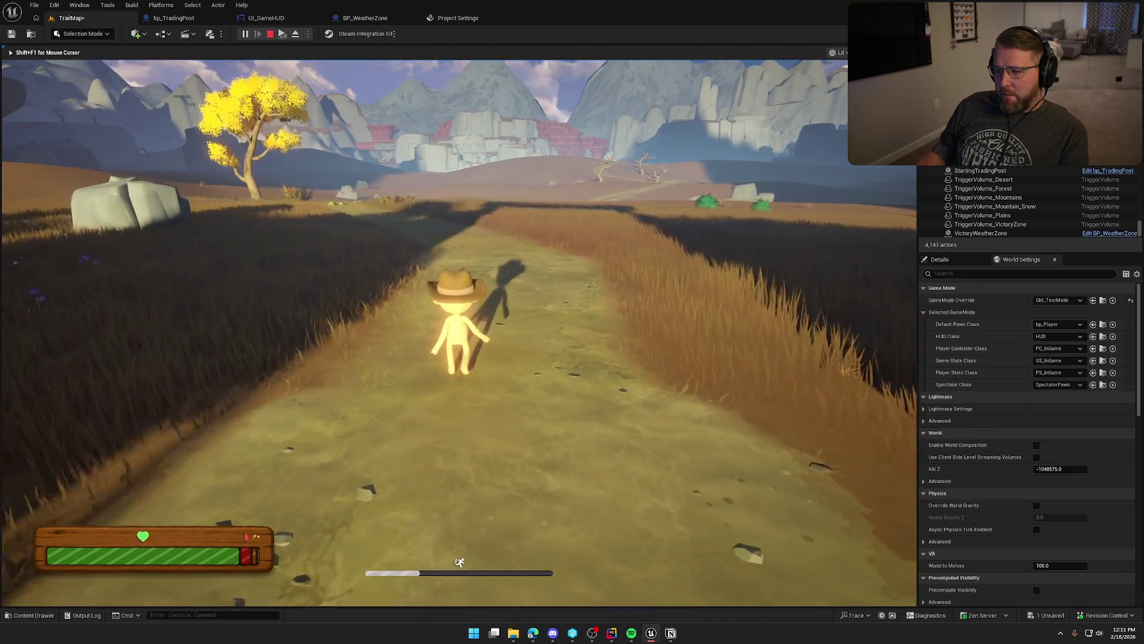
key("shift+w")
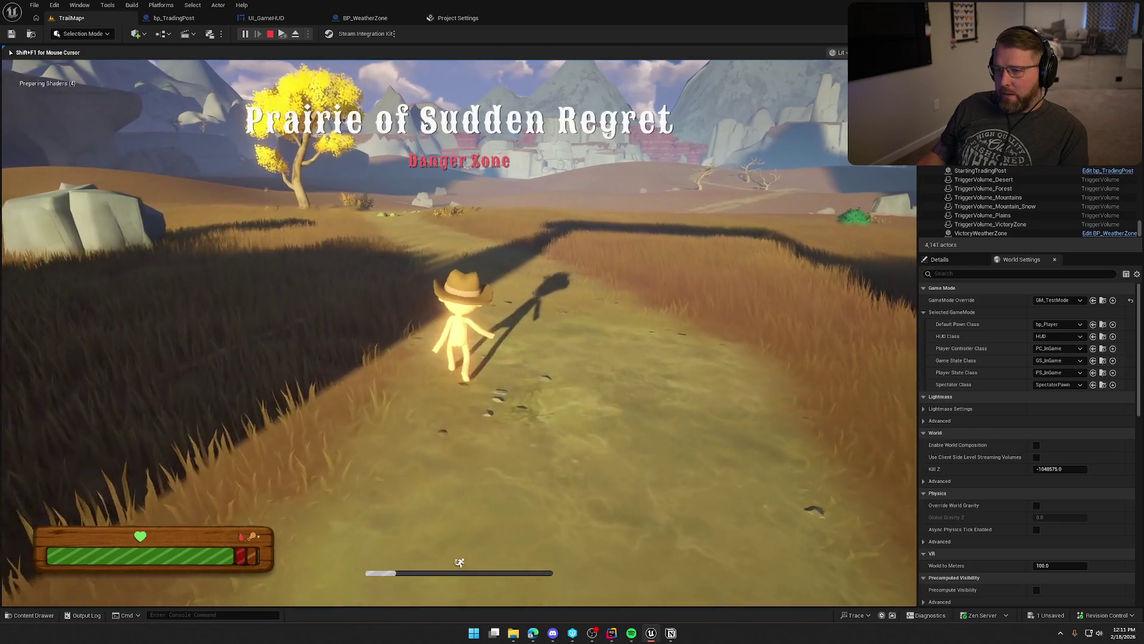
key("w")
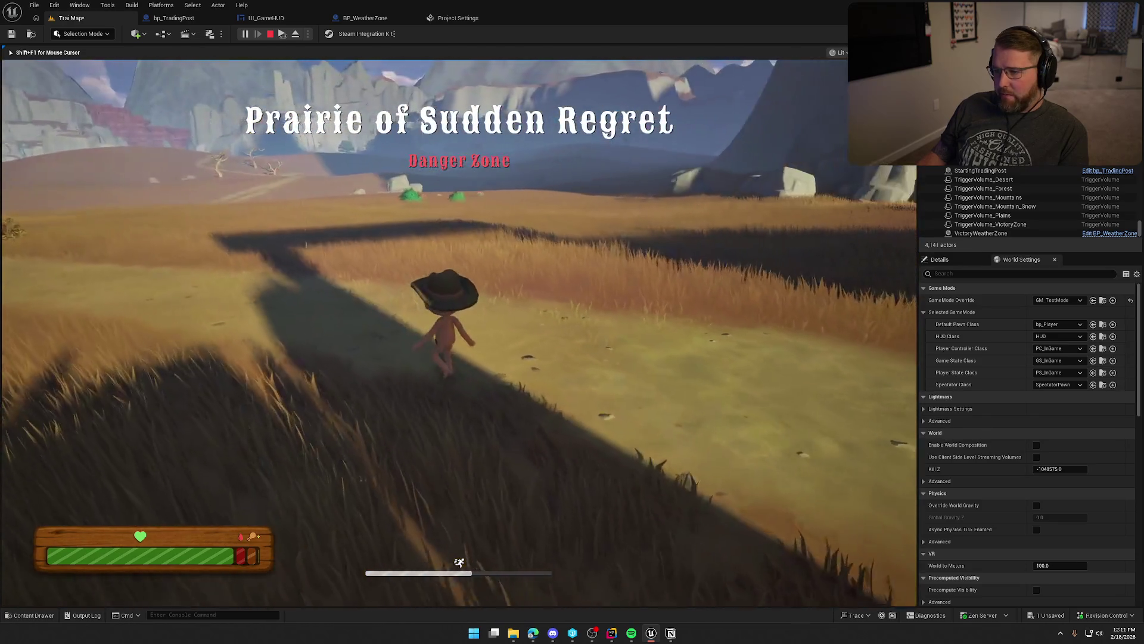
key("w")
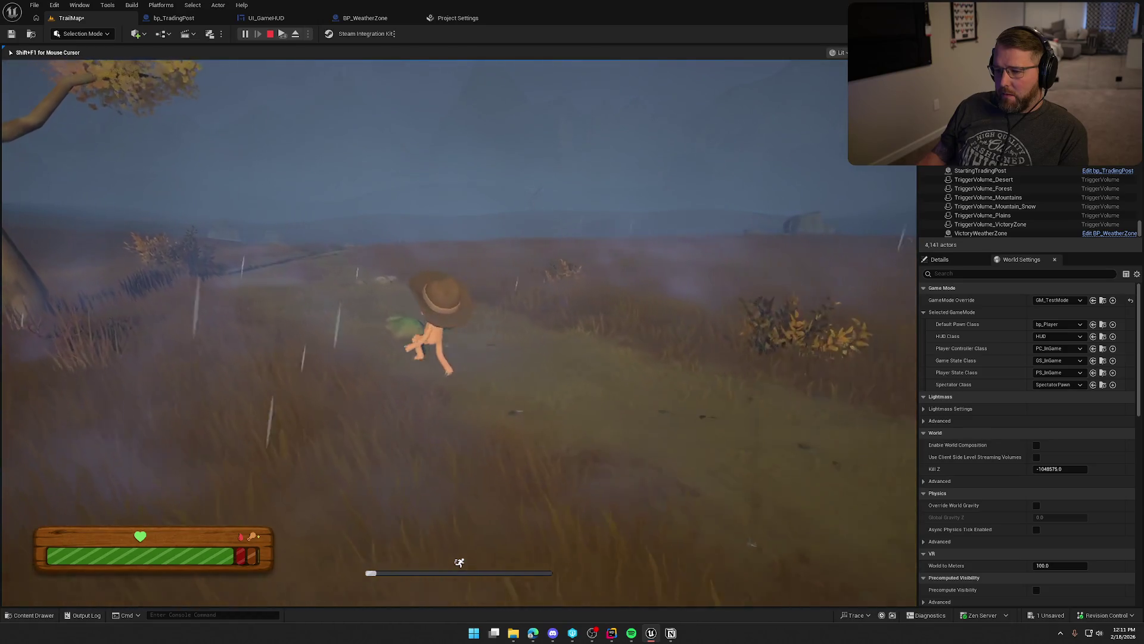
key("w")
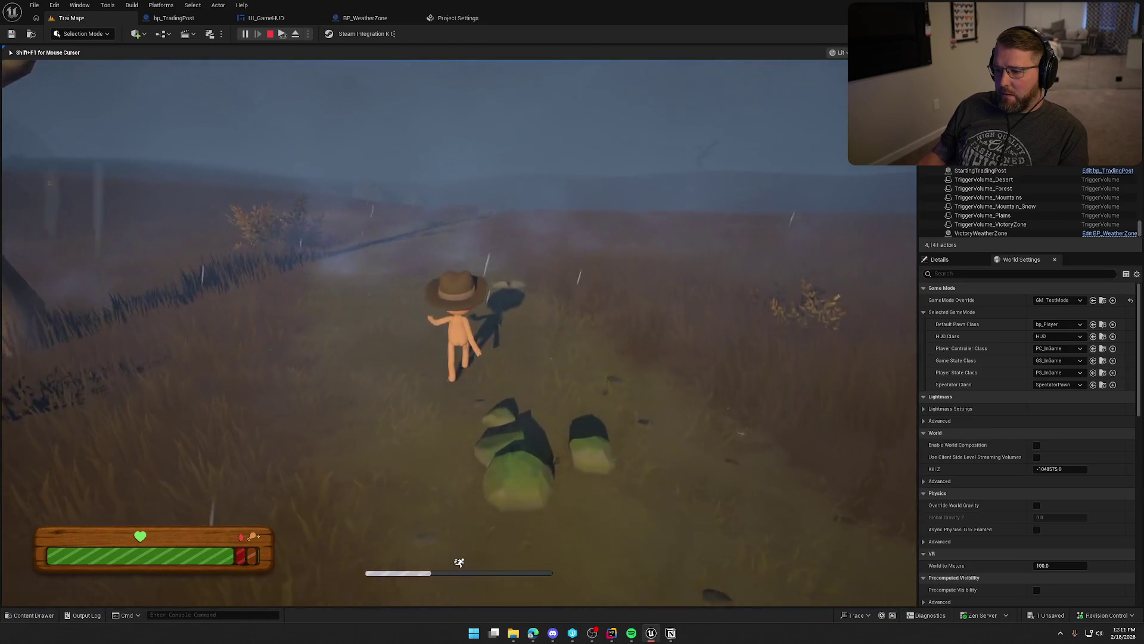
key("s")
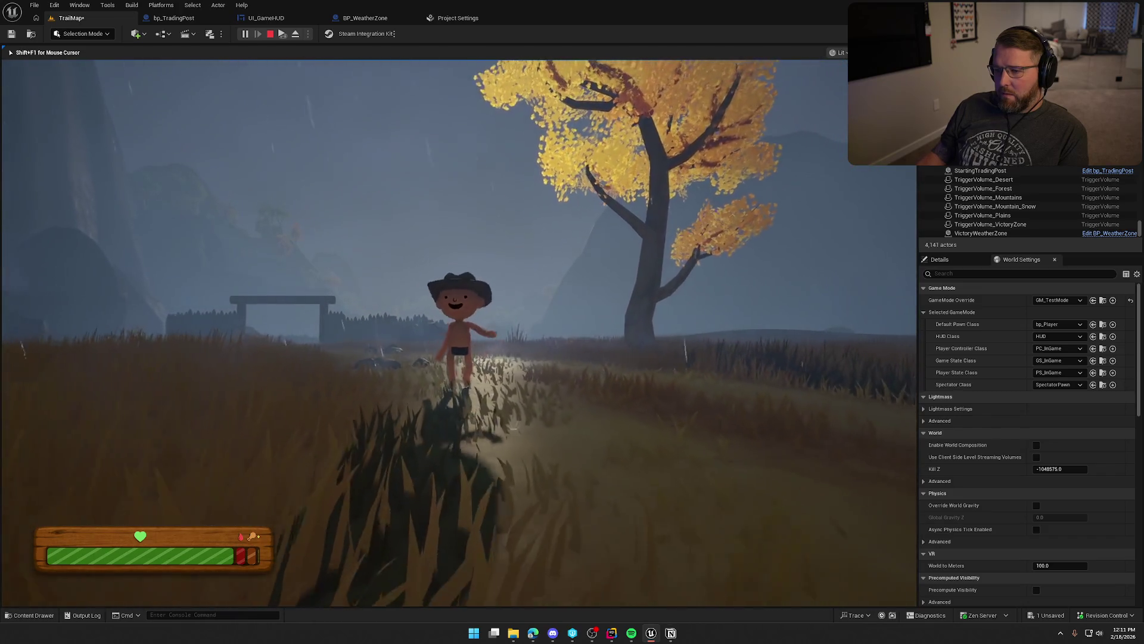
key("shift")
Keep running across the stormy field, then stop the play session.
key("w")
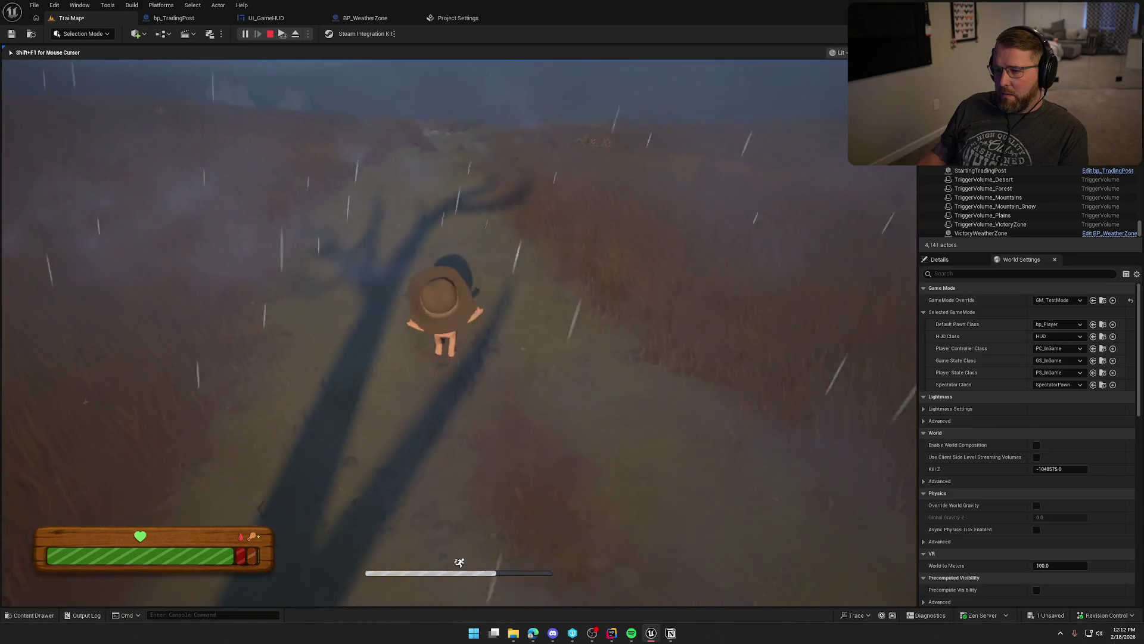
key("w")
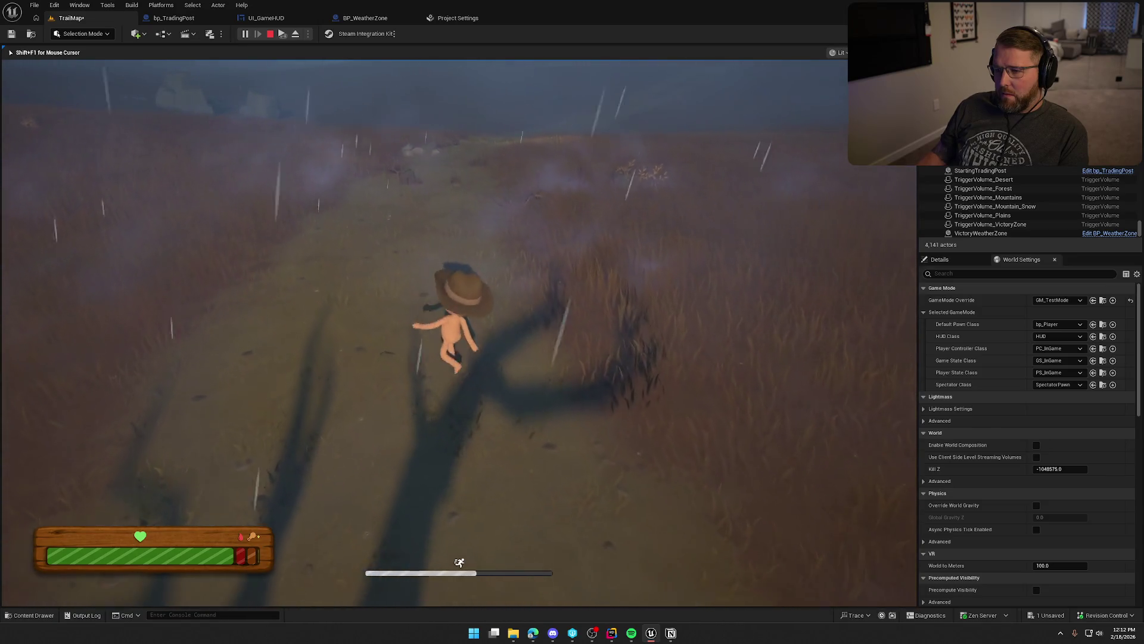
key("s")
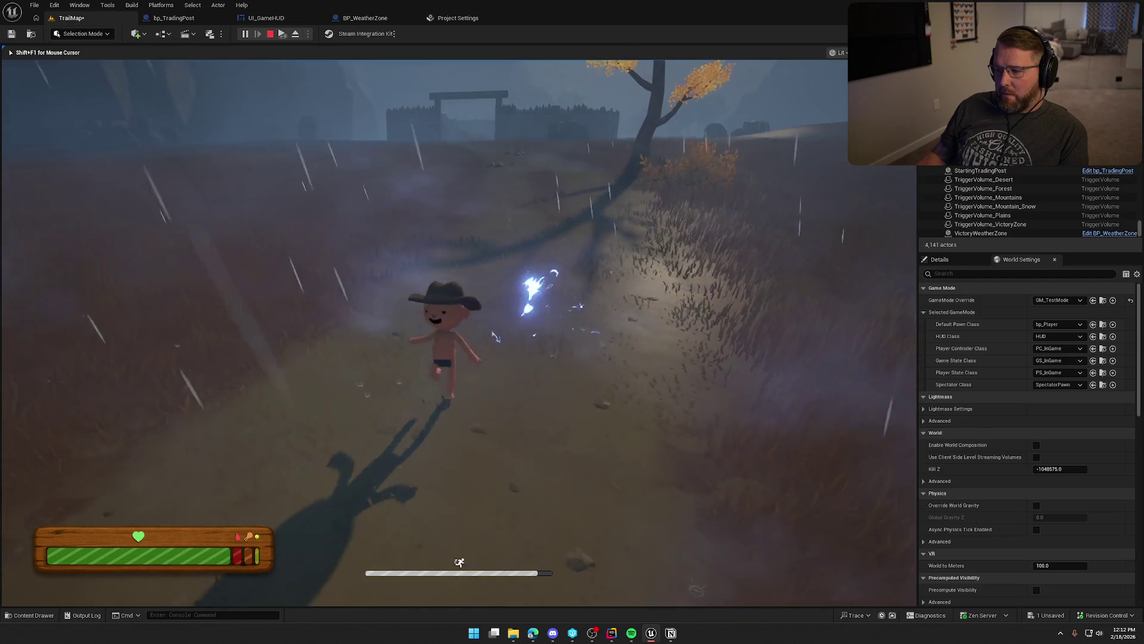
key("w")
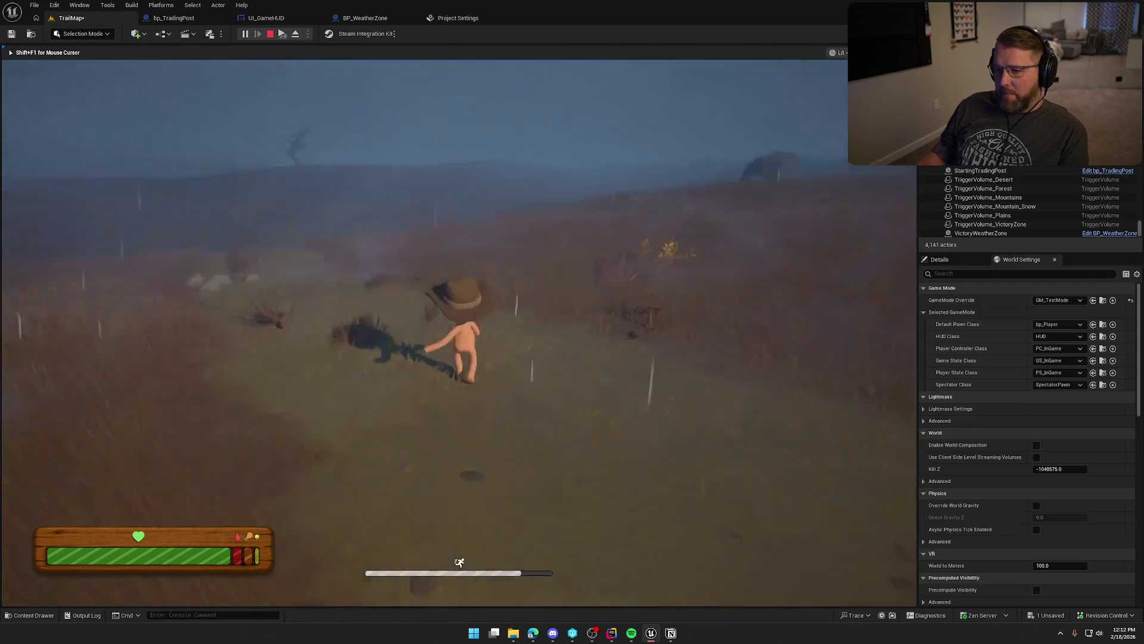
key("Escape")
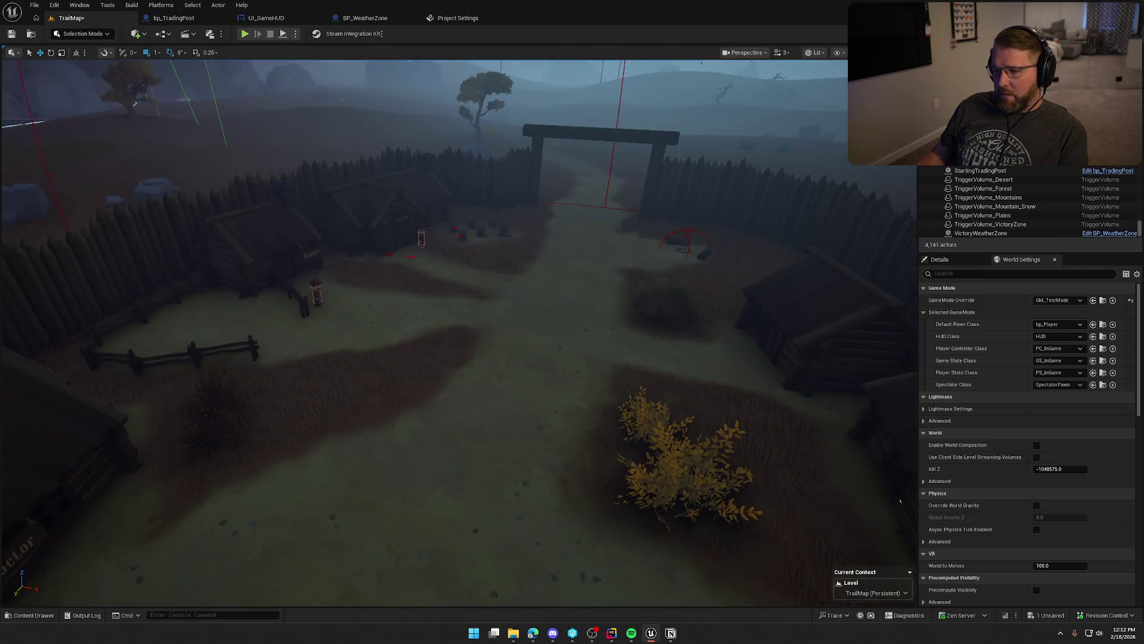
Fly the editor camera over the canyon to the desert camp gate.
right_click(557, 340)
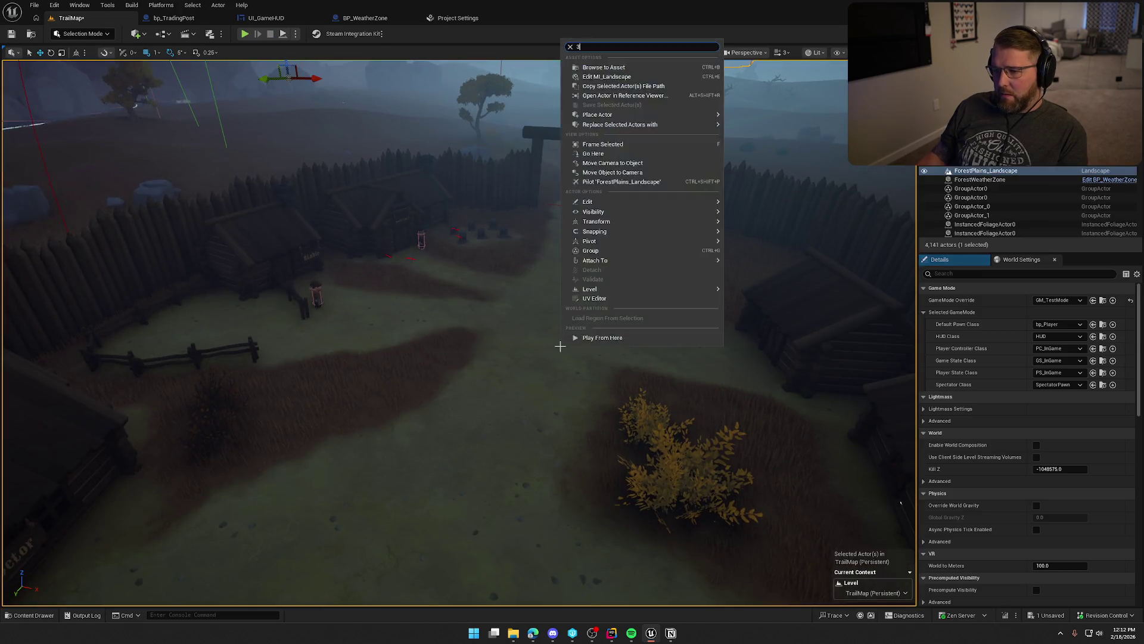
key("Escape")
right_click(557, 348)
key("Escape")
key("Escape")
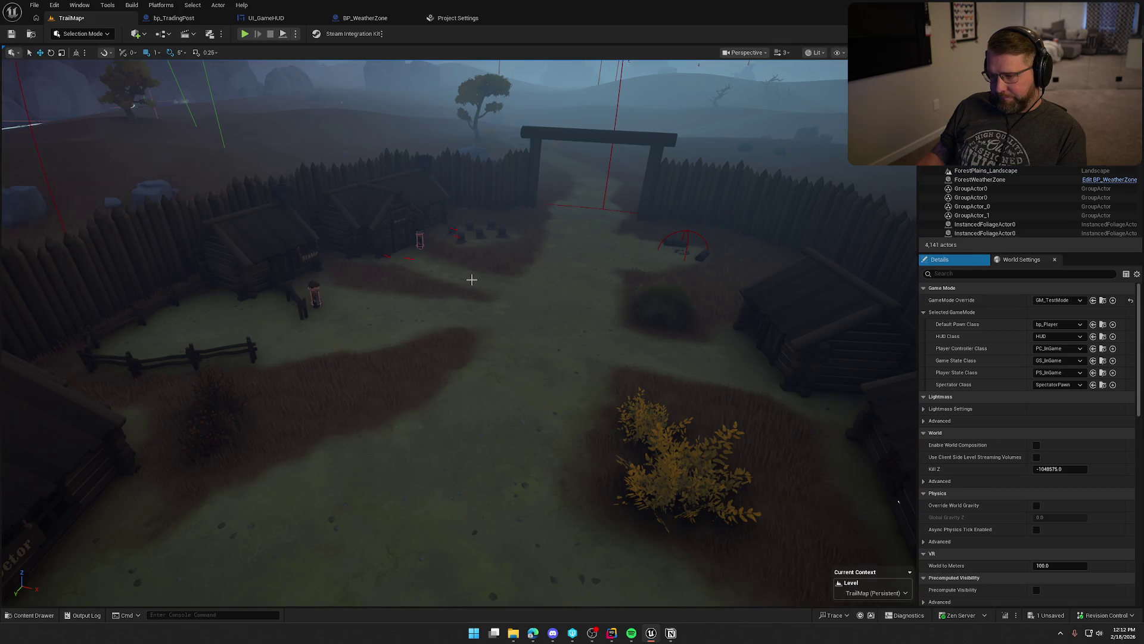
mouse_move(472, 280)
left_mouse_down()
mouse_move(544, 350)
mouse_move(513, 310)
mouse_move(471, 314)
mouse_move(513, 221)
left_mouse_up()
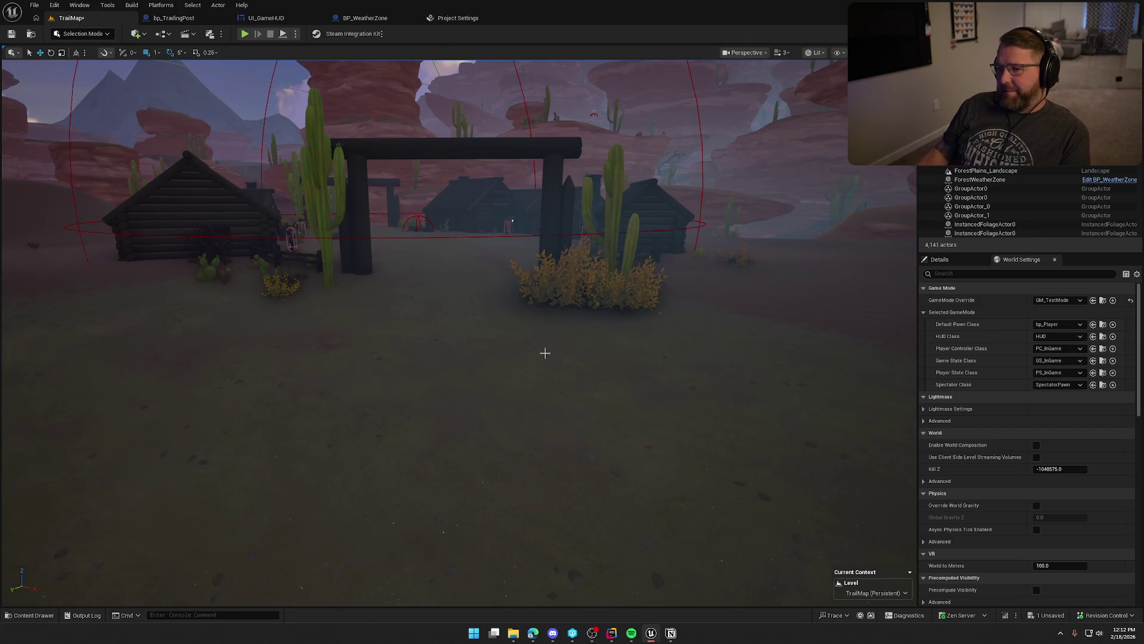
scroll(545, 352, "up", 5)
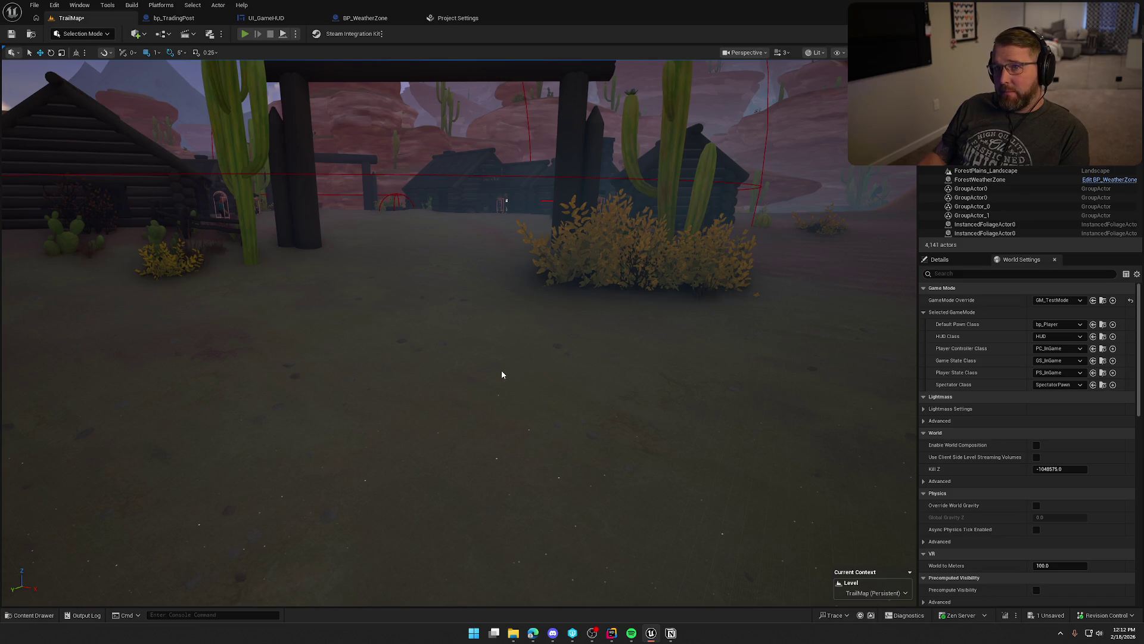
Start a playtest and walk through the Trailhead Trading Post and Dead Man's Camp.
key("alt+p")
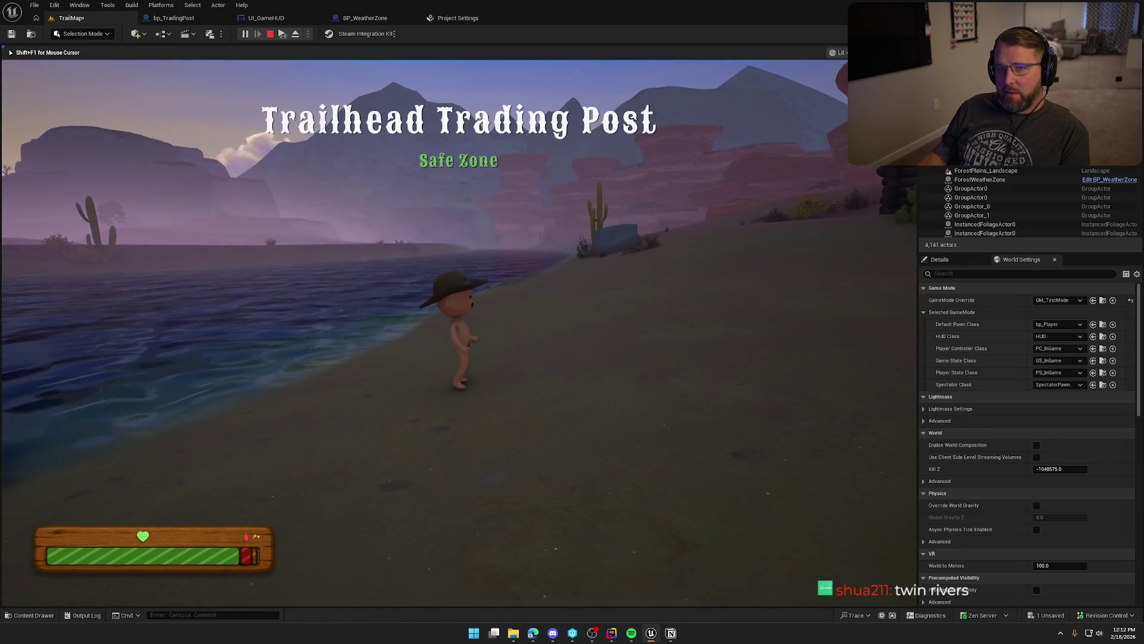
key("shift+w")
key("shift+w")
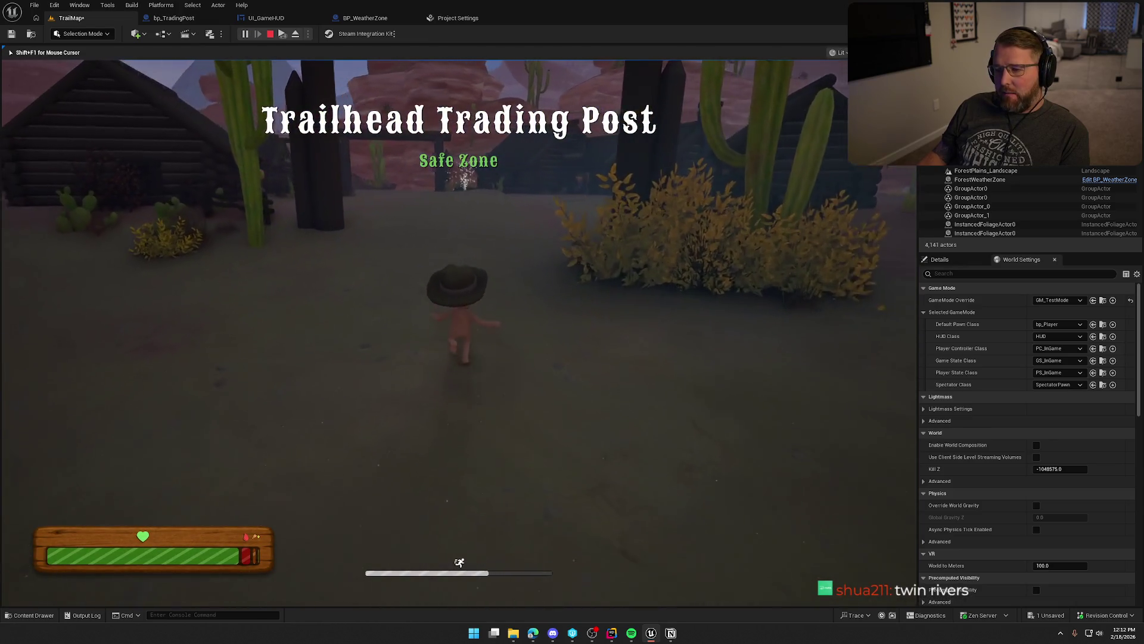
key("w")
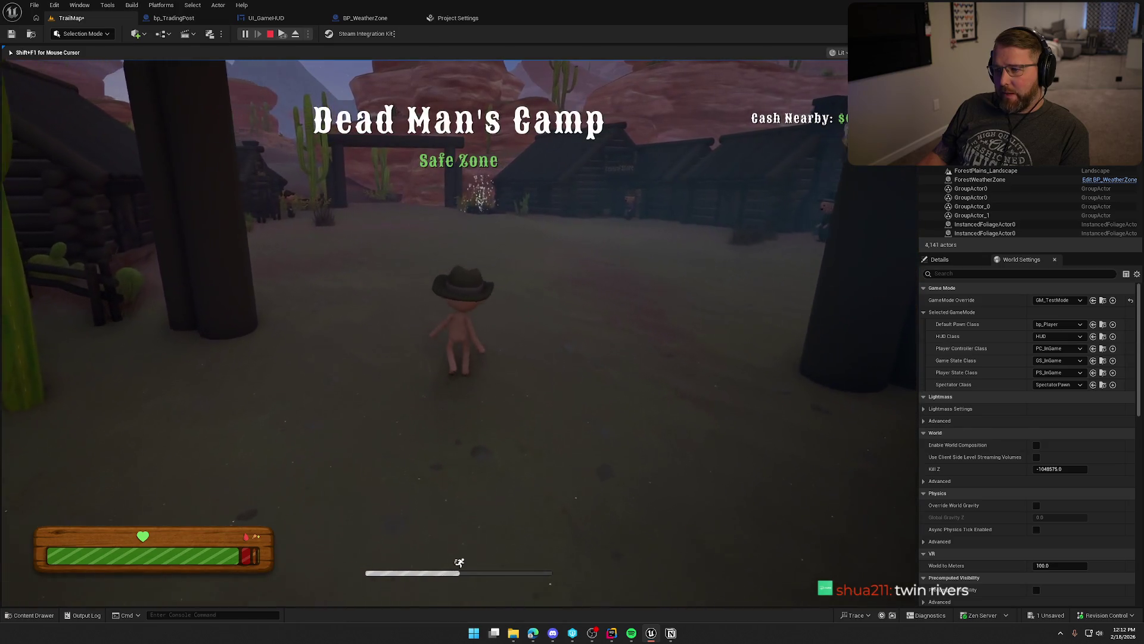
key("shift+w")
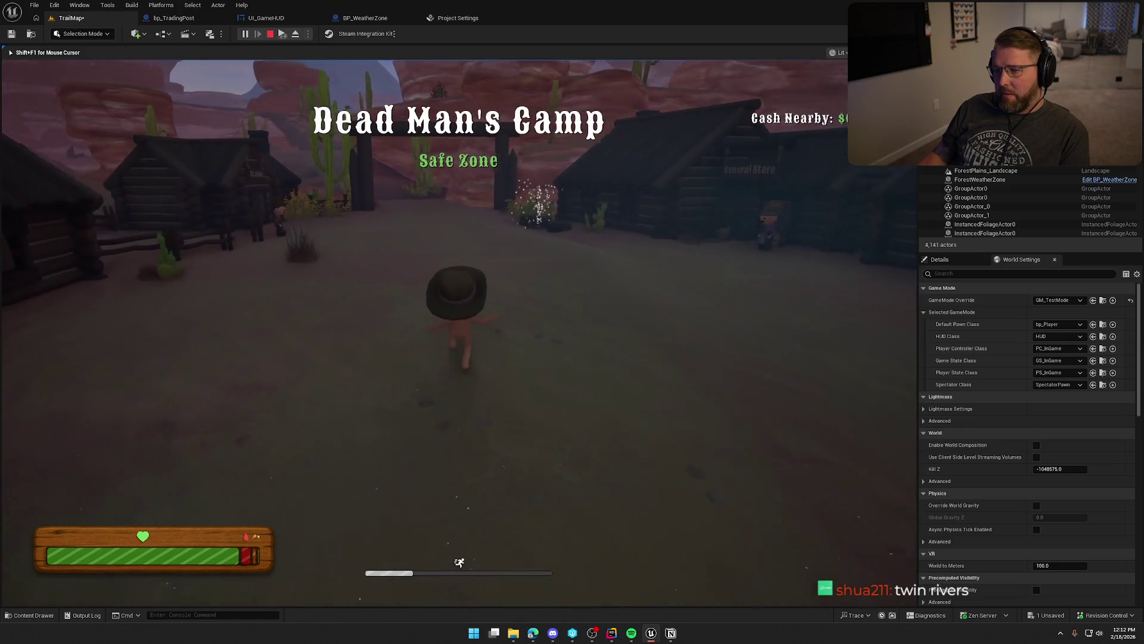
key("w")
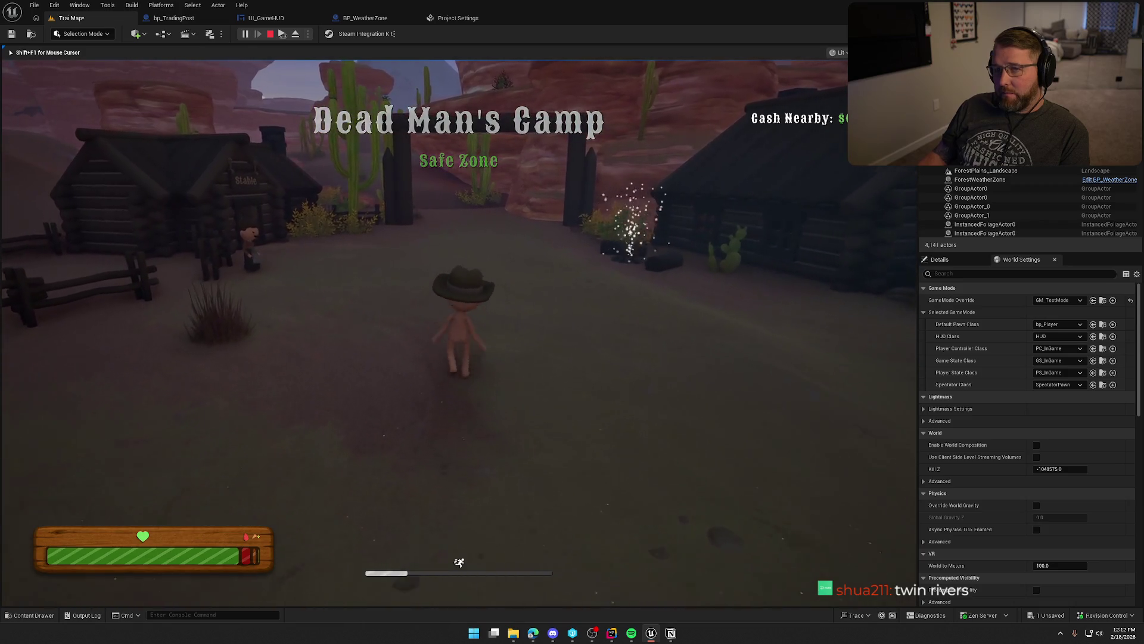
key("w")
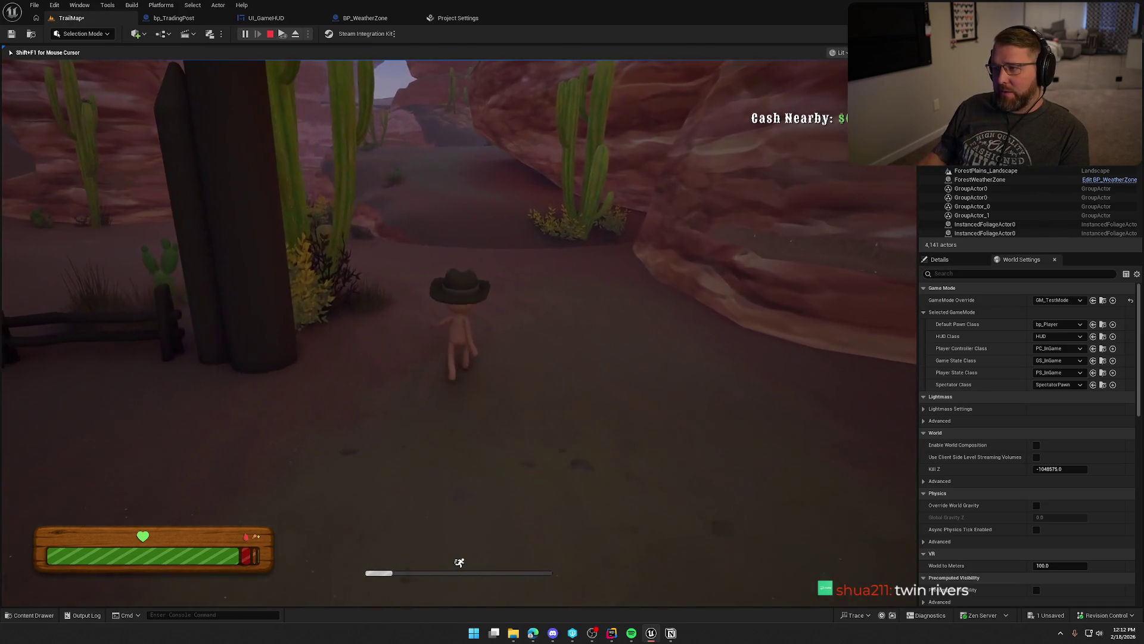
key("w")
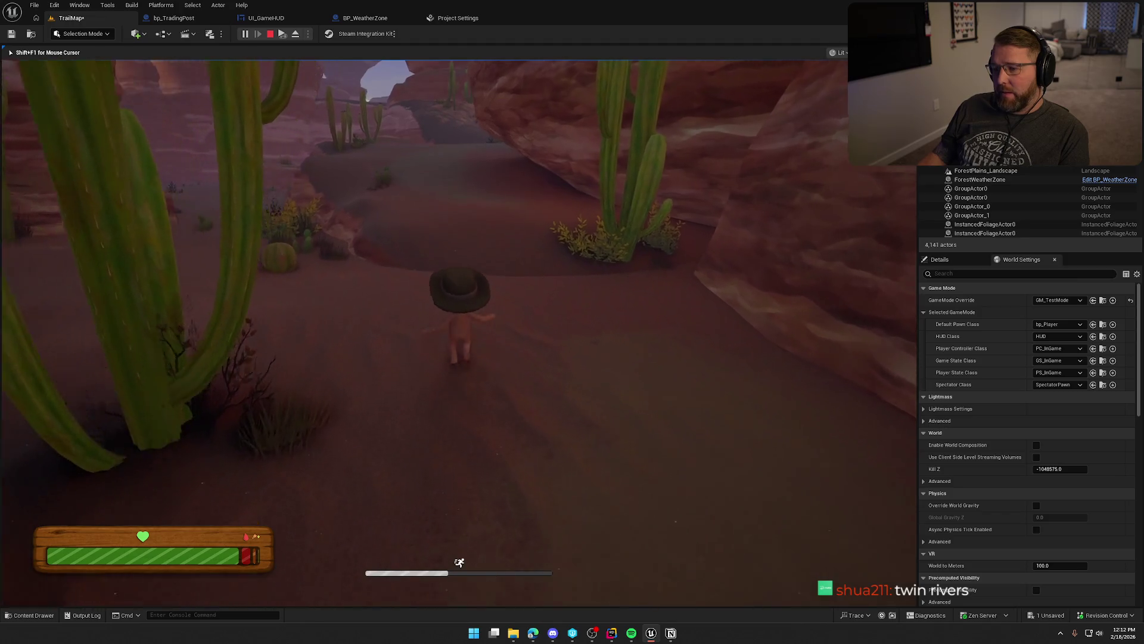
Sprint through the canyon and out across the sunlit dunes toward the rock arch.
key("shift+w")
key("w")
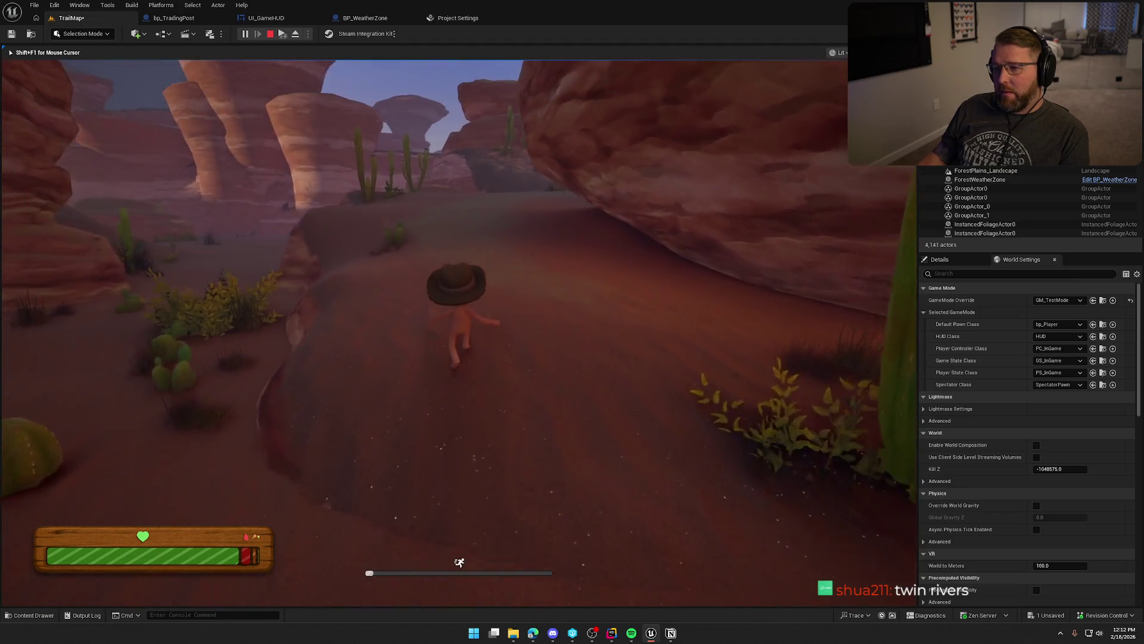
key("shift+w")
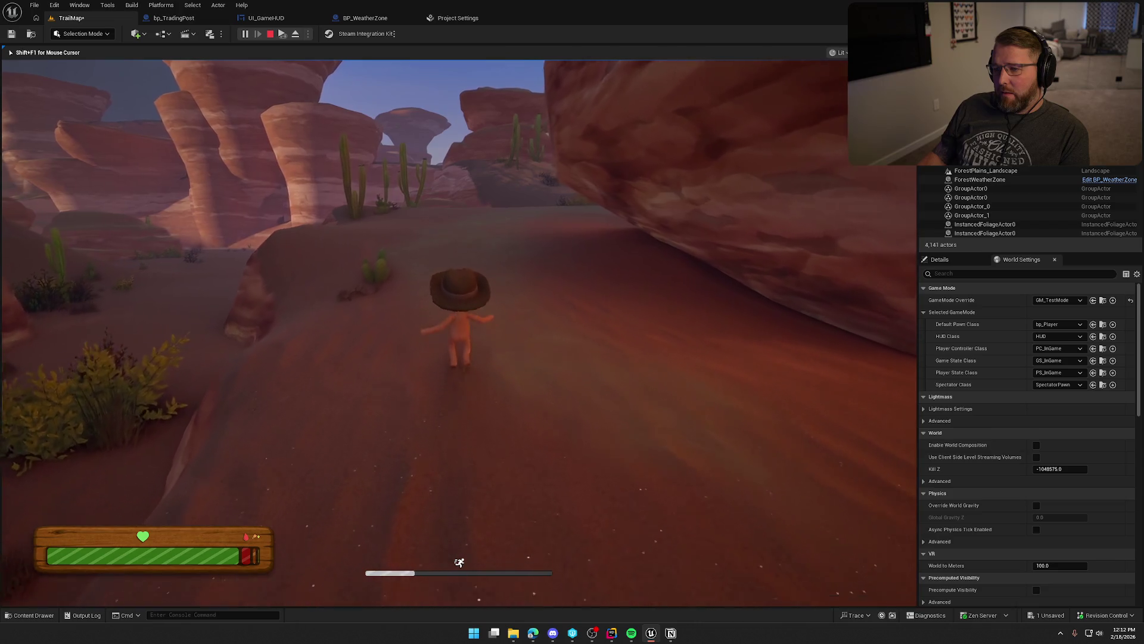
key("w")
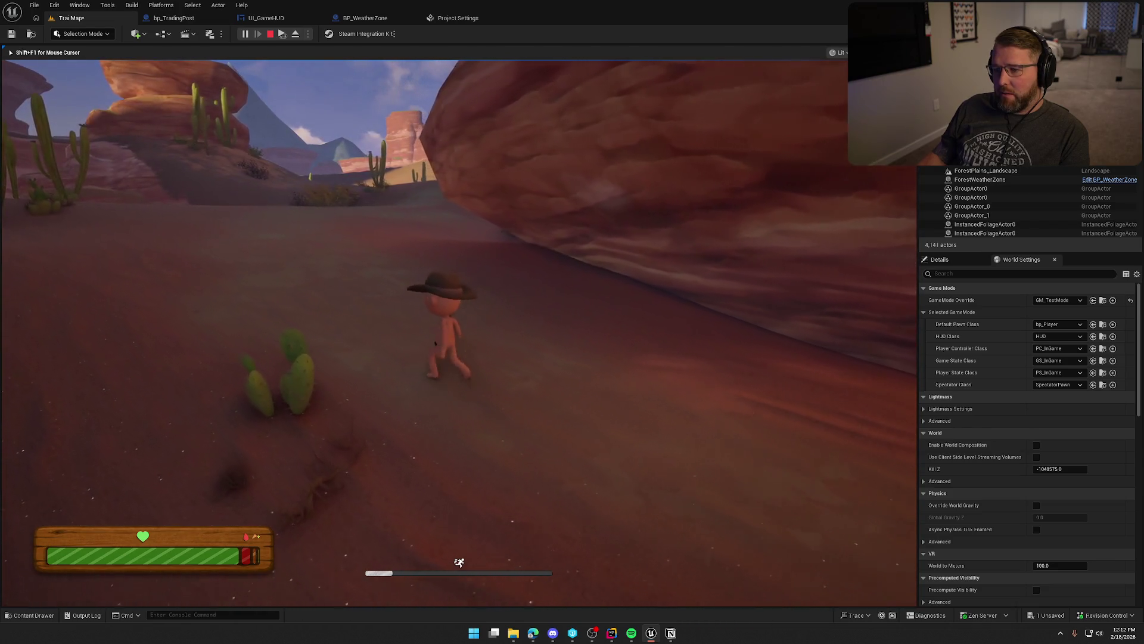
key("shift+w")
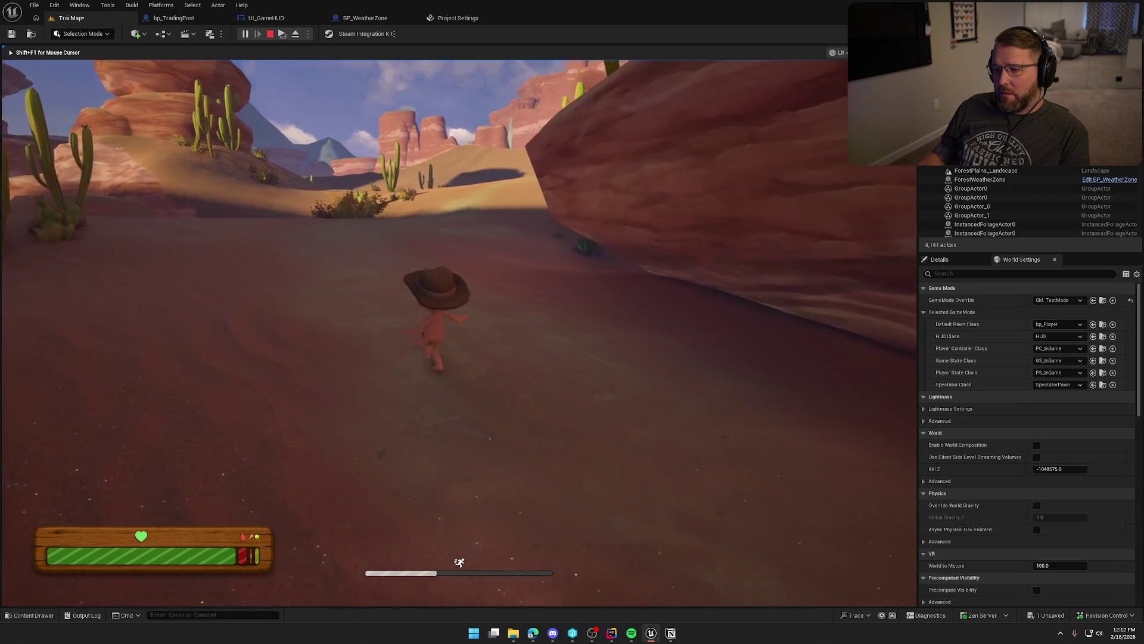
key("shift+w")
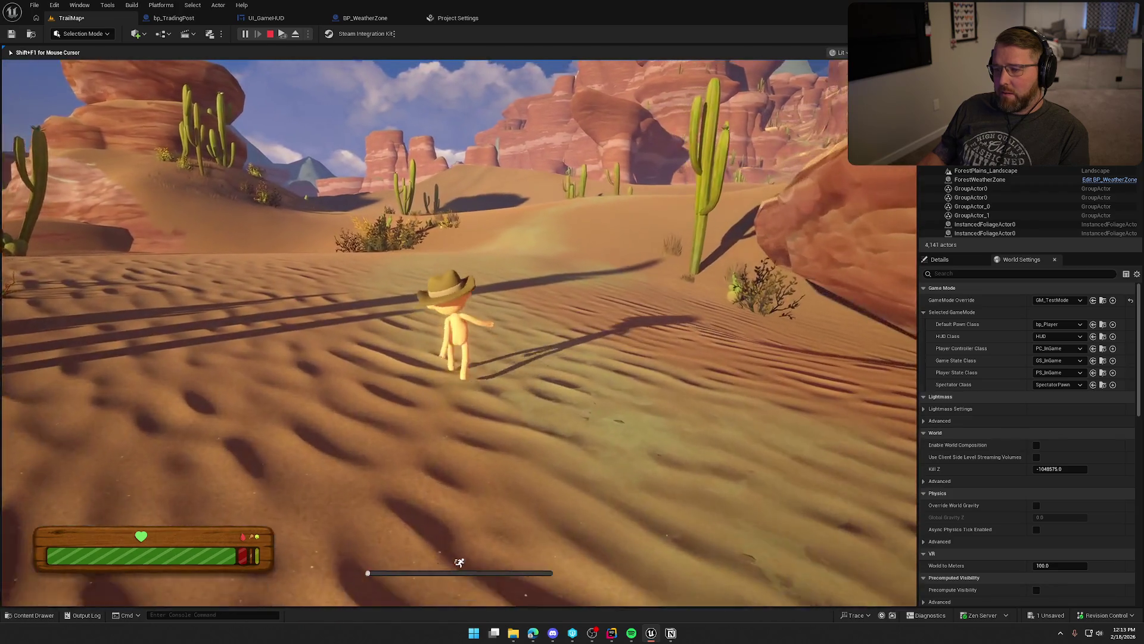
key("w")
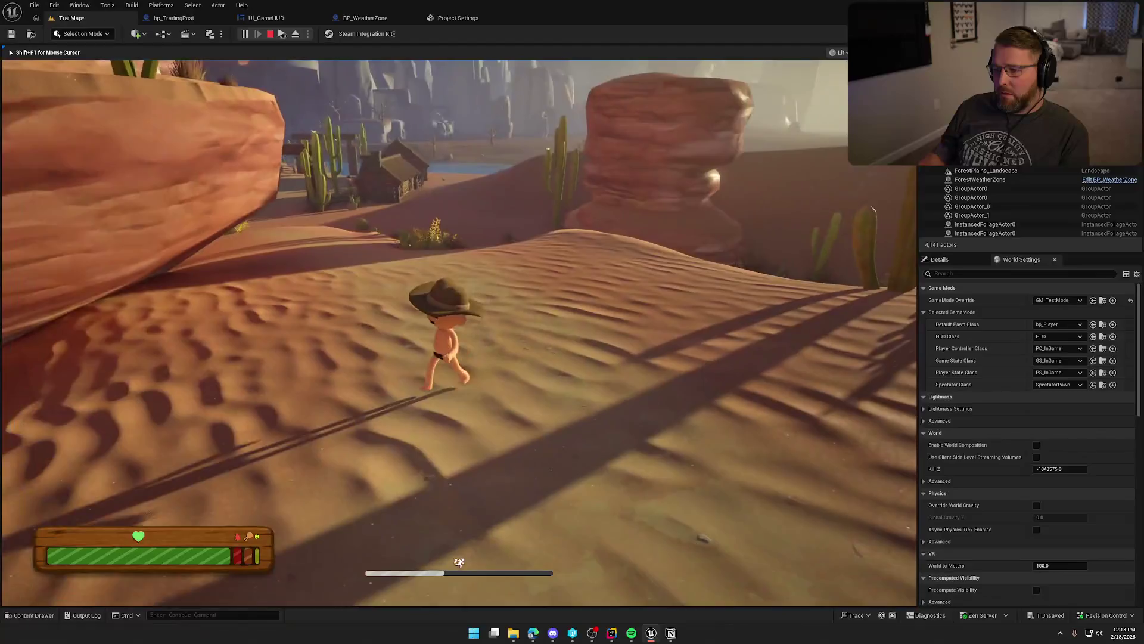
key("shift+w")
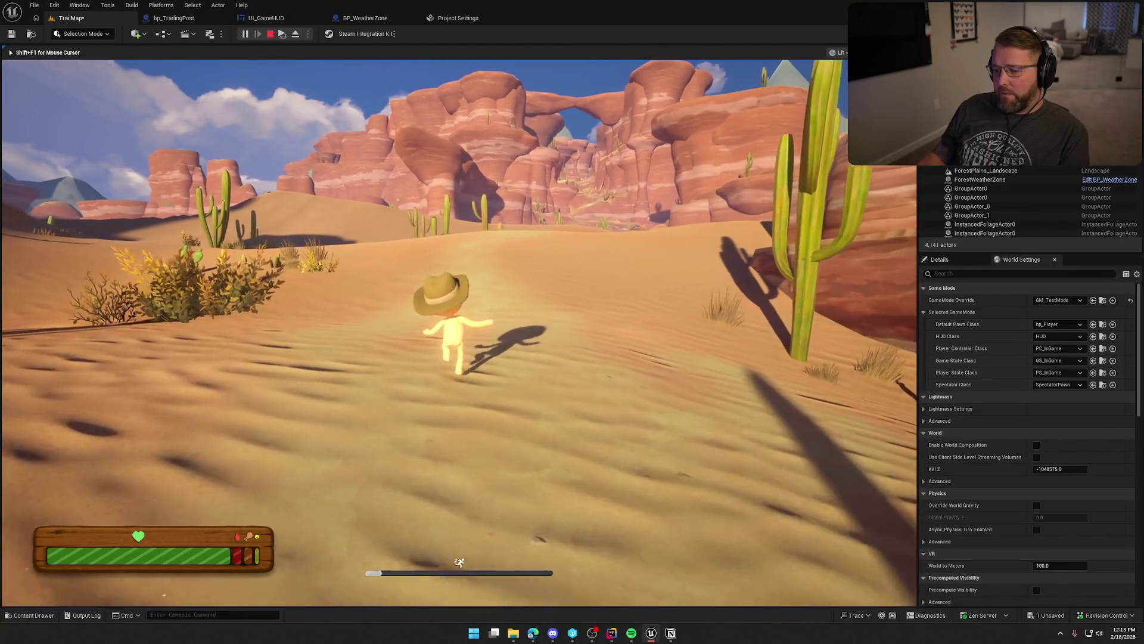
key("shift+w")
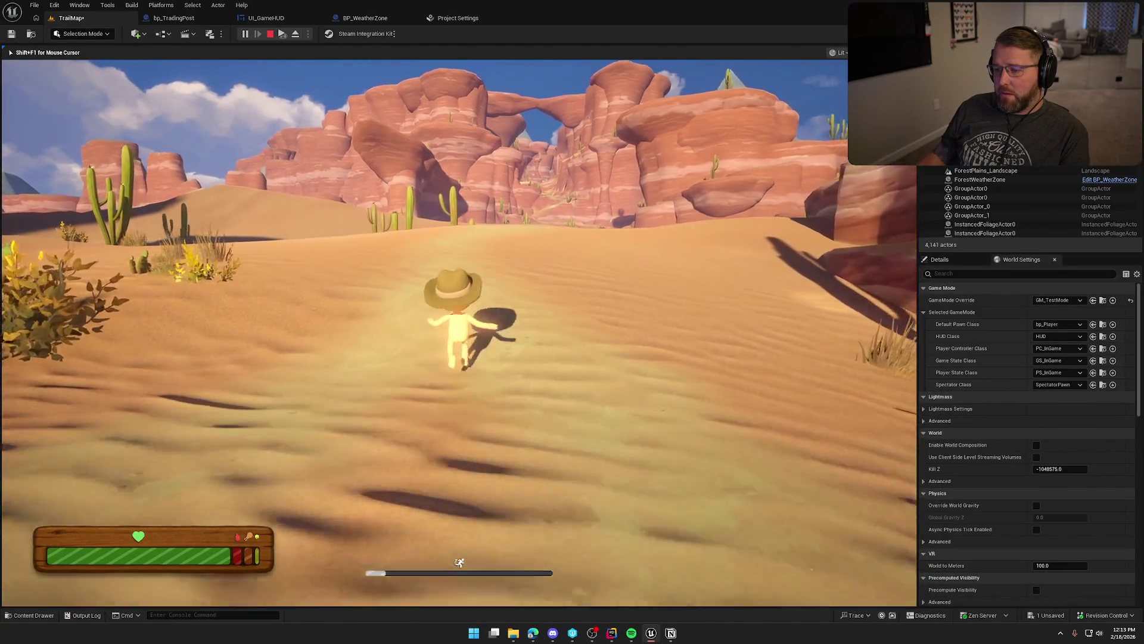
Stop the desert playtest and lift the editor camera over the rock mesas.
key("Escape")
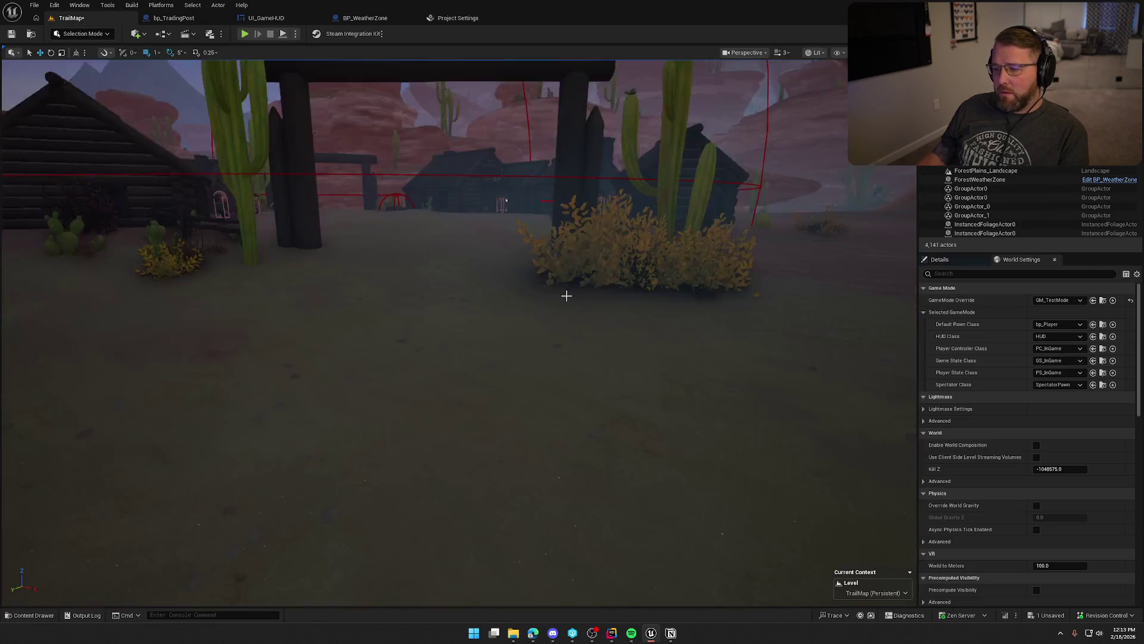
mouse_move(558, 289)
left_mouse_down()
mouse_move(558, 355)
mouse_move(558, 331)
left_mouse_up()
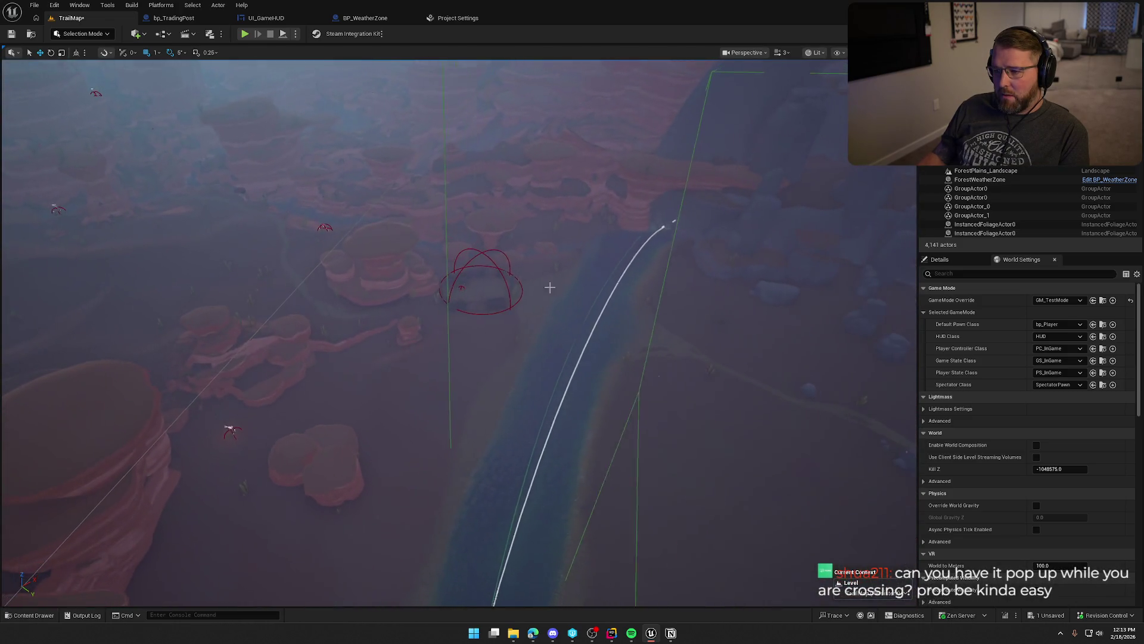
scroll(1013, 202, "down", 5)
Focus on TriggerVolume_Desert and frame its edge along the river.
double_click(983, 179)
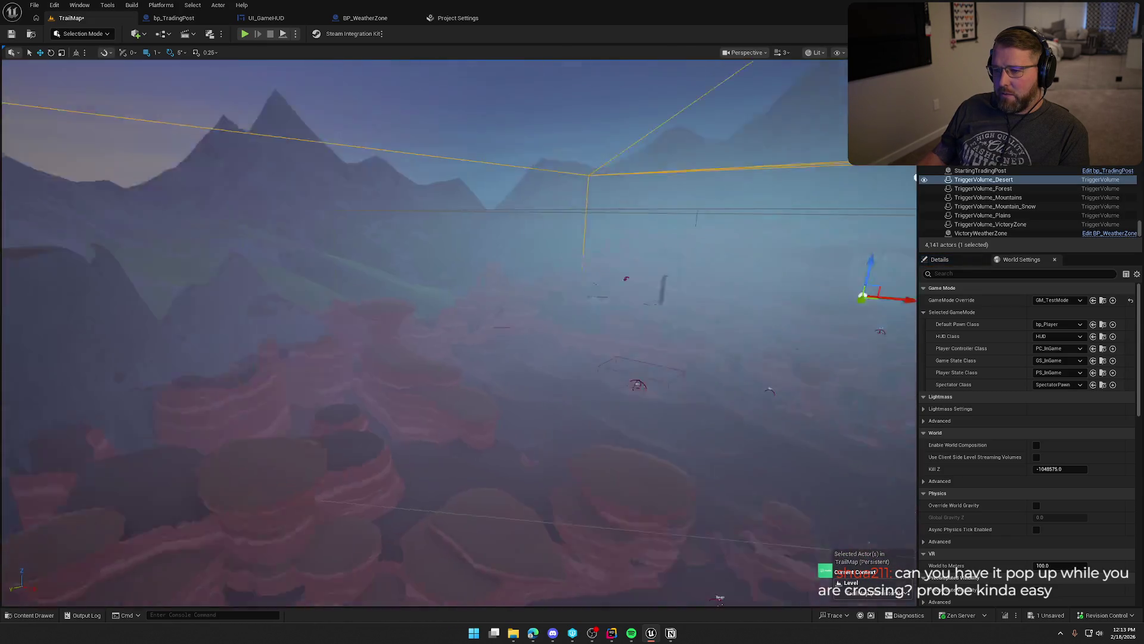
left_click_drag(915, 178, 916, 201)
mouse_move(418, 334)
left_mouse_down()
mouse_move(417, 286)
mouse_move(307, 292)
mouse_move(332, 314)
left_mouse_up()
scroll(393, 286, "up", 5)
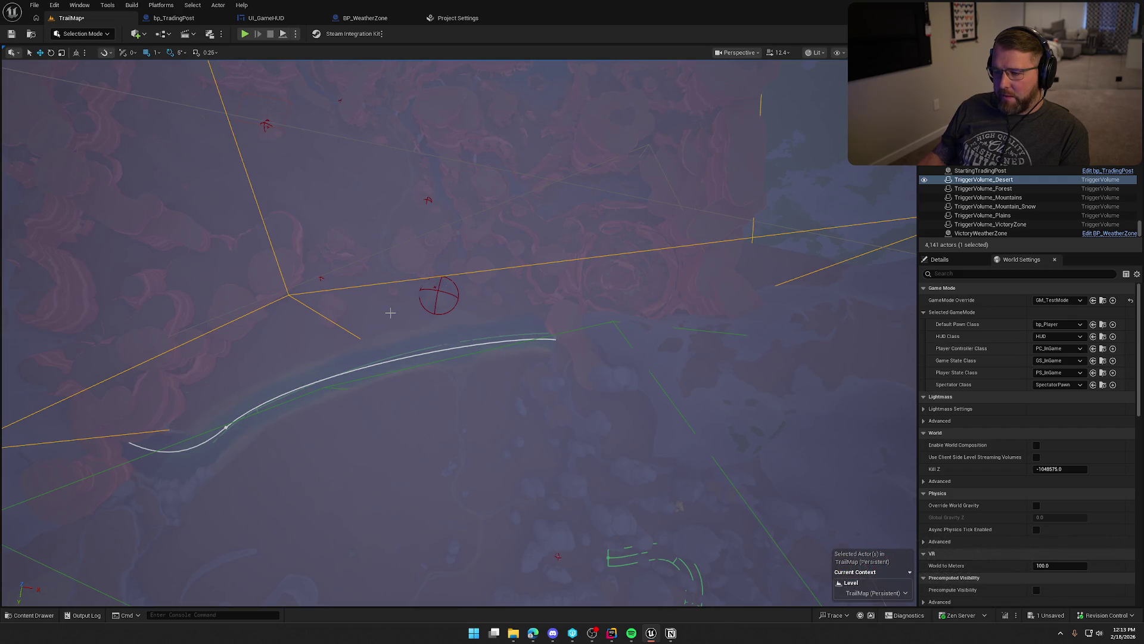
left_click_drag(423, 267, 406, 262)
In Brush Editing mode, drag the desert volume's corner vertex to the river bank.
left_click(78, 34)
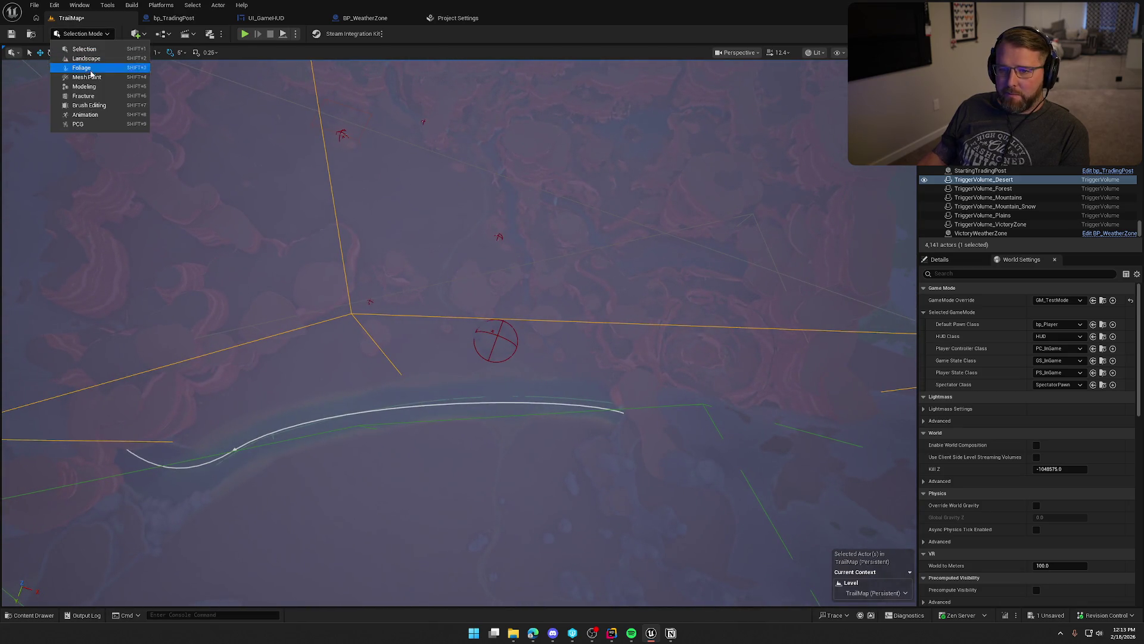
left_click(96, 106)
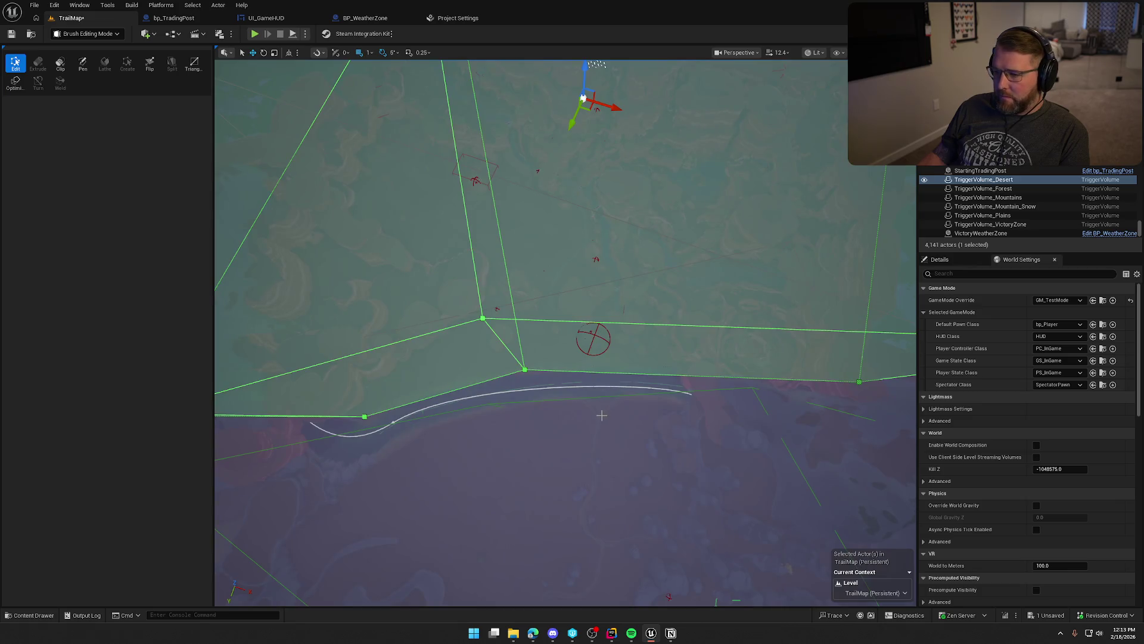
mouse_move(601, 415)
left_mouse_down()
mouse_move(600, 379)
mouse_move(600, 390)
left_mouse_up()
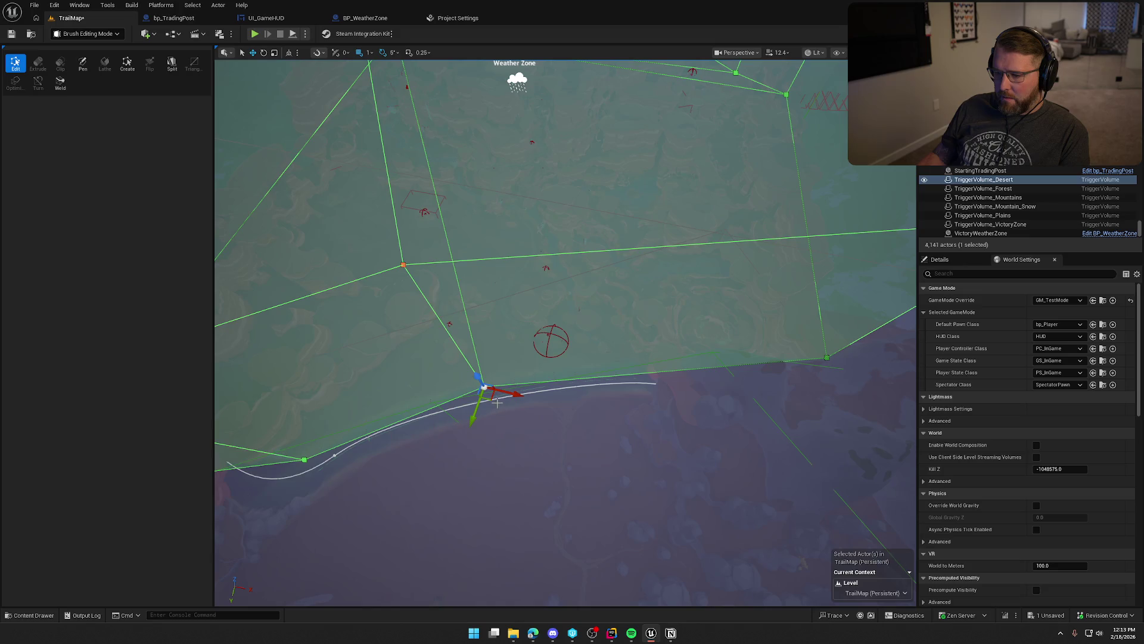
mouse_move(493, 399)
left_mouse_down()
mouse_move(492, 335)
mouse_move(552, 327)
left_mouse_up()
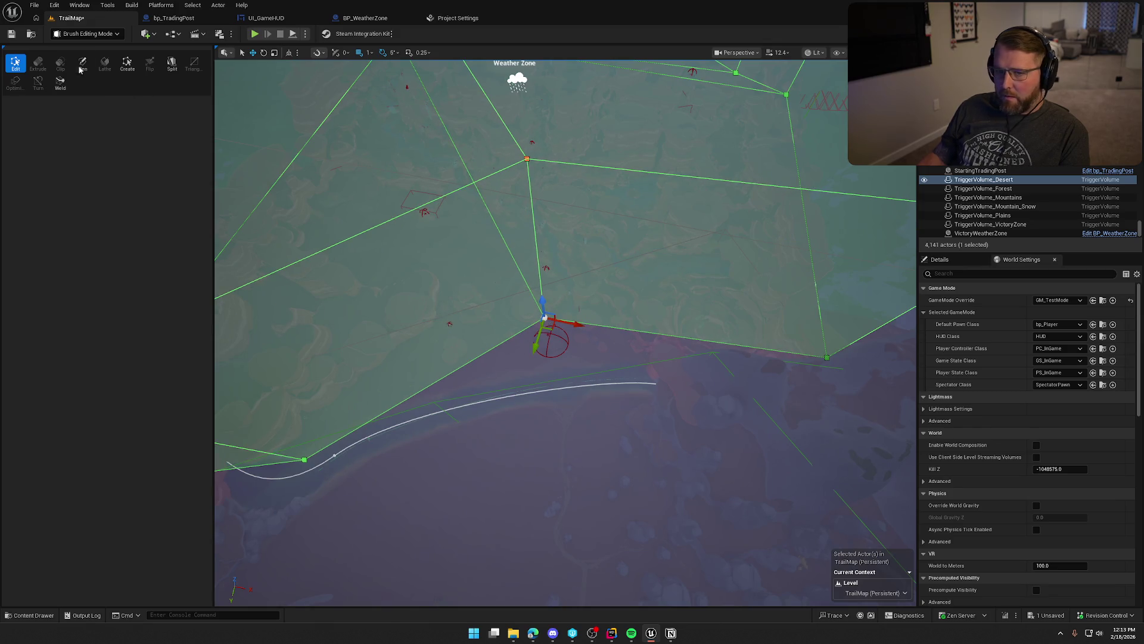
Return to Selection Mode and frame the desert trigger volume.
left_click(84, 34)
left_click(81, 47)
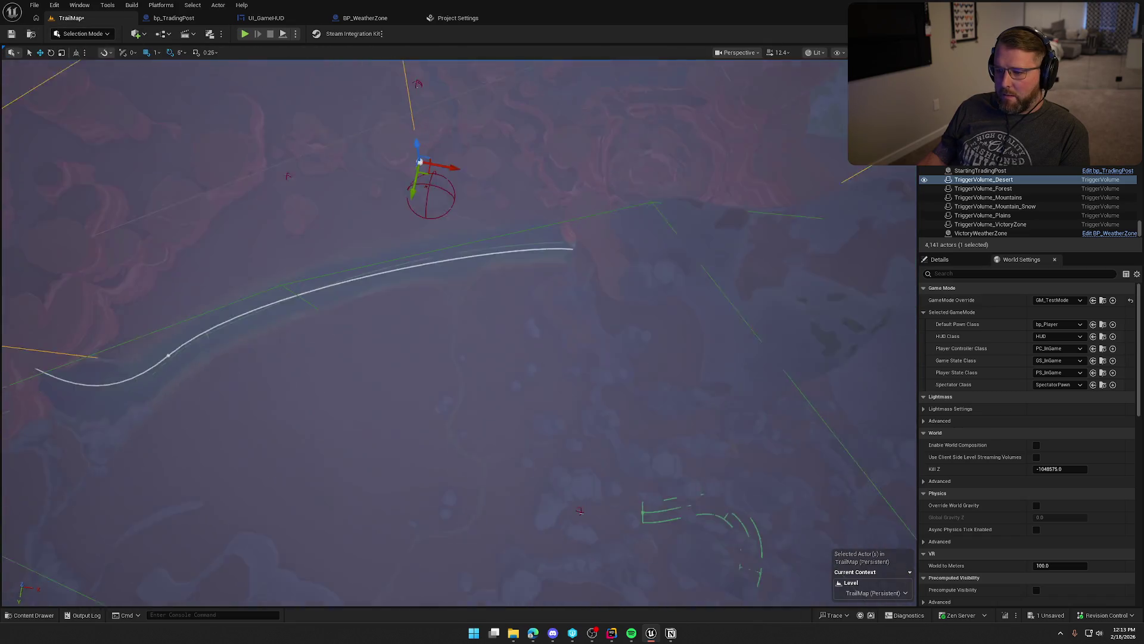
key("f")
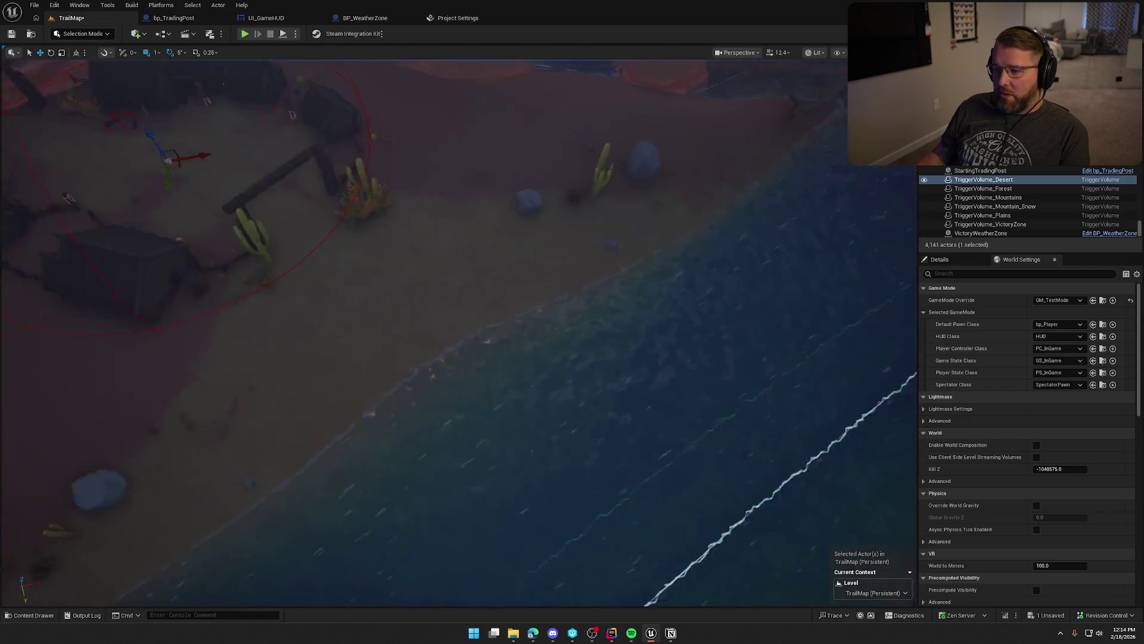
Bring the viewport down to ground level at the Dead Man's Camp arch.
key("Escape")
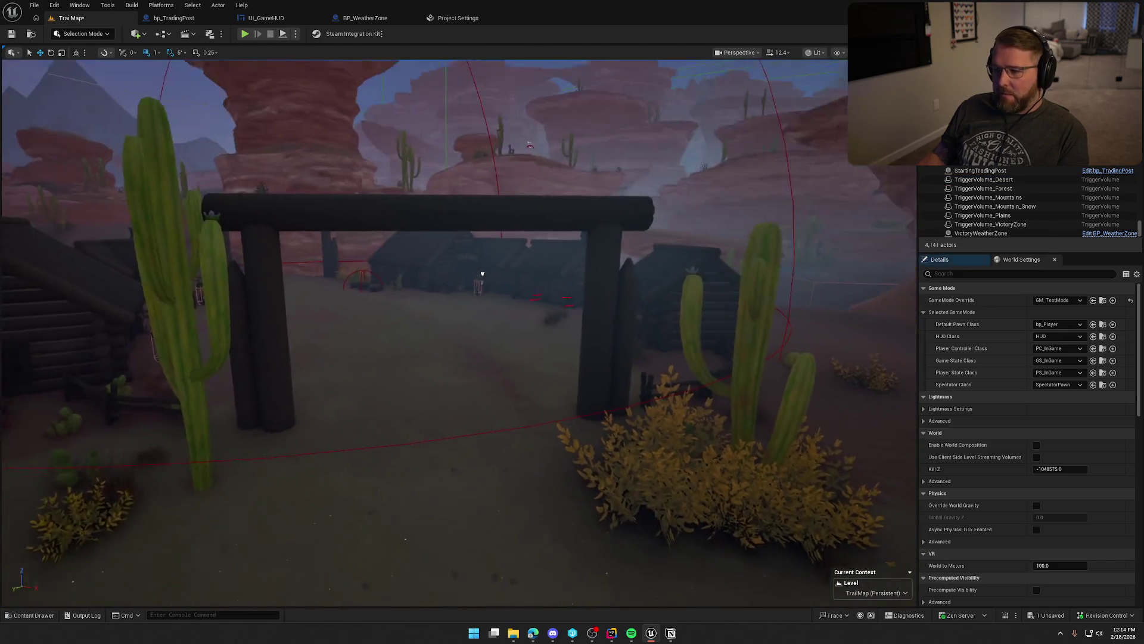
key("w")
scroll(453, 321, "down", 3)
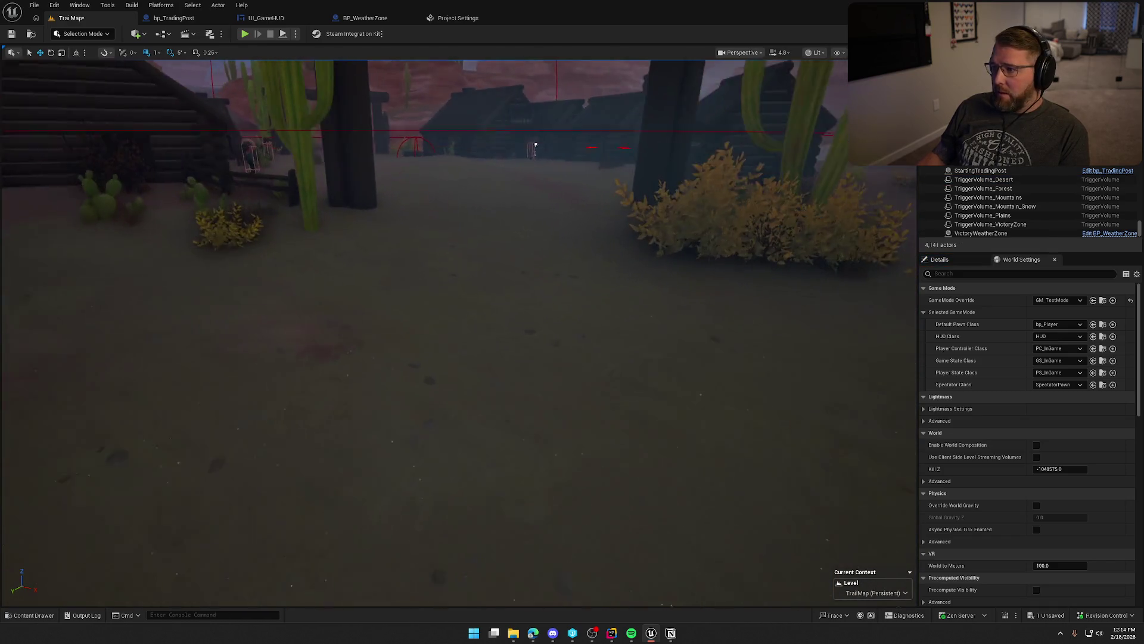
key("s")
scroll(453, 322, "down", 3)
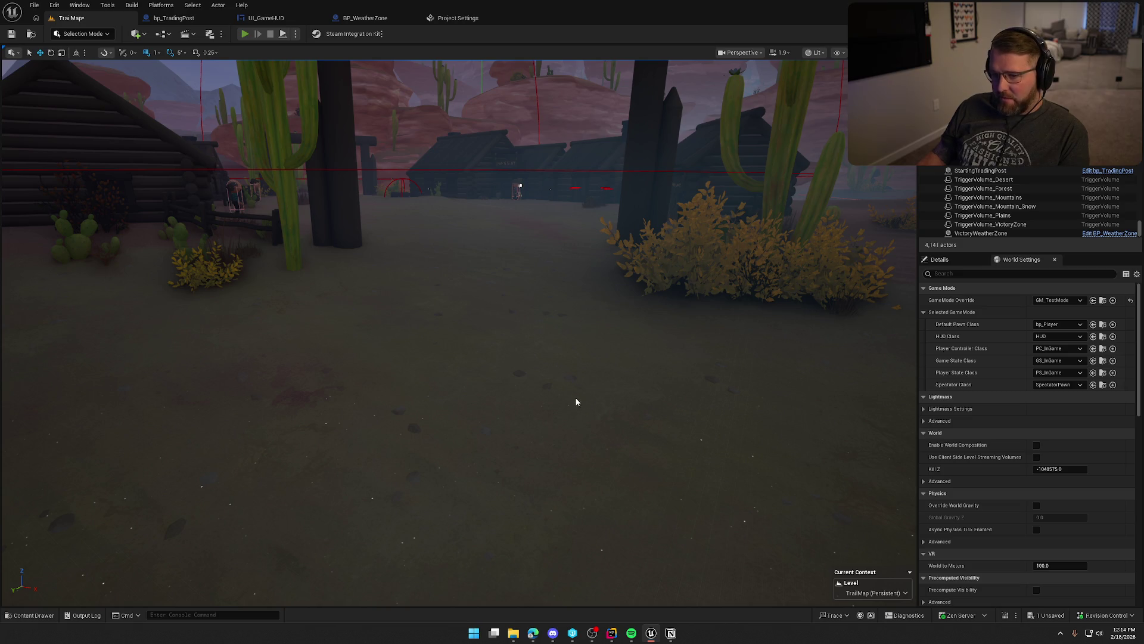
Start a playtest and run the character through Dead Man's Camp to its gate.
key("alt+p")
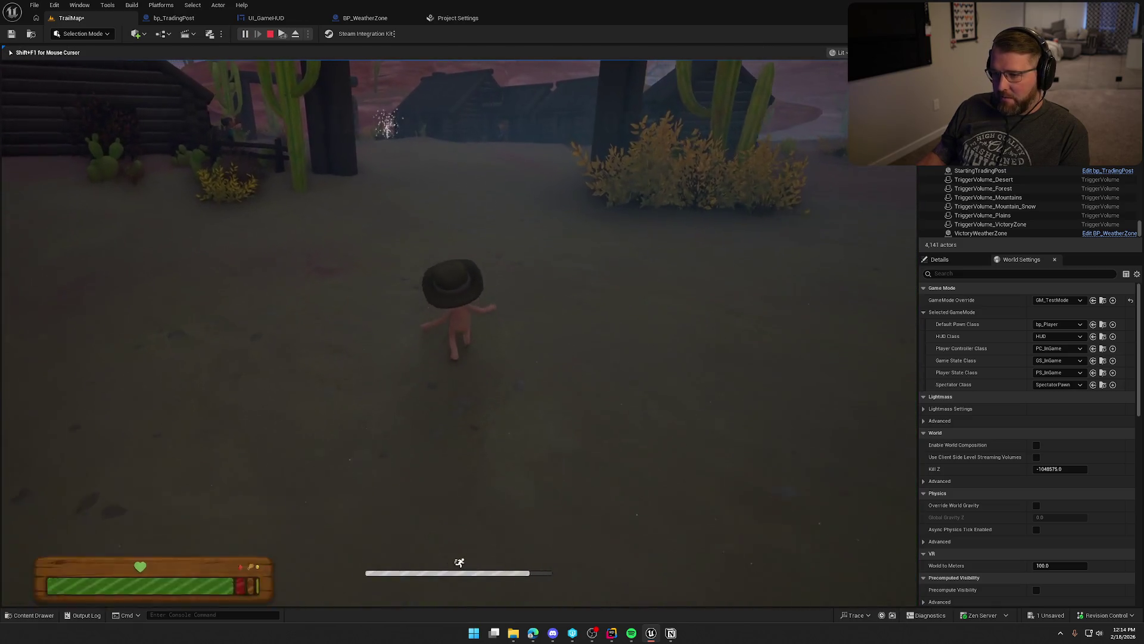
key("w")
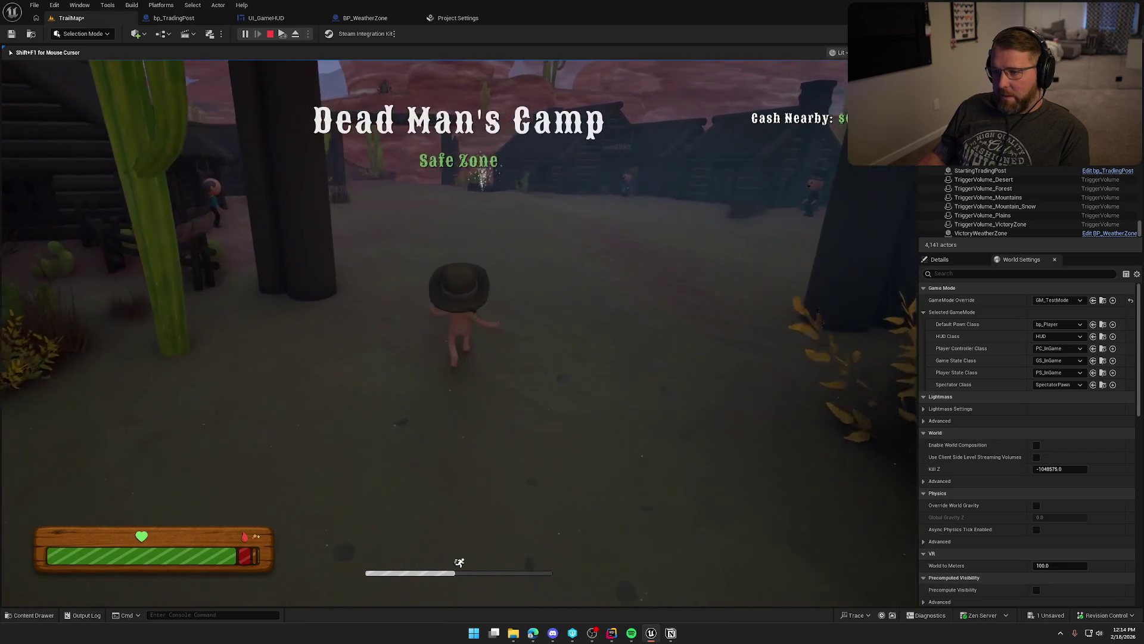
key("w")
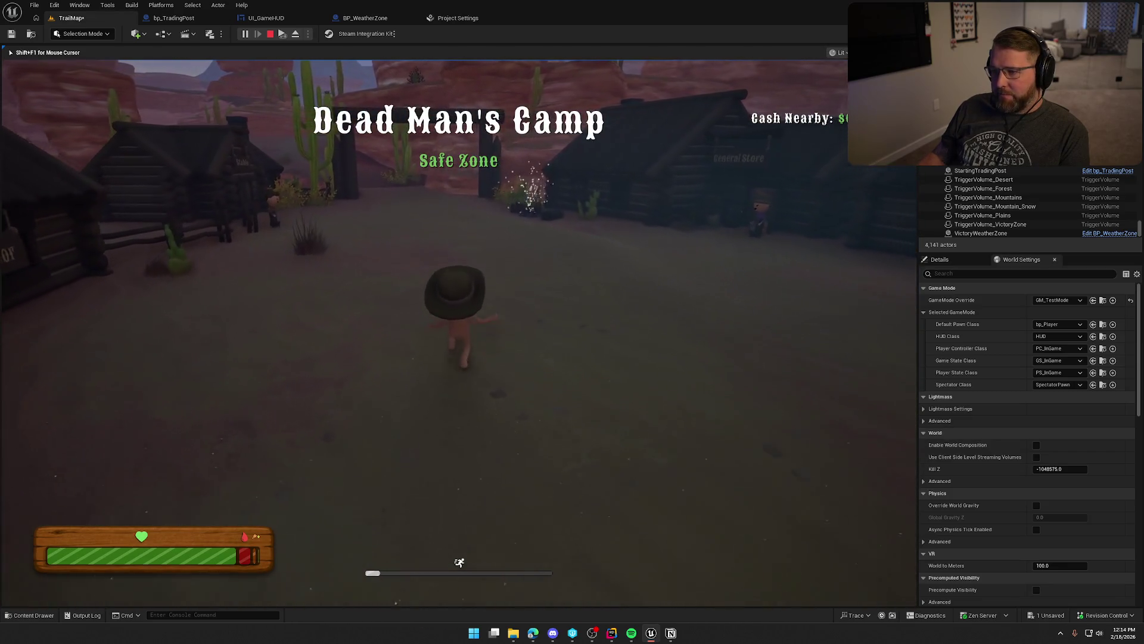
key("w")
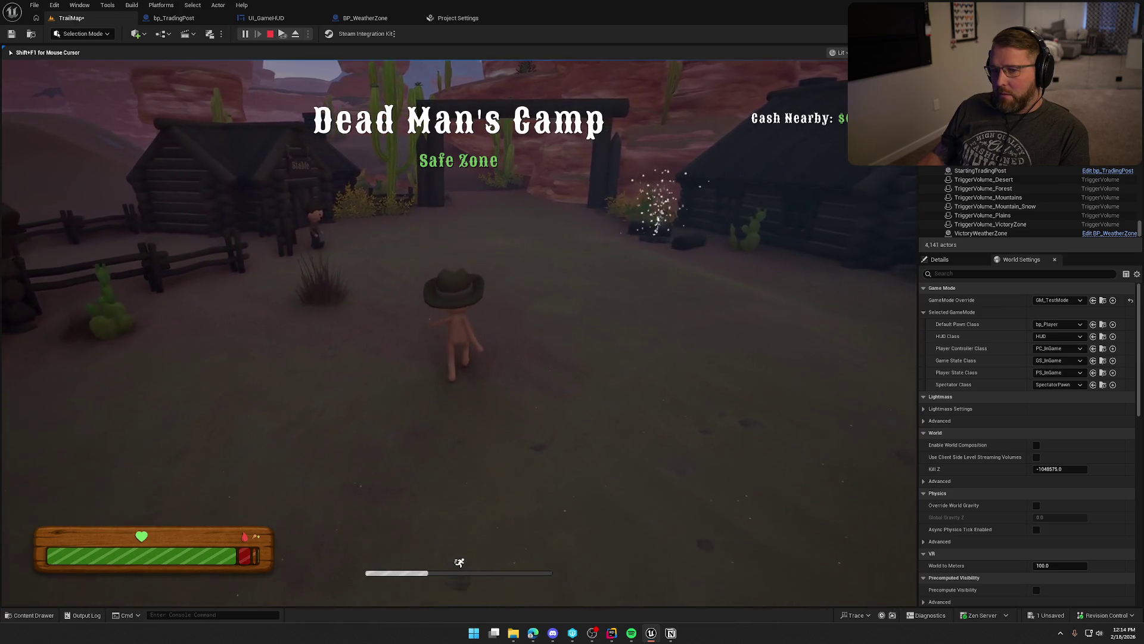
key("w")
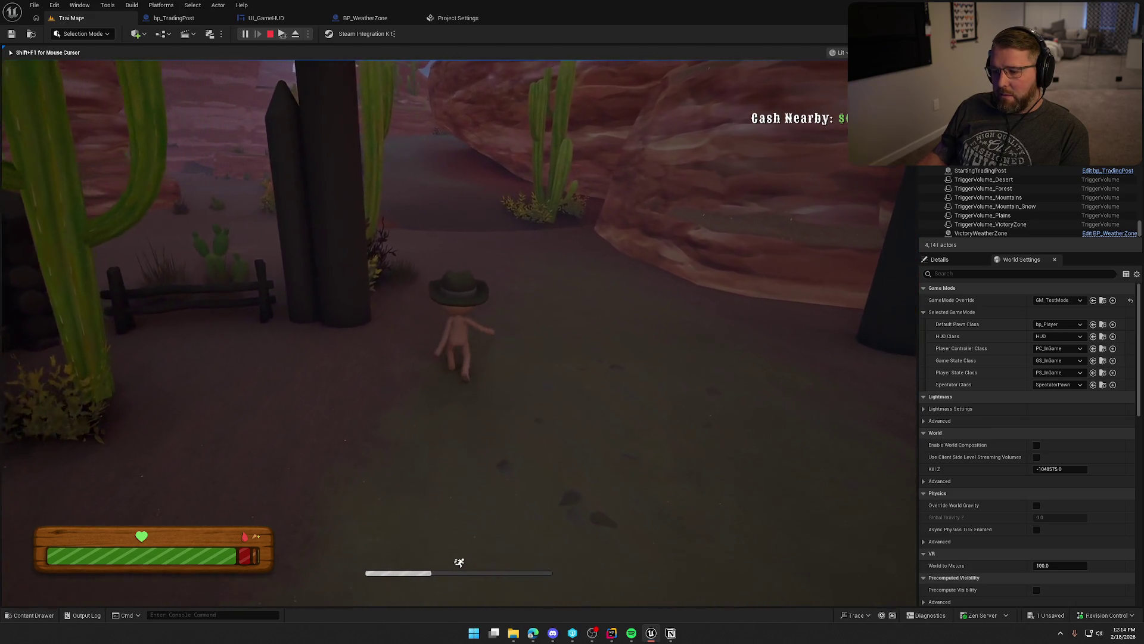
Run through the canyon into Danger Noodle Desert to trigger its banner, then stop.
key("w")
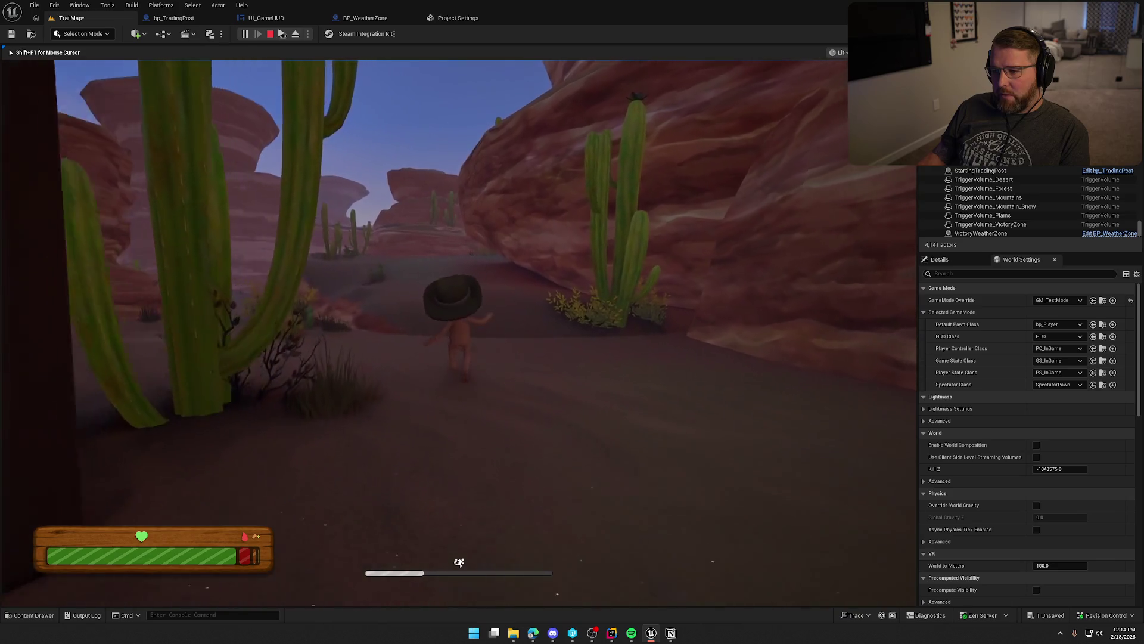
key("w")
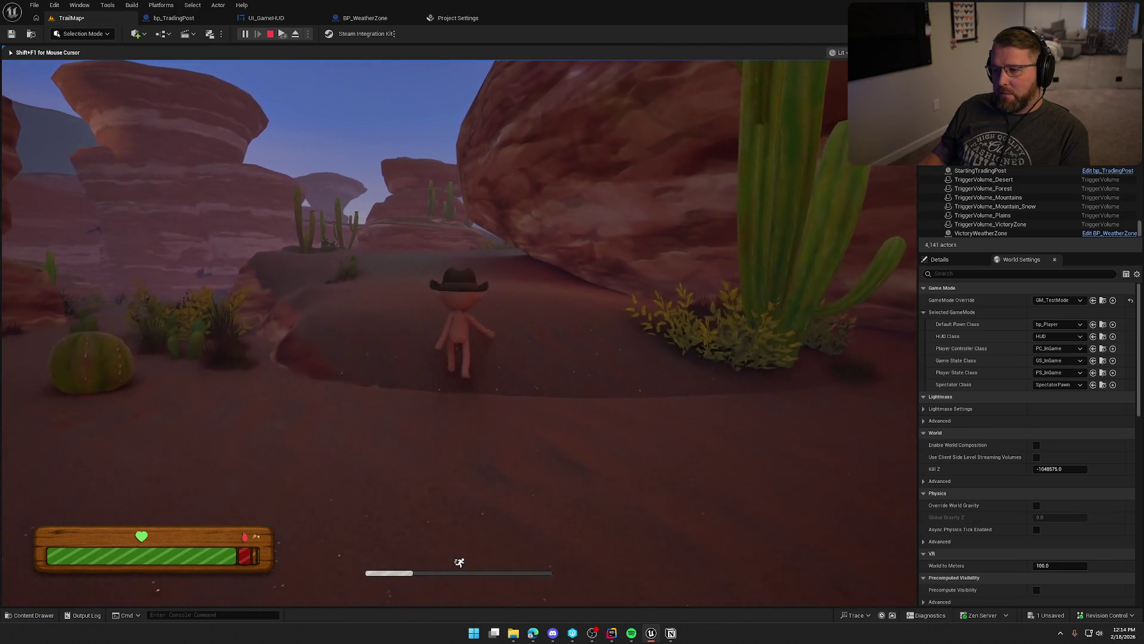
key("w")
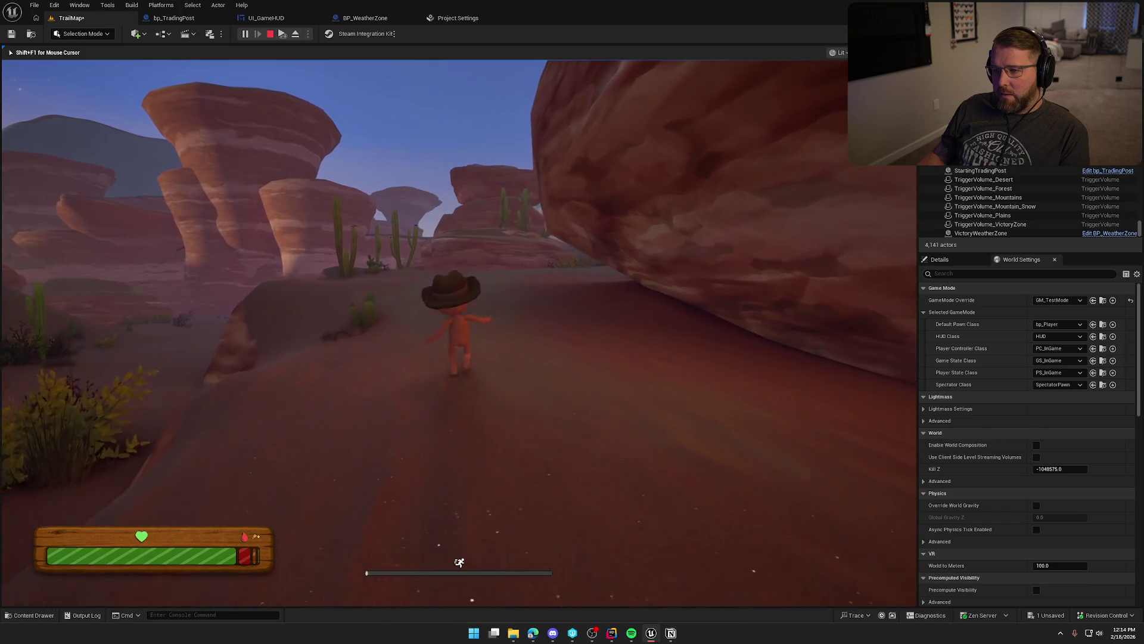
key("w")
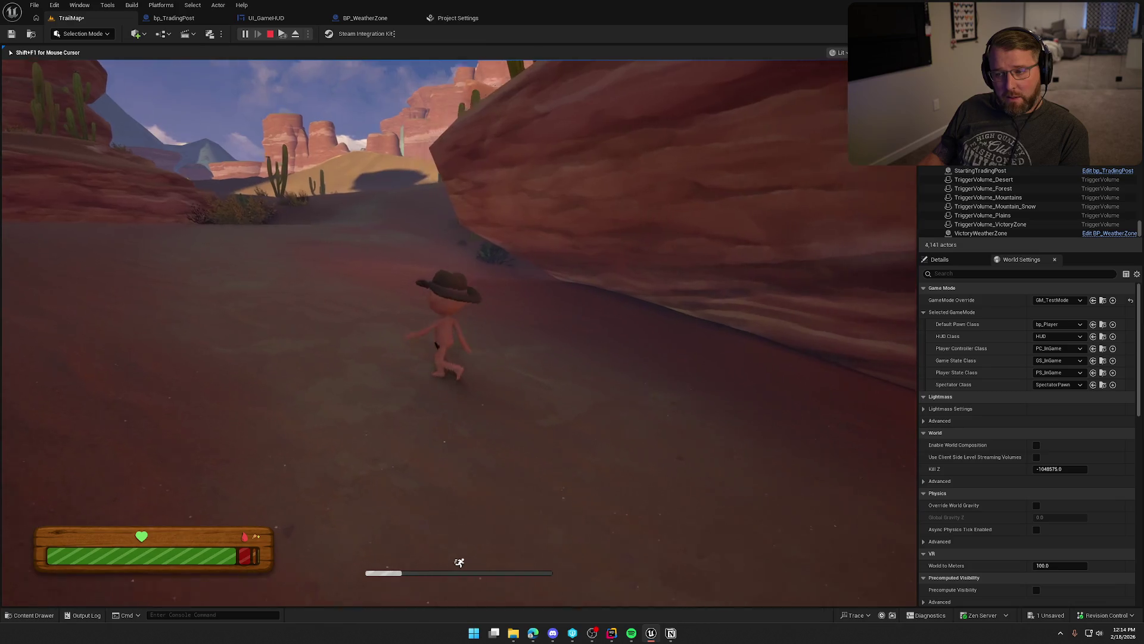
key("w")
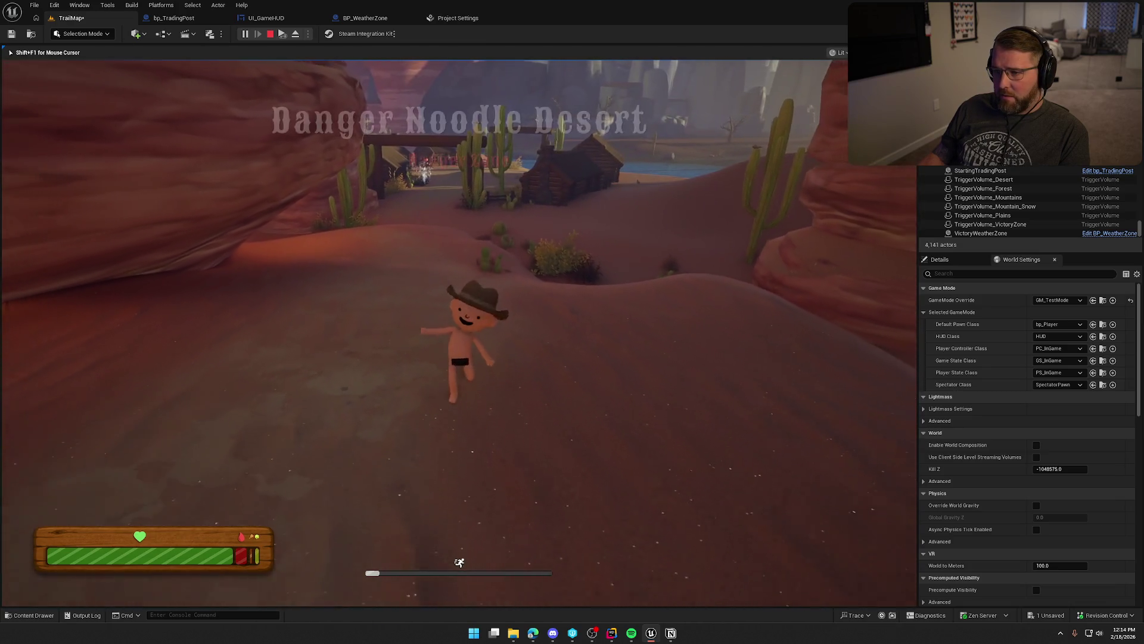
key("w")
key("w")
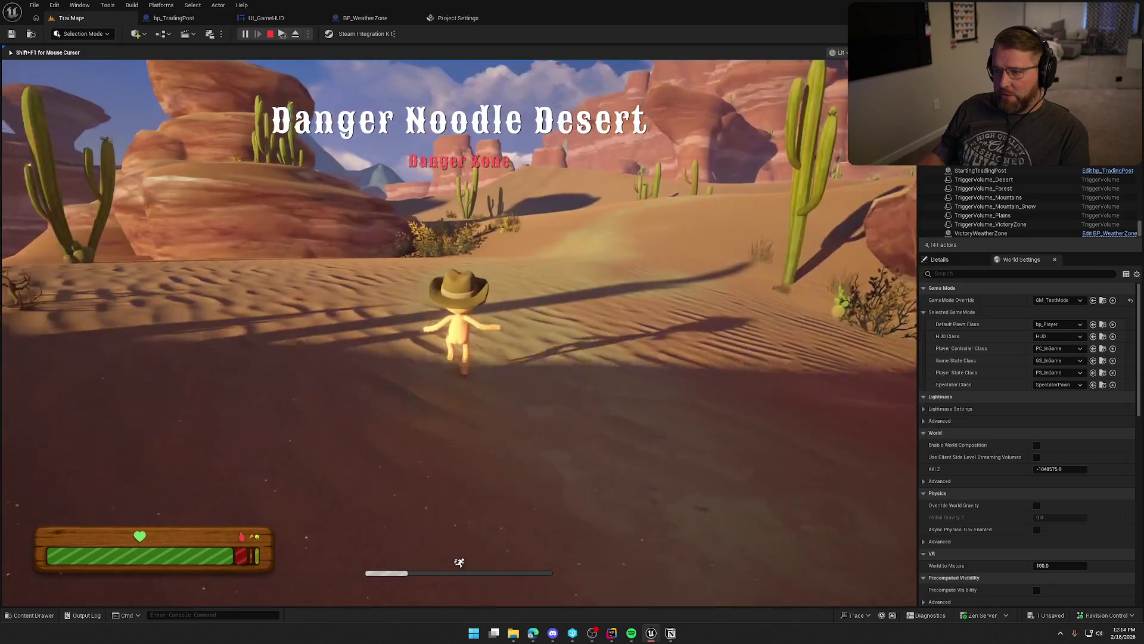
key("Escape")
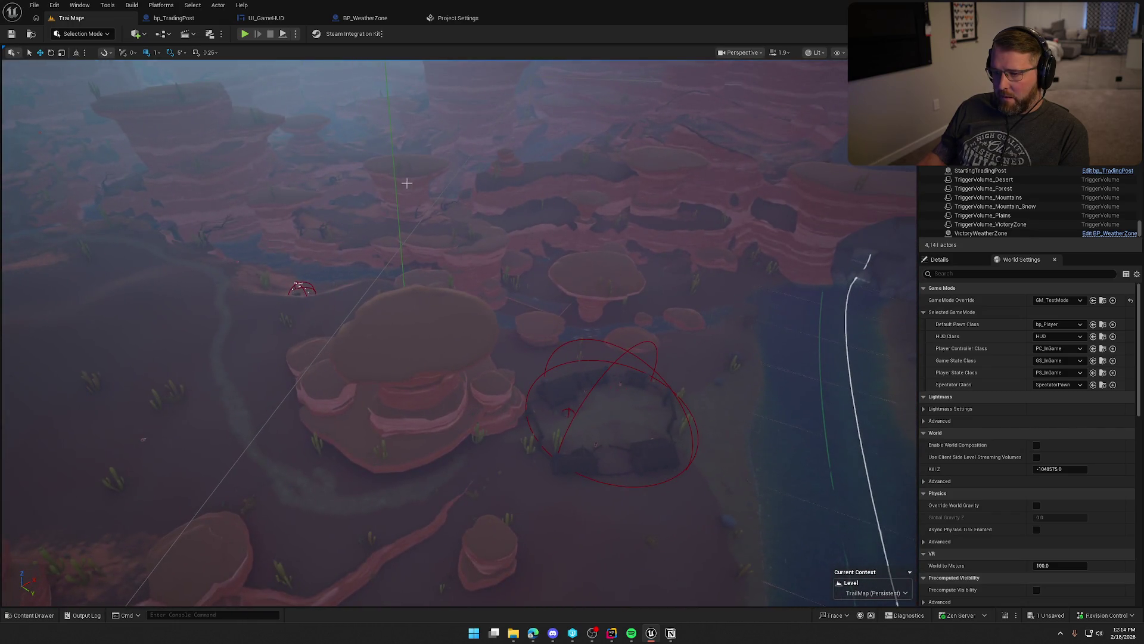
In Brush Editing mode, drag a TriggerVolume_Desert corner down toward Dead Man's Camp, then return to Selection mode.
left_click(77, 34)
left_click(101, 106)
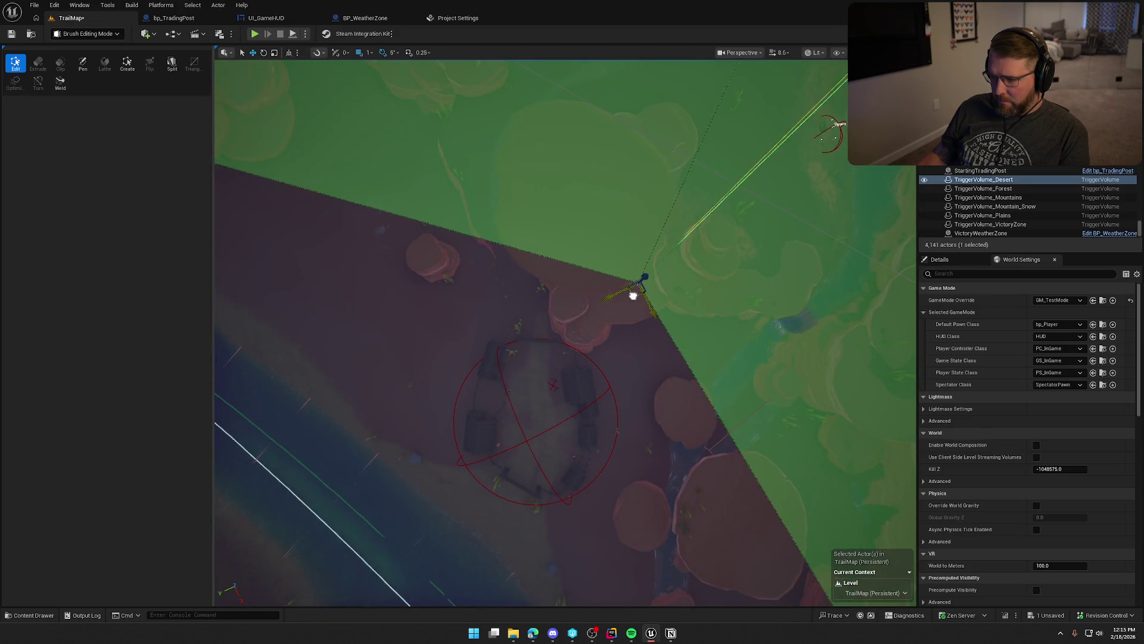
left_click_drag(634, 296, 634, 361)
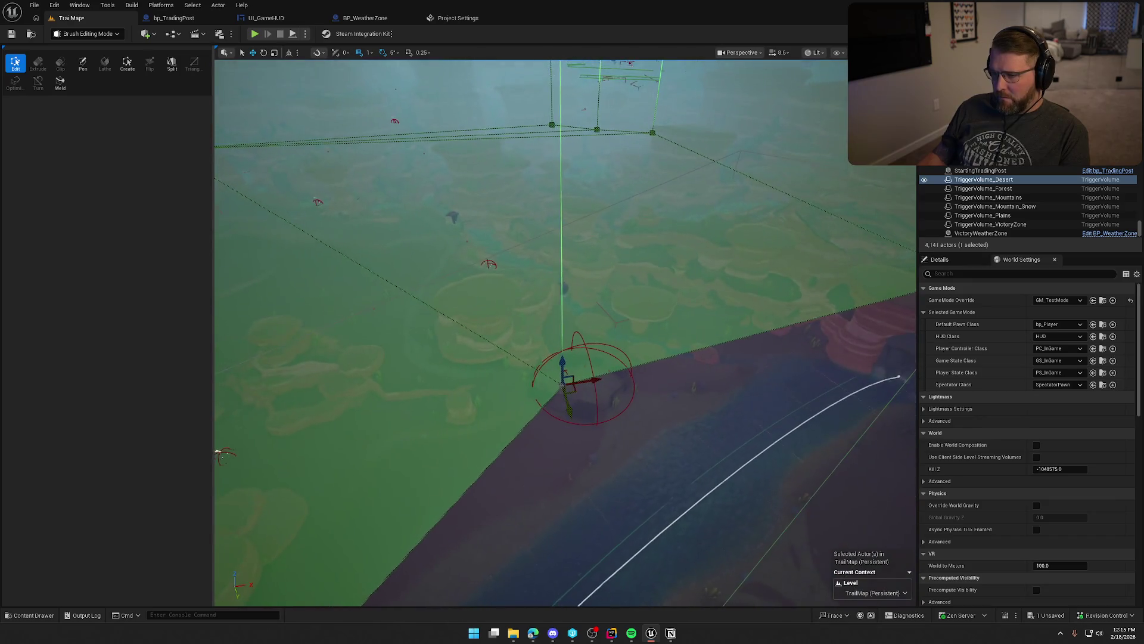
left_click(86, 33)
left_click(80, 45)
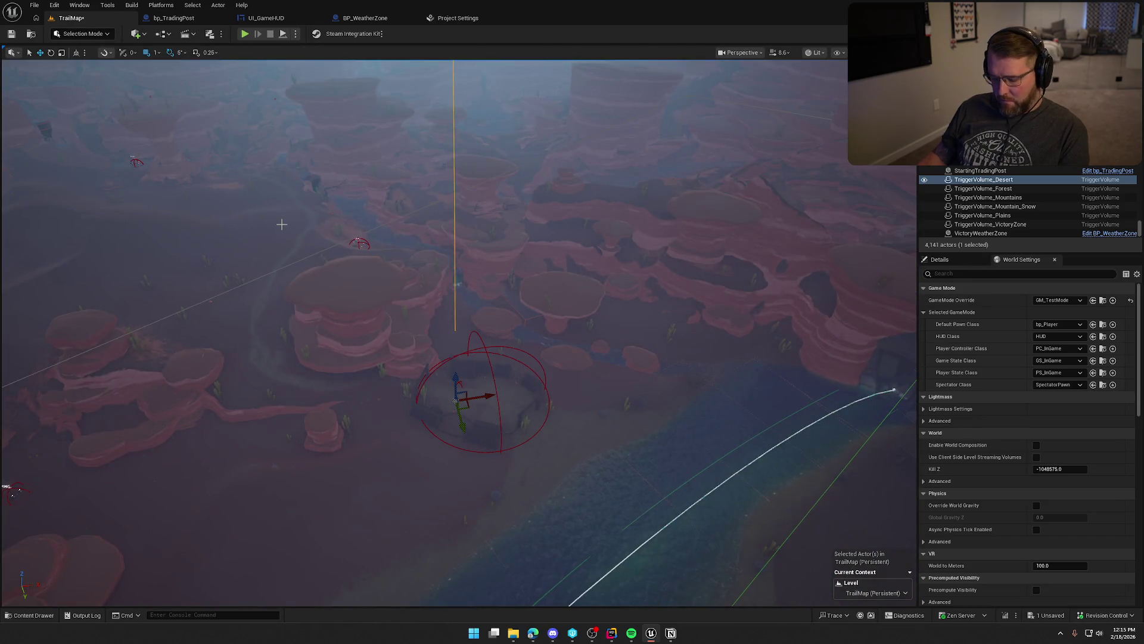
Save TrailMap, then sprint through Dead Man's Camp in a play-test to see the Danger Noodle Desert banner.
key("ctrl+s")
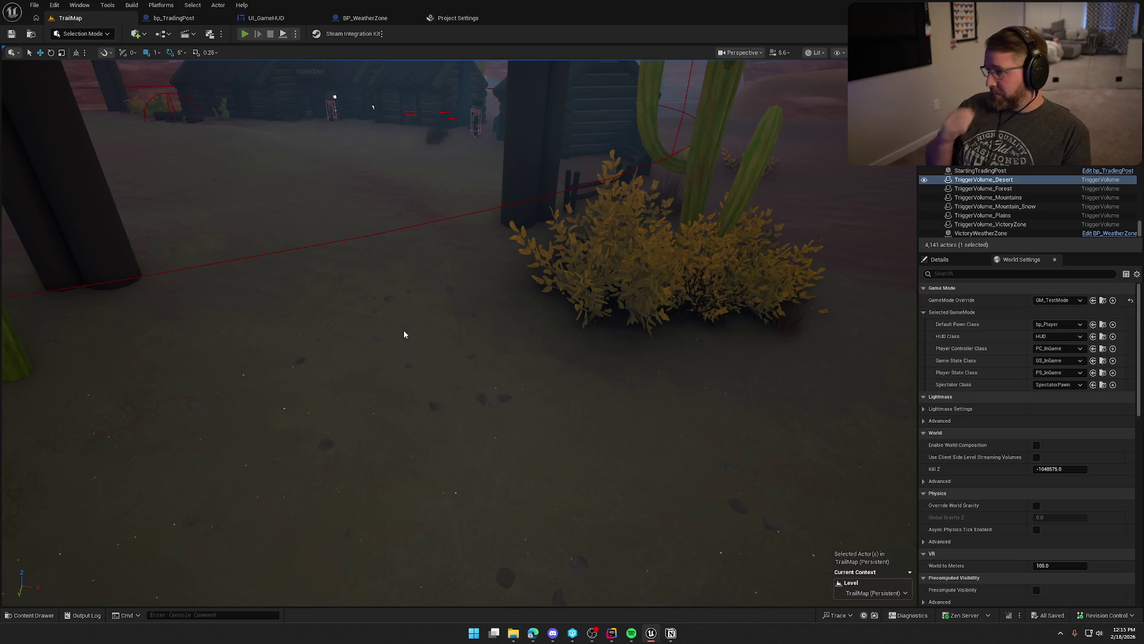
key("alt+p")
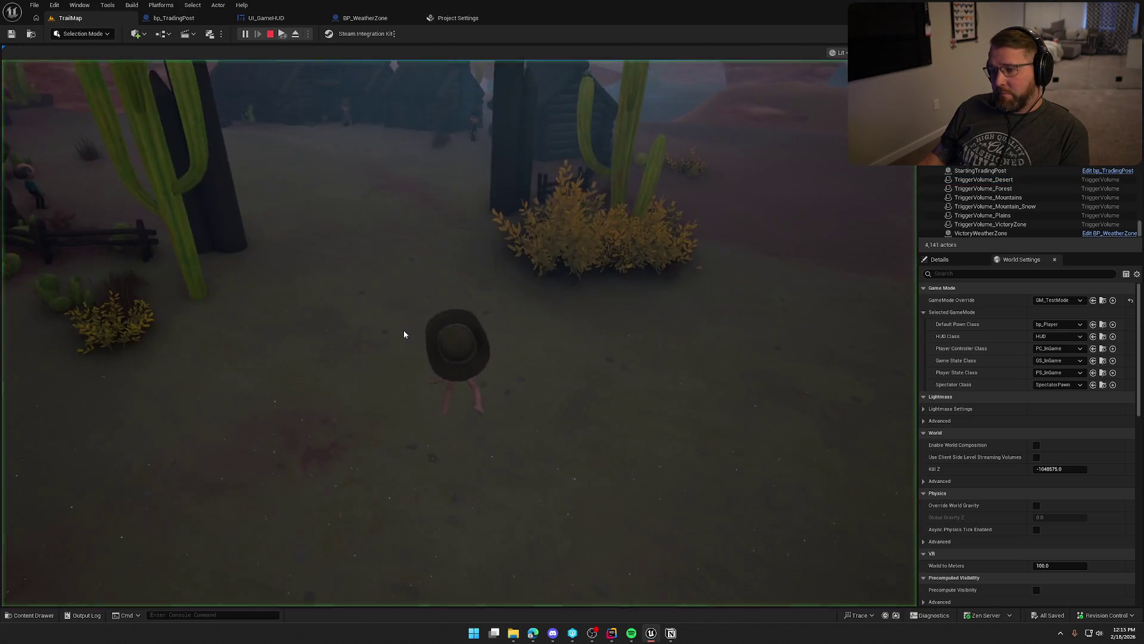
key("shift+w")
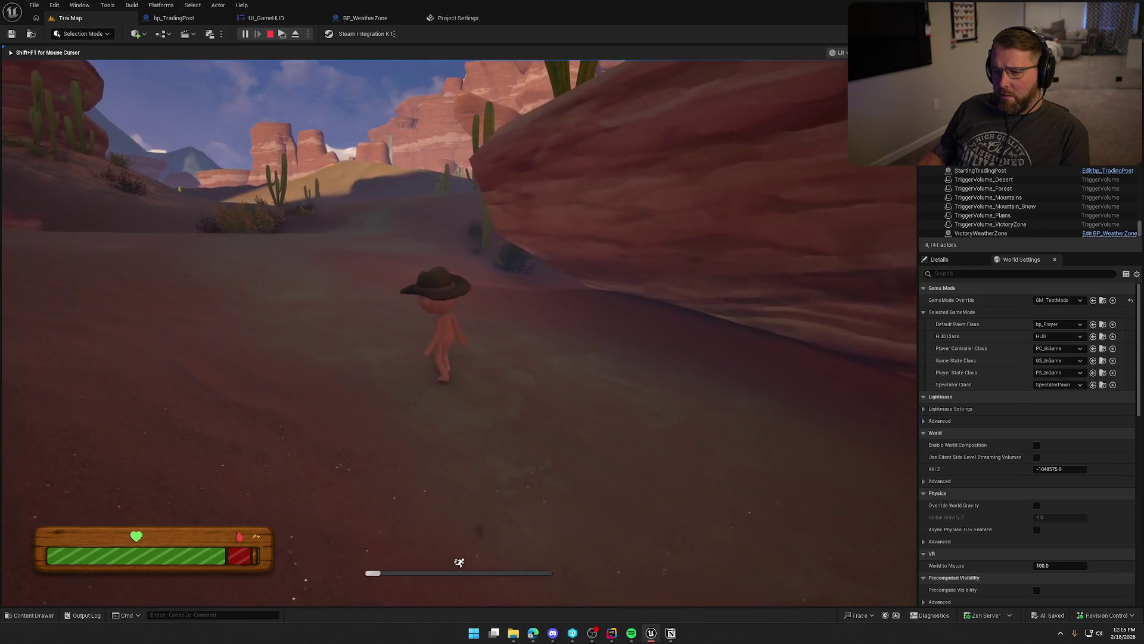
key("Escape")
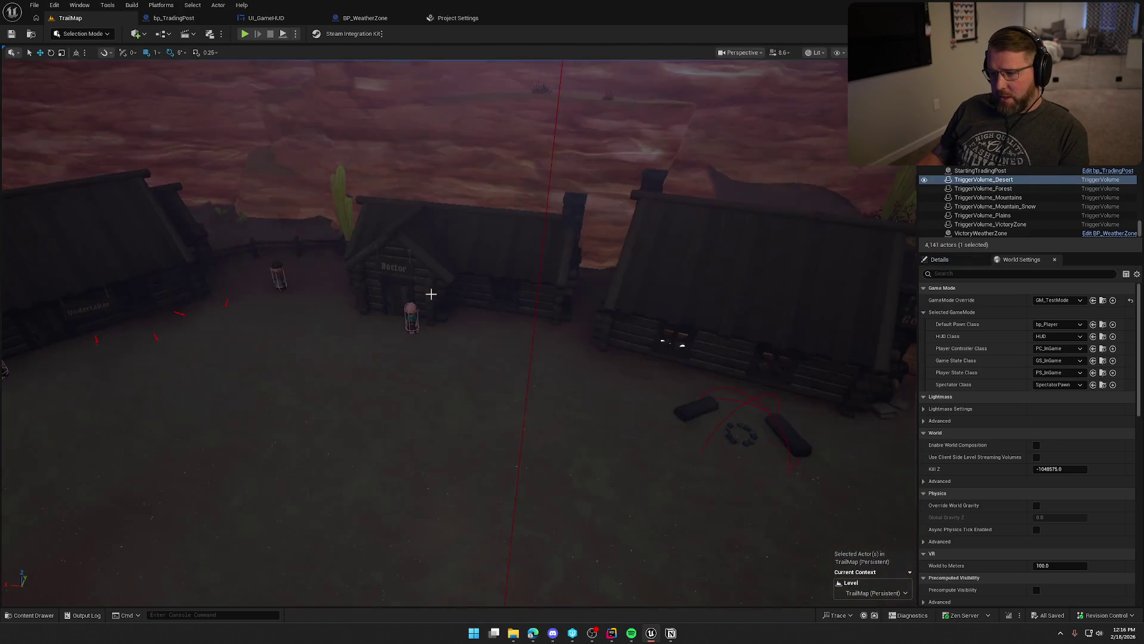
Select TriggerVolume_Mountains and fly the view over the mountains to show both weather zones.
scroll(453, 328, "down", 1)
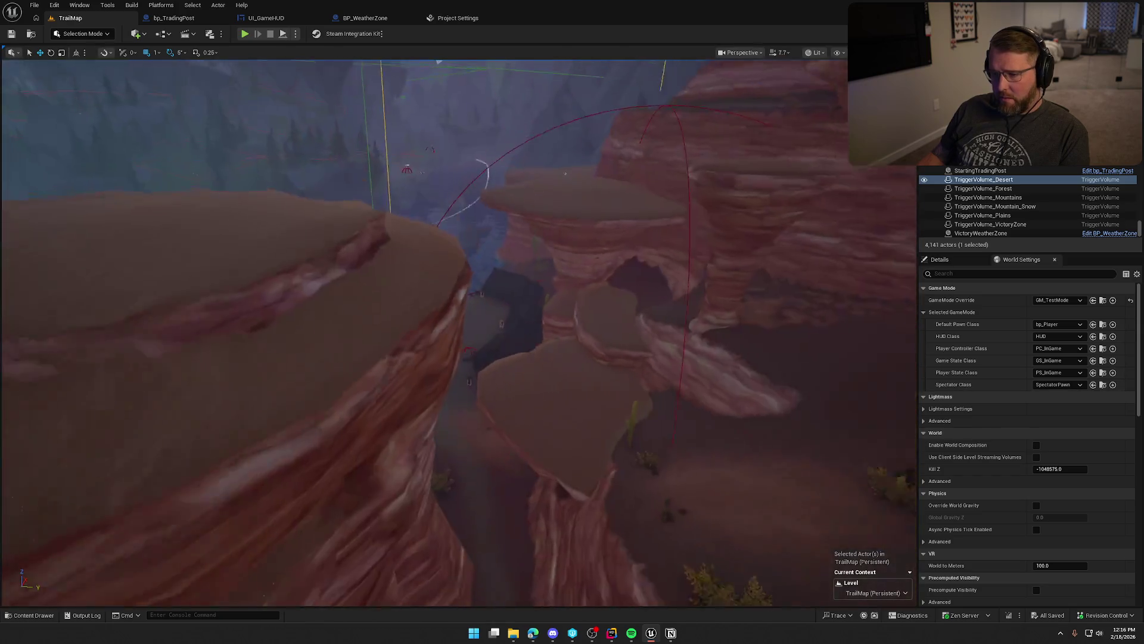
mouse_move(850, 462)
left_mouse_down()
mouse_move(792, 510)
mouse_move(845, 462)
left_mouse_up()
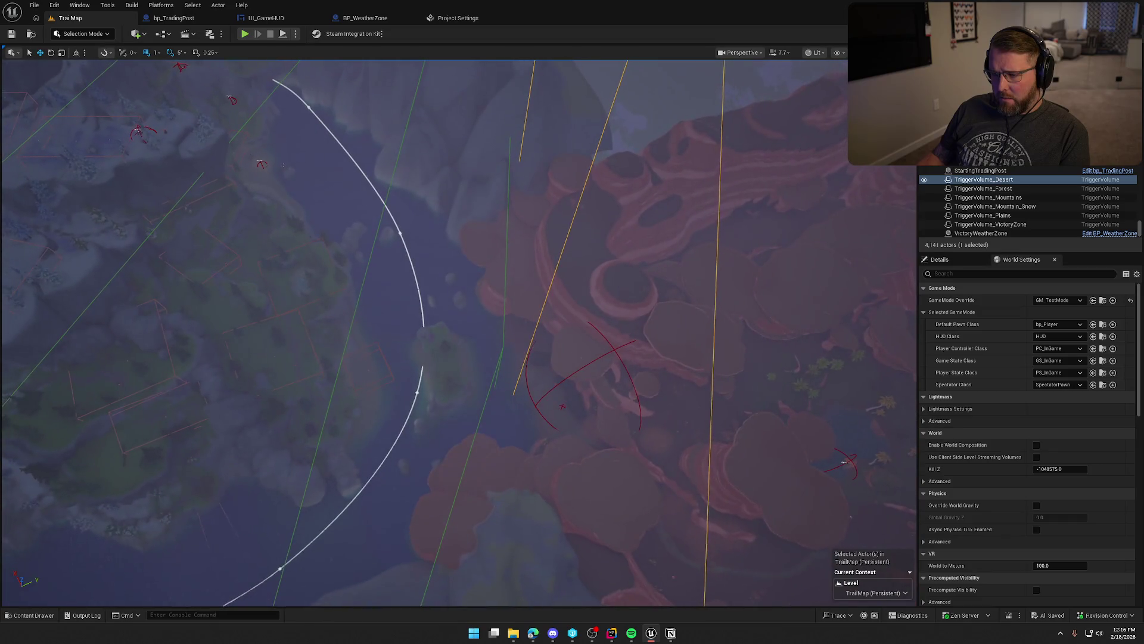
left_click_drag(403, 290, 404, 290)
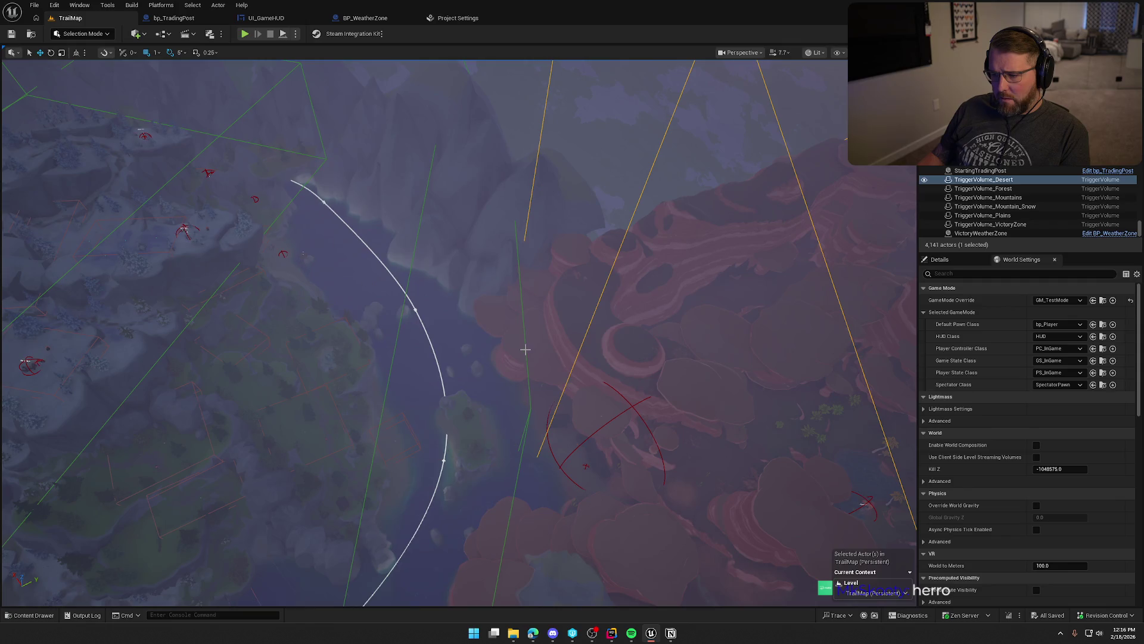
key("Down")
key("Down")
left_click_drag(525, 350, 525, 350)
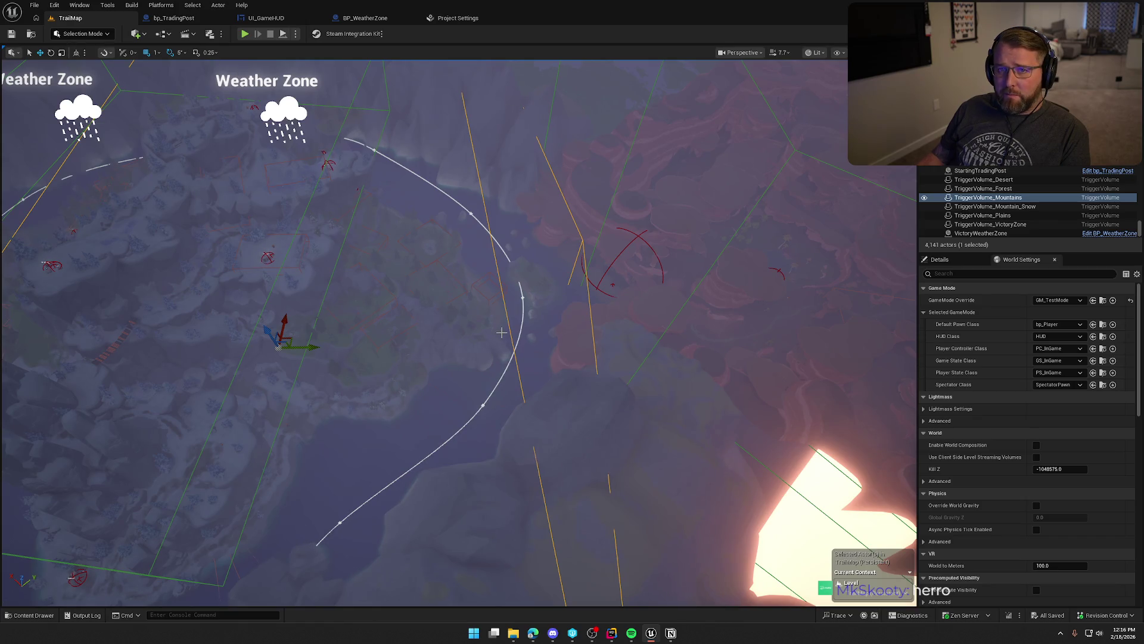
left_click_drag(502, 333, 502, 332)
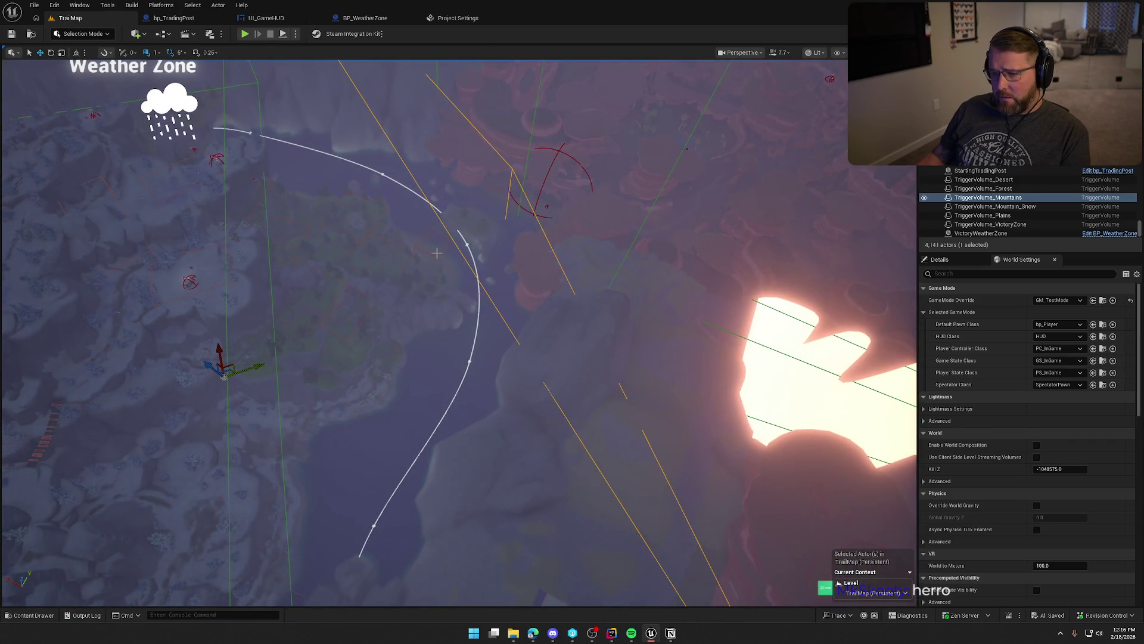
left_click_drag(437, 253, 471, 312)
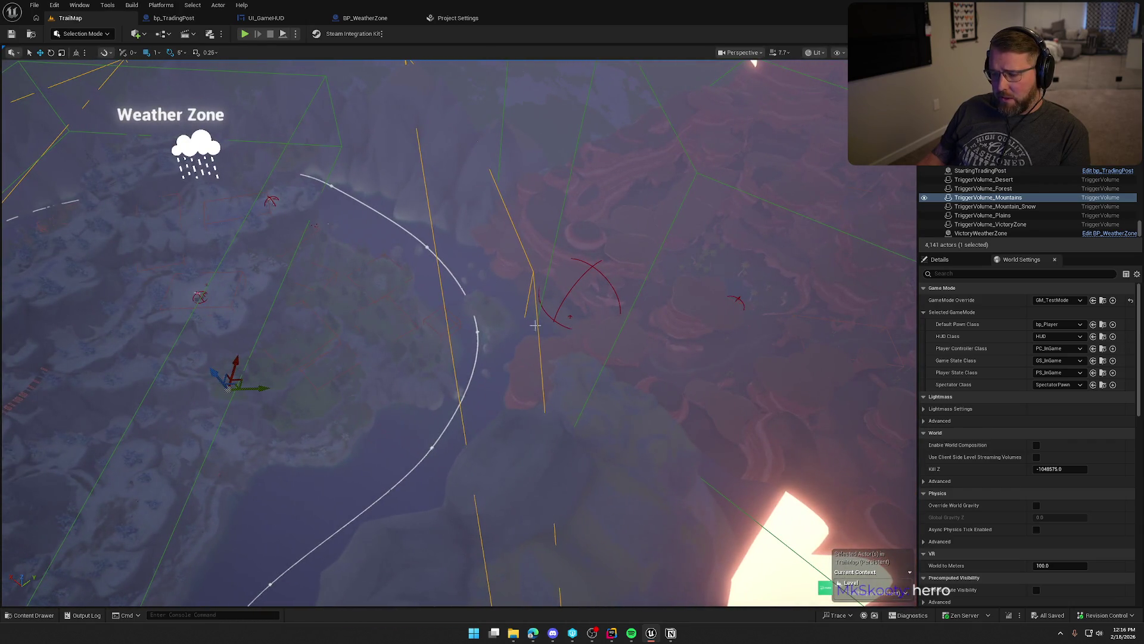
left_click_drag(540, 290, 541, 290)
left_click(95, 34)
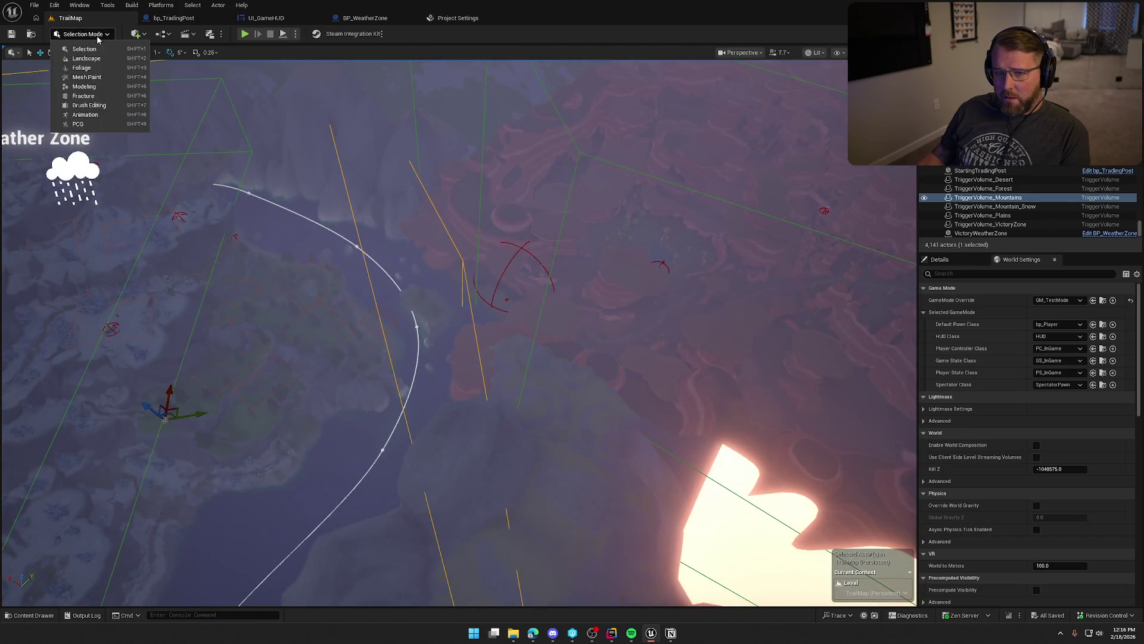
In Brush Editing mode, move a Mountains volume corner up onto the white boundary curve.
left_click(98, 108)
left_click_drag(540, 290, 540, 290)
left_click_drag(525, 377, 525, 377)
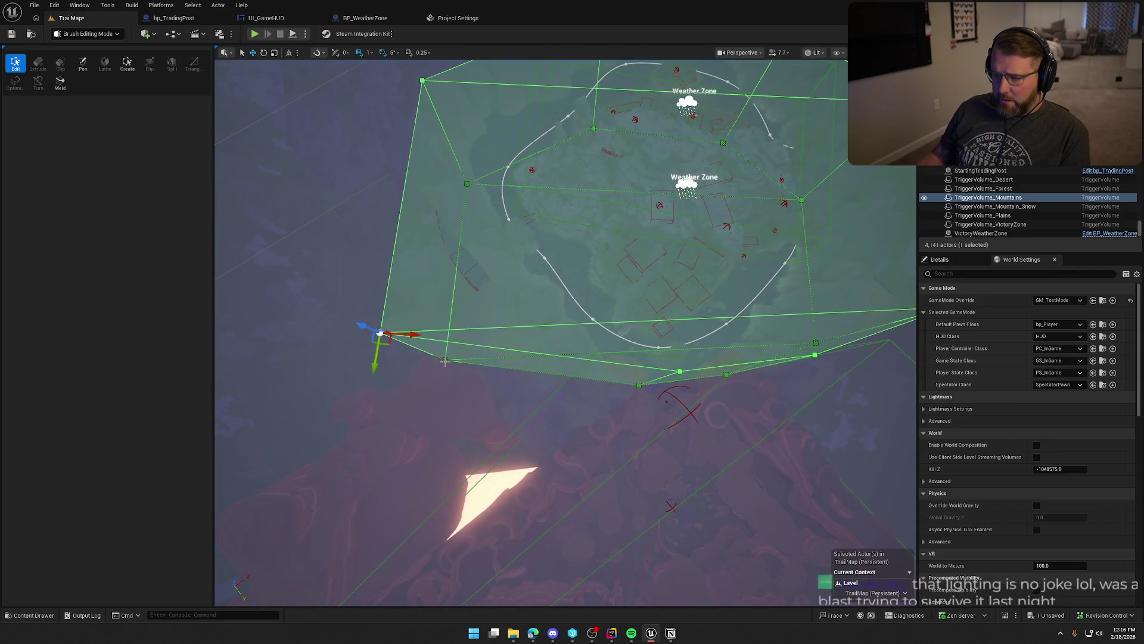
left_click_drag(451, 368, 477, 328)
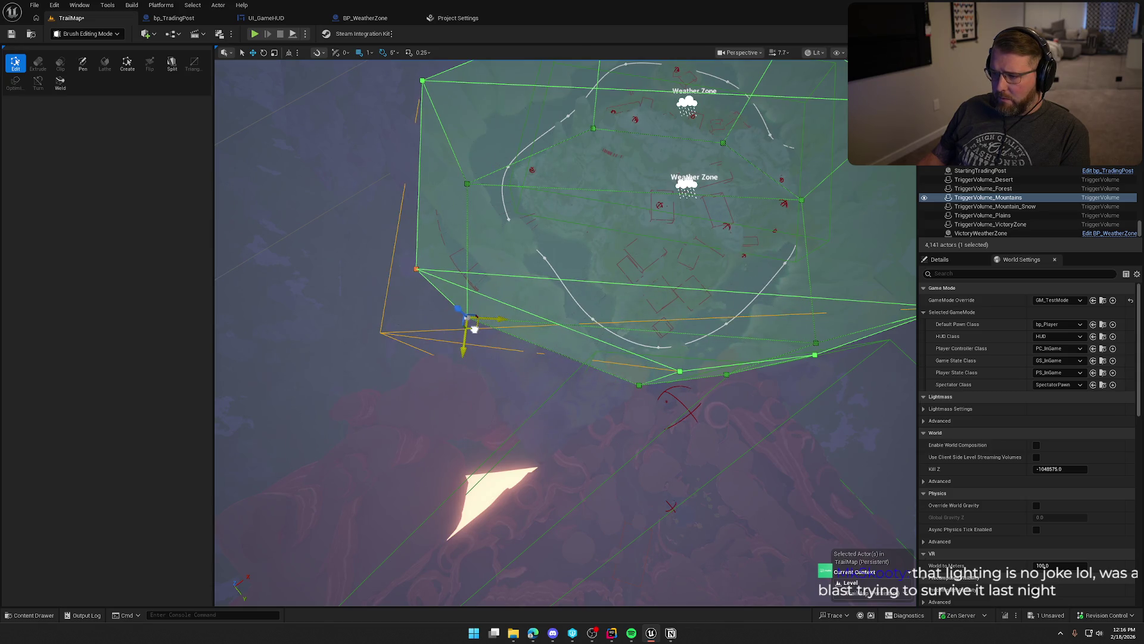
left_click_drag(473, 329, 457, 300)
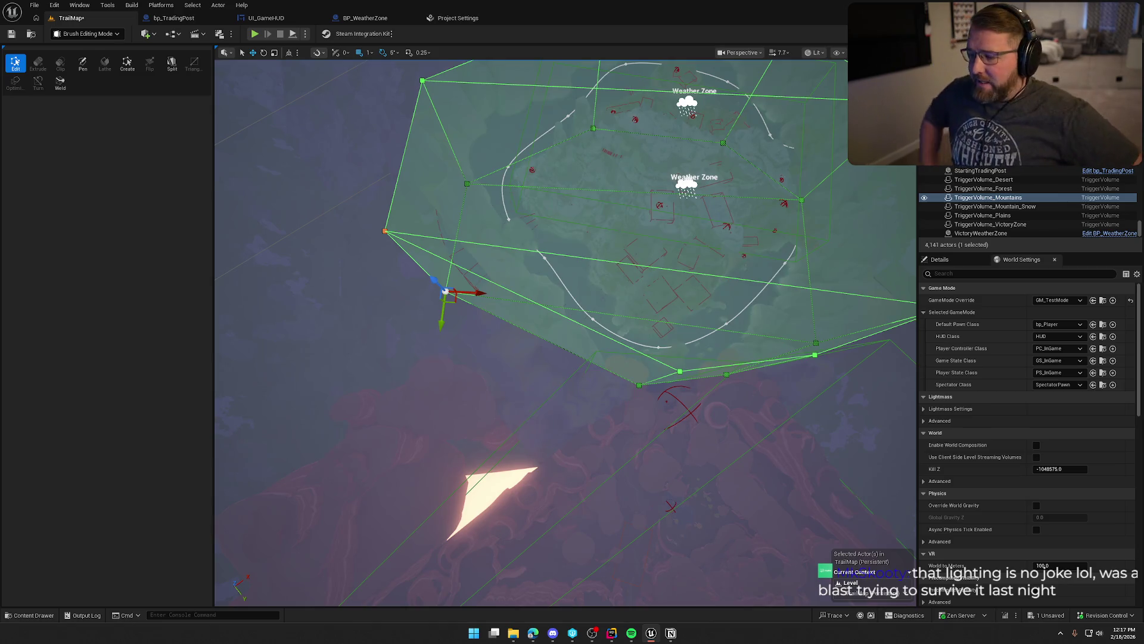
Pull the volume's edge point left onto the curve by the Weather Zone label, then return to Selection mode.
left_click_drag(446, 291, 713, 177)
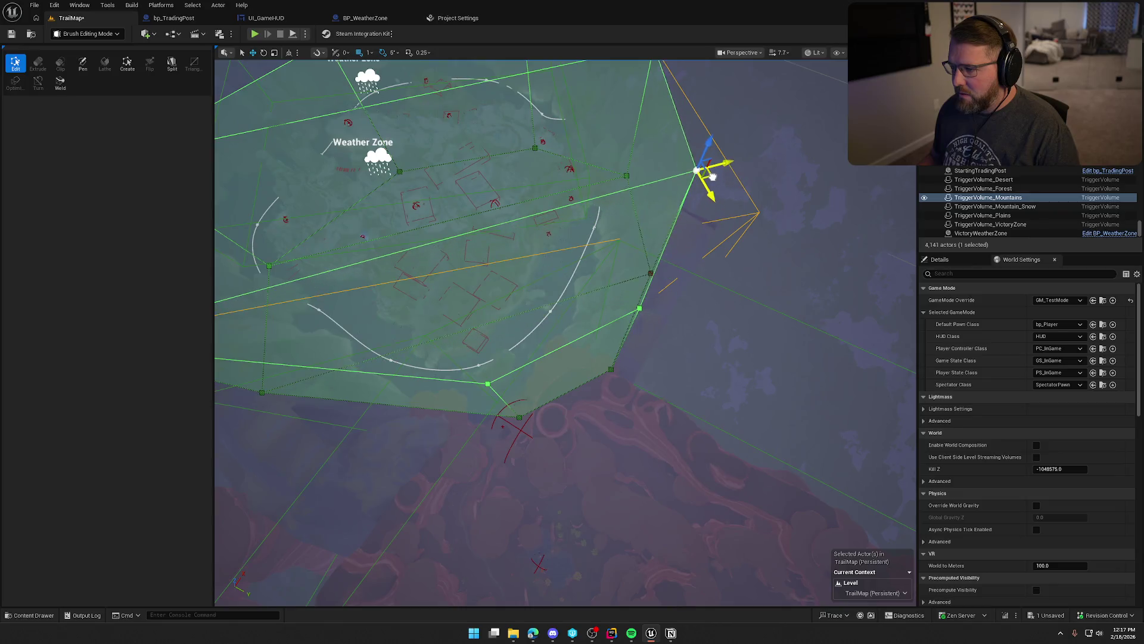
left_click_drag(738, 291, 715, 244)
left_click_drag(673, 321, 667, 336)
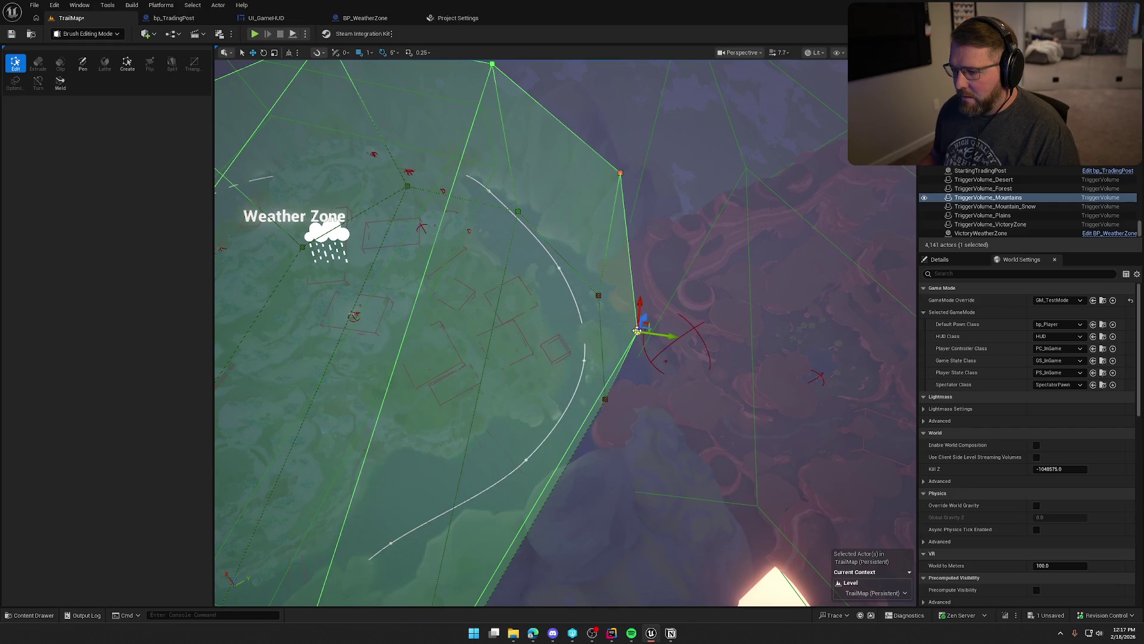
mouse_move(661, 335)
left_mouse_down()
mouse_move(569, 331)
mouse_move(578, 335)
left_mouse_up()
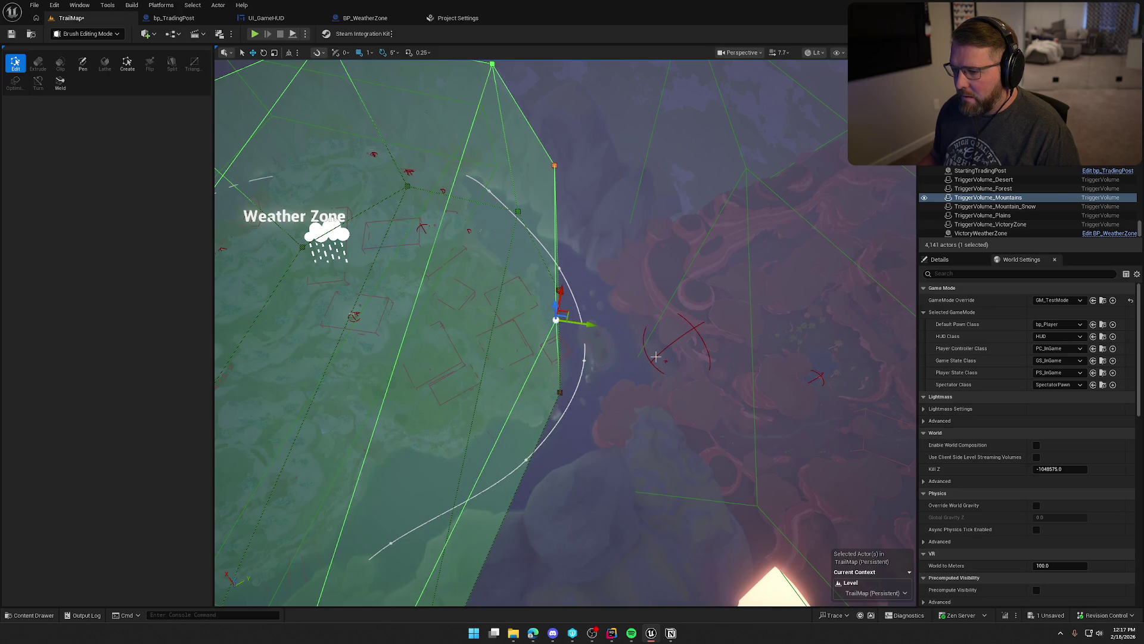
mouse_move(578, 334)
left_mouse_down()
mouse_move(537, 322)
mouse_move(229, 78)
mouse_move(132, 102)
mouse_move(333, 190)
mouse_move(290, 150)
left_mouse_up()
key("shift+1")
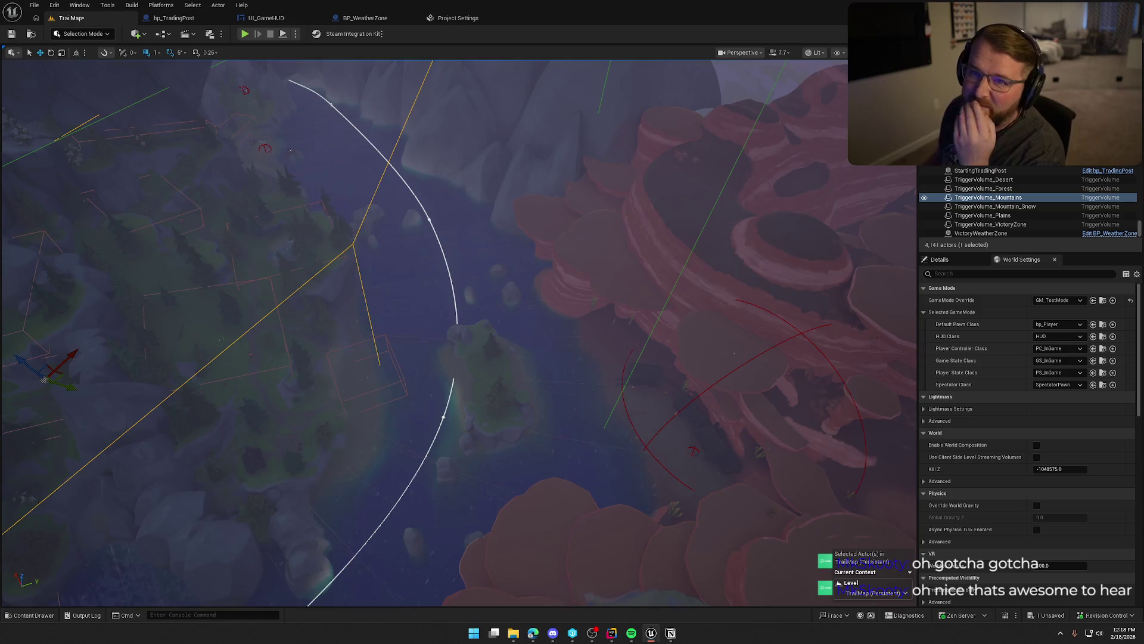
Turn the viewport from the mountains toward the red rock formations of the canyon.
mouse_move(402, 154)
left_mouse_down()
mouse_move(402, 128)
mouse_move(402, 176)
mouse_move(402, 108)
left_mouse_up()
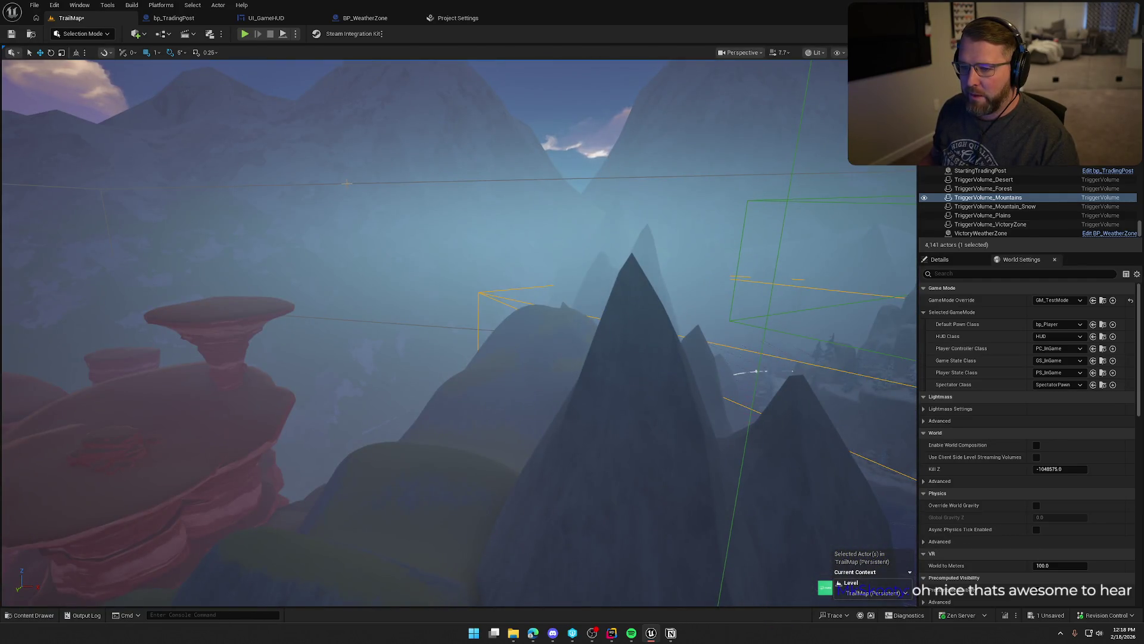
mouse_move(492, 251)
left_mouse_down()
mouse_move(417, 254)
mouse_move(381, 238)
mouse_move(417, 226)
mouse_move(423, 257)
mouse_move(420, 236)
left_mouse_up()
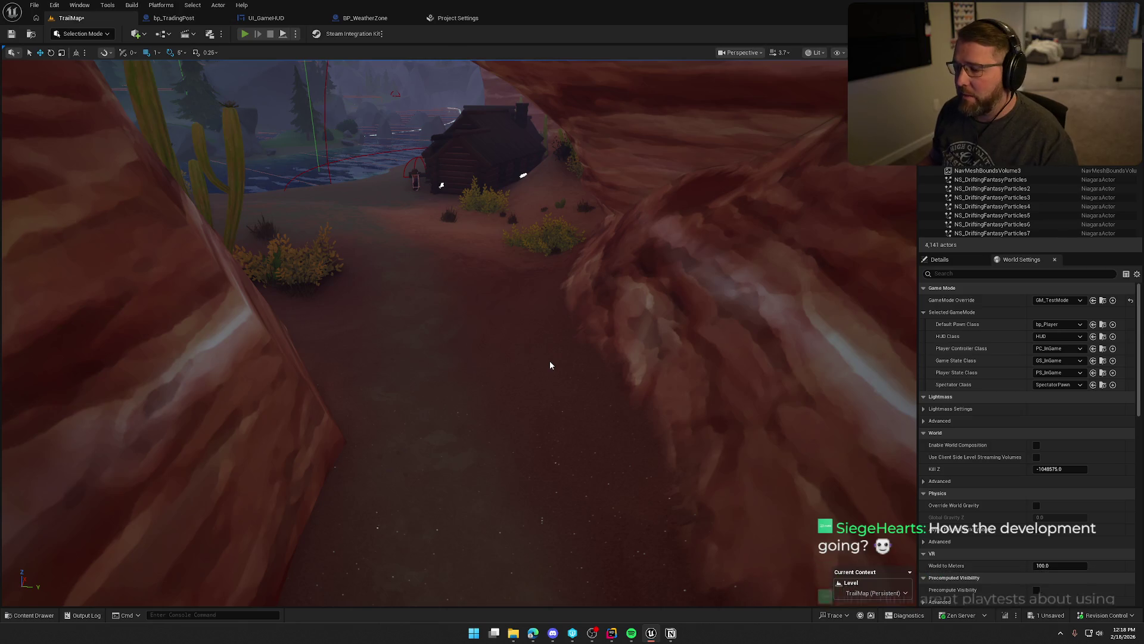
Play-test a run through Riverside Camp, along the beach past the Undertaker and into the river, then stop.
key("alt+p")
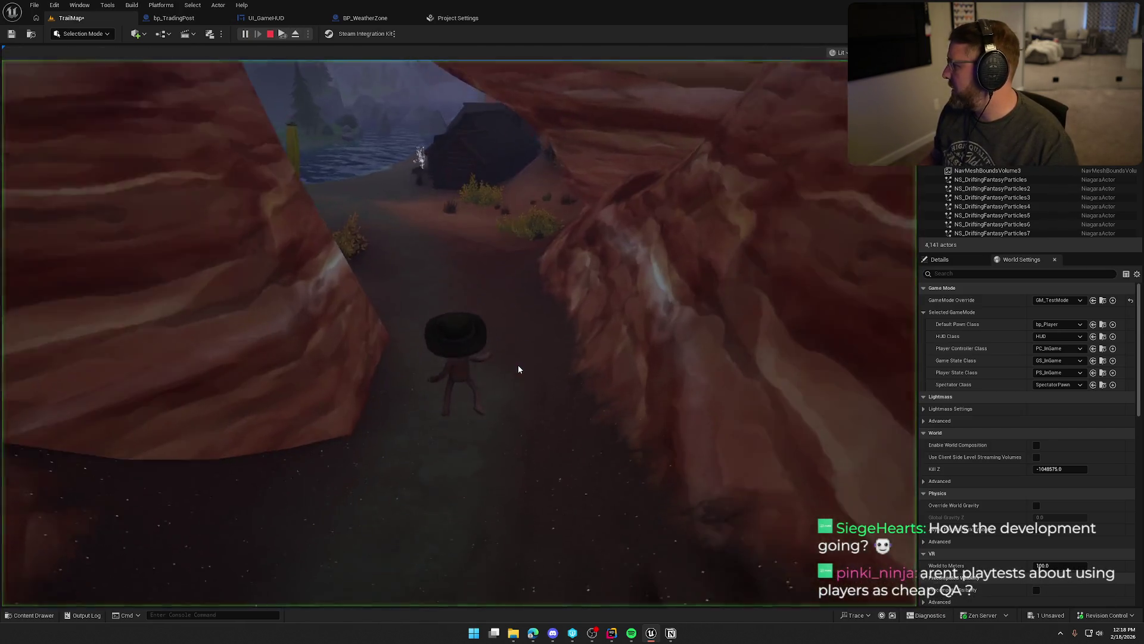
key("w")
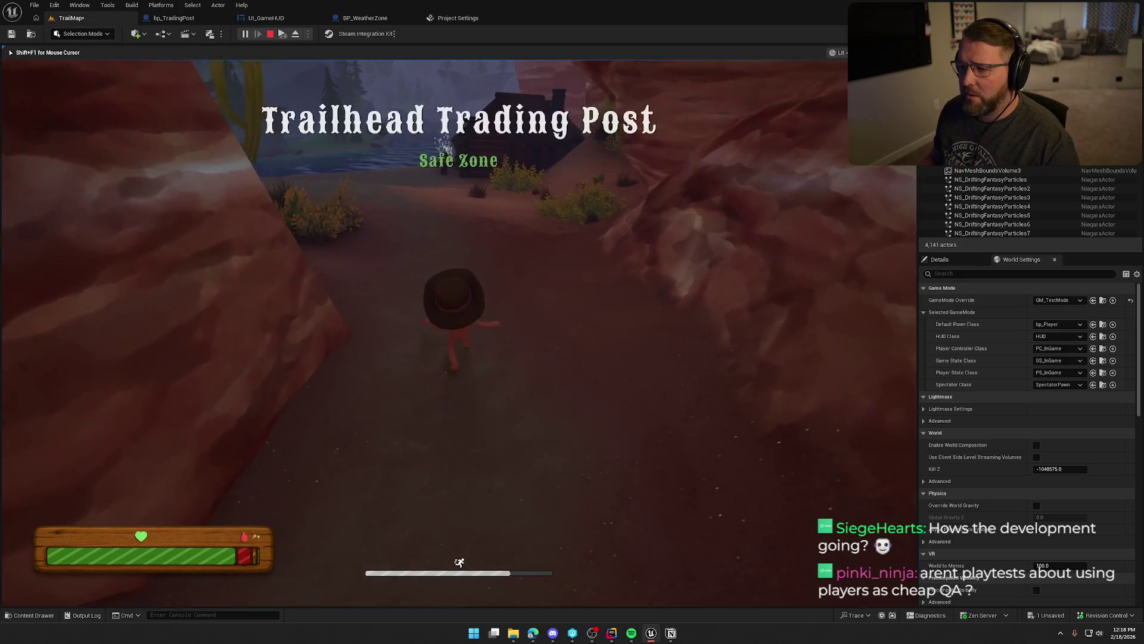
key("w")
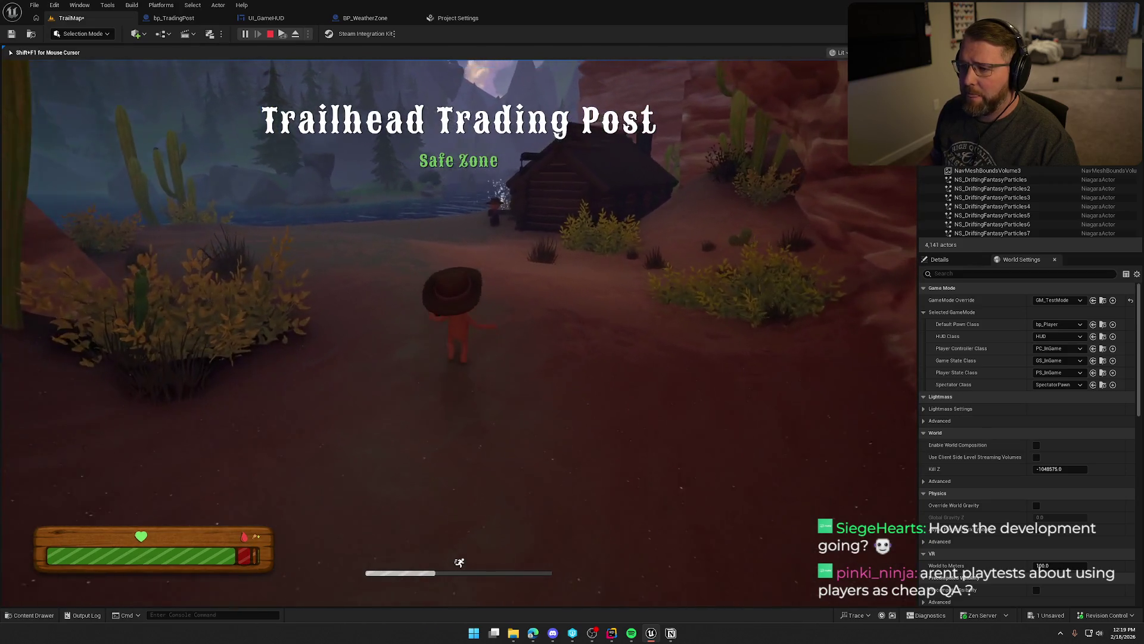
key("w")
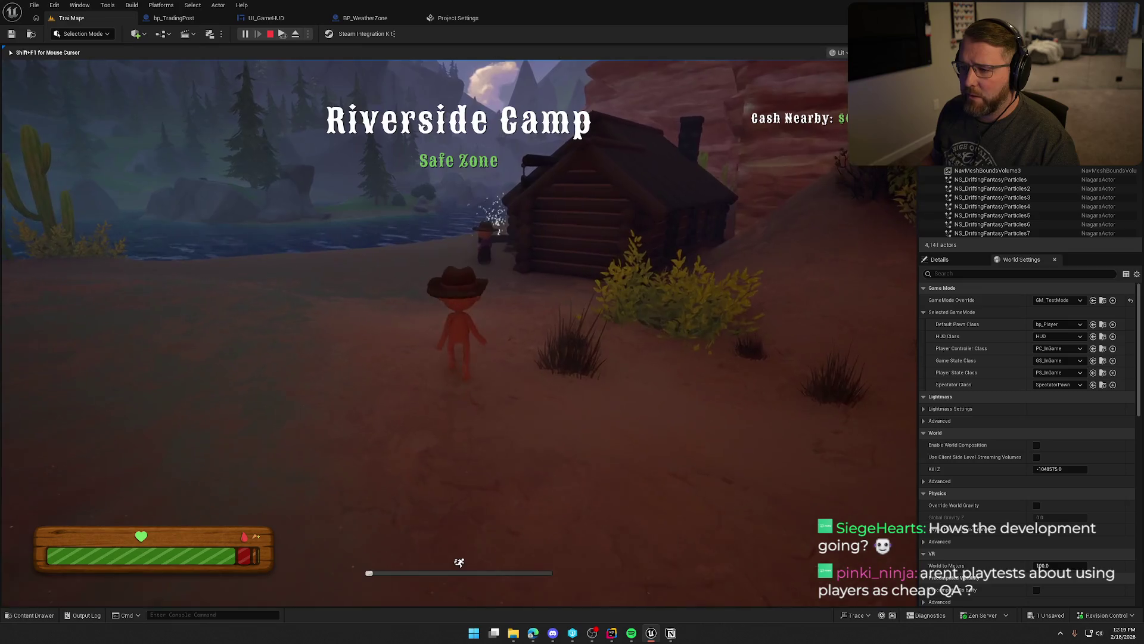
key("w")
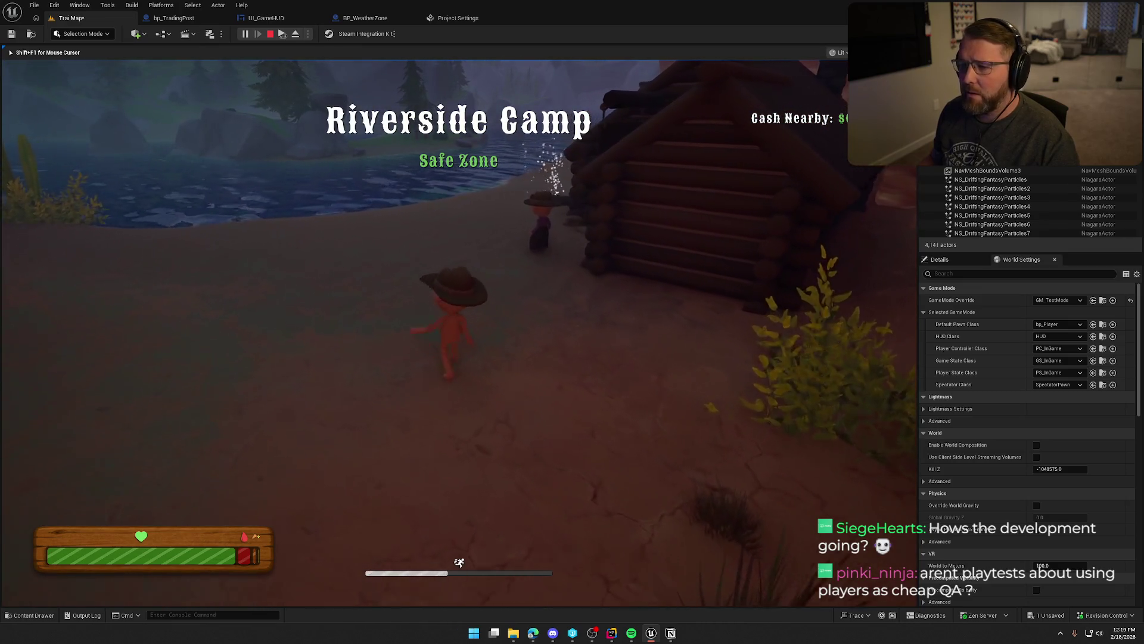
key("w")
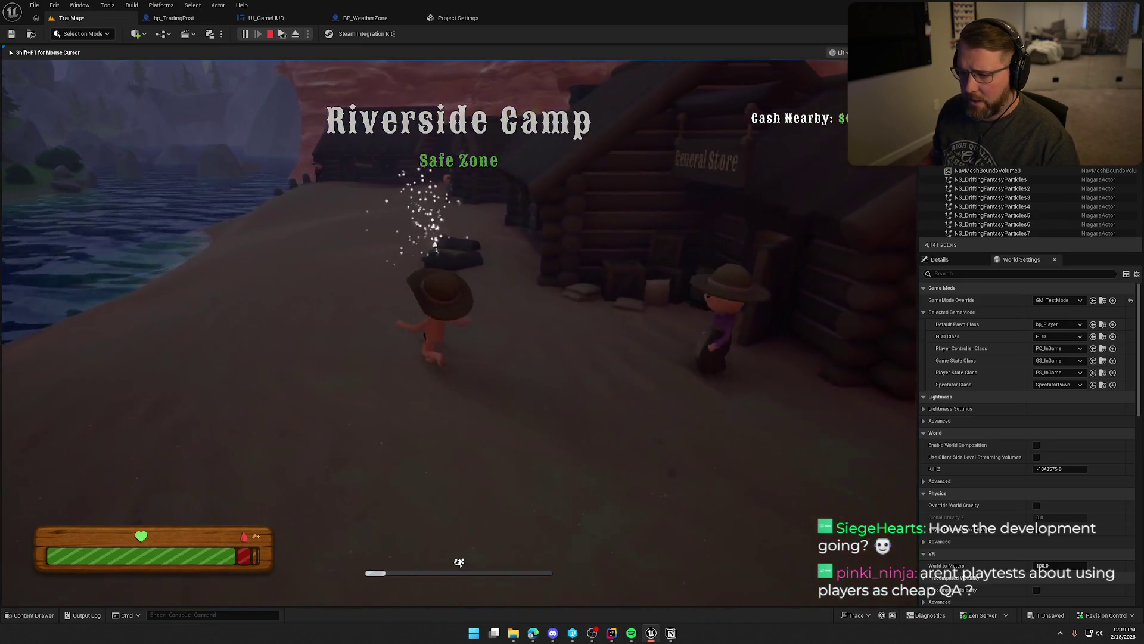
key("w")
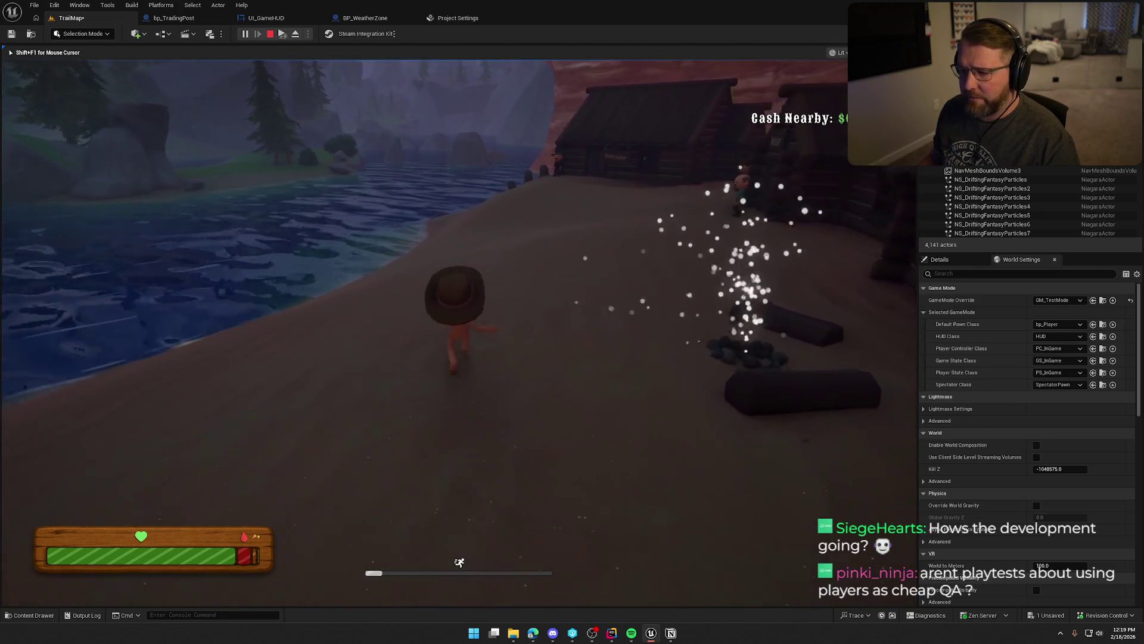
key("w")
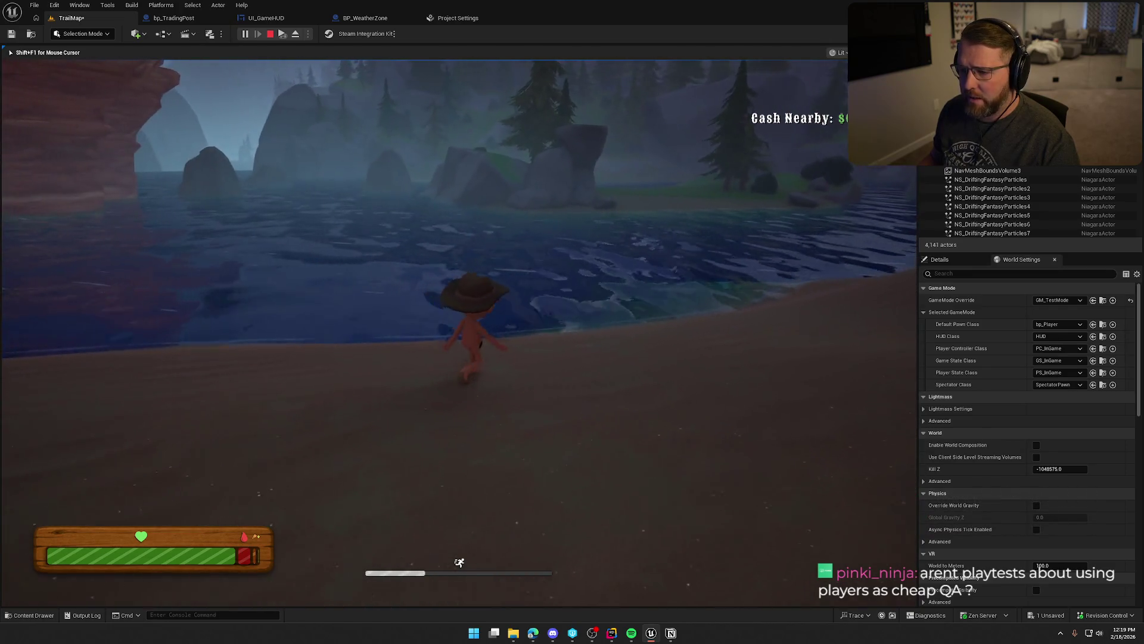
key("w")
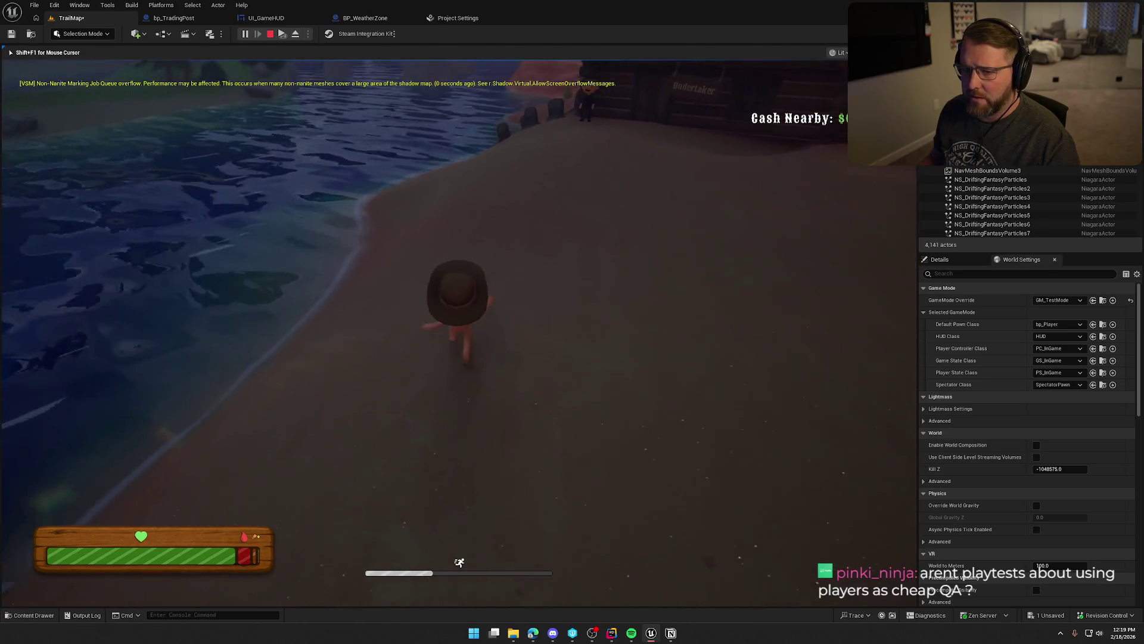
key("w")
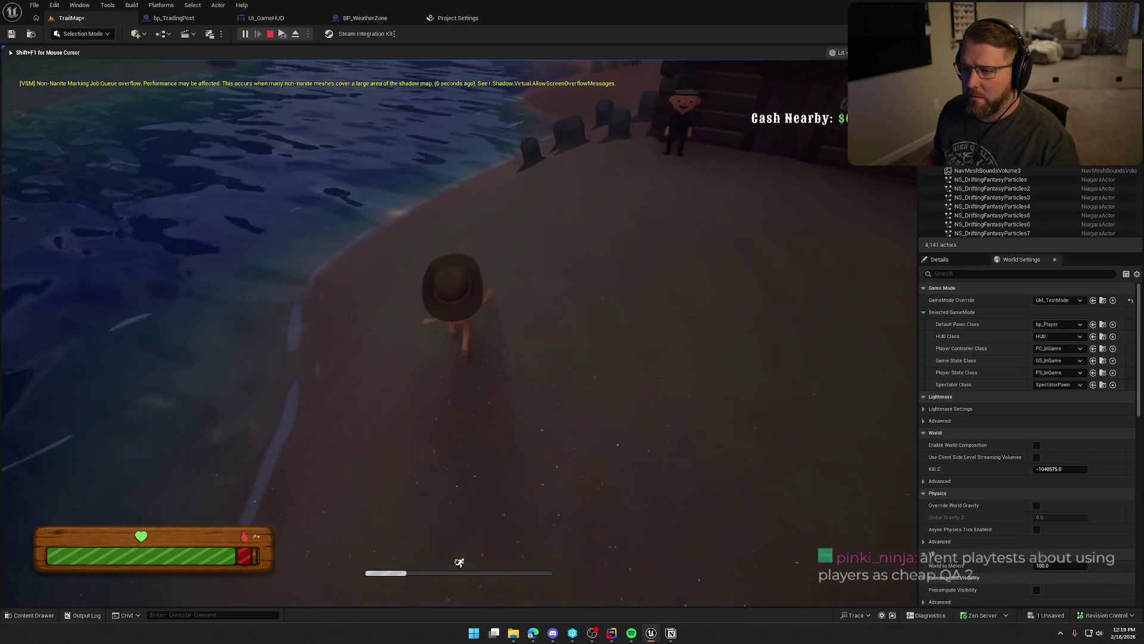
key("w")
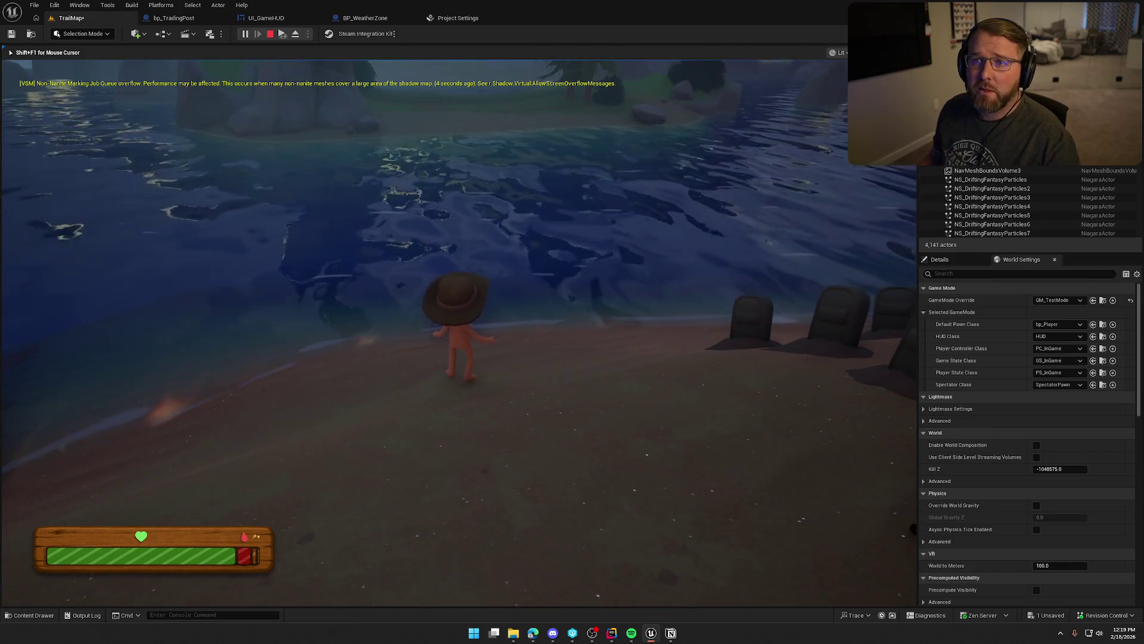
key("w")
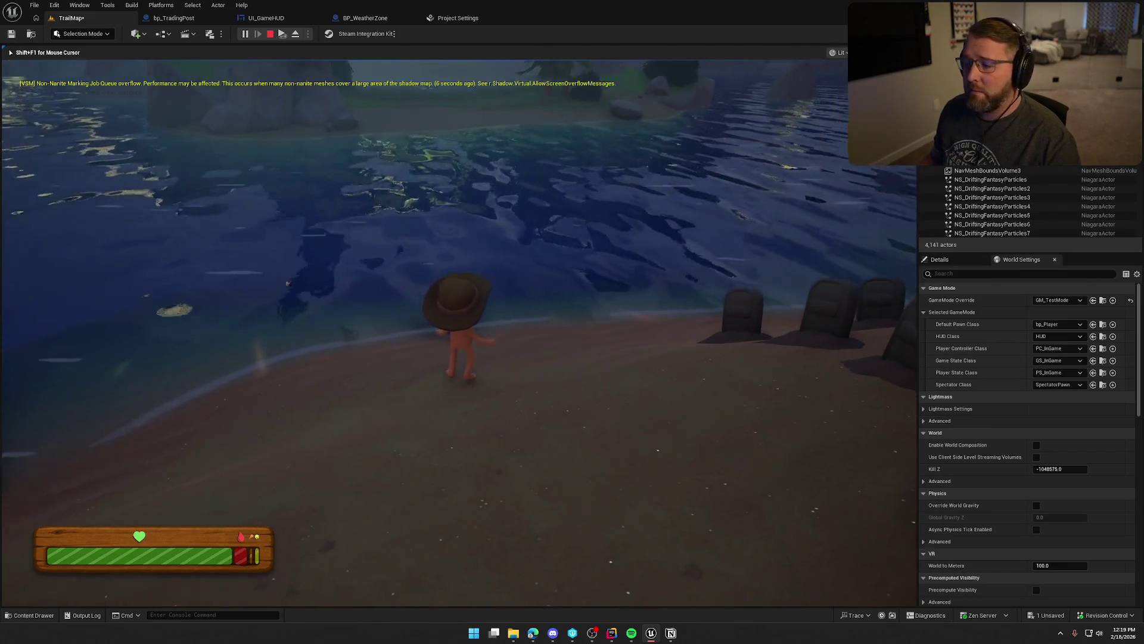
key("w")
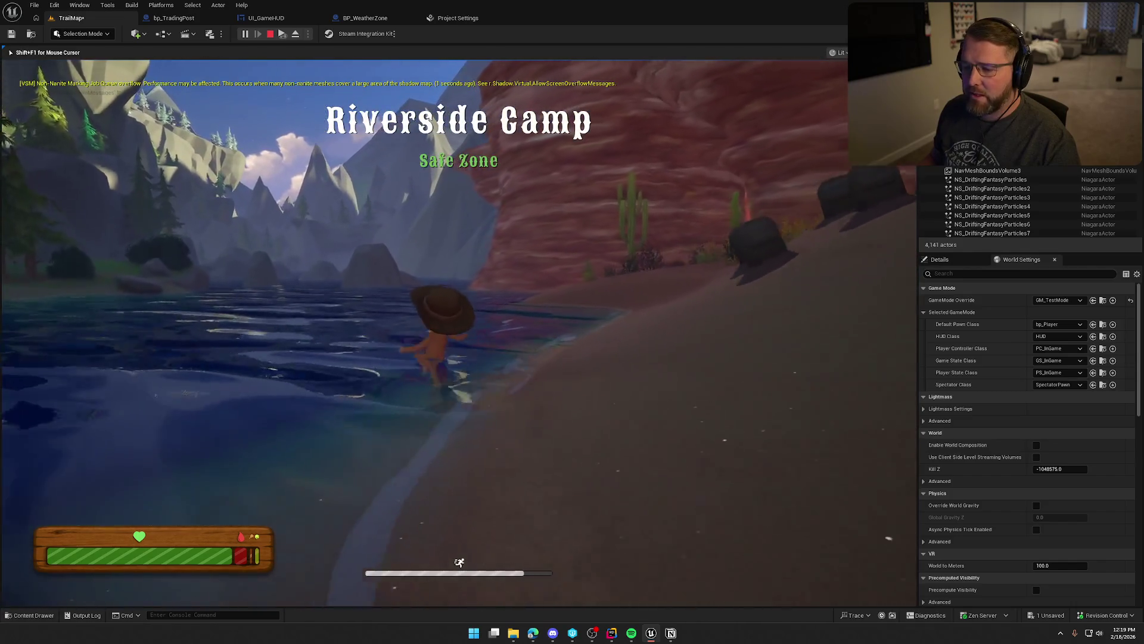
key("w")
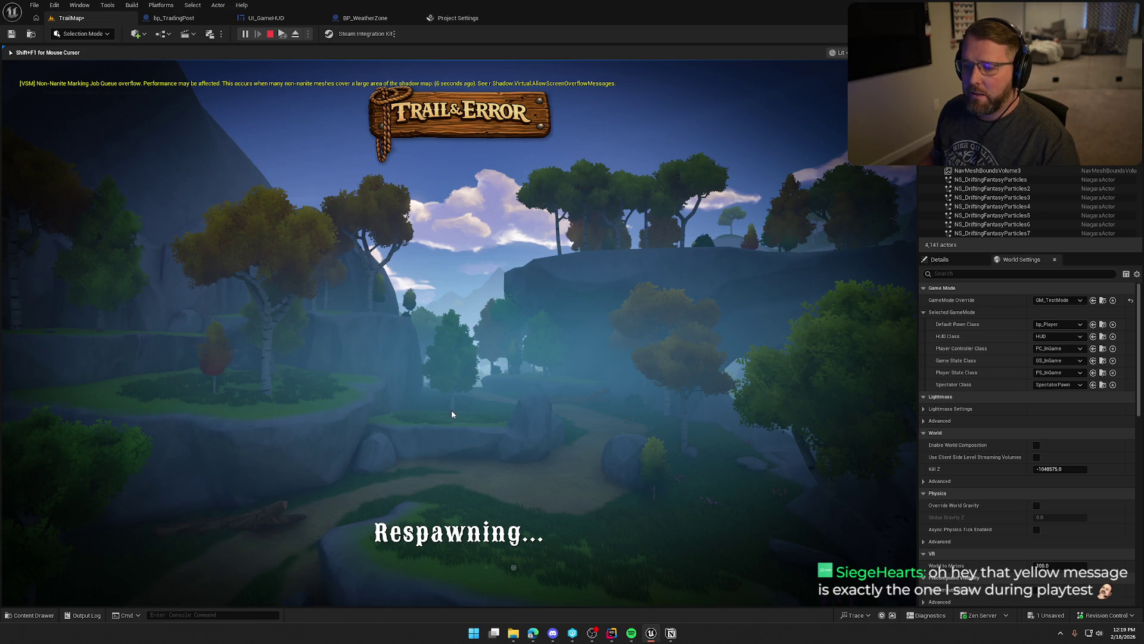
key("Escape")
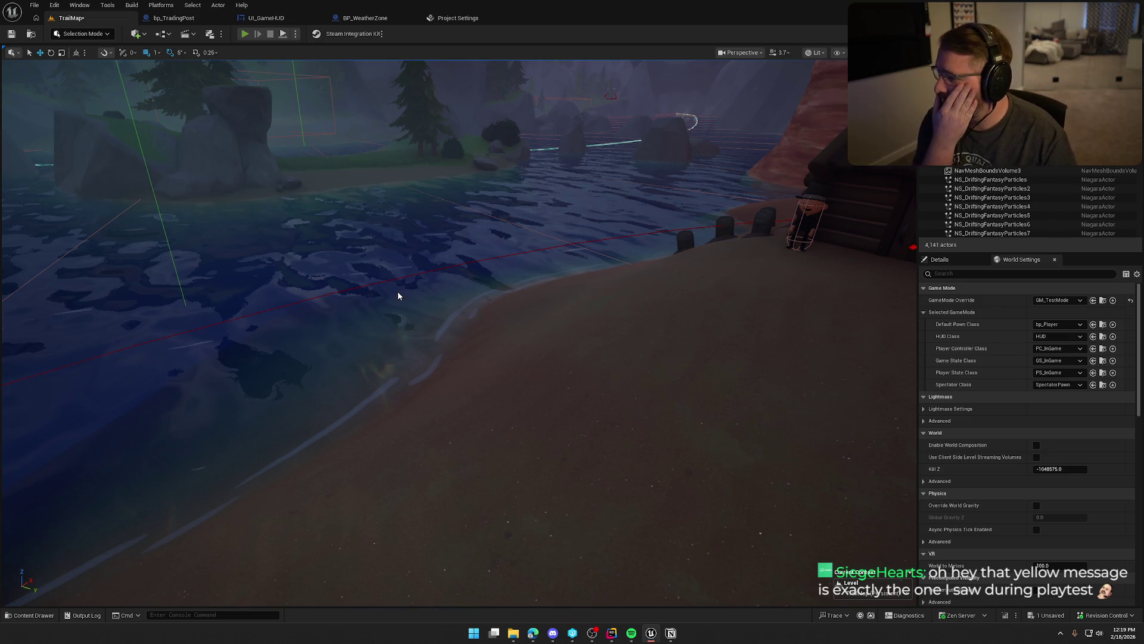
Start a play-test and enable GodMode from the in-game console.
key("alt+p")
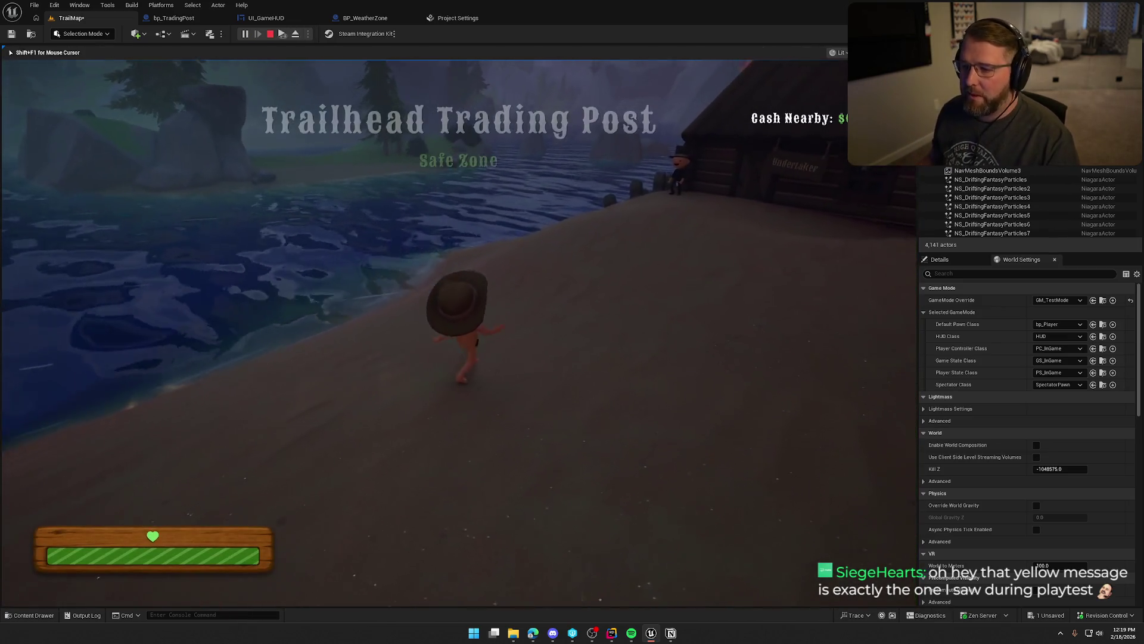
key("grave")
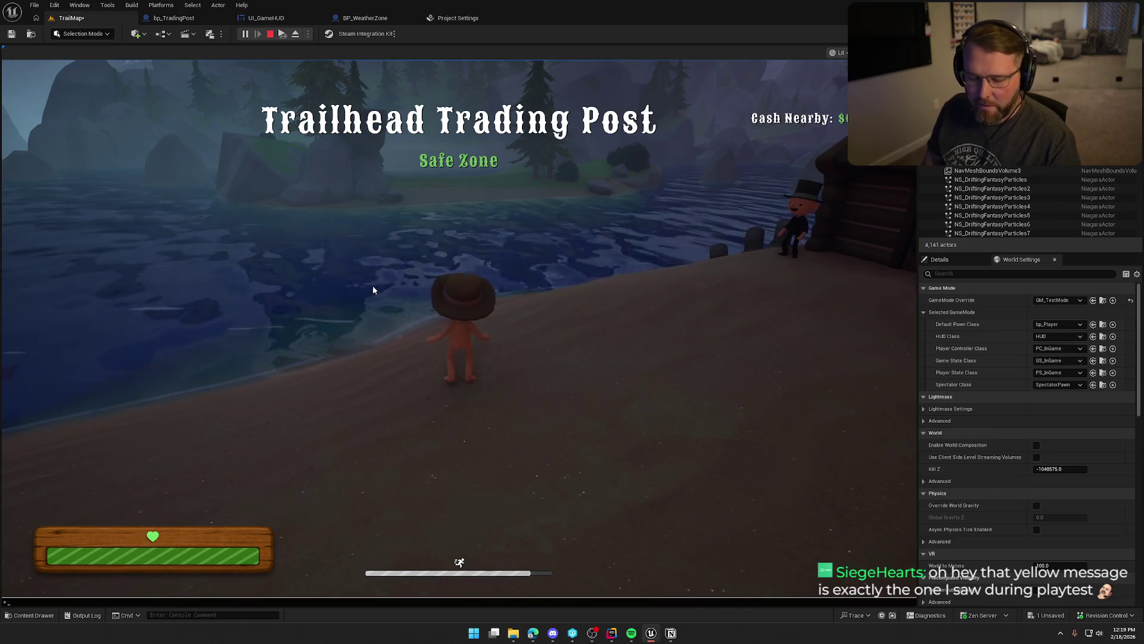
type("god")
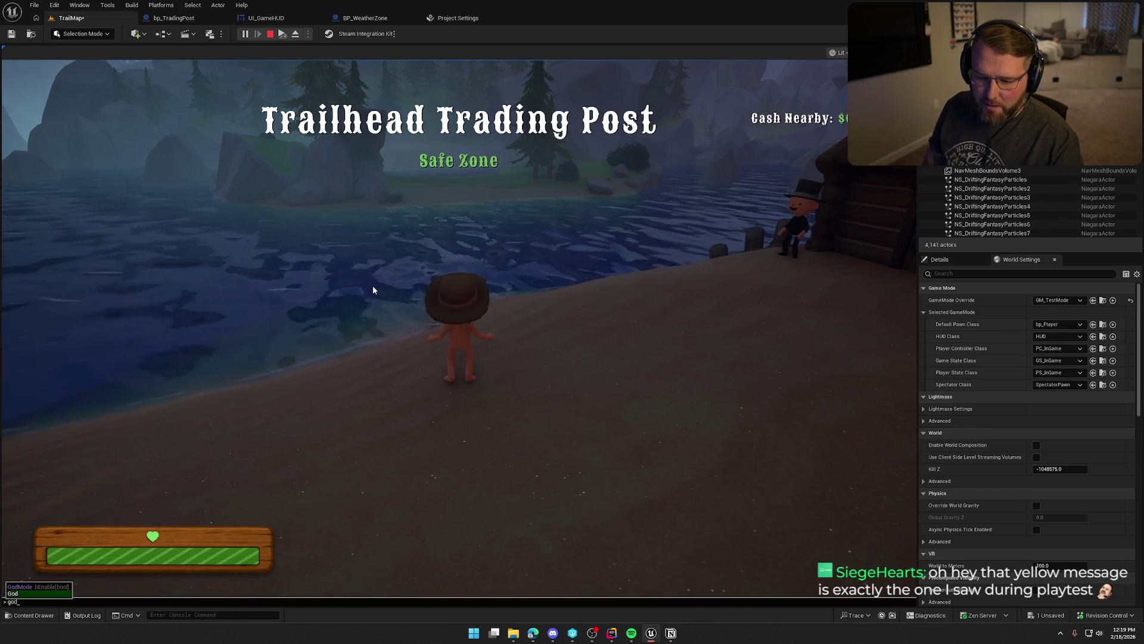
key("Tab")
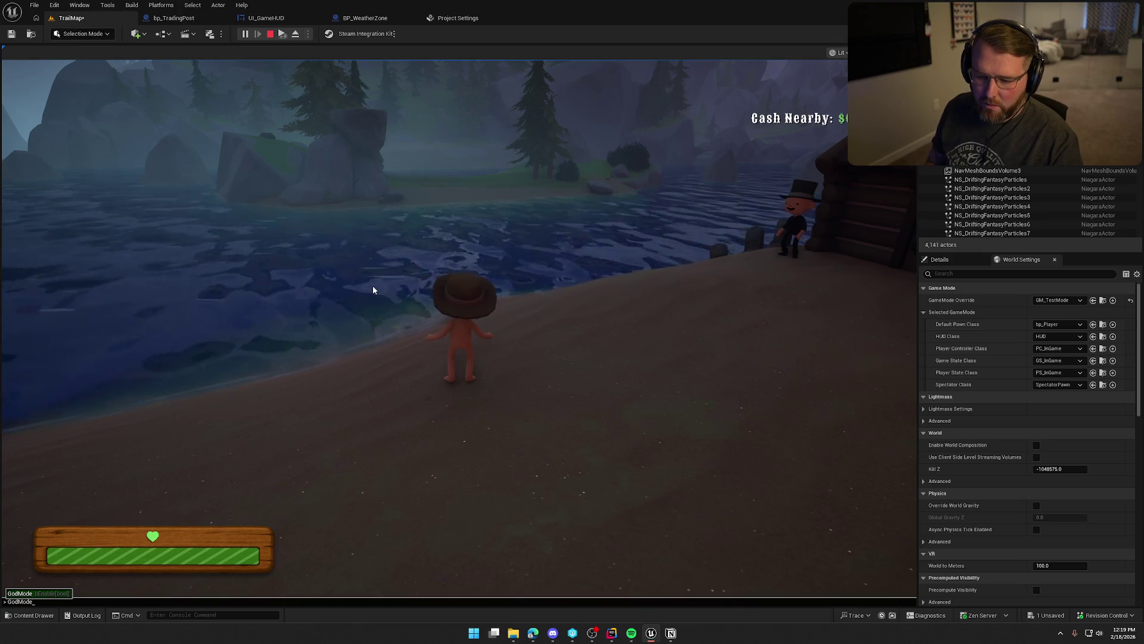
key("Return")
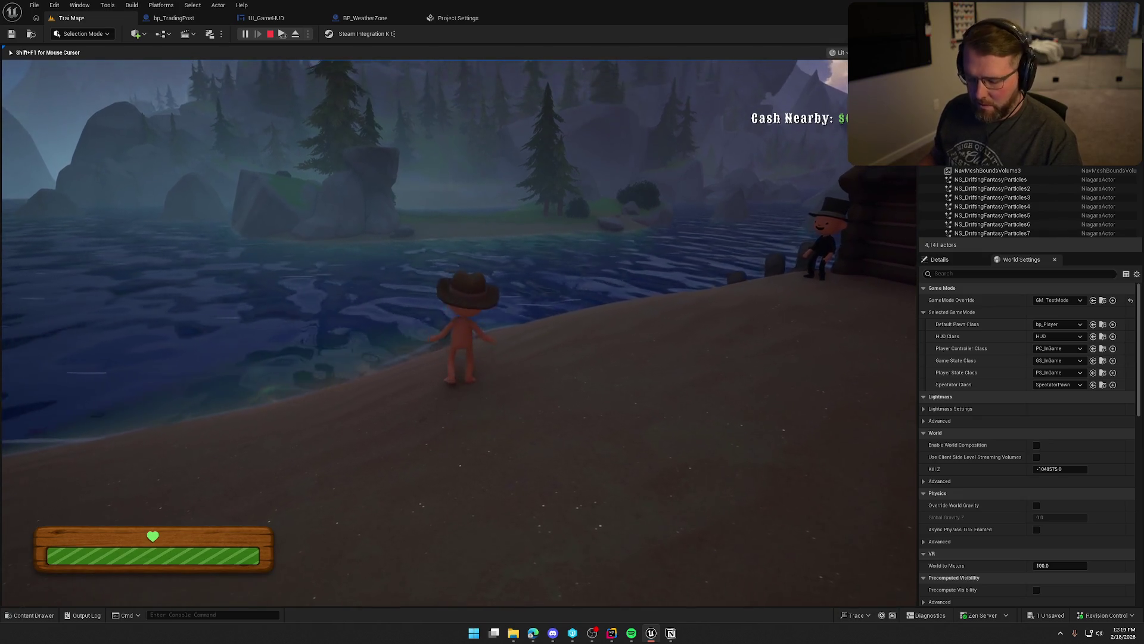
Inspect the player character in the Gameplay Debugger, sprint along the shore, then stop the play-test.
key("apostrophe")
key("shift+apostrophe")
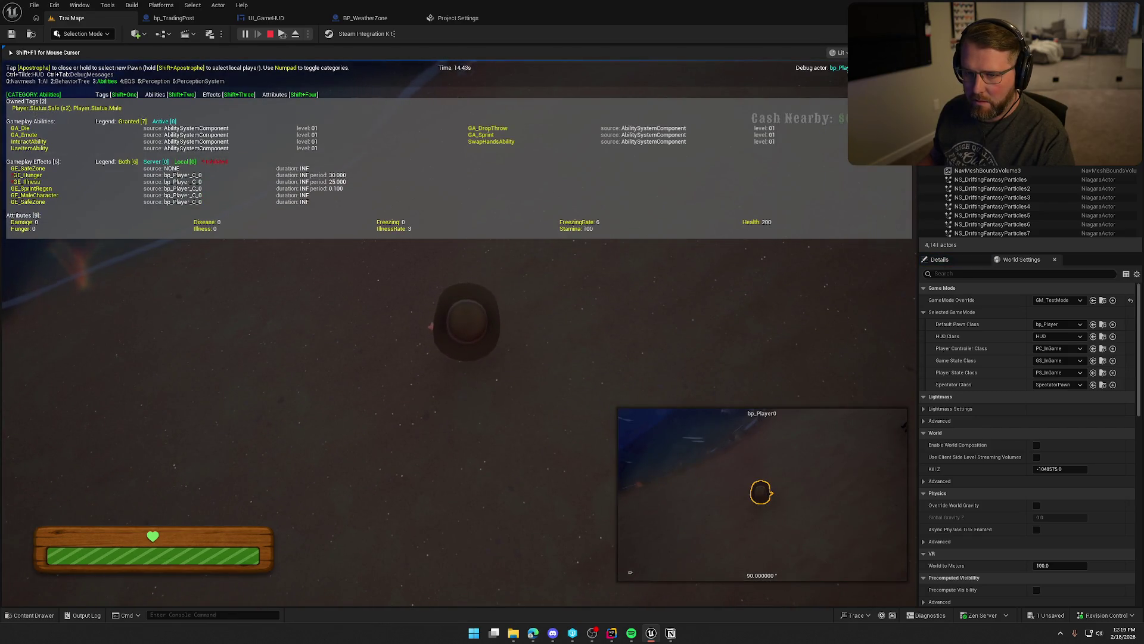
key("apostrophe")
key("w")
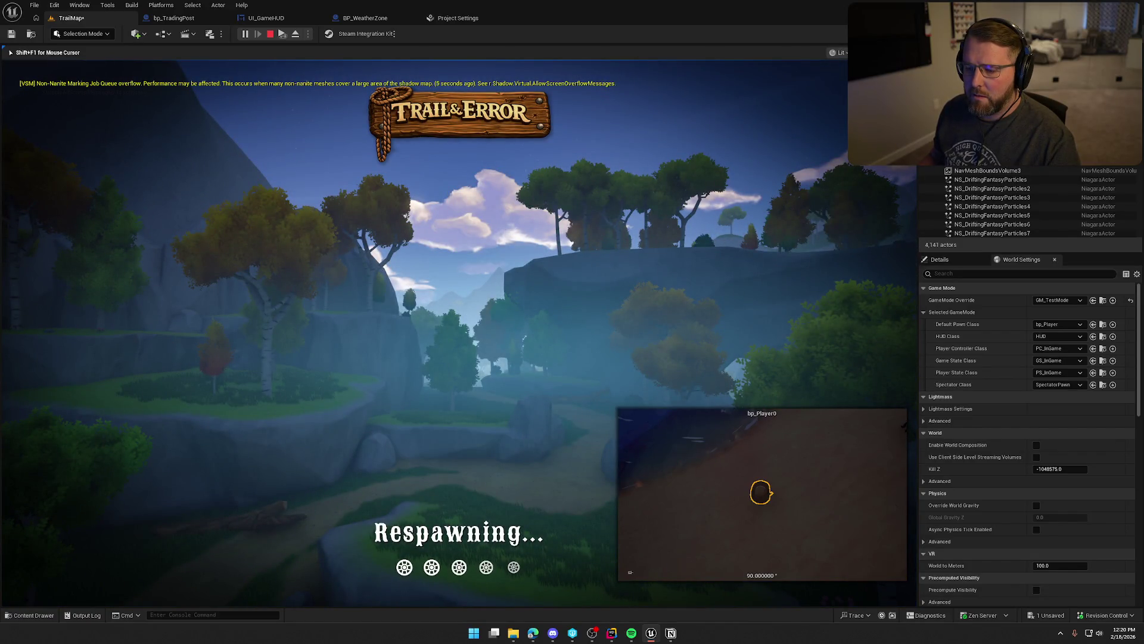
key("Escape")
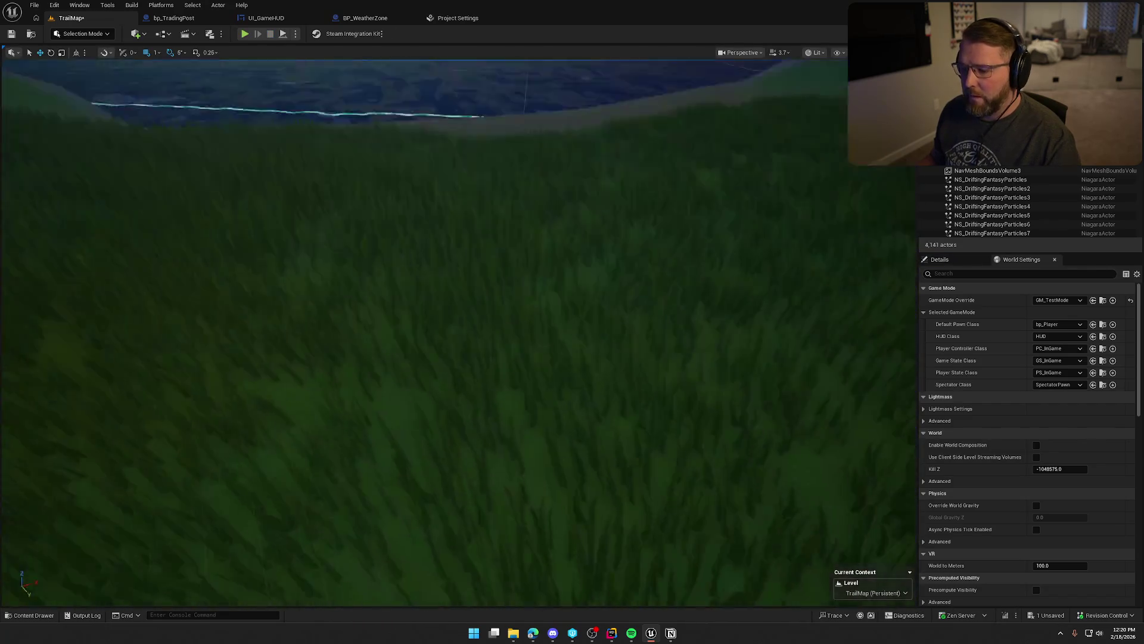
Start a new play-test, rerun GodMode from the console history, and sprint toward the water.
mouse_move(339, 406)
left_mouse_down()
mouse_move(339, 393)
mouse_move(339, 405)
left_mouse_up()
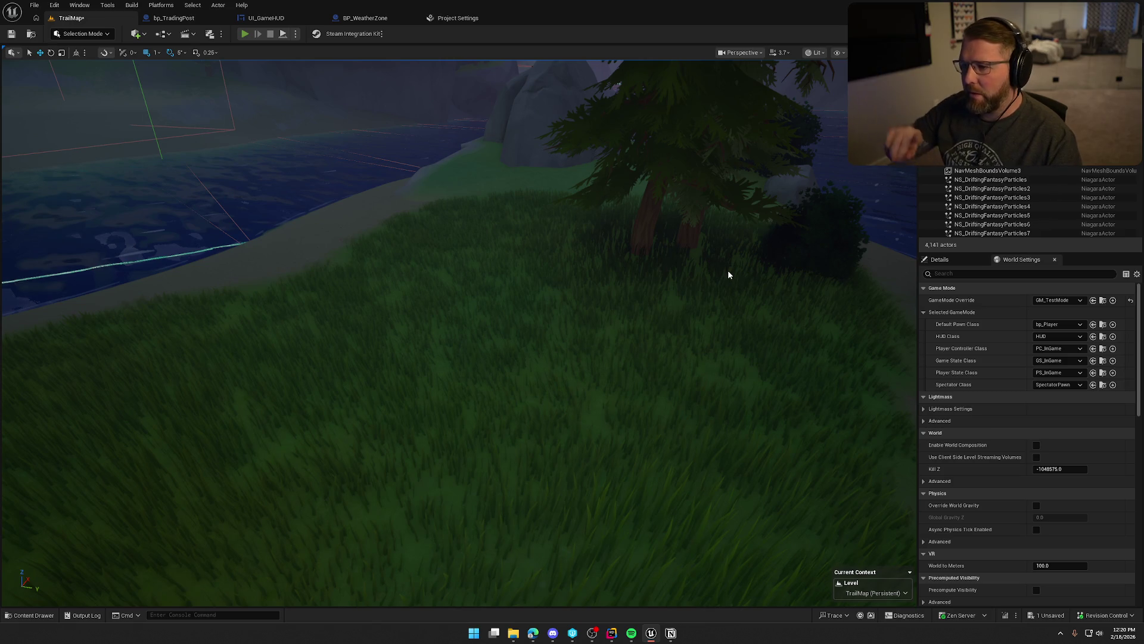
key("alt+p")
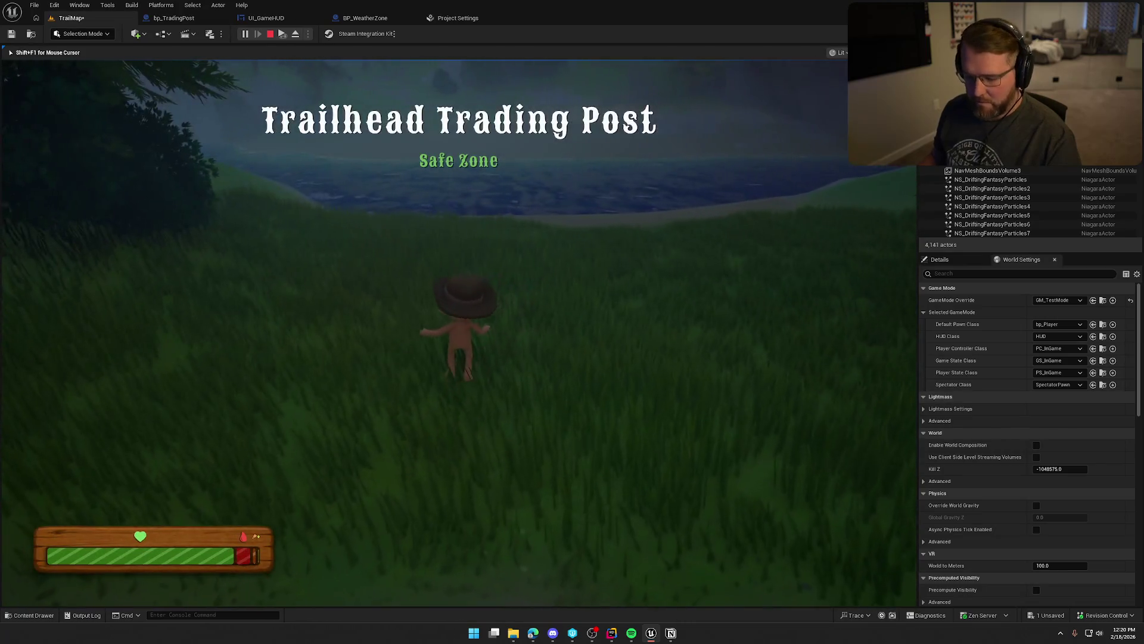
key("grave")
key("Up")
key("Return")
key("shift+w")
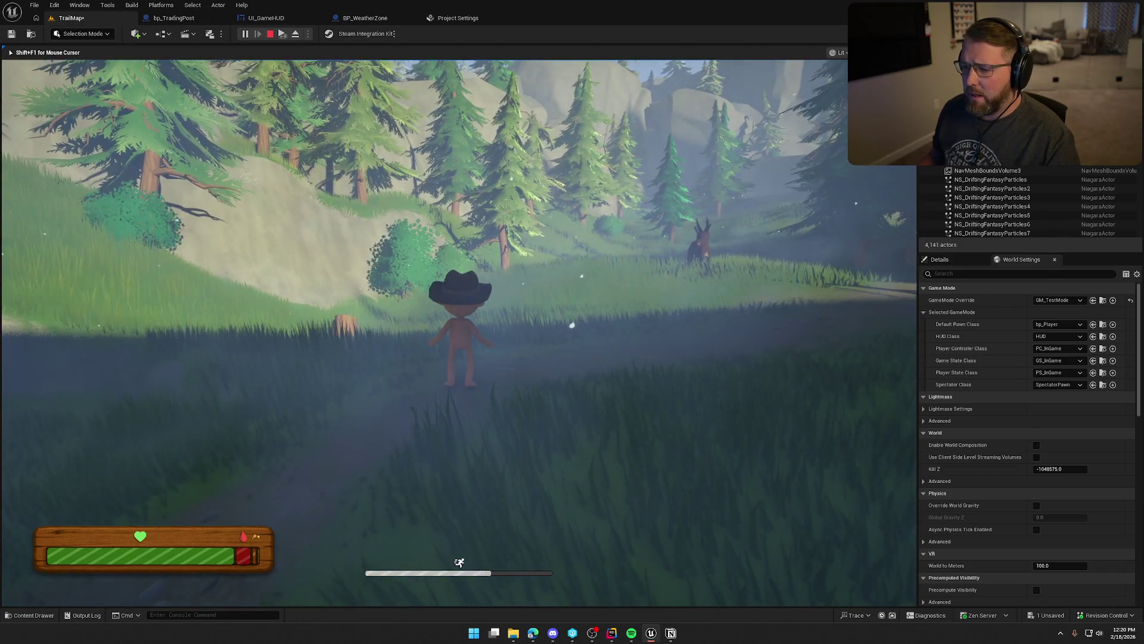
Fly the editor camera to the grassy slope below the snowy cliff and play from there into Trailhead Trading Post.
key("Escape")
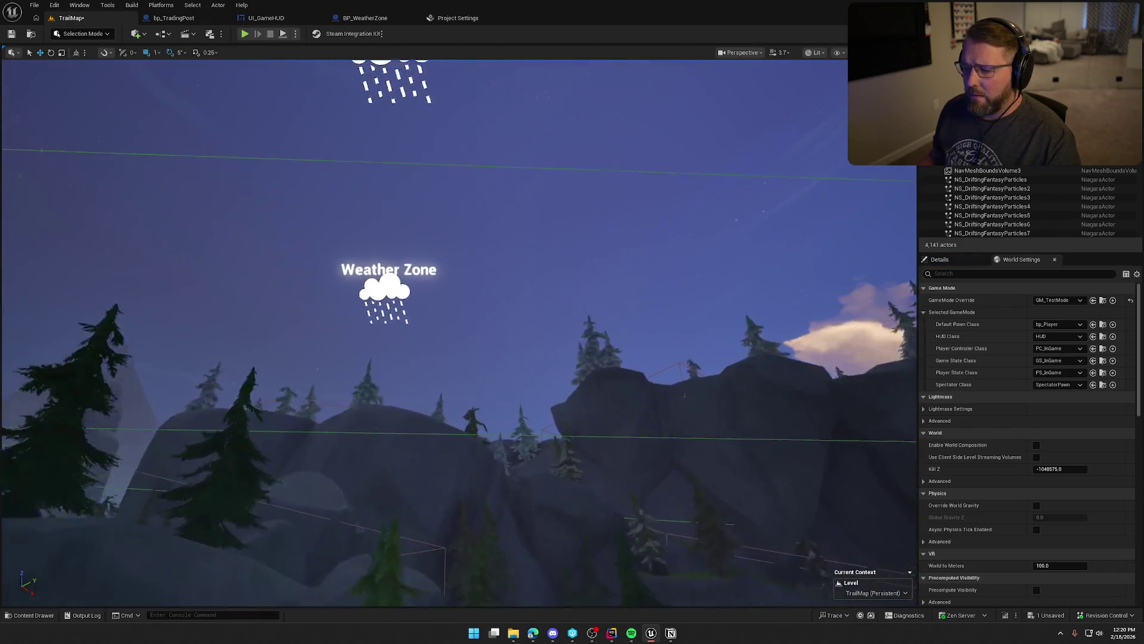
key("s")
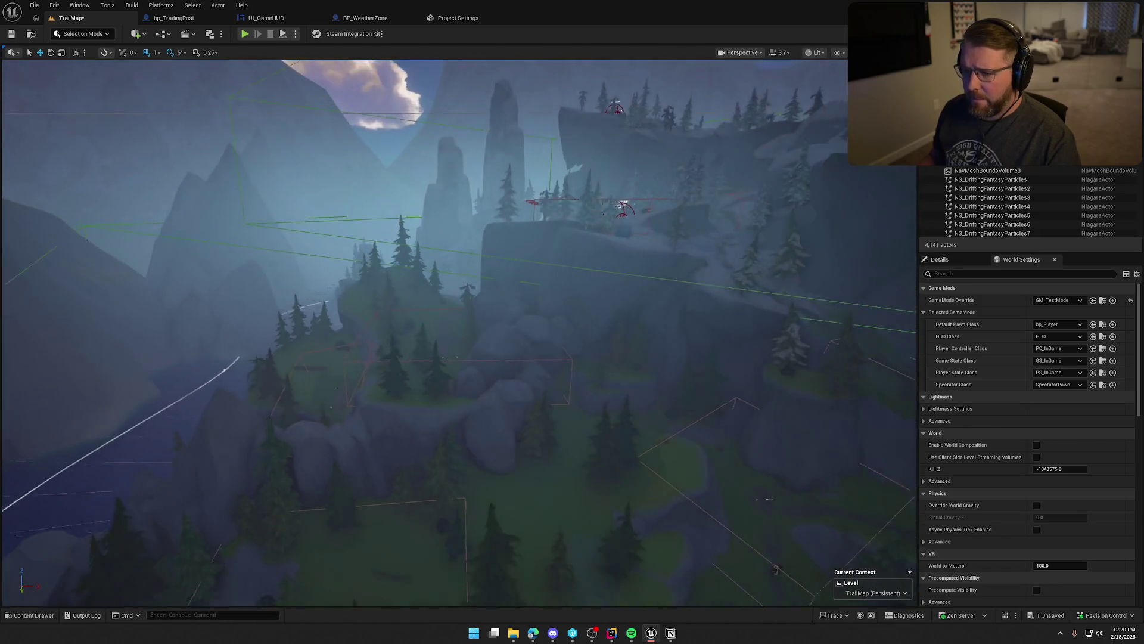
key("w")
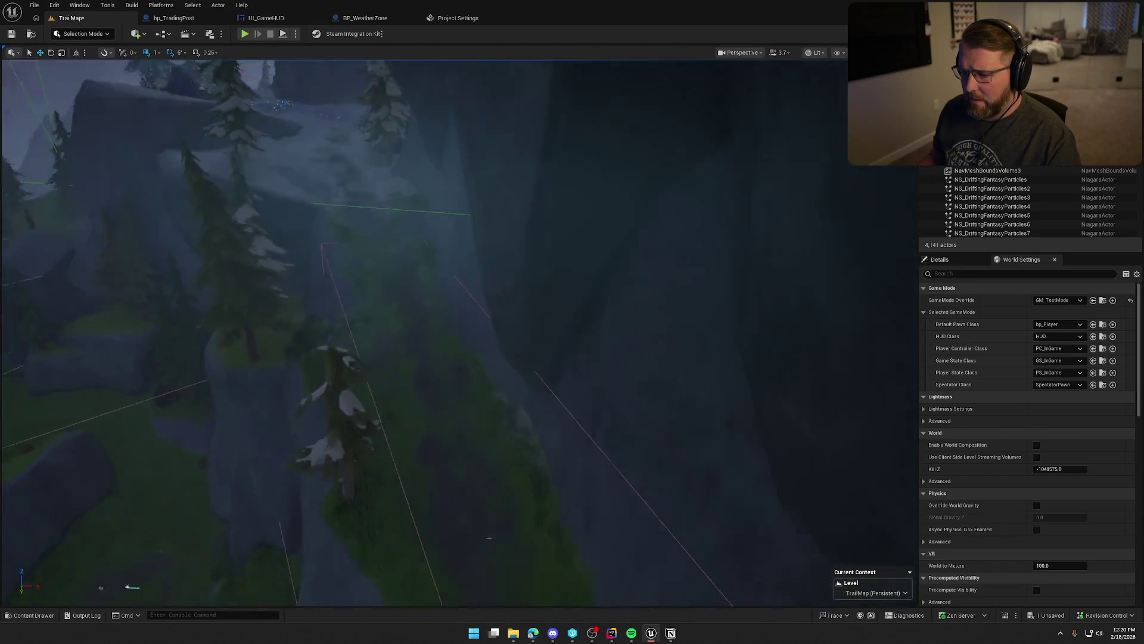
key("w")
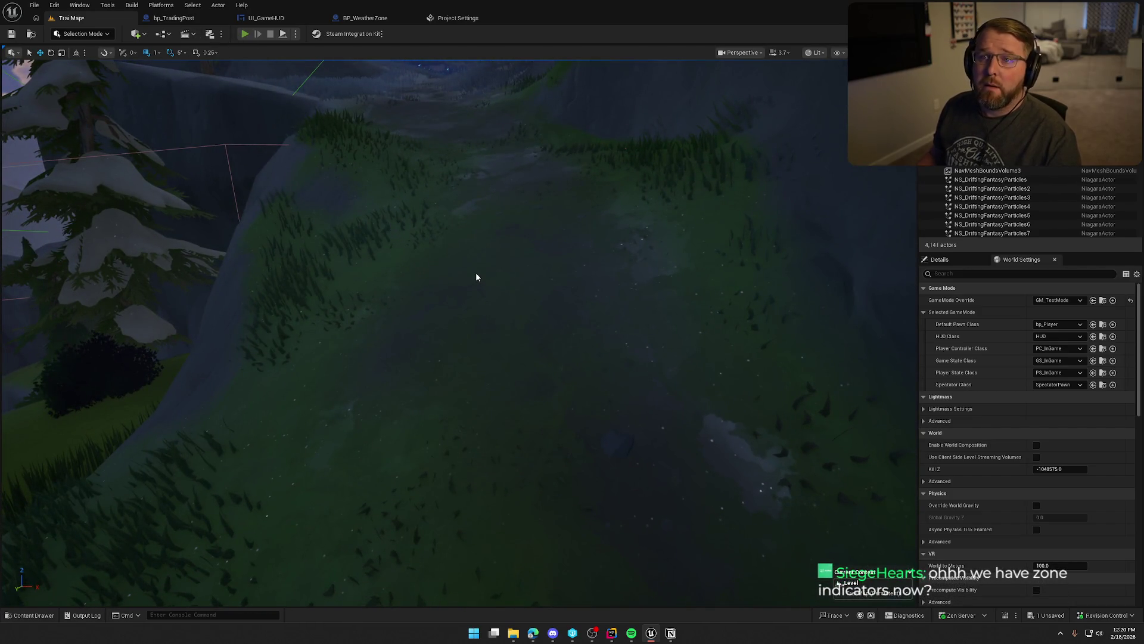
key("alt+p")
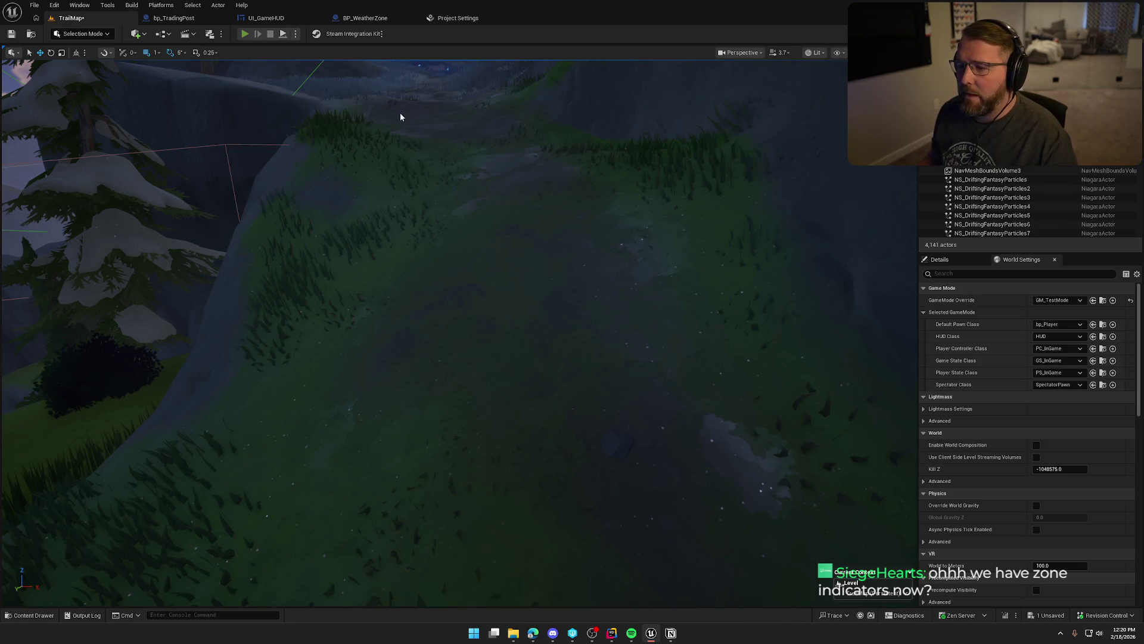
key("w")
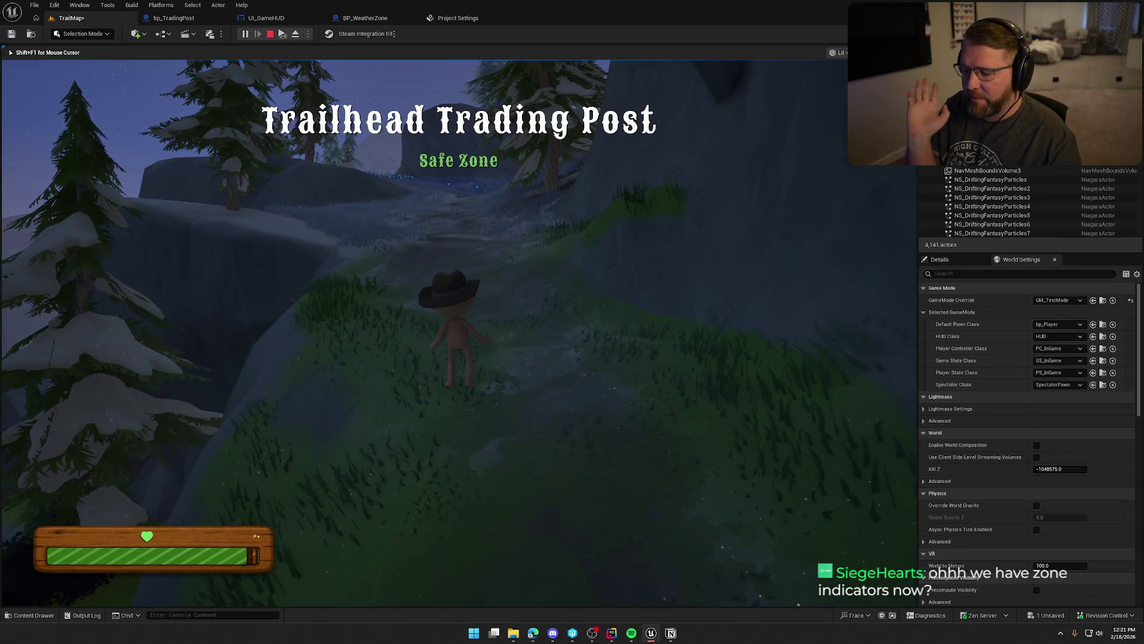
Sprint up the snowy, foggy slope into the Summit of Regret danger zone, then stop the play-test.
key("w")
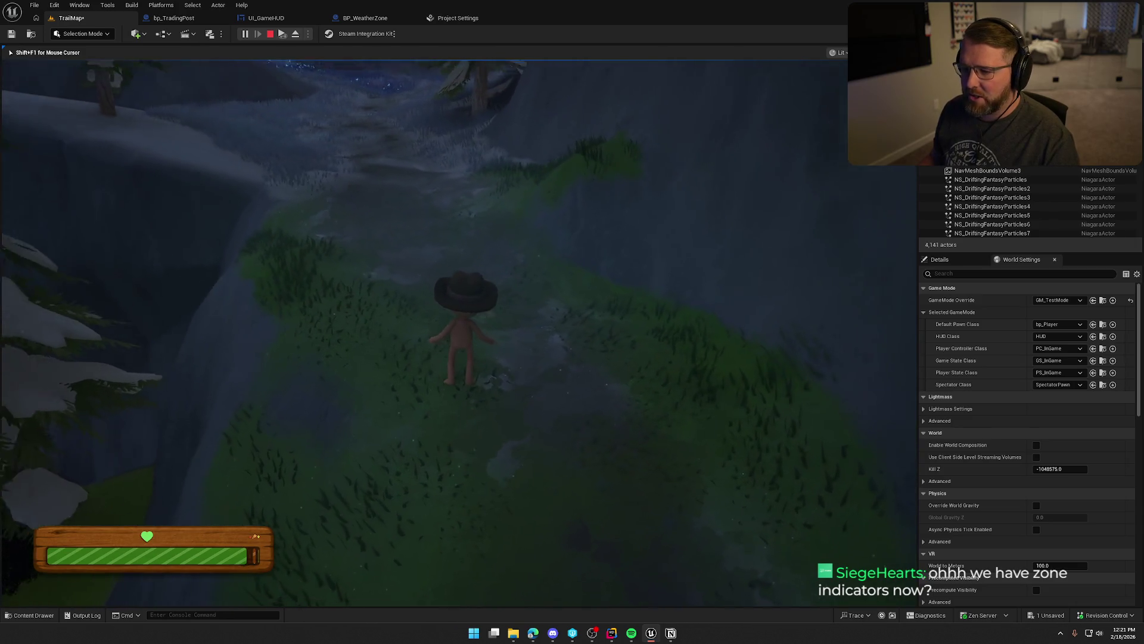
key("shift+w")
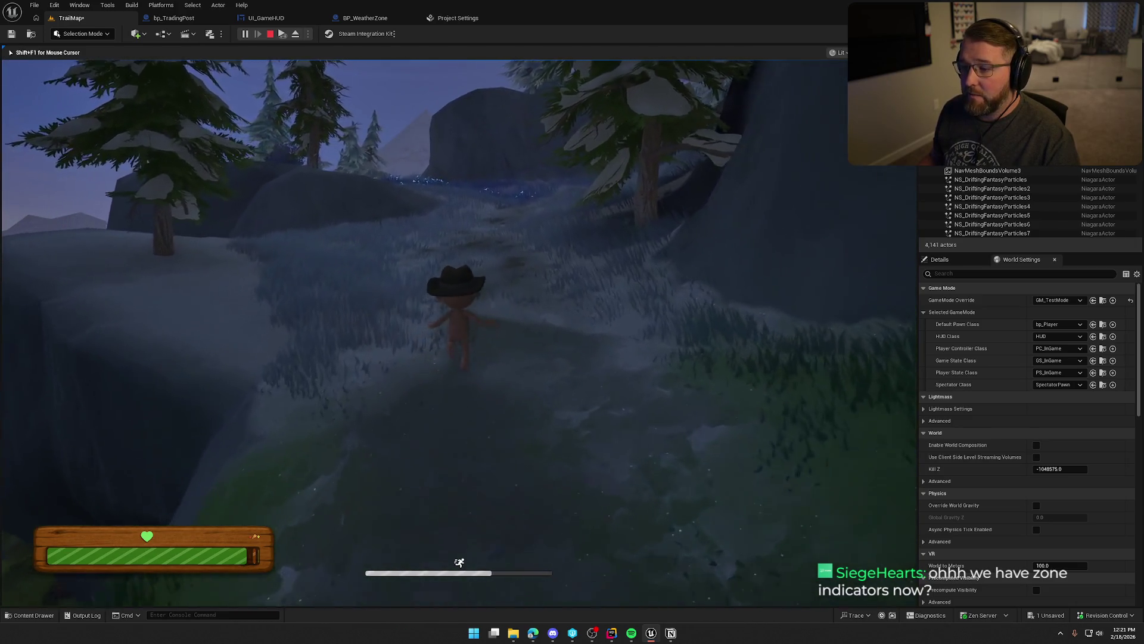
key("shift+w")
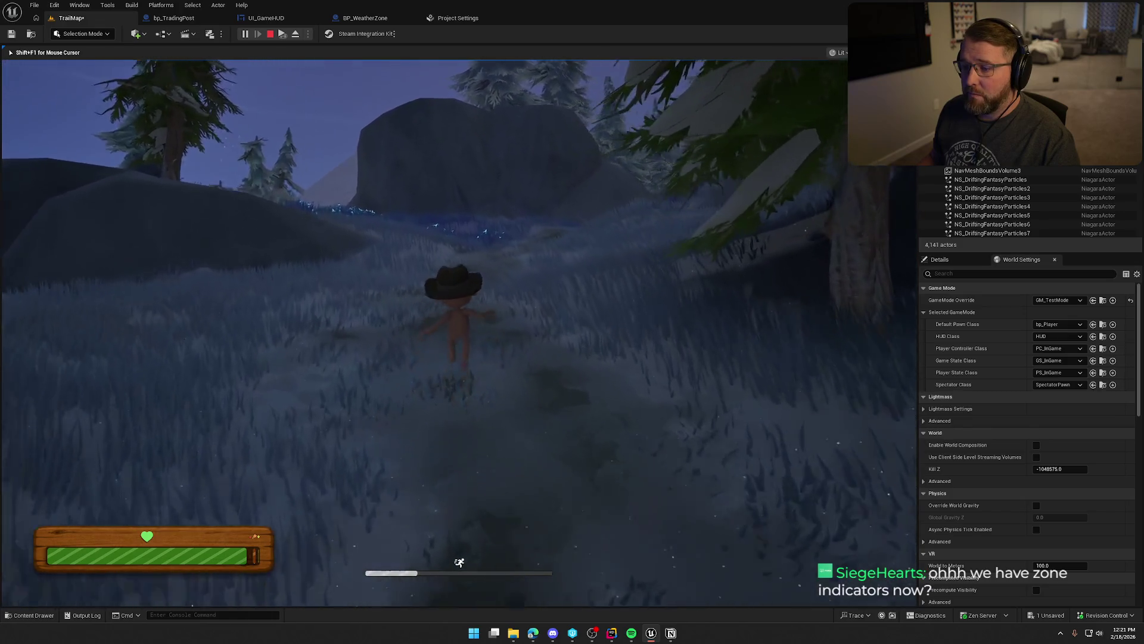
key("w")
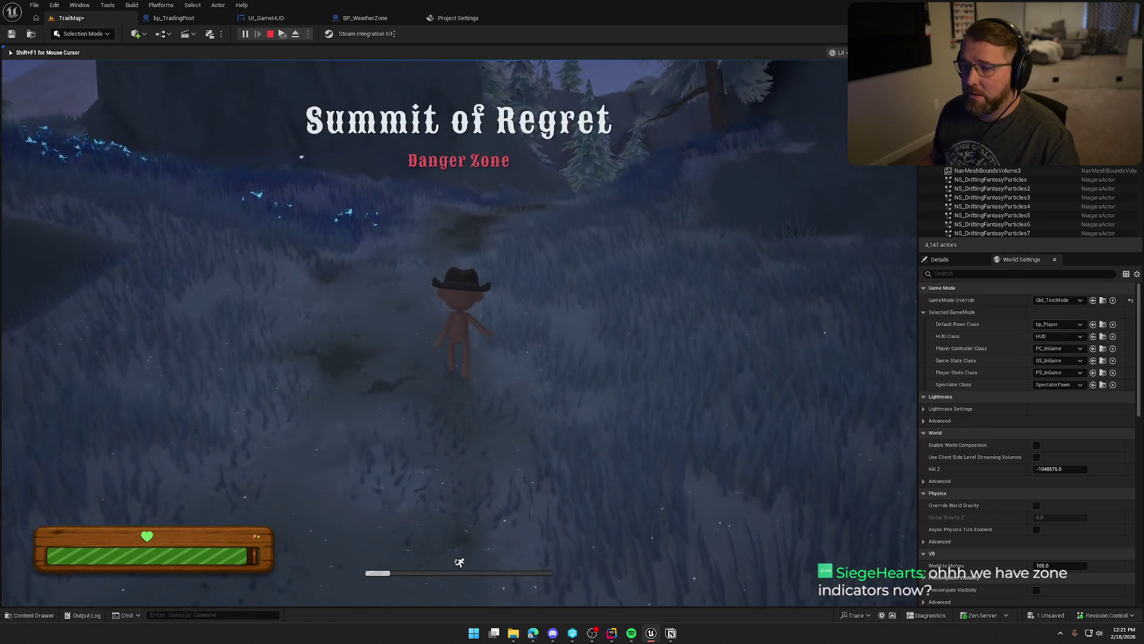
key("shift+w")
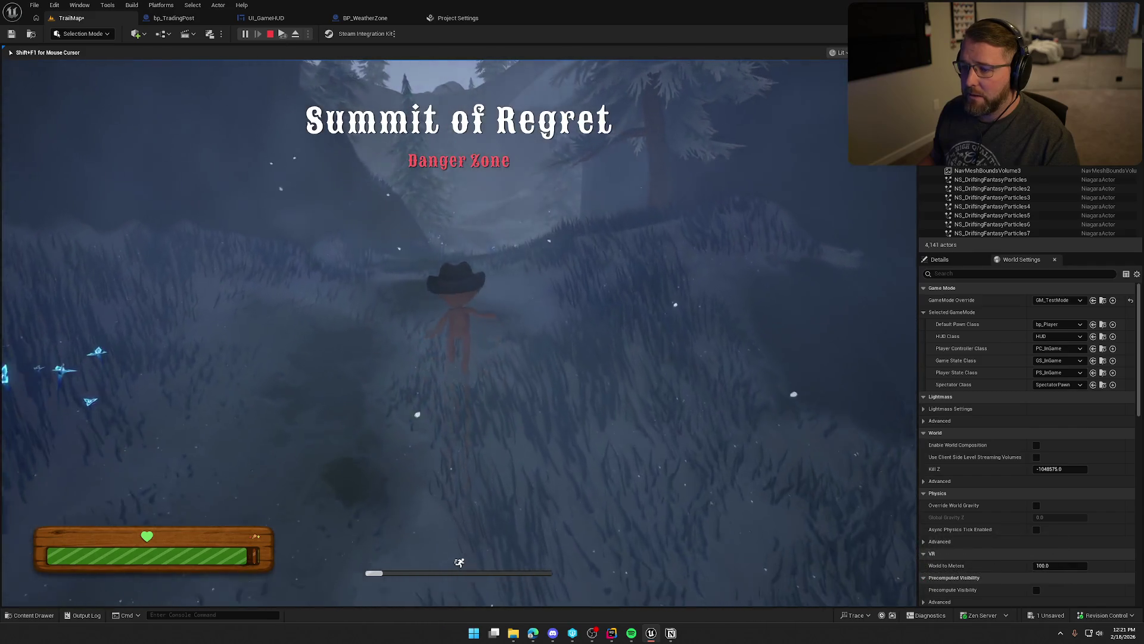
key("shift+w")
key("w")
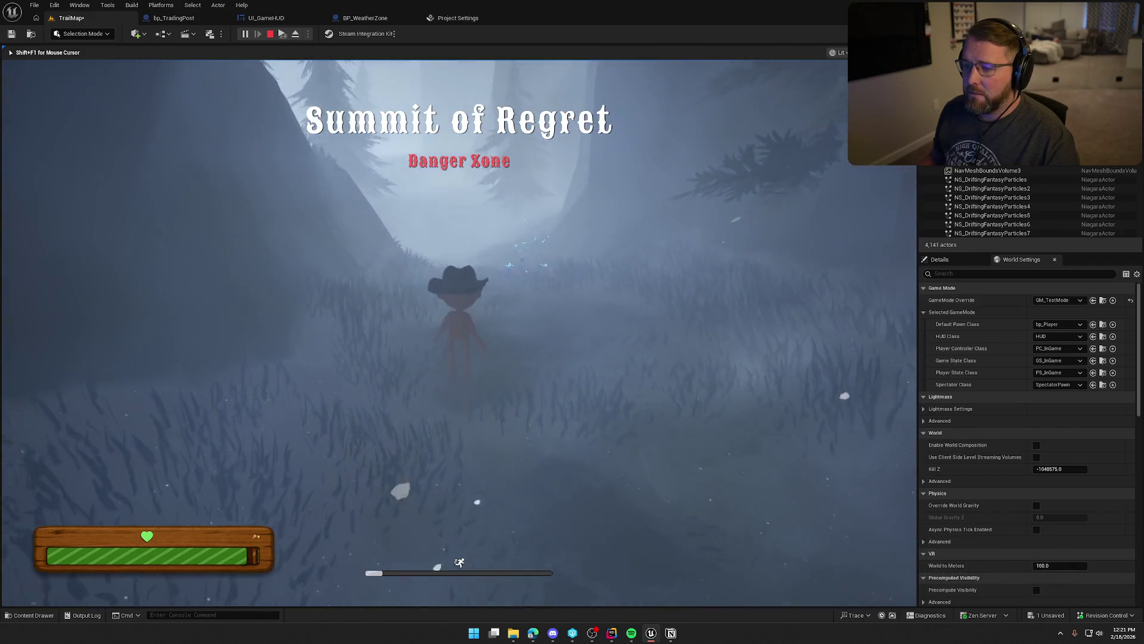
key("w")
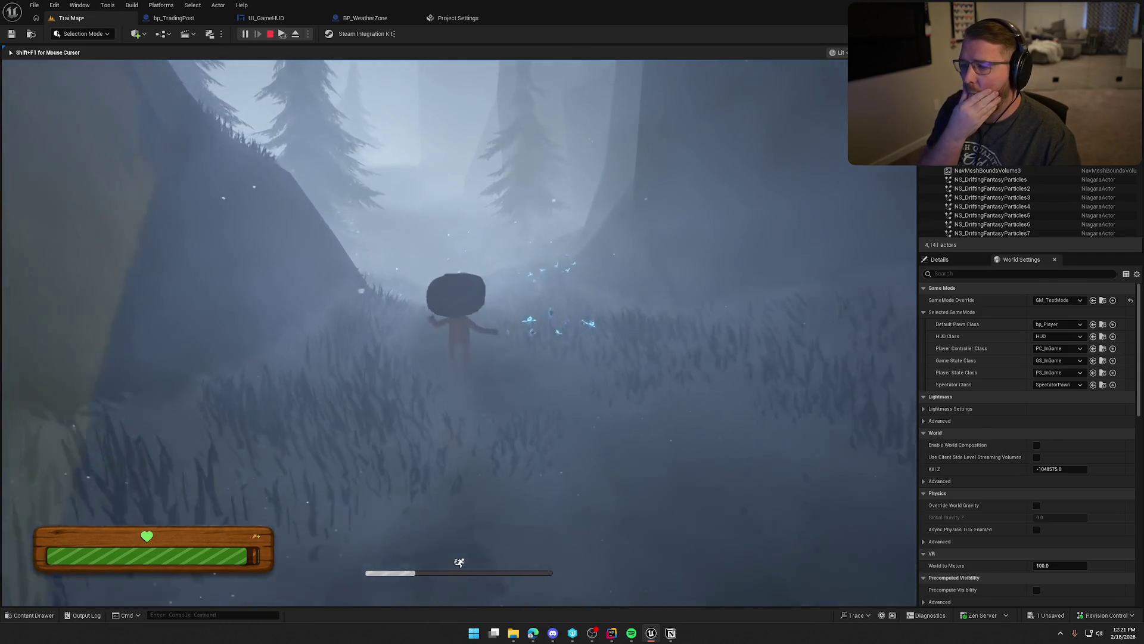
key("w")
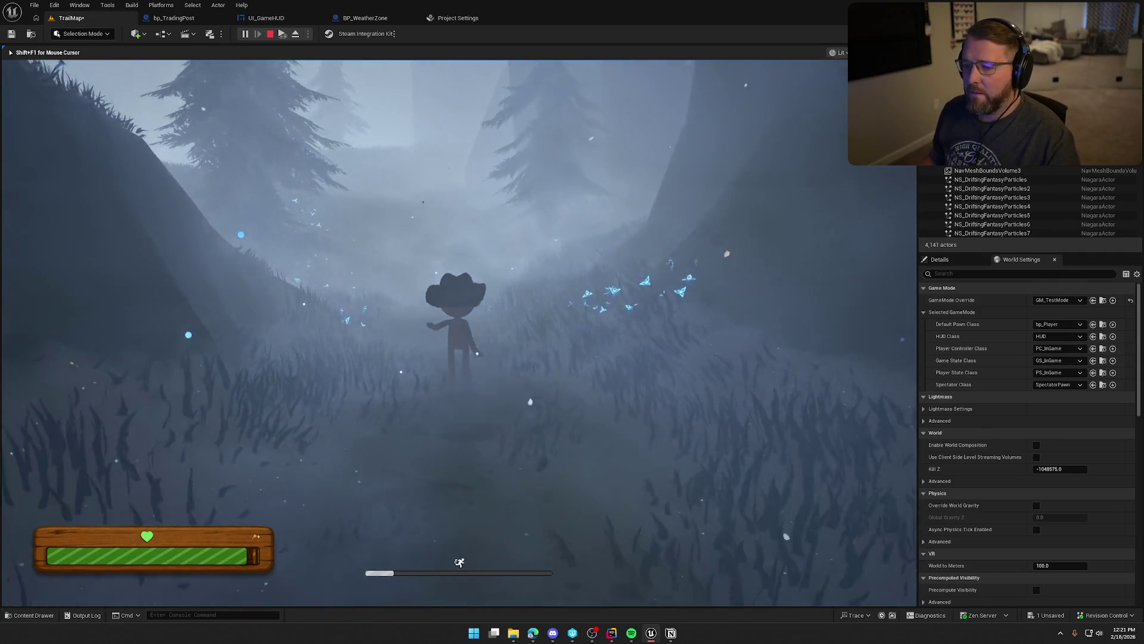
key("w")
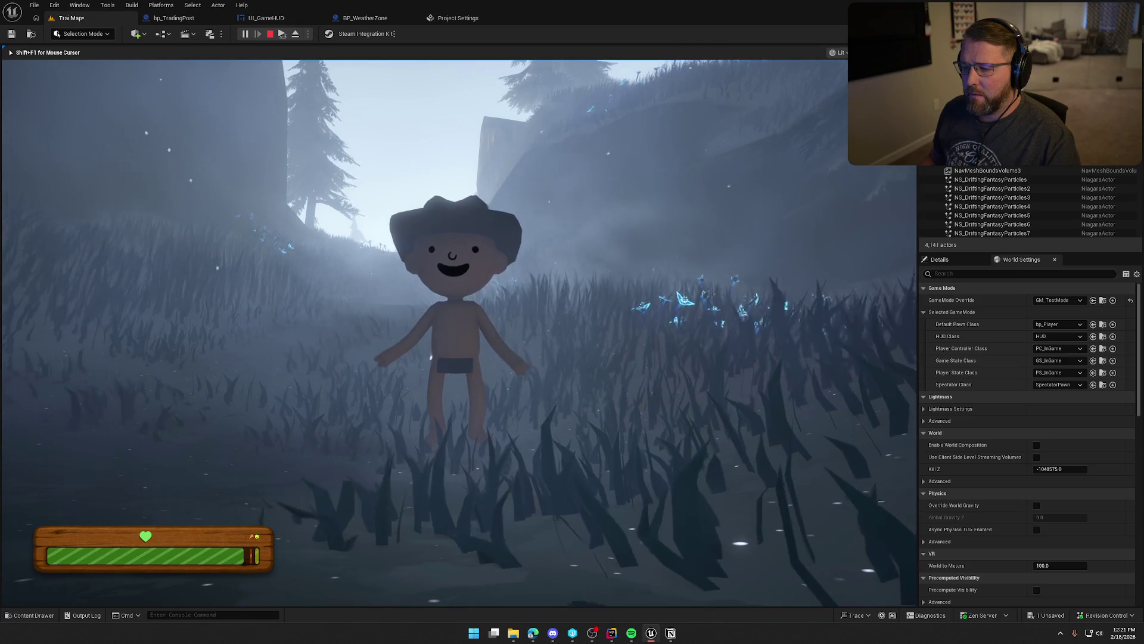
key("Escape")
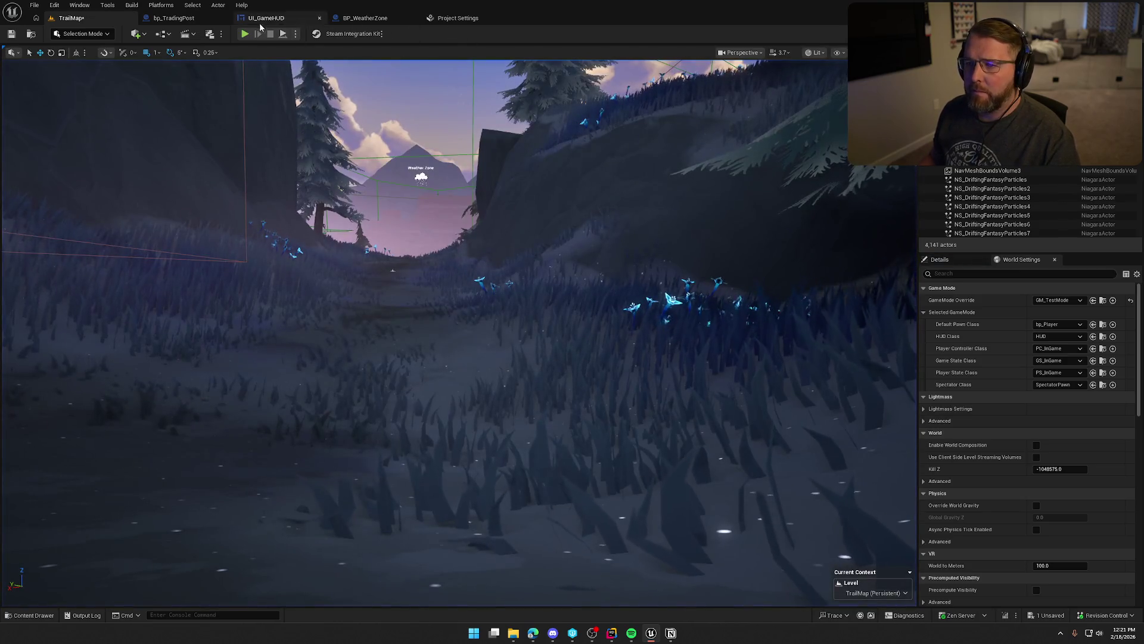
Open the bp_Player blueprint from Logic/Player and show the character in its viewport.
key("ctrl+space")
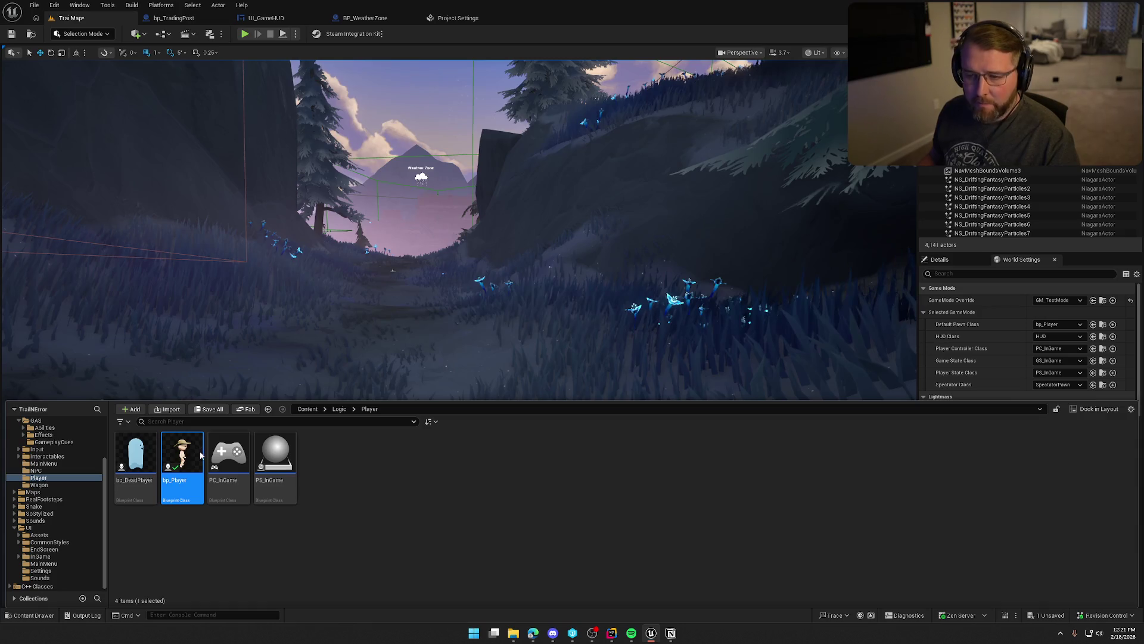
double_click(201, 455)
left_click(262, 51)
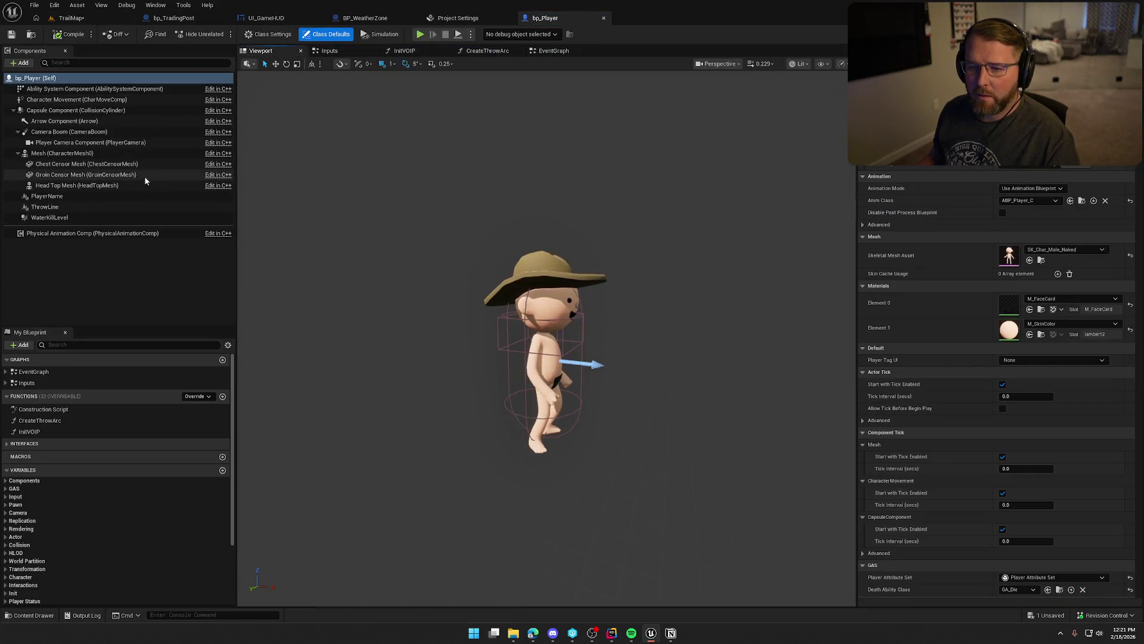
Open the Mesh component's SK_Char_Male_Naked skeletal mesh in its own editor.
left_click(62, 153)
left_click(1009, 365)
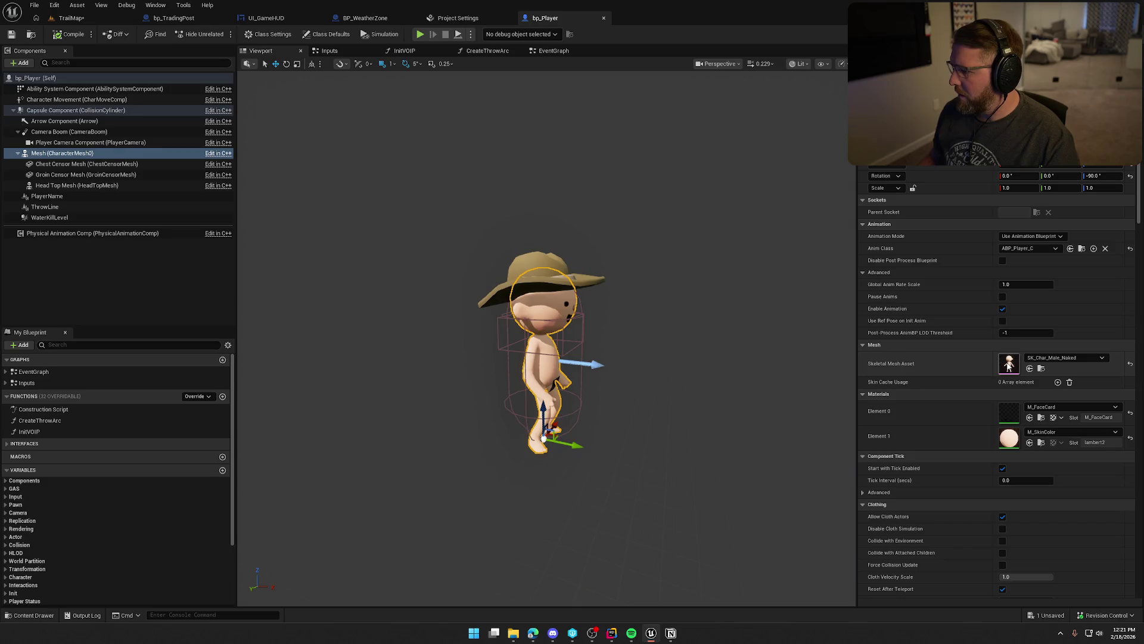
double_click(1008, 365)
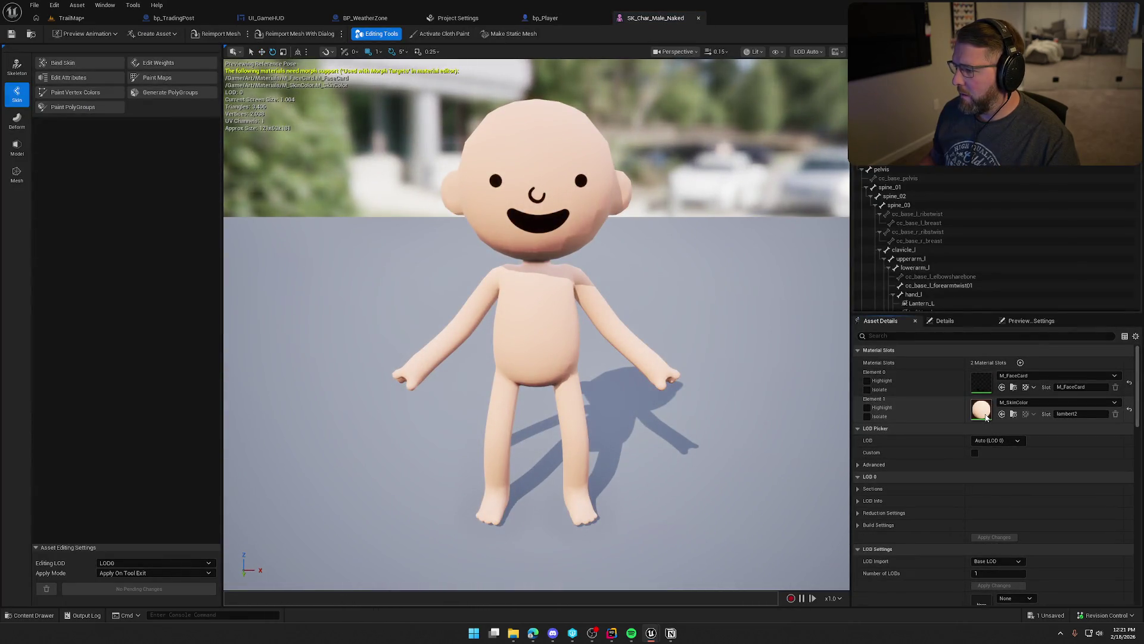
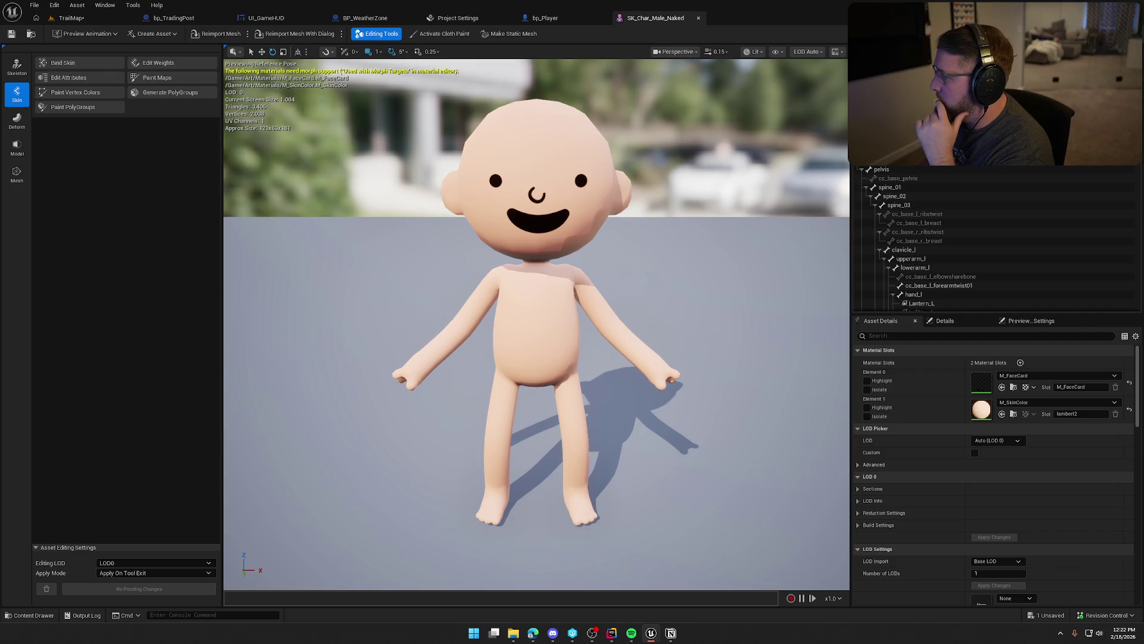
Close the SK_Char_Male_Naked, bp_Player and Project Settings tabs, leaving the TrailMap level showing.
middle_click(666, 25)
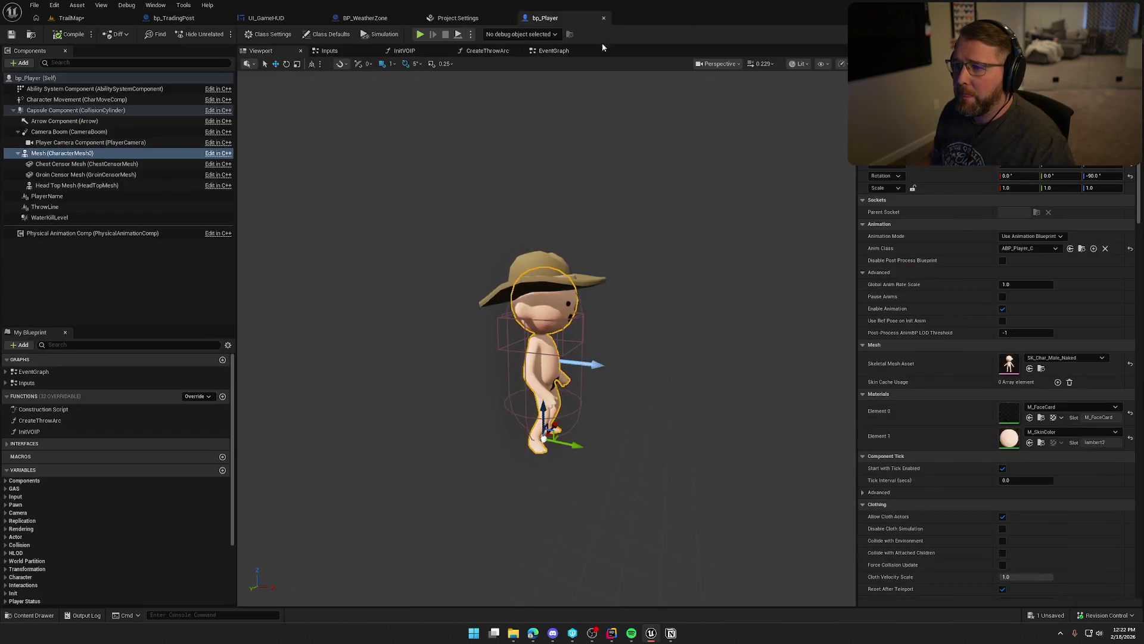
middle_click(581, 20)
left_click(85, 23)
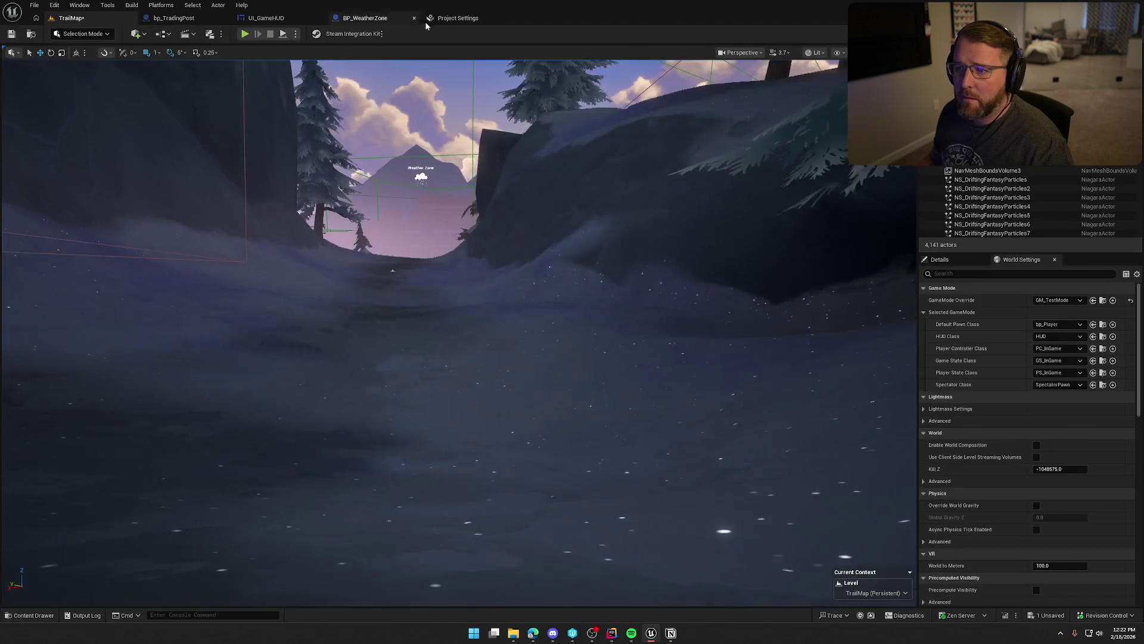
middle_click(456, 18)
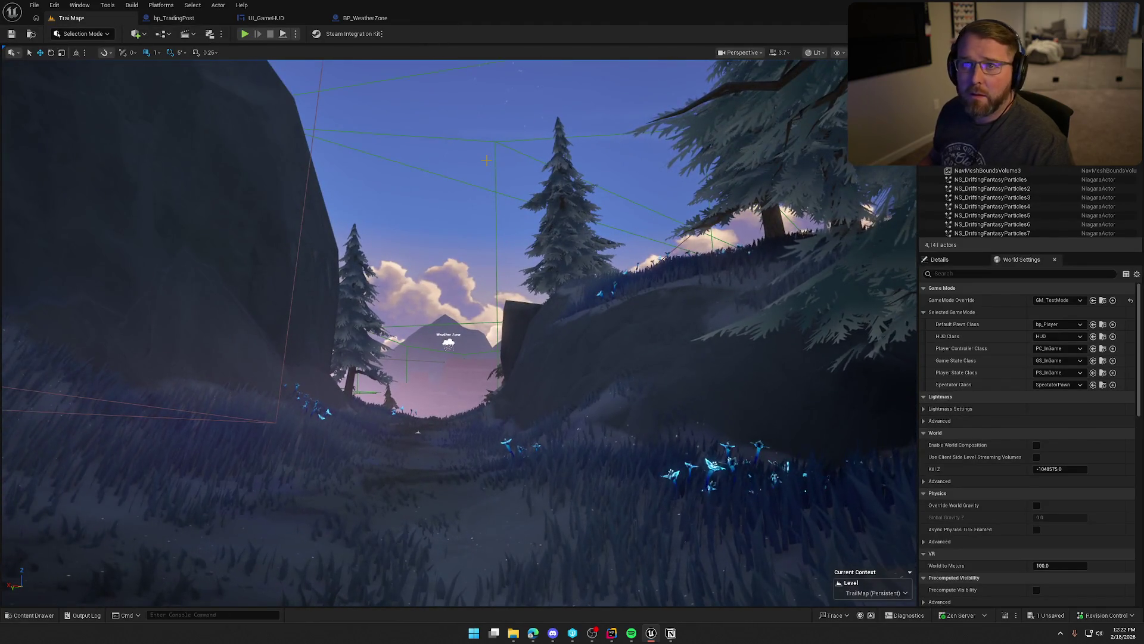
Fly the camera down to the grassy path, then play-test and sprint up the slope.
key("e")
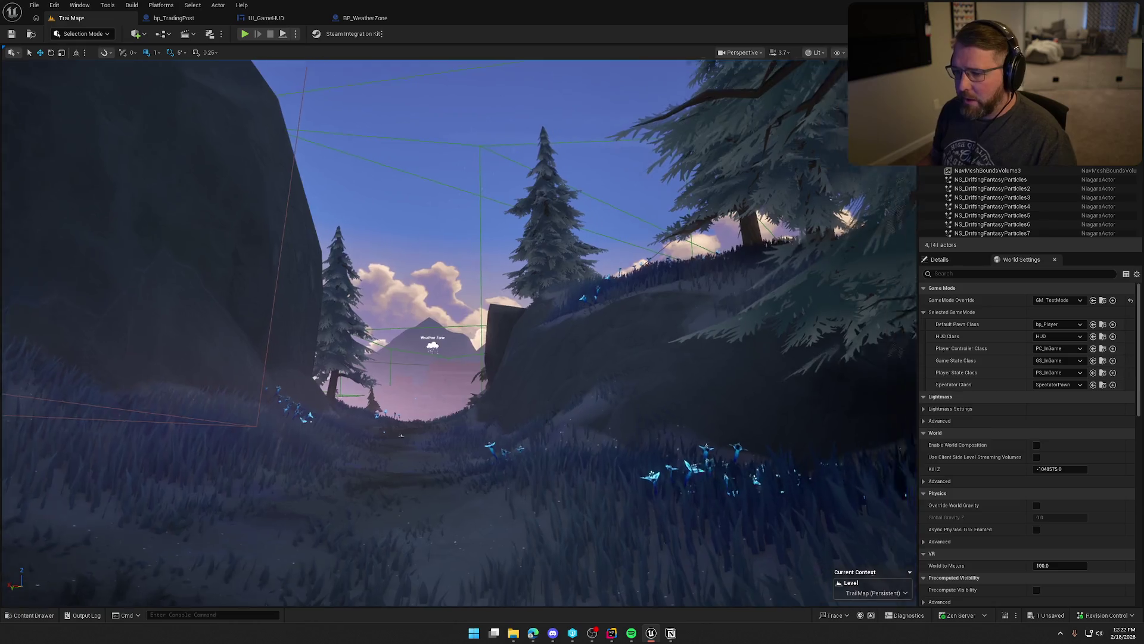
key("q")
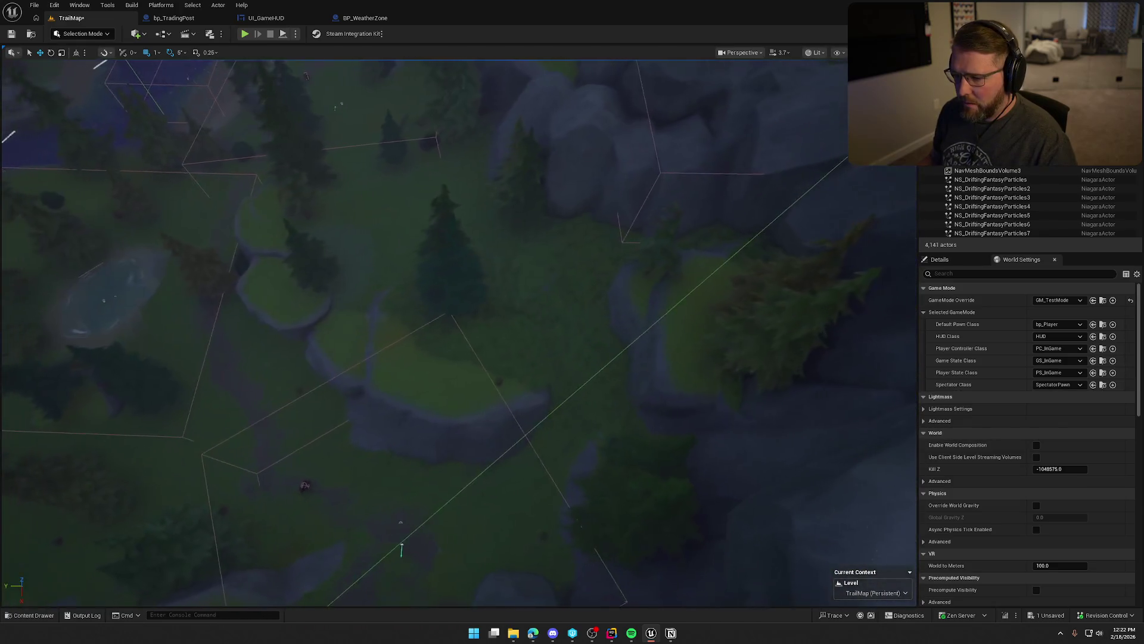
key("q")
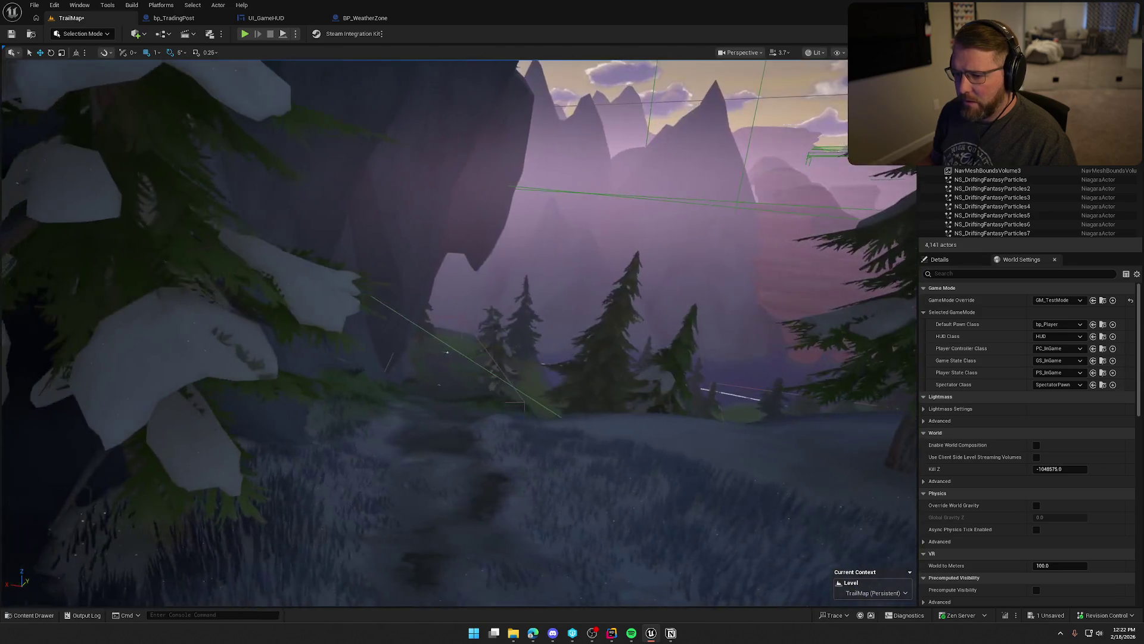
left_click_drag(503, 330, 504, 329)
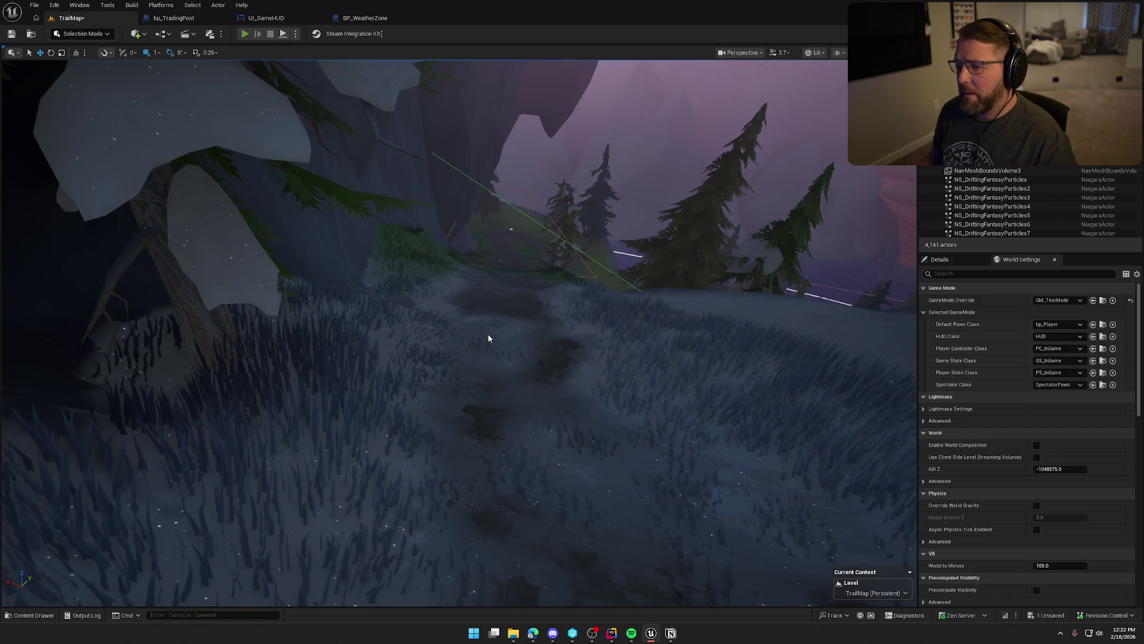
key("alt+p")
key("shift+w")
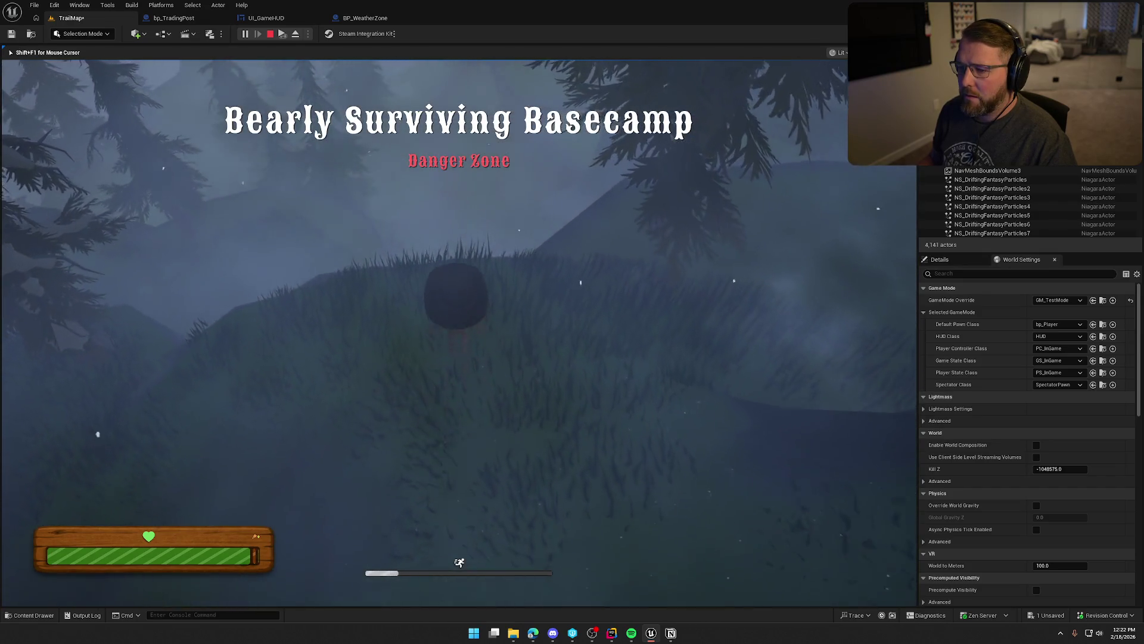
Stop the play session and move the viewport toward the village shoreline.
key("Escape")
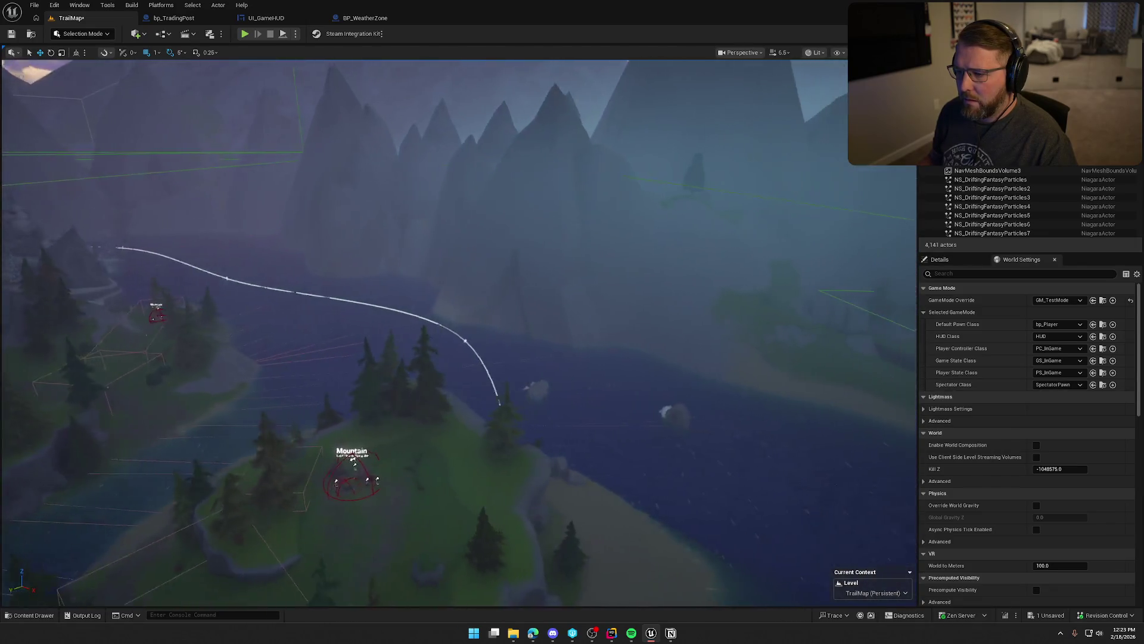
scroll(424, 334, "down", 3)
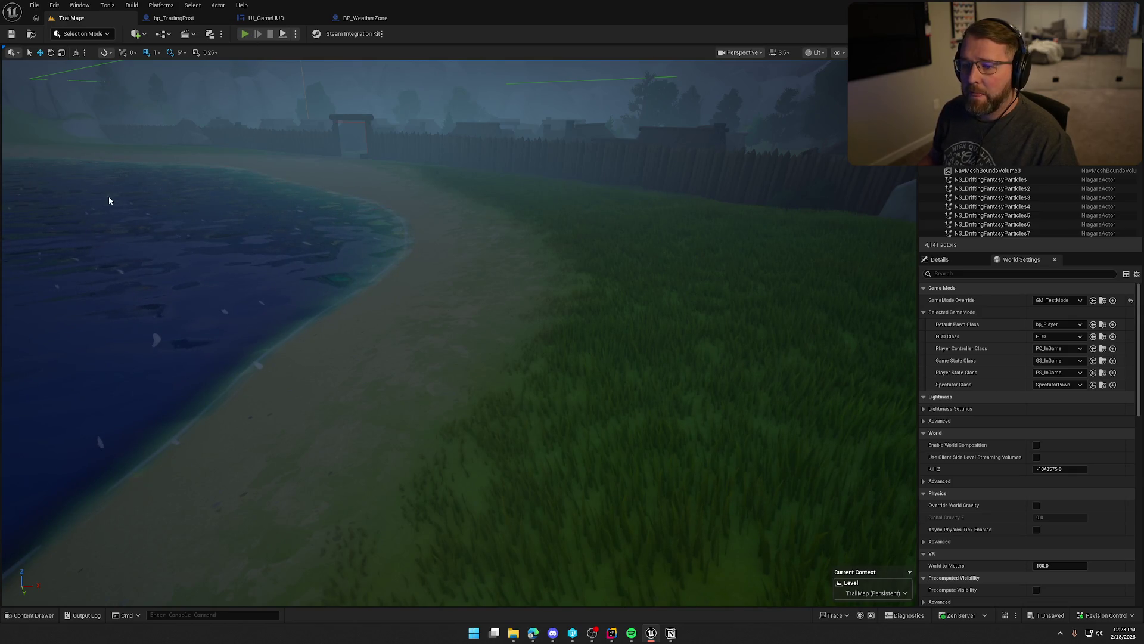
Play-test running along the shore to the score screen, then stop and select the bp_Podium crates.
key("alt+p")
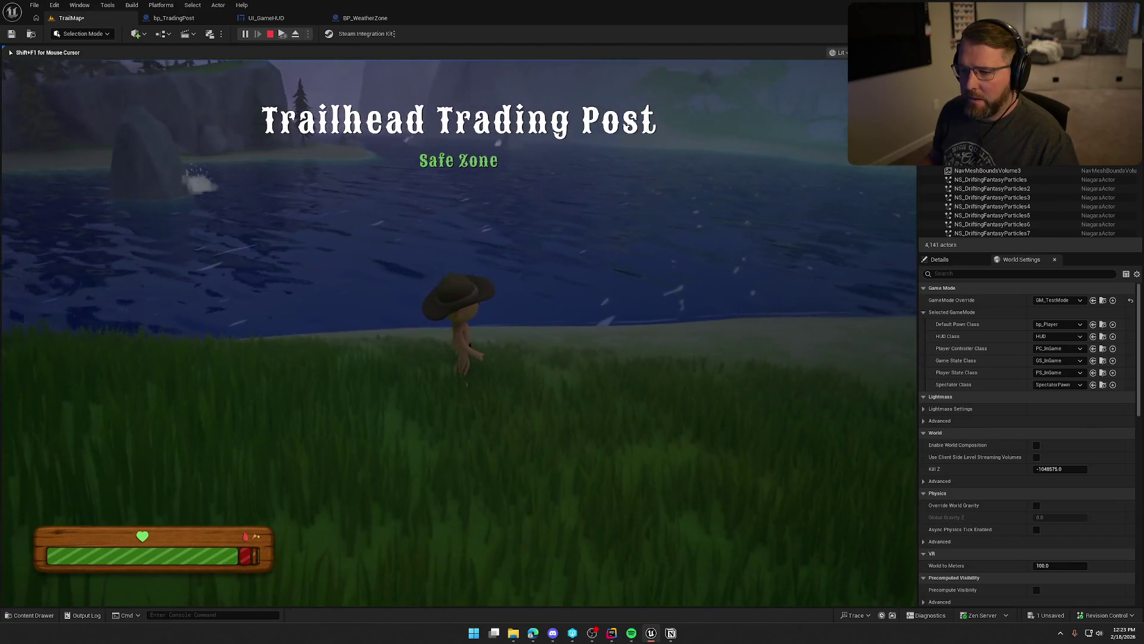
key("w")
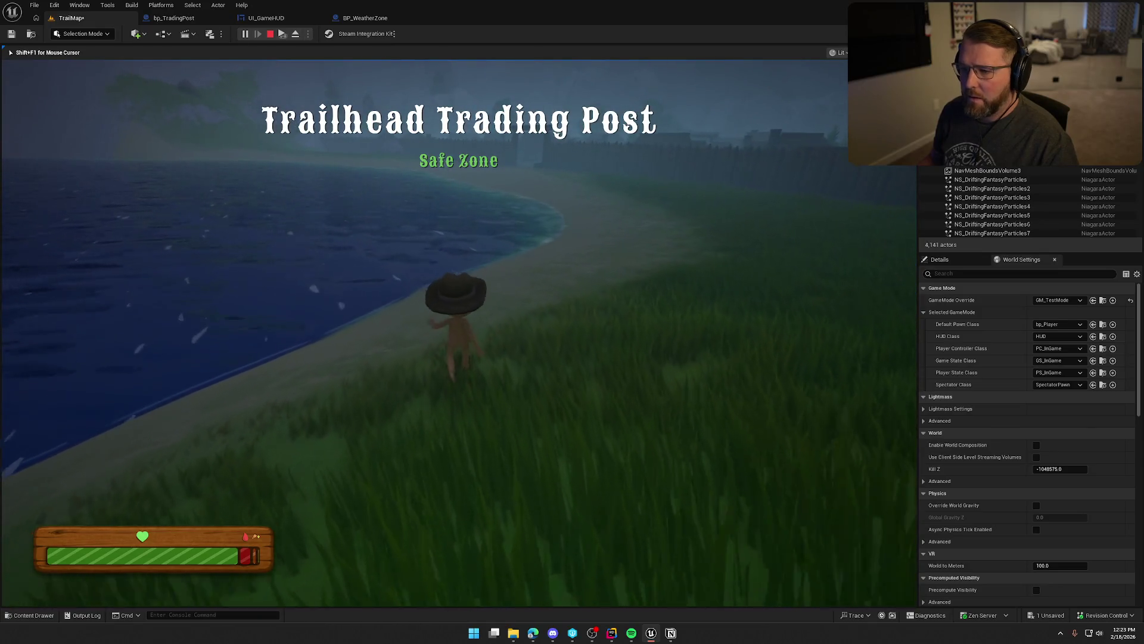
key("shift")
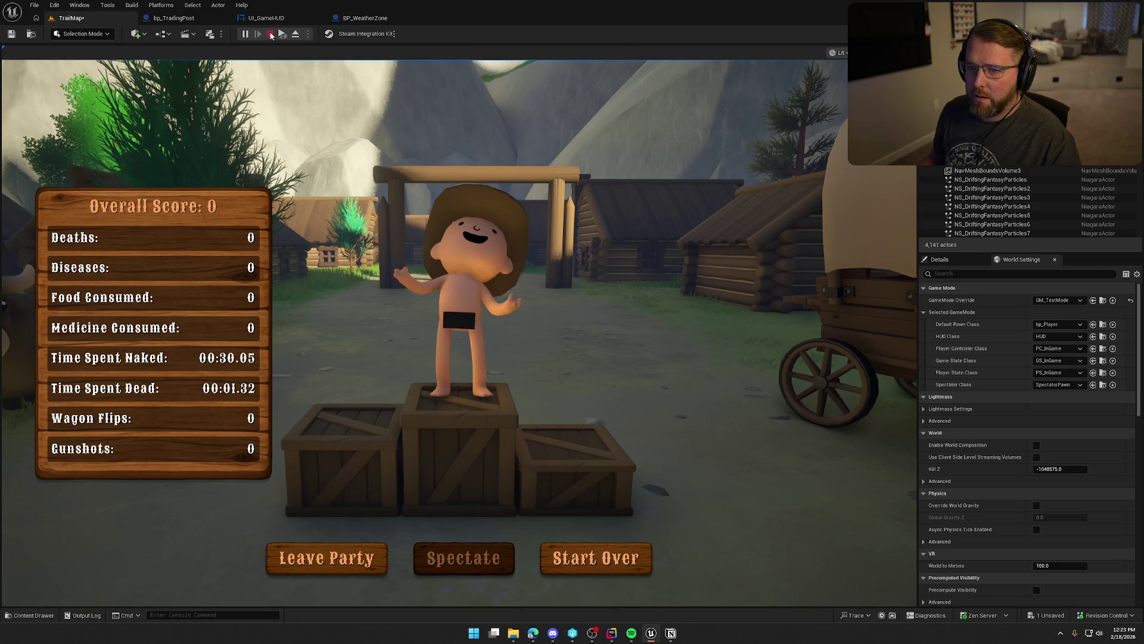
left_click(270, 34)
left_click(477, 428)
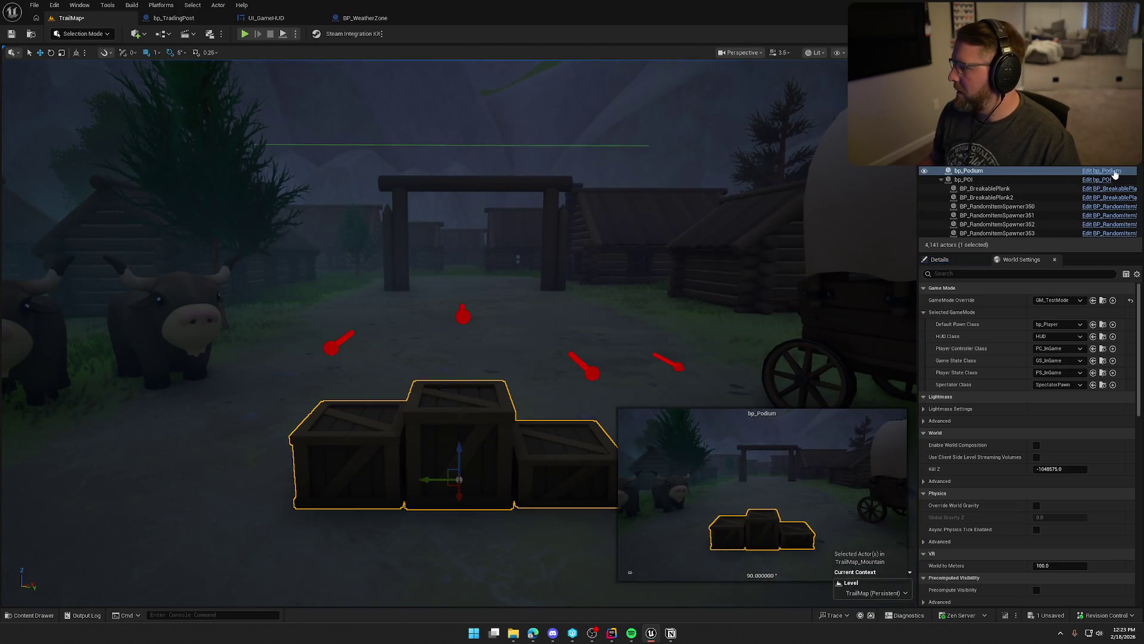
Open bp_Podium's EventGraph, then return to the TrailMap level.
key("ctrl+e")
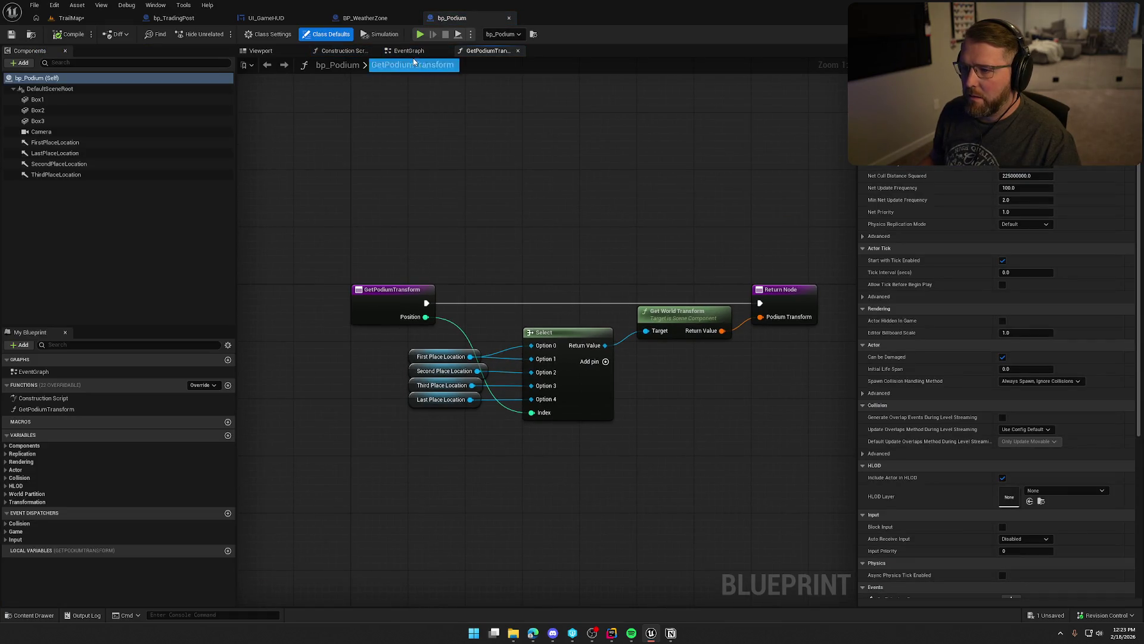
left_click(410, 52)
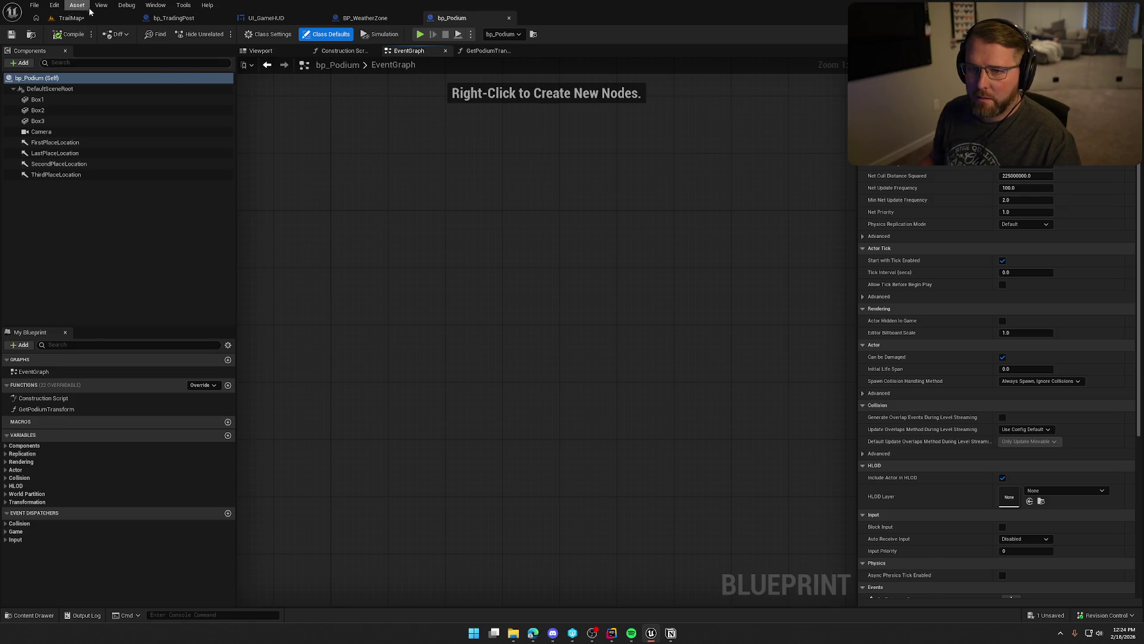
left_click(73, 18)
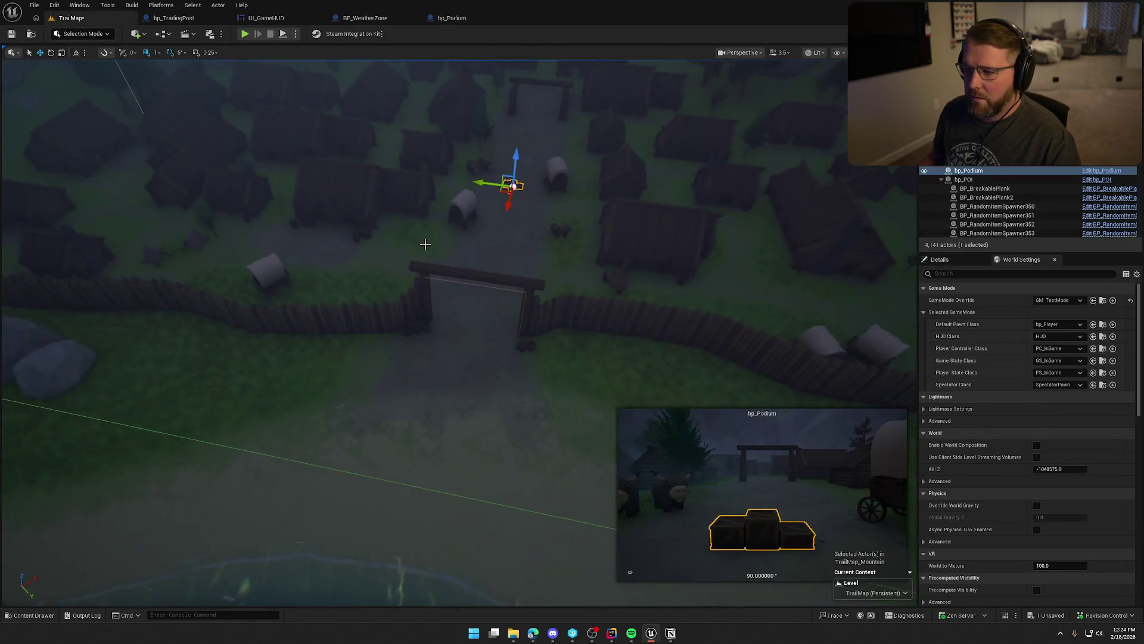
Open the finish gate's bp_WinActor blueprint, then open bp_Player from the Content Drawer.
left_click(485, 274)
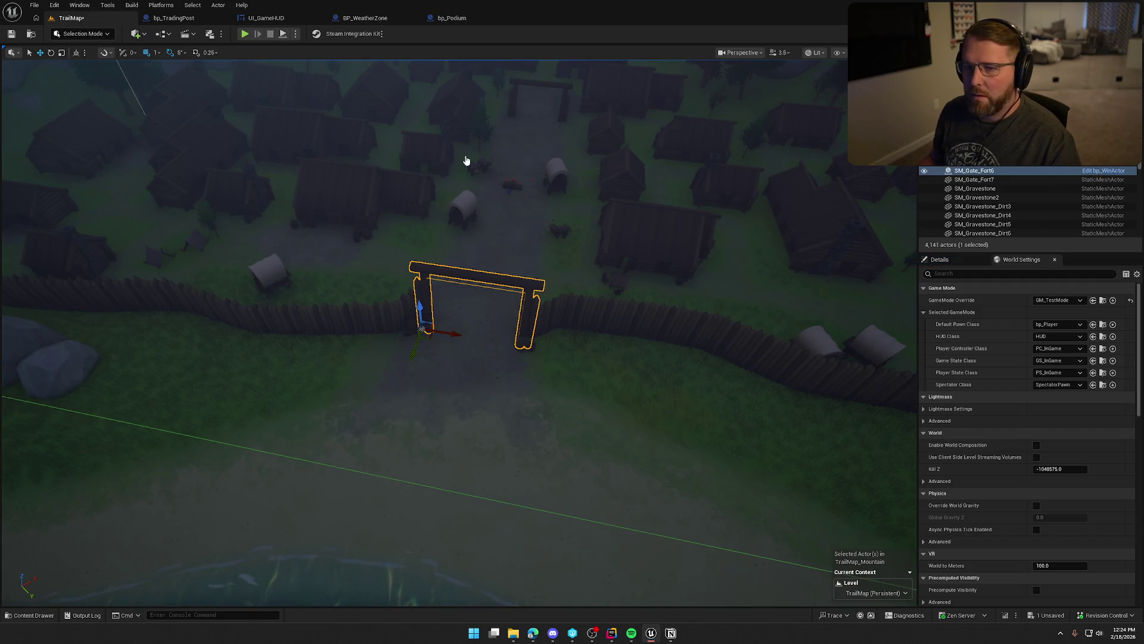
key("ctrl+e")
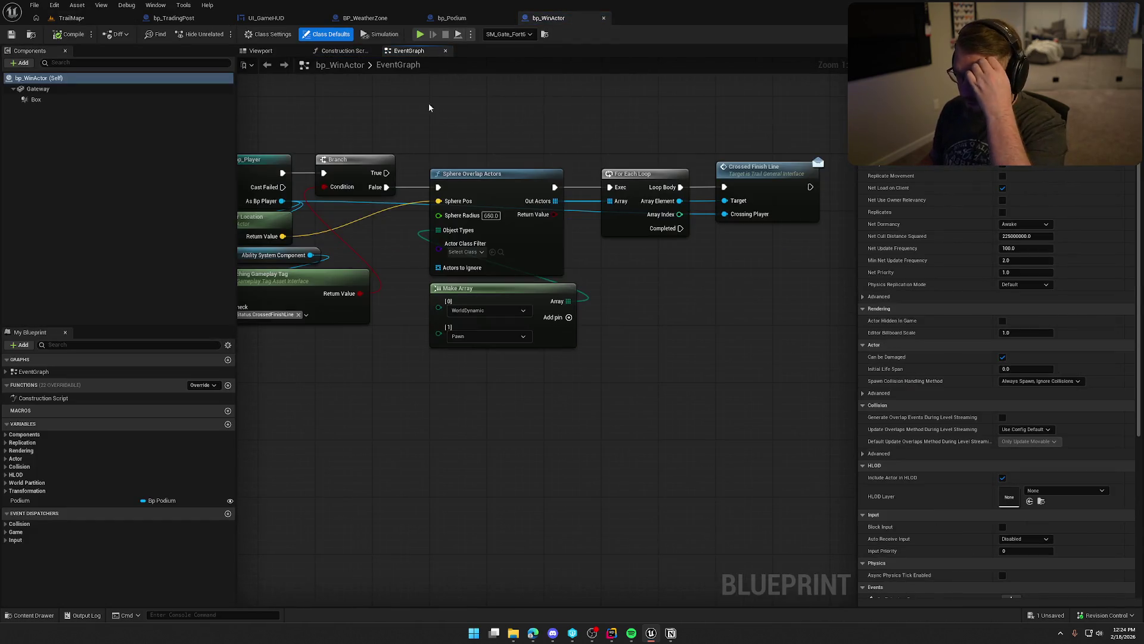
left_click_drag(500, 115, 370, 120)
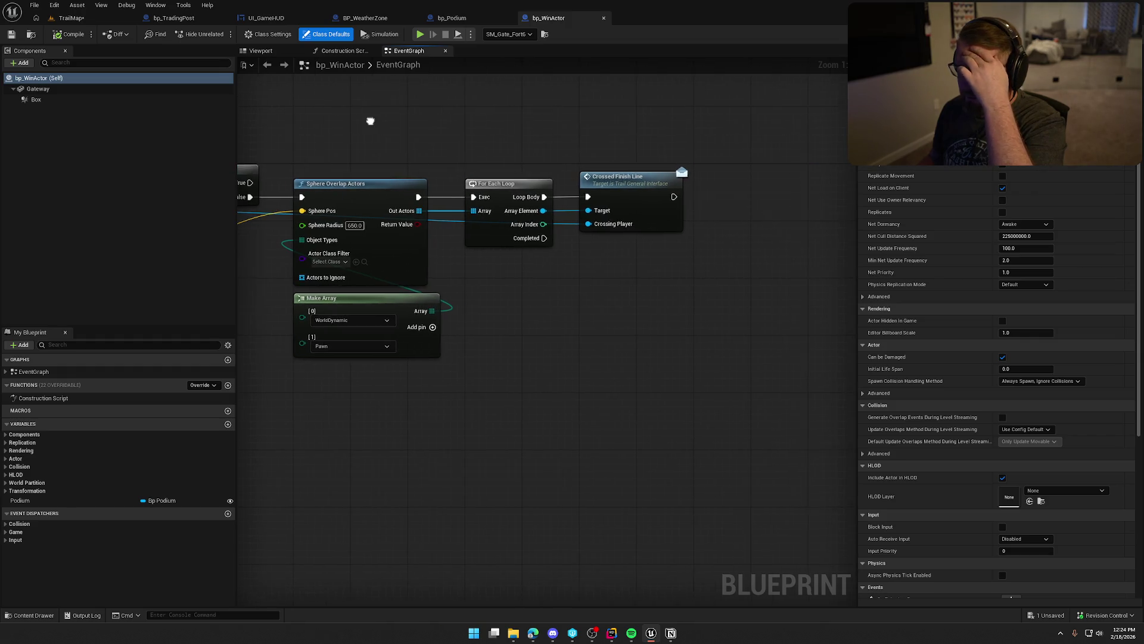
key("ctrl+space")
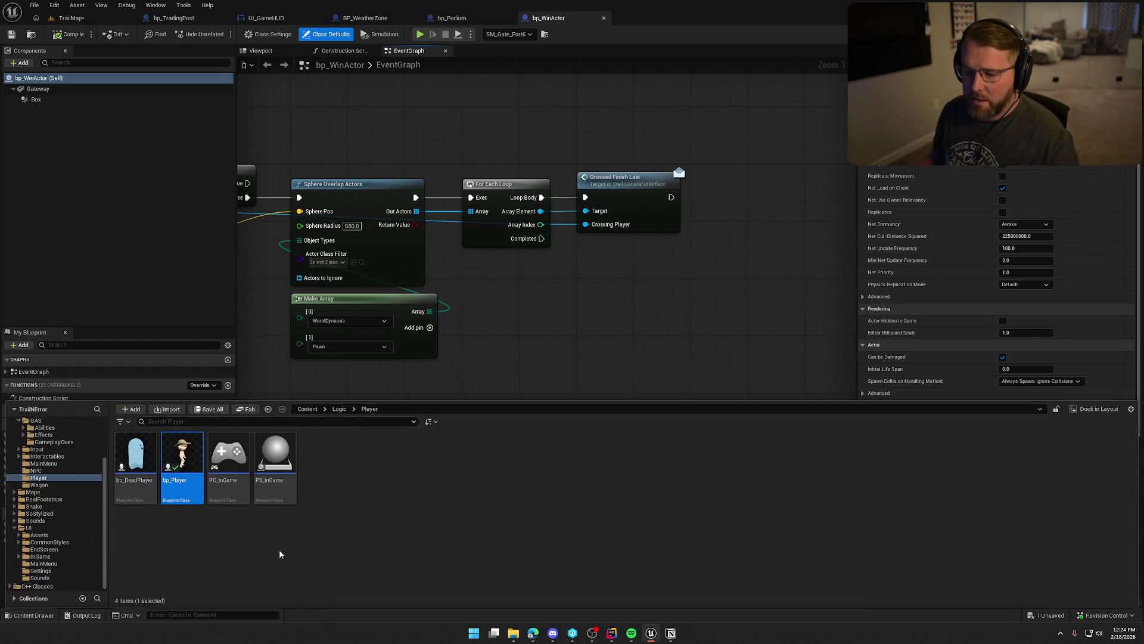
double_click(176, 454)
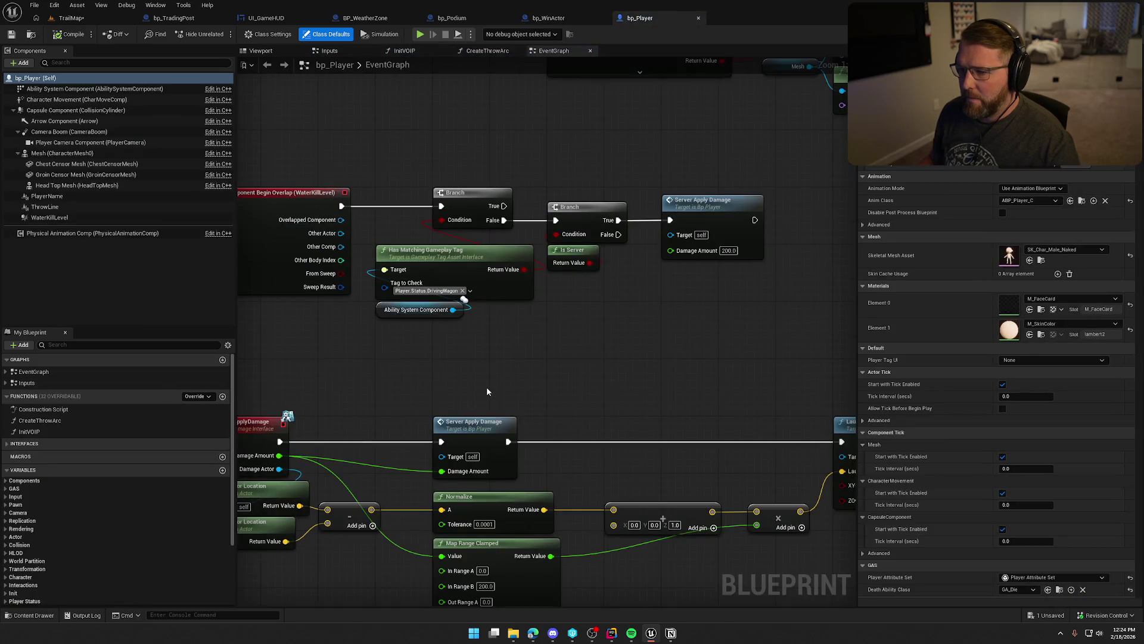
Inspect bp_Player's CrossedFinishLine logic, its Sequence nodes and SET node.
left_click_drag(487, 391, 657, 217)
scroll(507, 444, "down", 2)
scroll(426, 254, "up", 2)
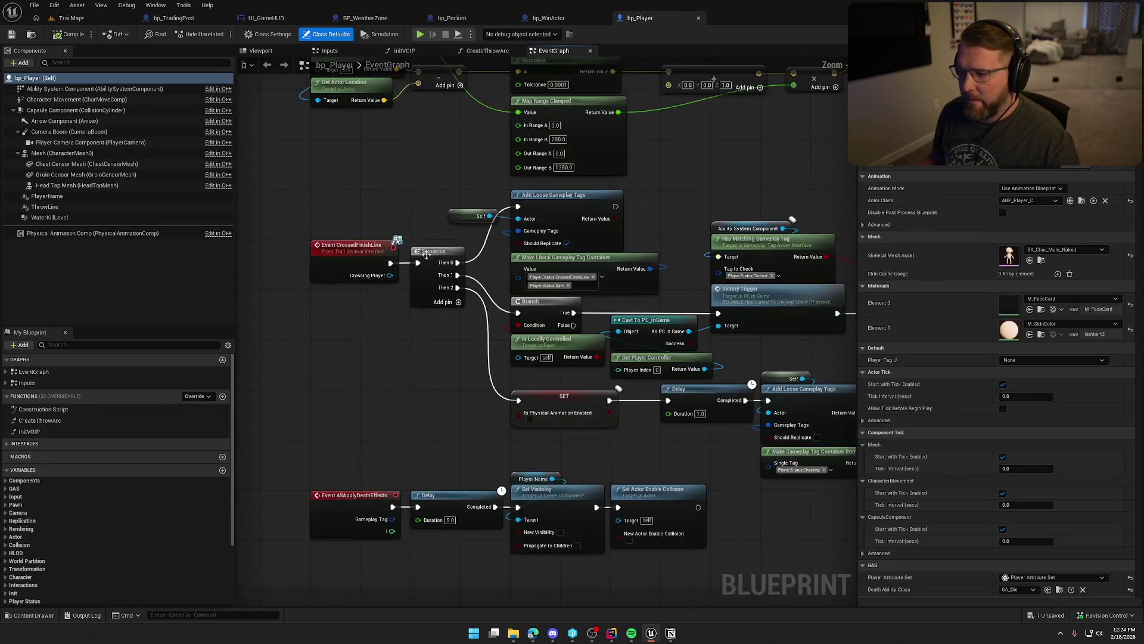
scroll(426, 254, "up", 1)
mouse_move(456, 359)
left_mouse_down()
mouse_move(349, 354)
mouse_move(400, 307)
left_mouse_up()
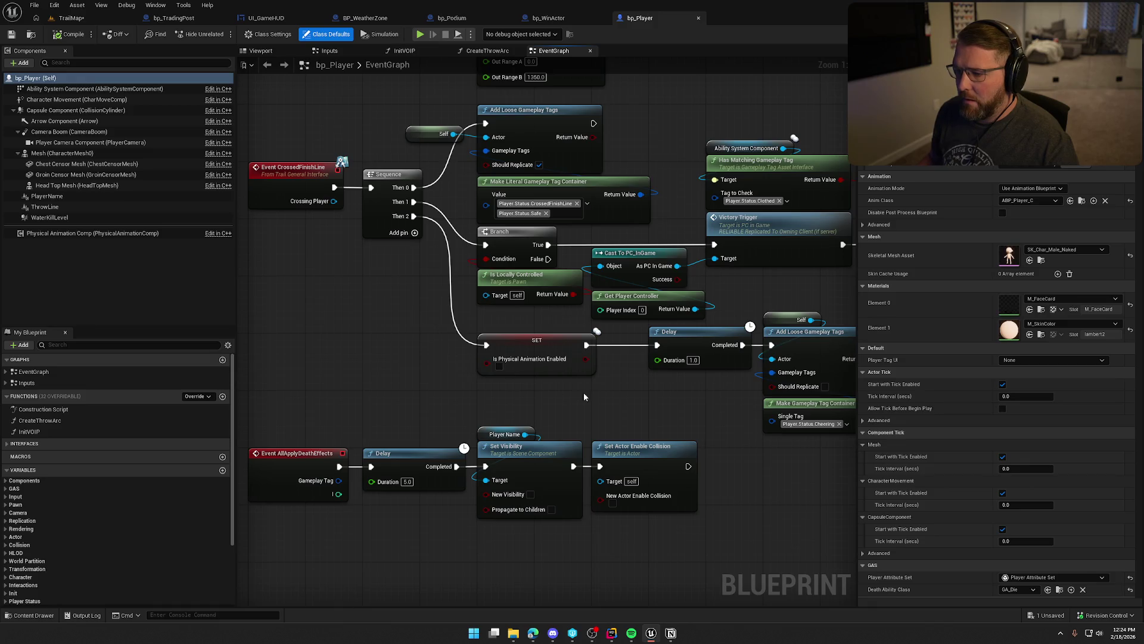
left_click_drag(389, 328, 391, 329)
left_click(392, 348)
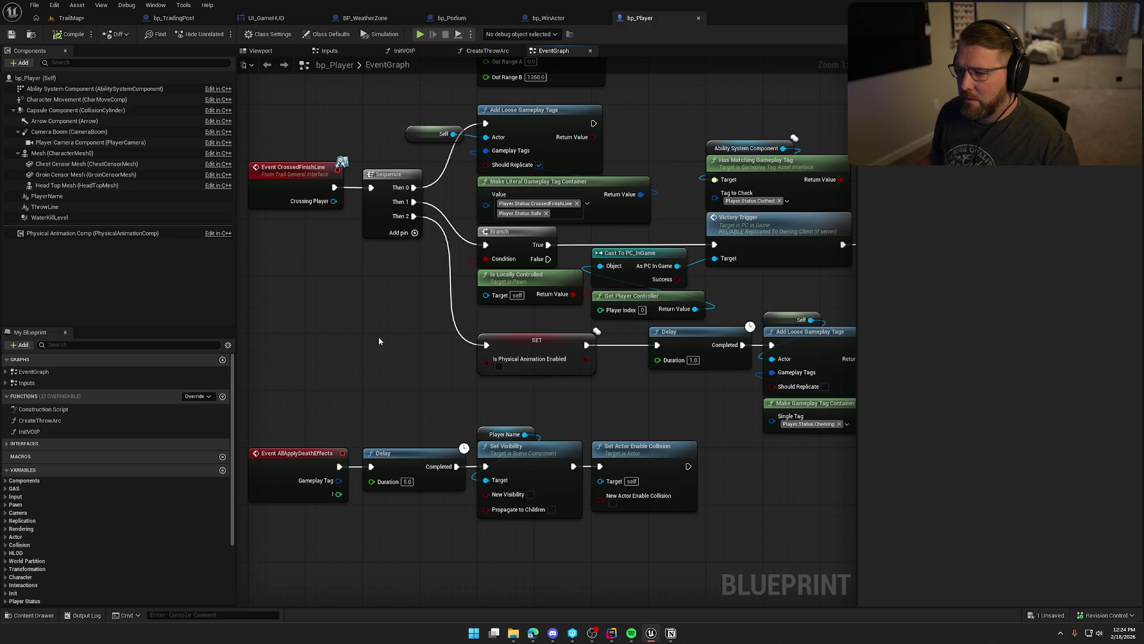
Review bp_WinActor's overlap, cast, tag and location nodes.
left_click(548, 18)
mouse_move(656, 305)
left_mouse_down()
mouse_move(811, 312)
mouse_move(616, 319)
left_mouse_up()
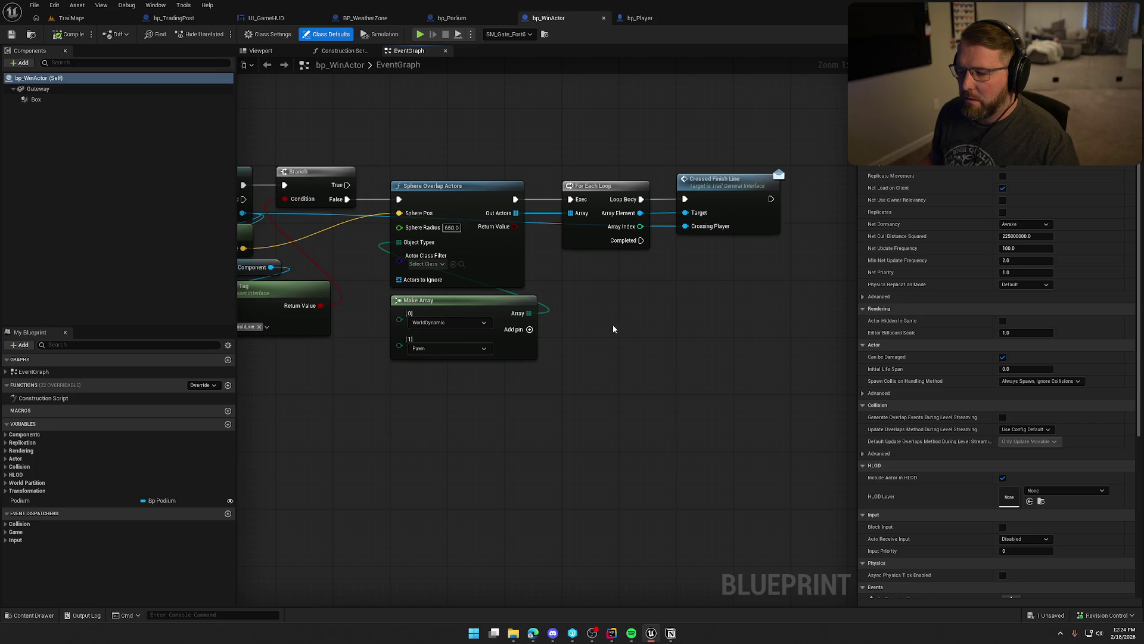
mouse_move(613, 329)
left_mouse_down()
mouse_move(826, 329)
mouse_move(577, 331)
left_mouse_up()
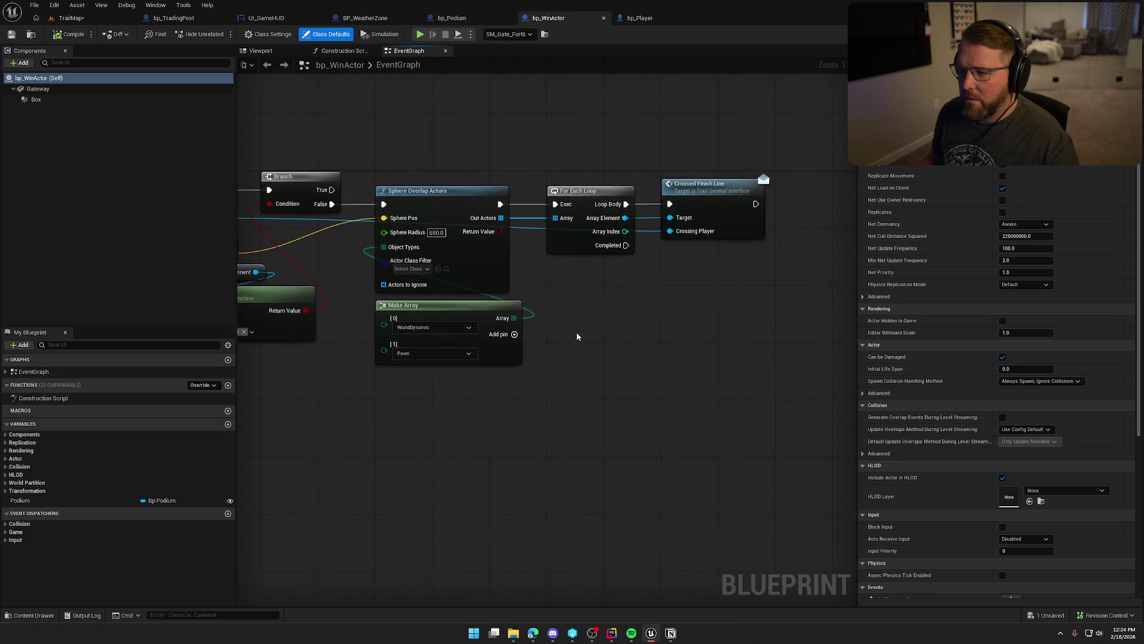
Check the details of bp_Player's finish-line SET nodes, including the Physical Animation one.
left_click(640, 18)
left_click_drag(448, 352, 363, 344)
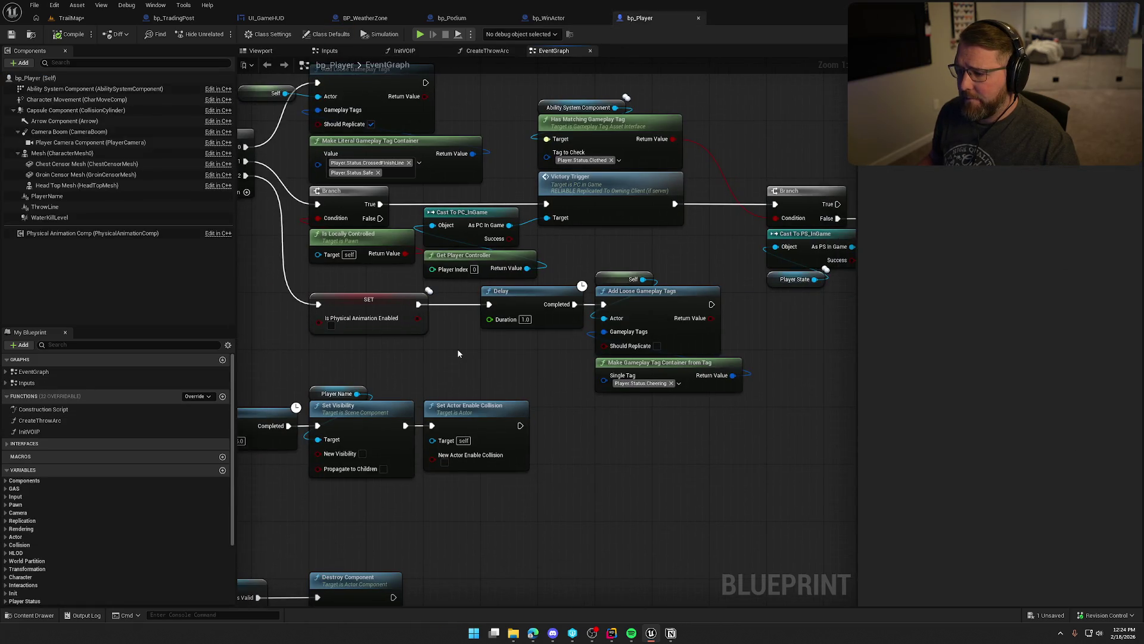
left_click_drag(458, 353, 557, 313)
left_click(465, 275)
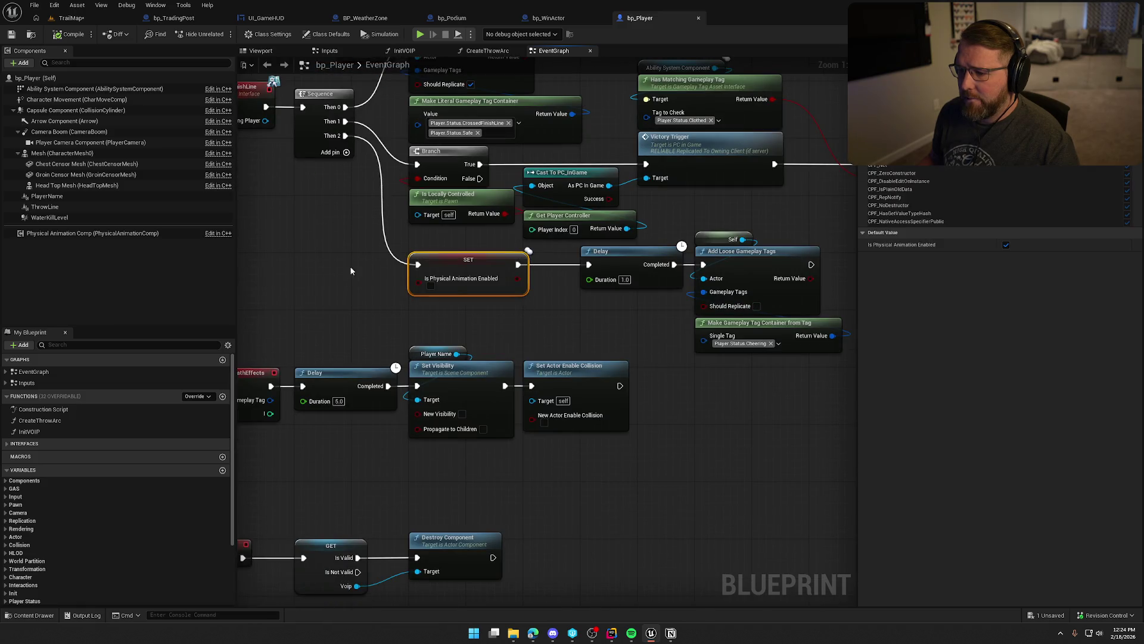
left_click(332, 278)
left_click_drag(342, 277, 379, 344)
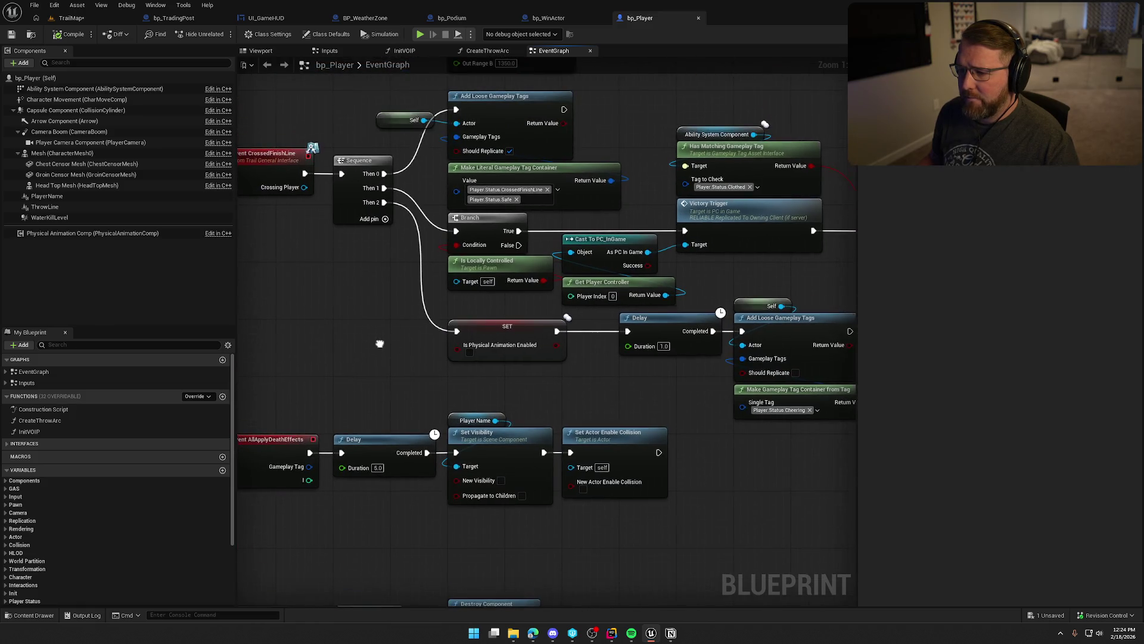
left_click(553, 360)
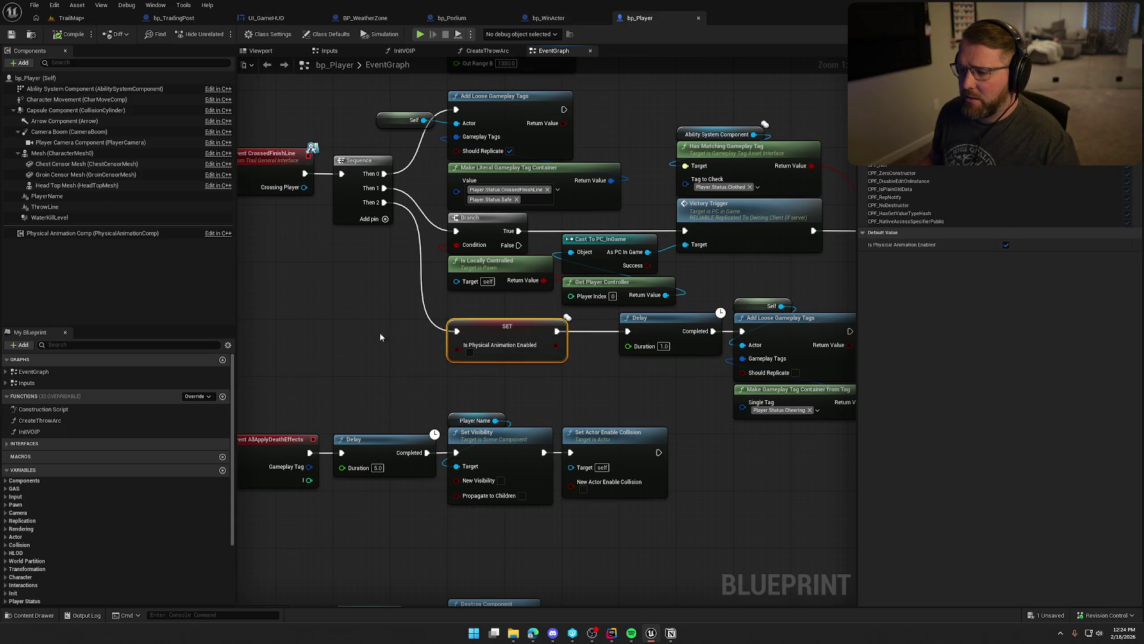
left_click(354, 336)
left_click_drag(354, 337, 403, 348)
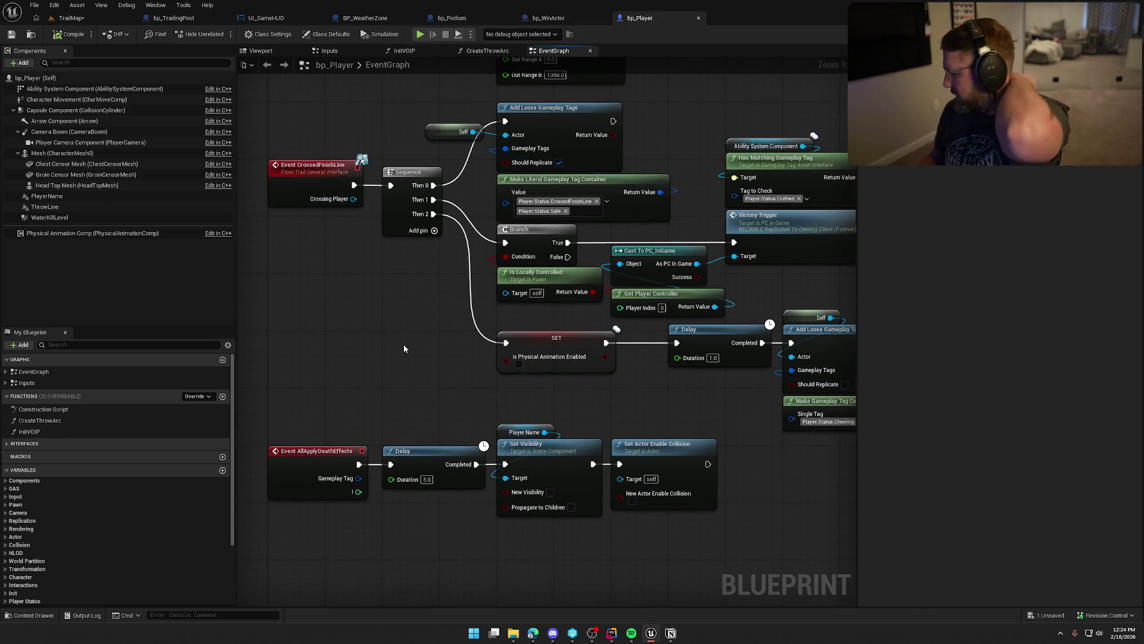
left_click(560, 346)
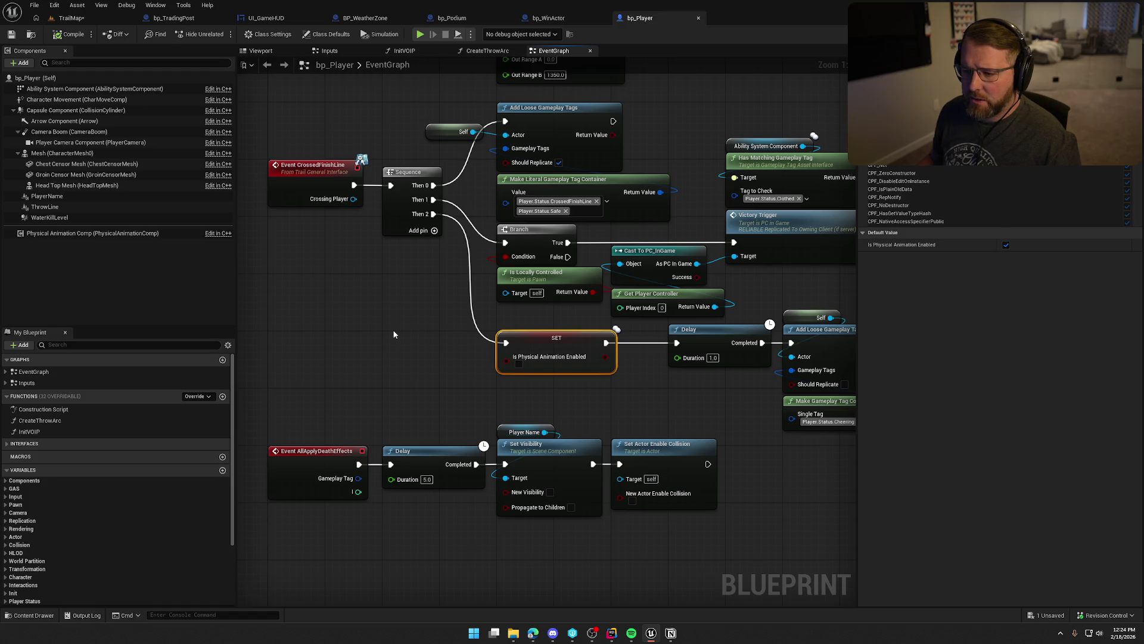
left_click(411, 329)
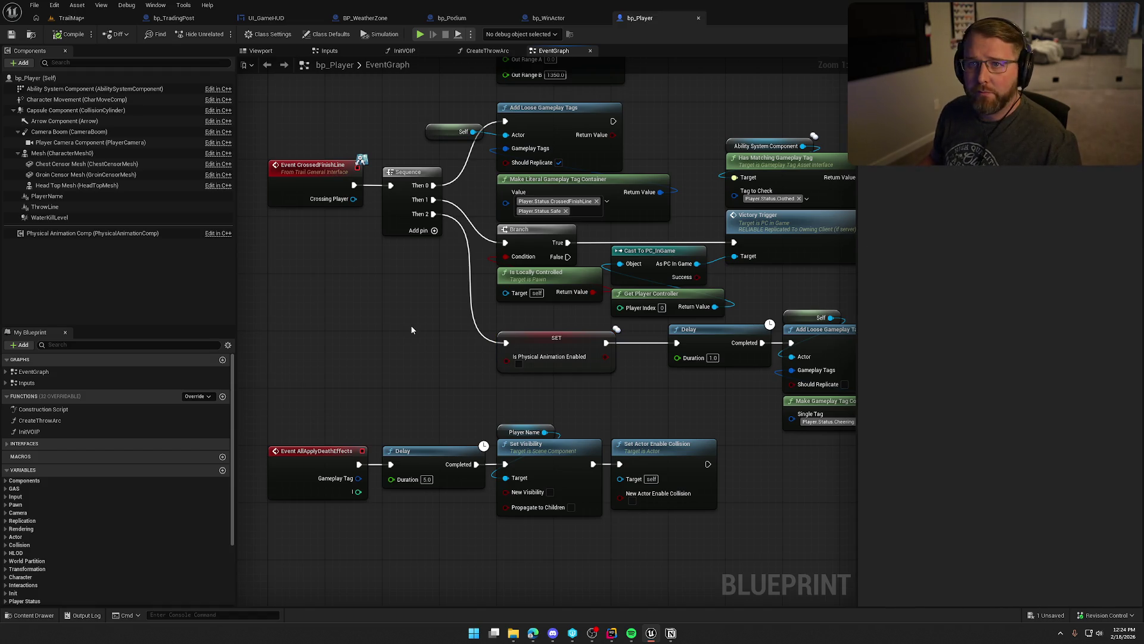
Bring bp_Player's damage-handling nodes and ApplyDamage event into view.
mouse_move(410, 324)
left_mouse_down()
mouse_move(407, 411)
mouse_move(357, 439)
left_mouse_up()
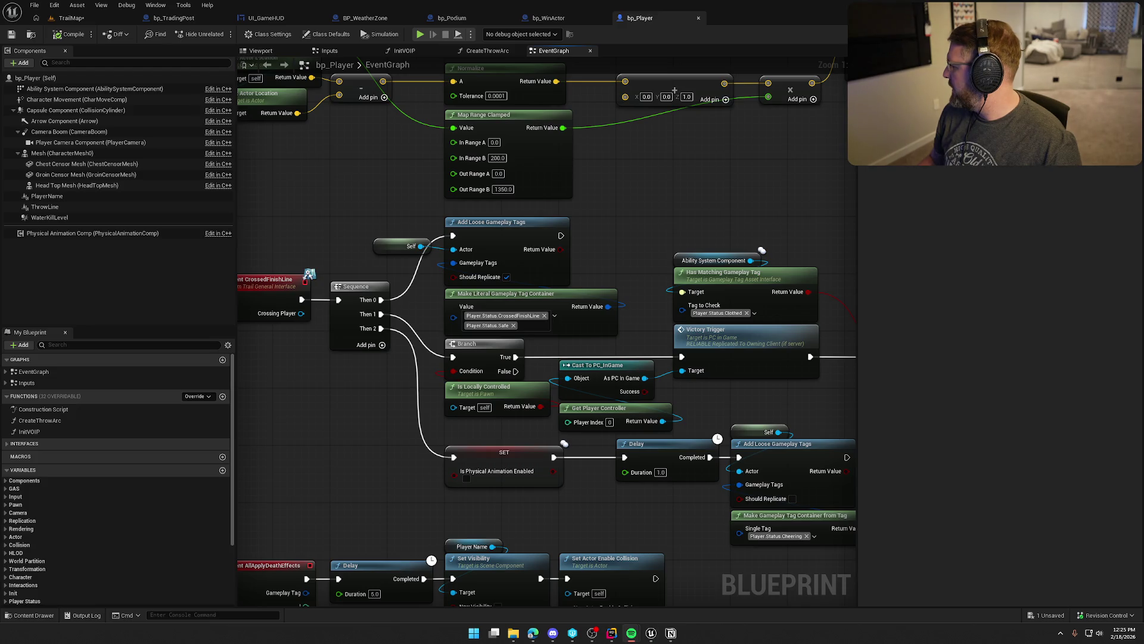
mouse_move(363, 428)
left_mouse_down()
mouse_move(409, 439)
mouse_move(373, 486)
left_mouse_up()
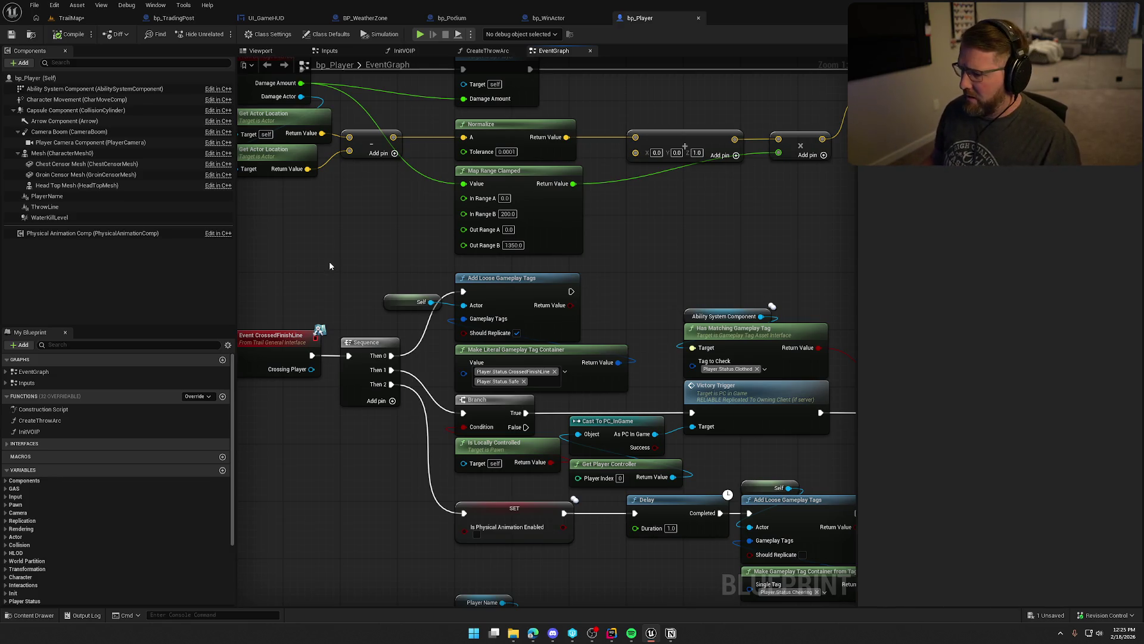
mouse_move(329, 265)
left_mouse_down()
mouse_move(356, 239)
mouse_move(226, 232)
mouse_move(473, 238)
mouse_move(610, 176)
left_mouse_up()
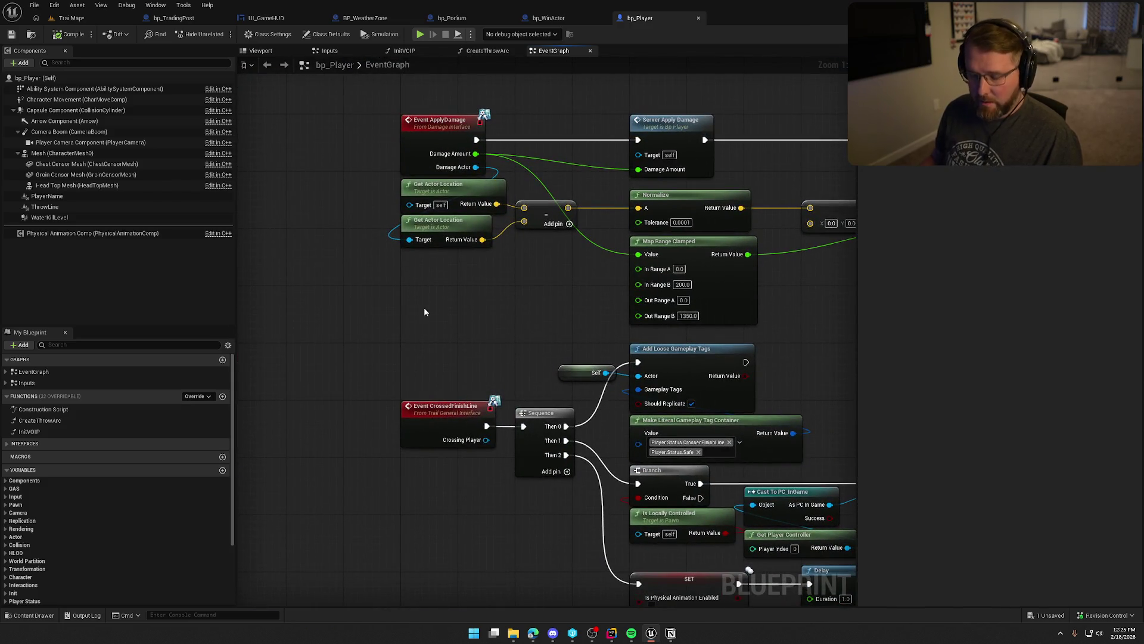
Save, then change TrailMap's GameMode Override from GM_TestMode to GM_InGame.
key("ctrl+s")
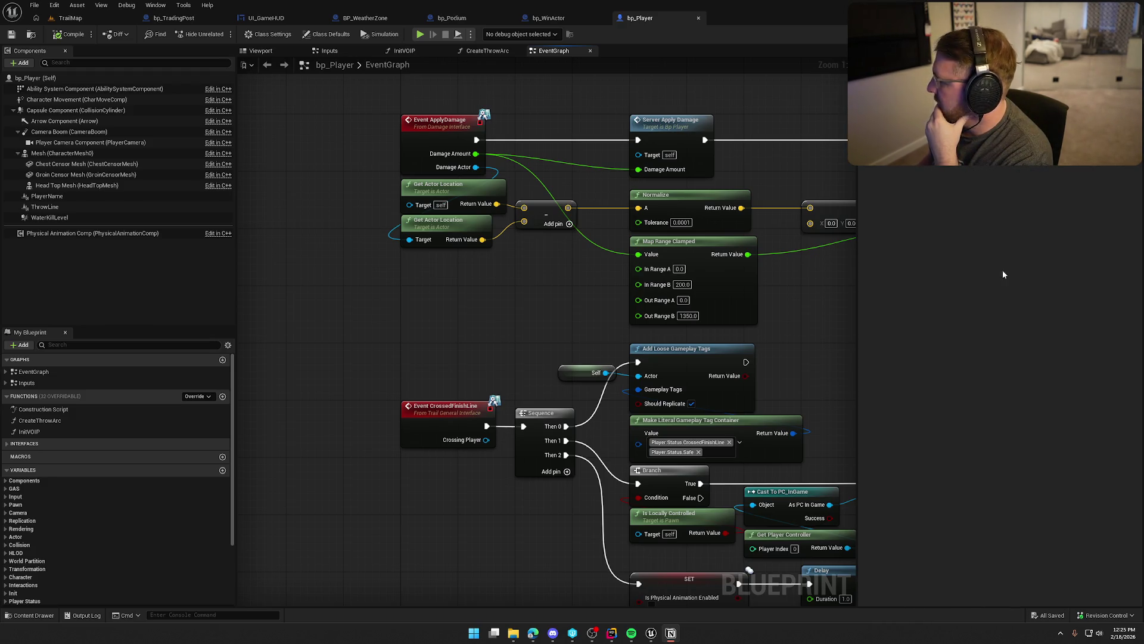
left_click(70, 18)
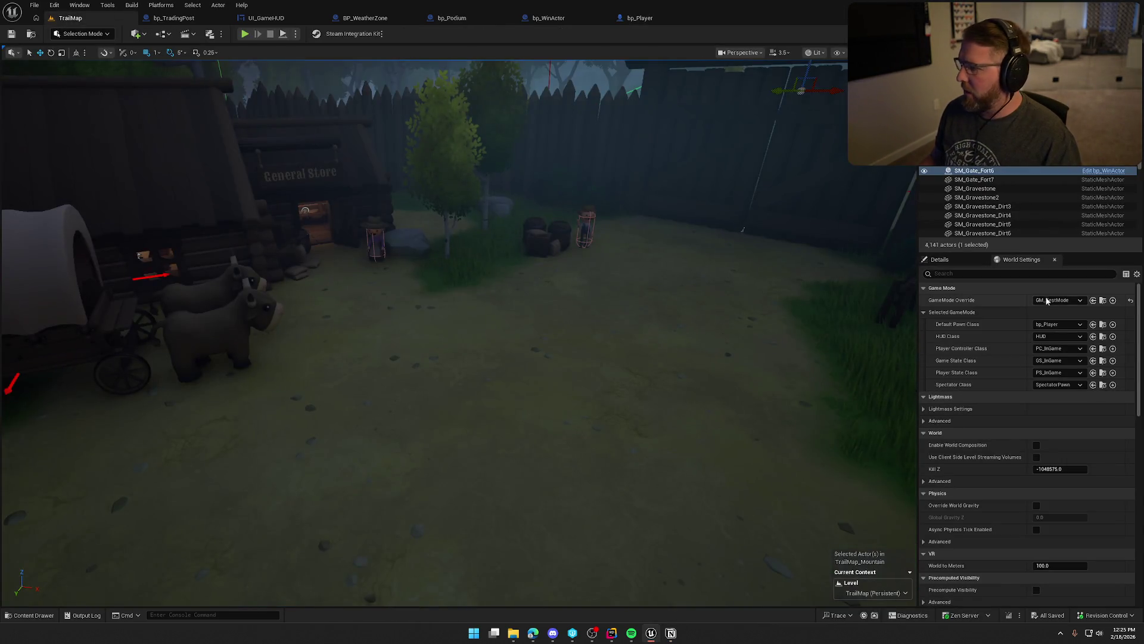
left_click(1056, 300)
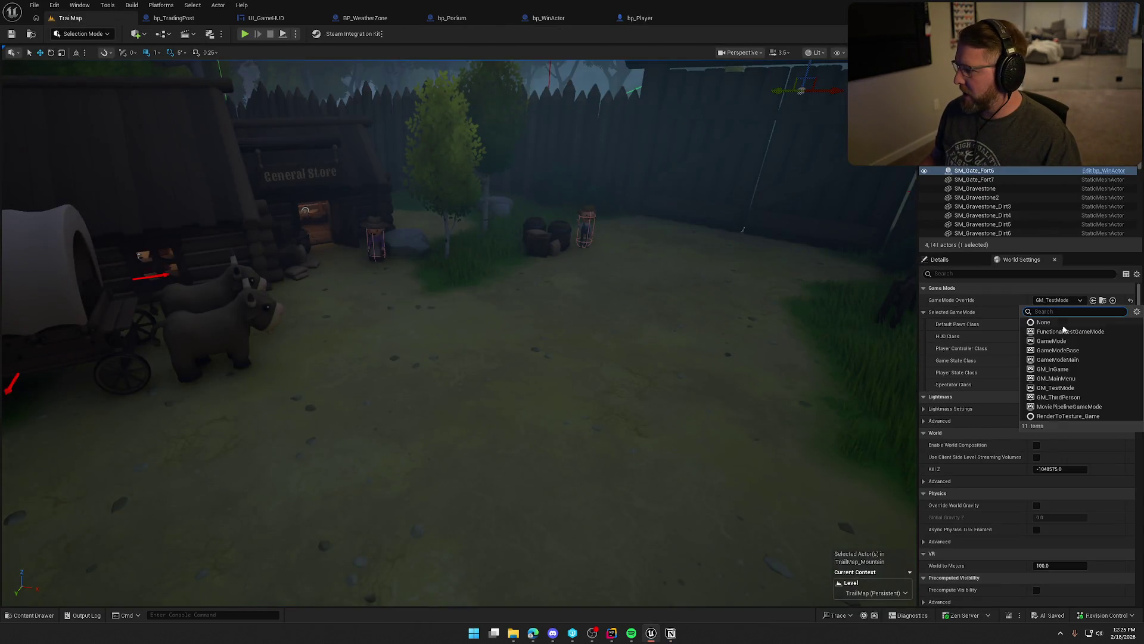
left_click(1047, 370)
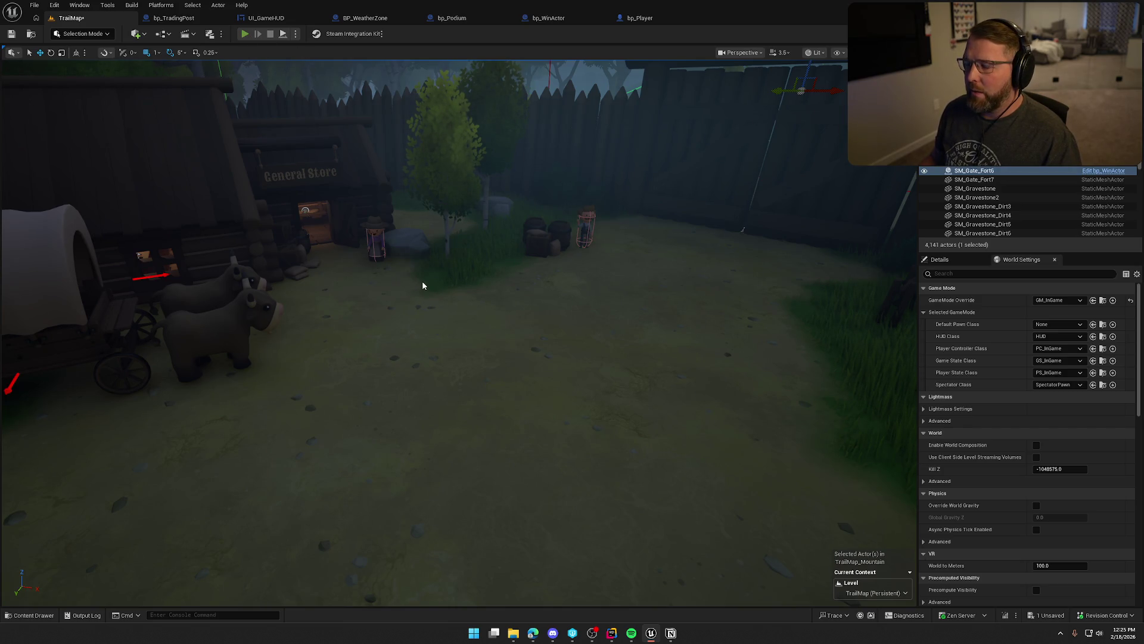
Start Play In Editor and regain focus on the running game.
key("alt+p")
key("w")
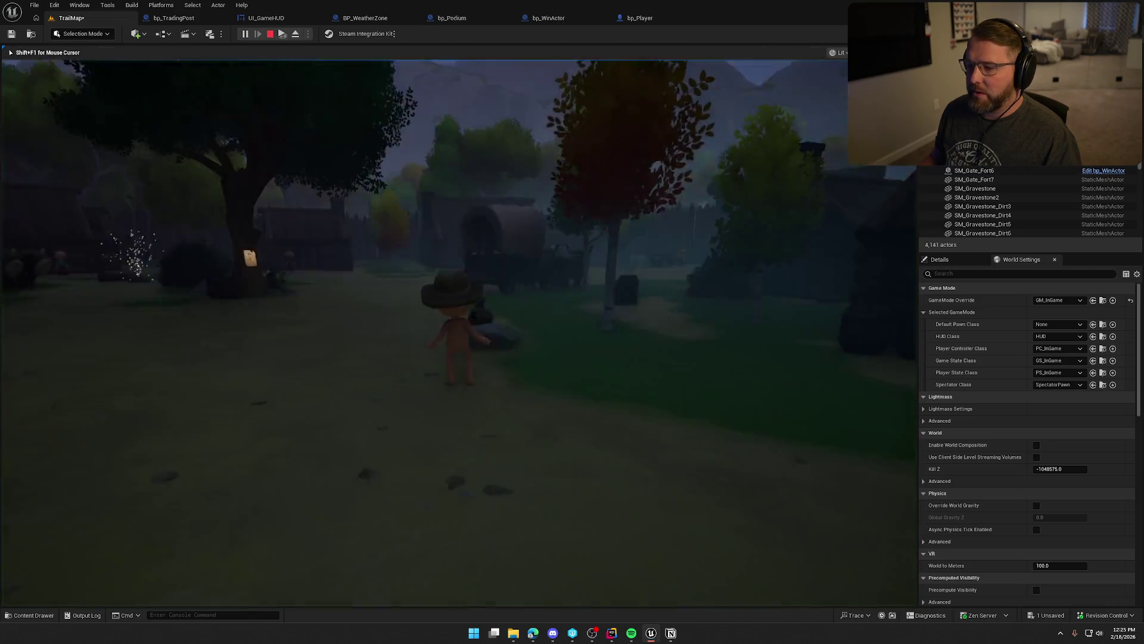
key("super")
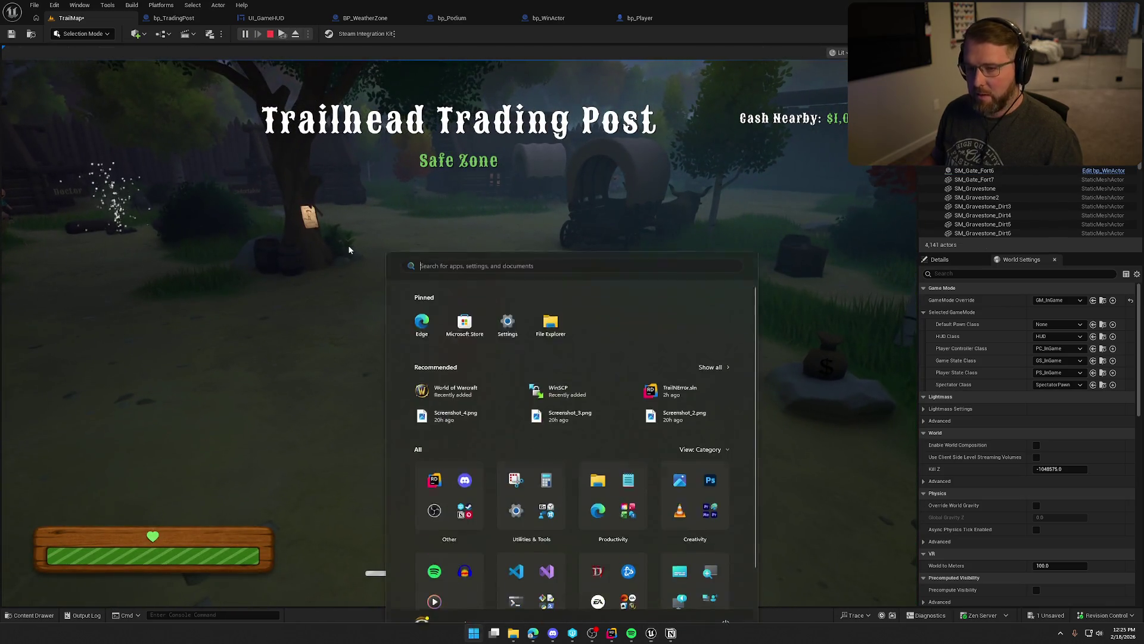
left_click(411, 255)
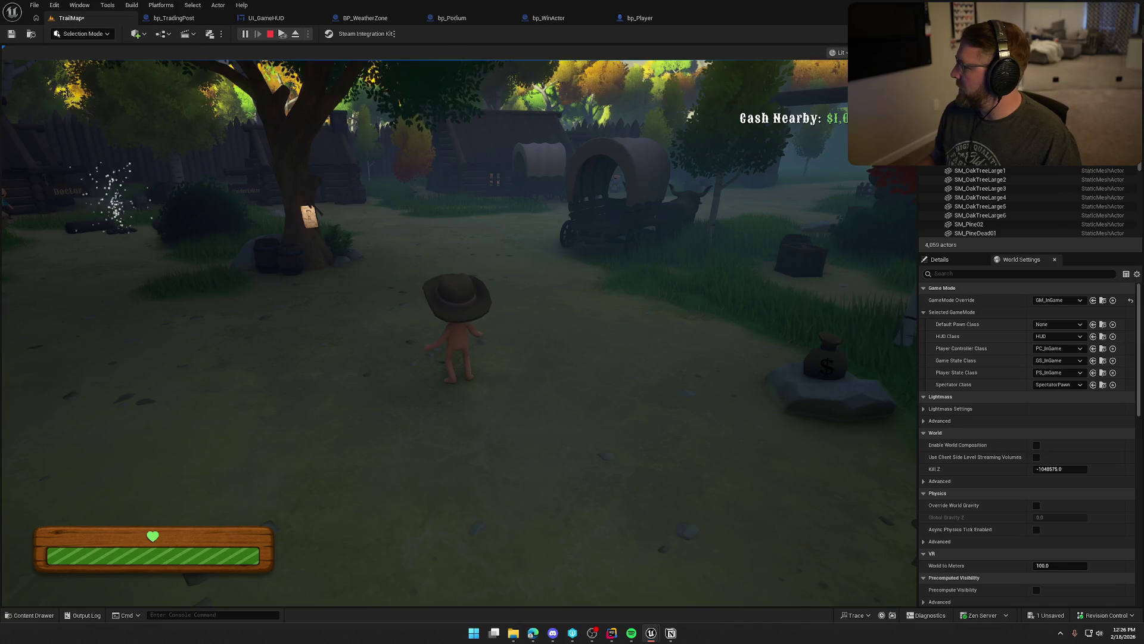
key("super")
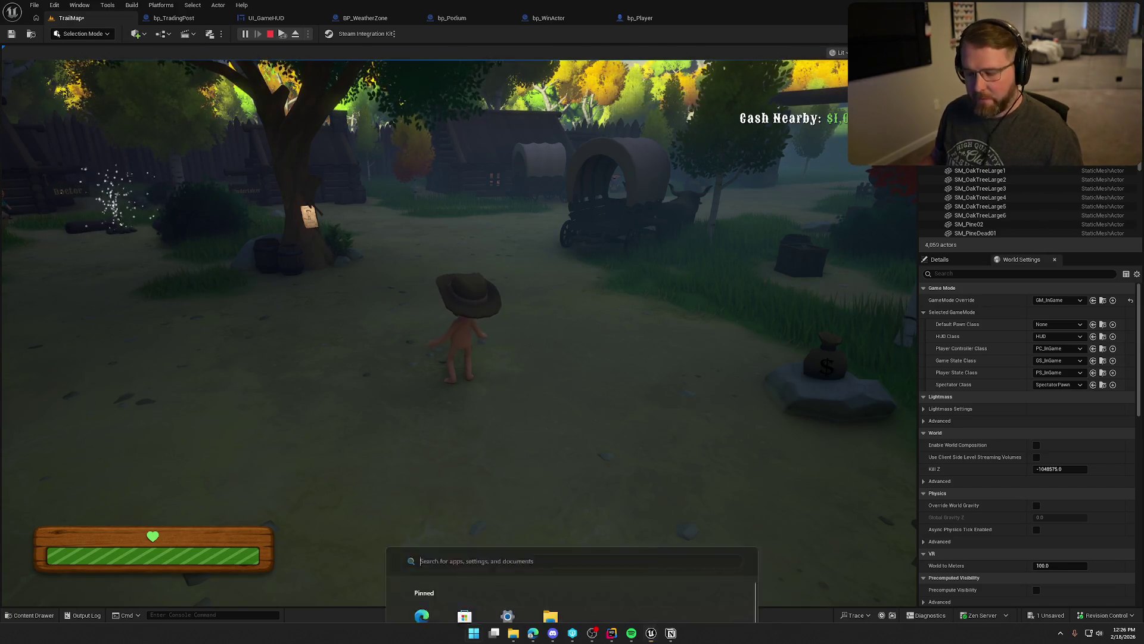
key("super")
Run to the covered wagon and mount its driver seat.
key("shift+w")
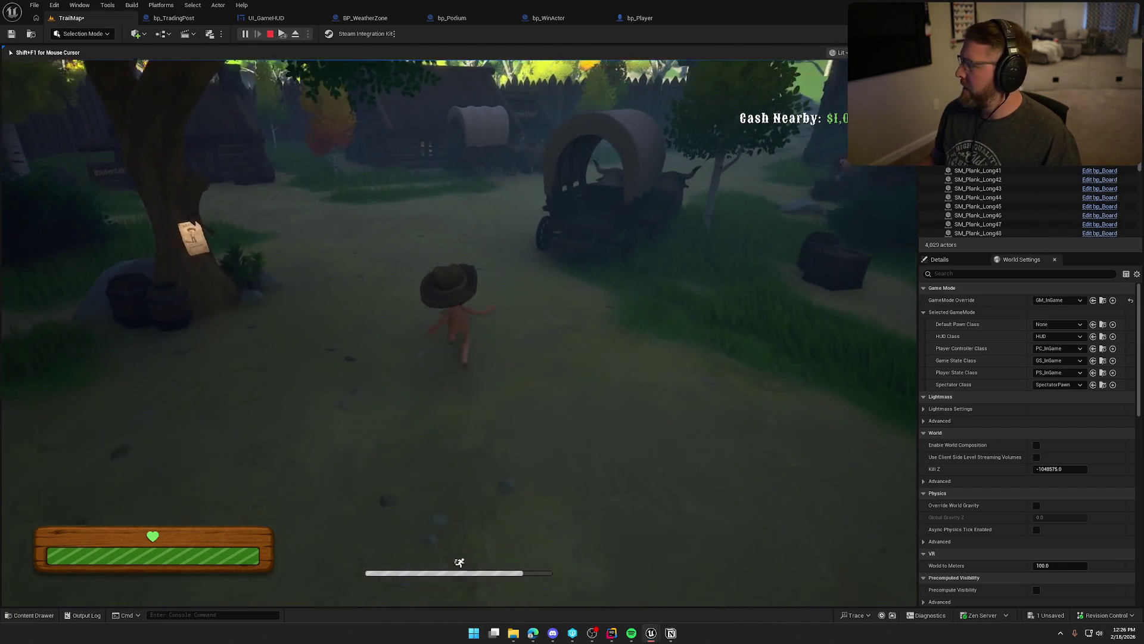
key("shift+w")
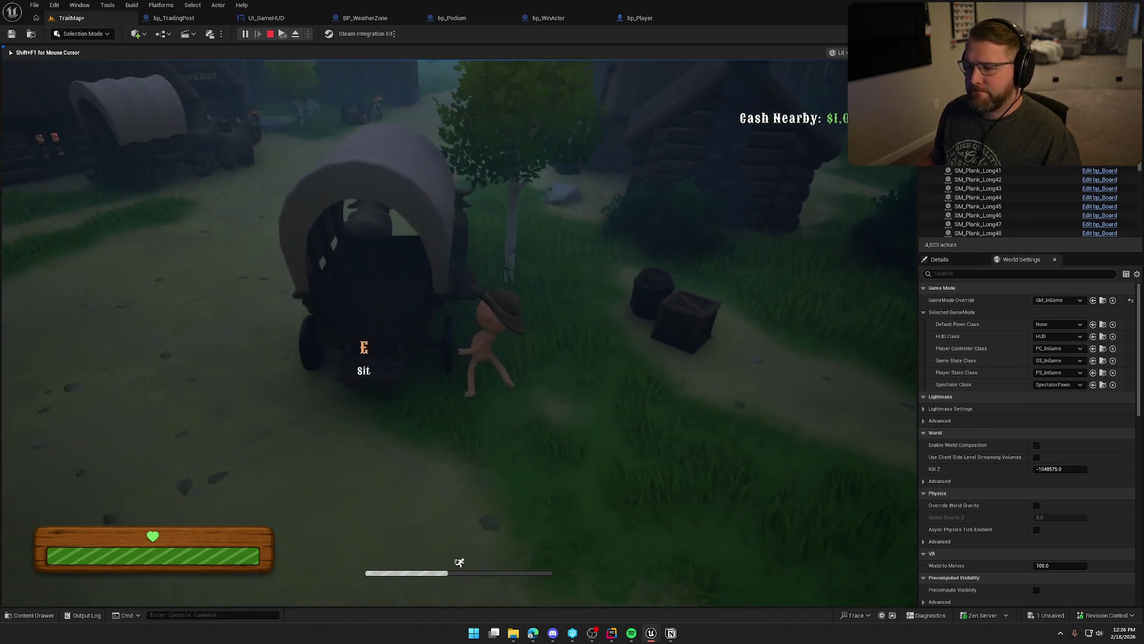
key("e")
key("w")
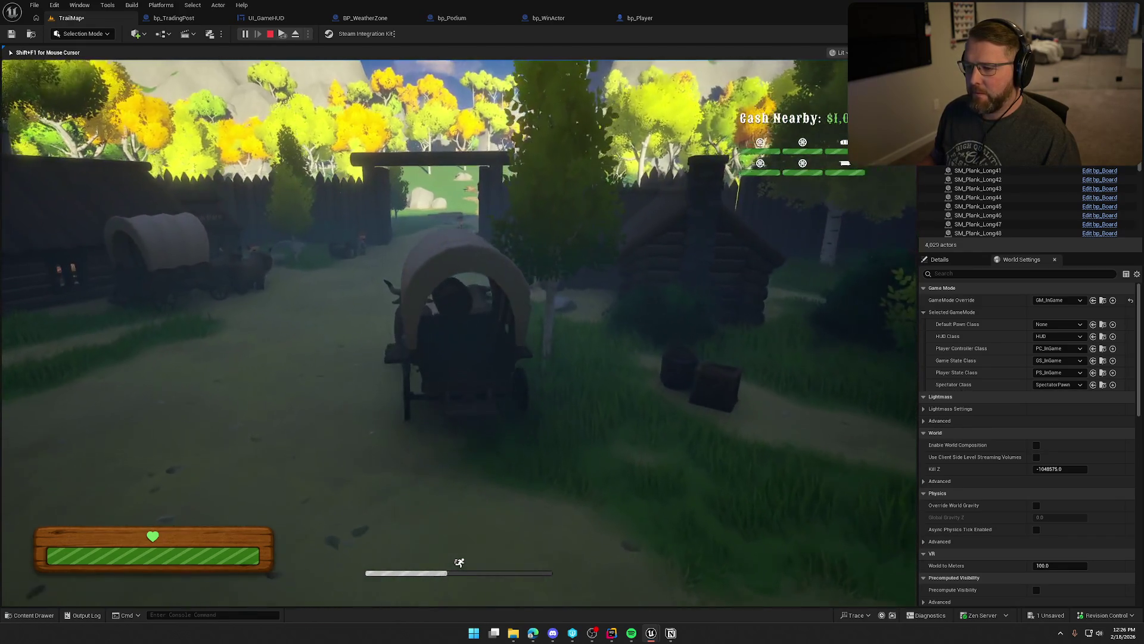
Drive the wagon through the gate and along the trail into Stumblewood Forest.
key("w")
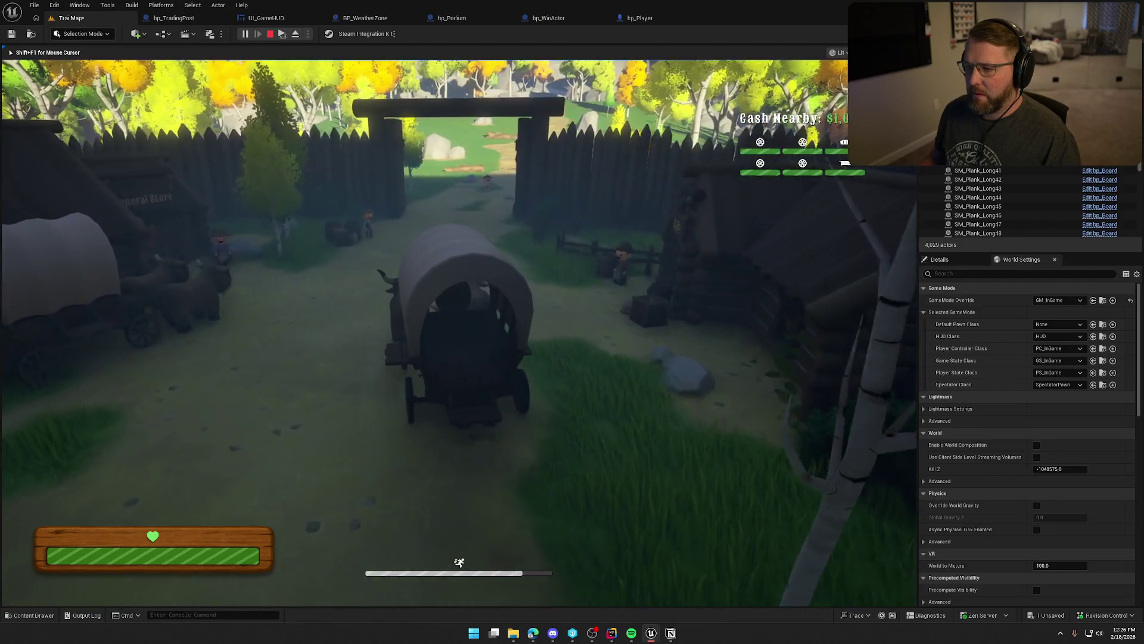
key("w")
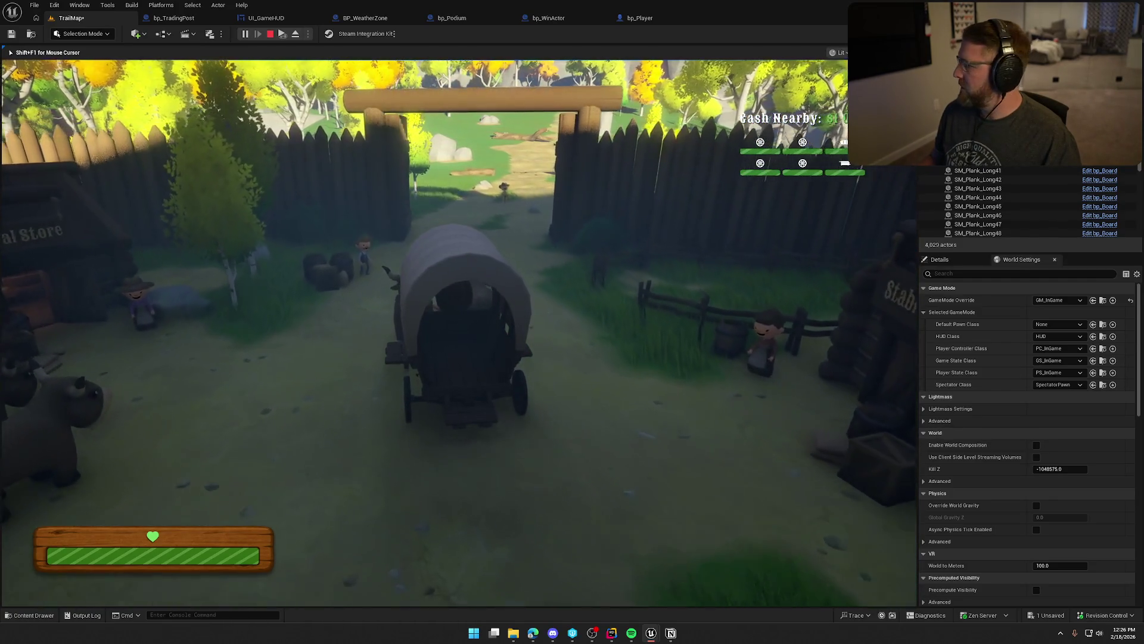
key("w")
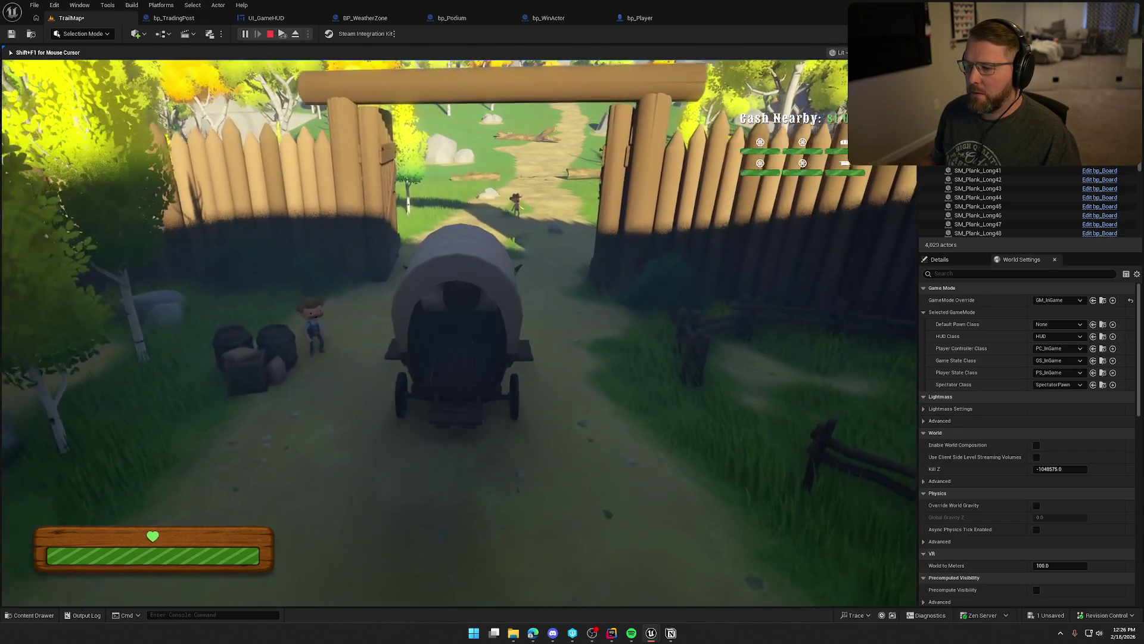
key("w")
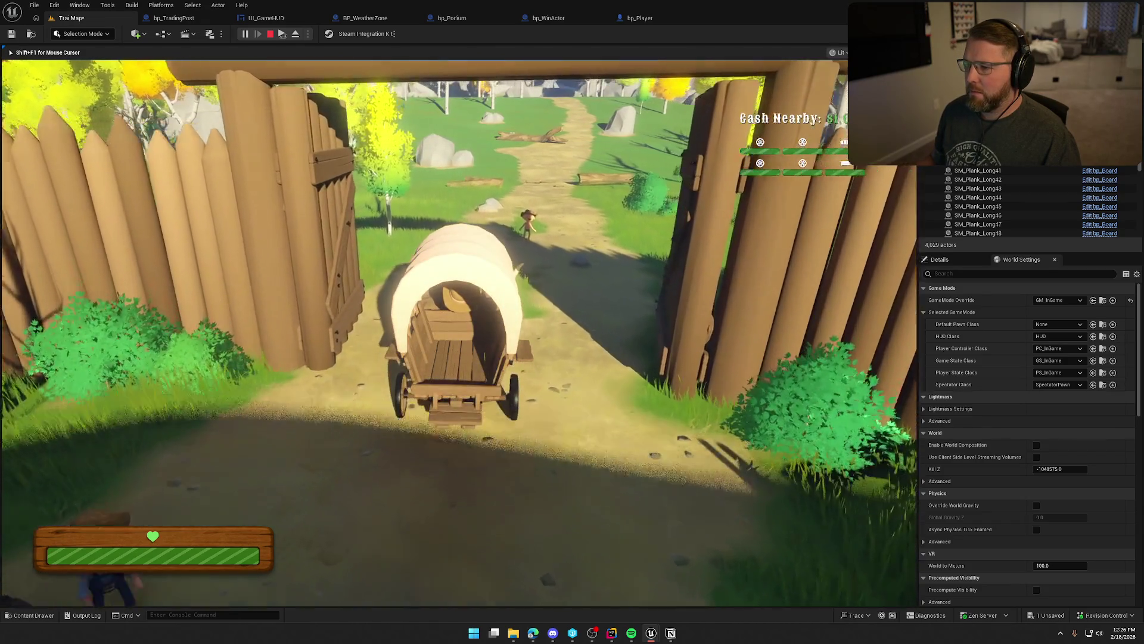
key("w")
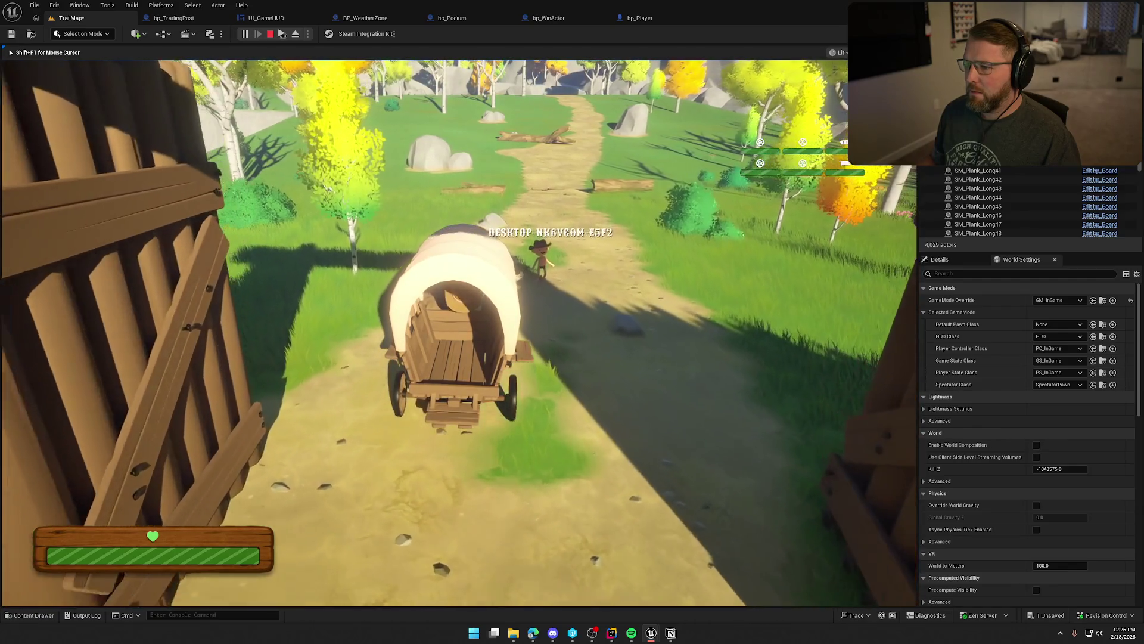
key("w")
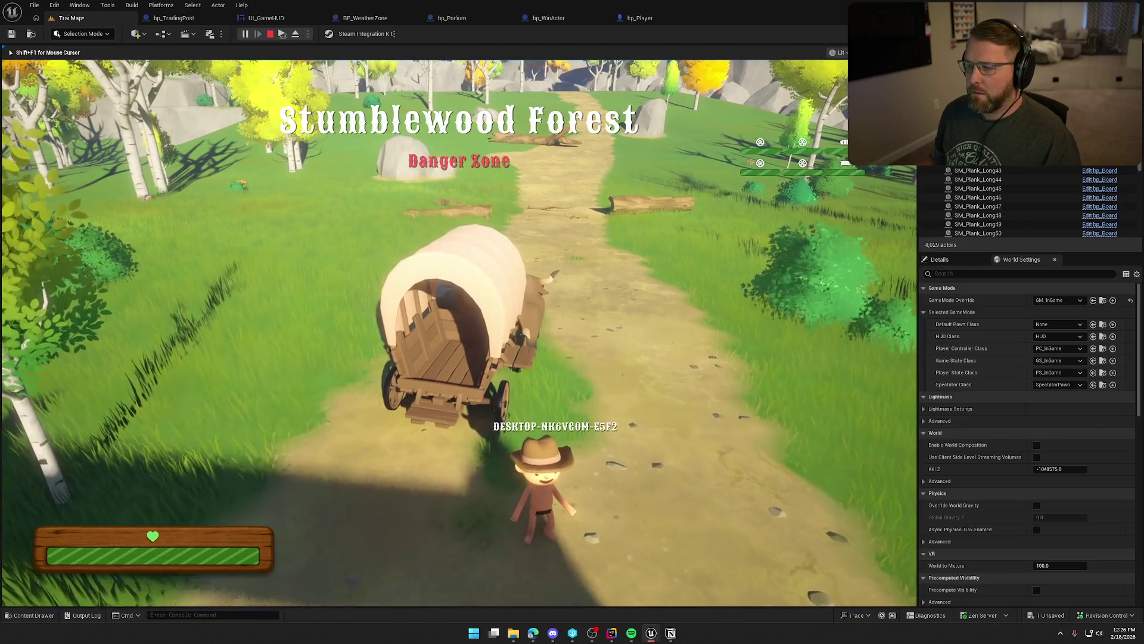
Approach the other player on the trail, then free the mouse and stop the session.
key("shift+w")
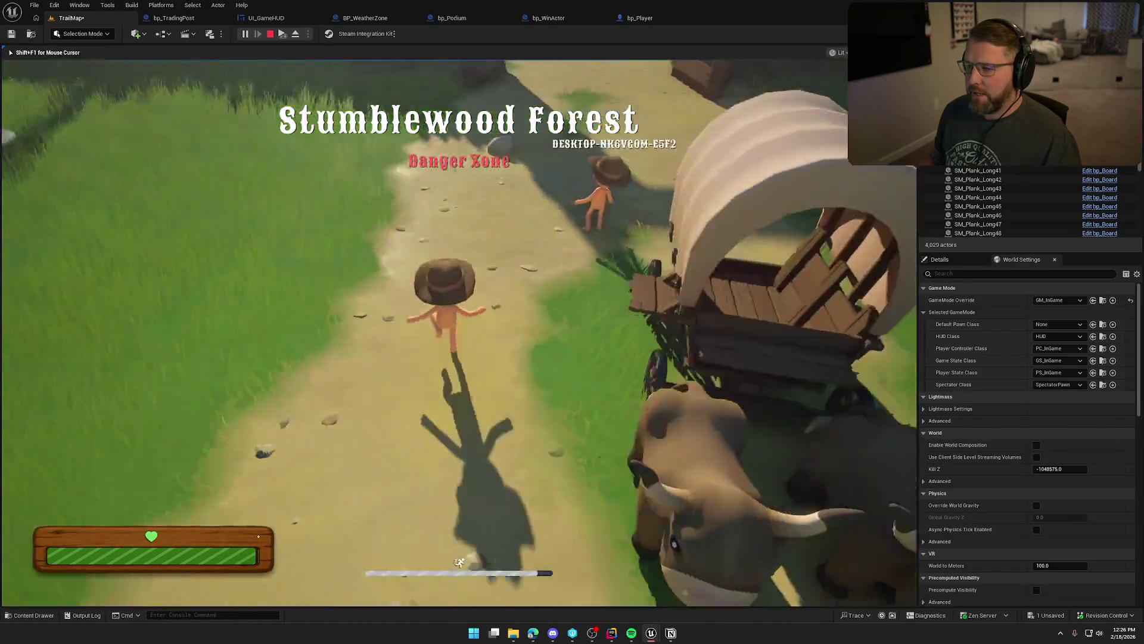
key("w")
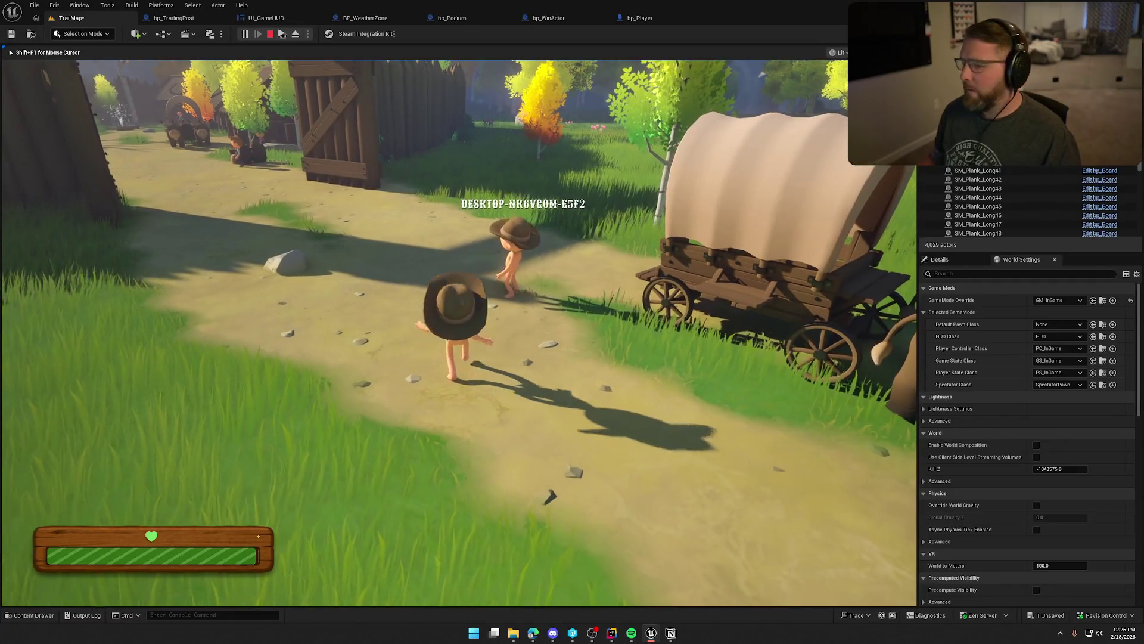
key("a")
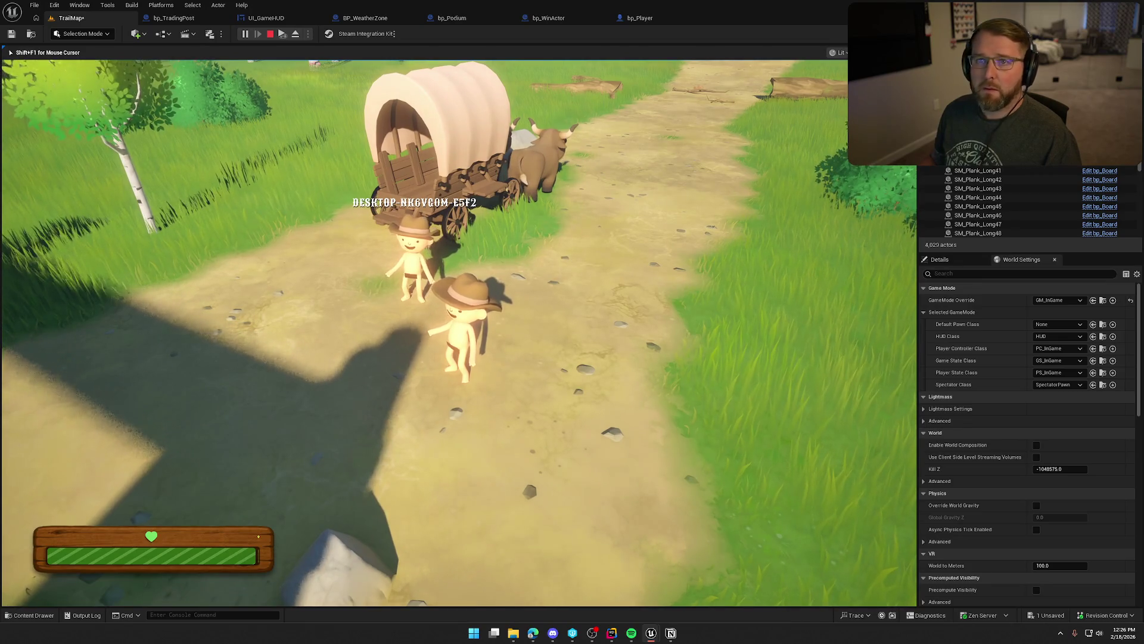
key("shift+F1")
key("Escape")
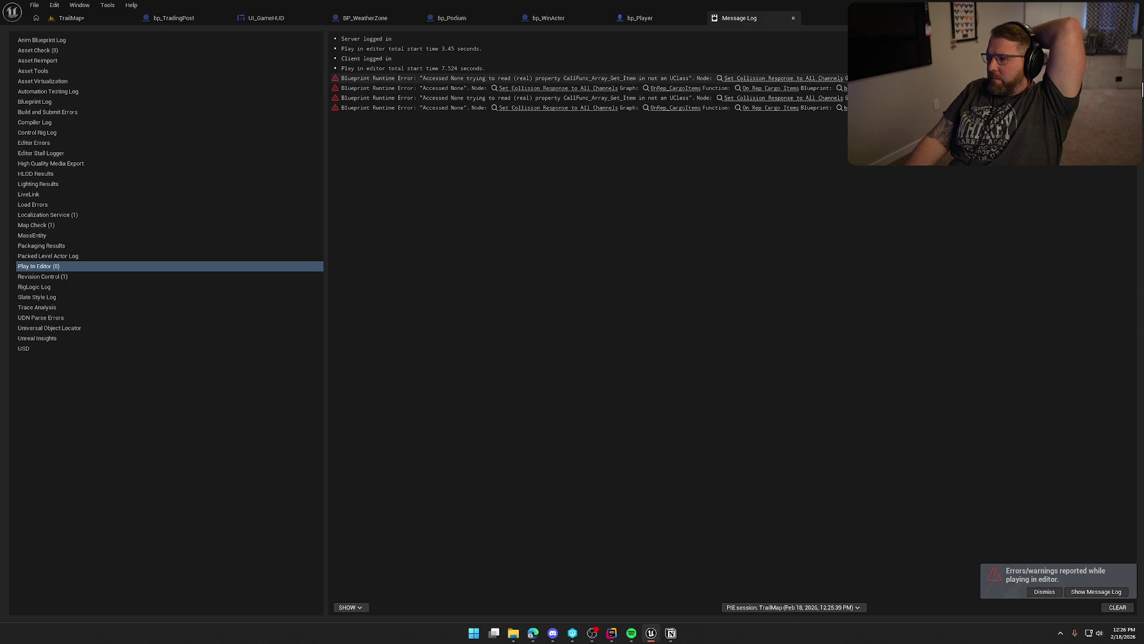
Jump from the Message Log to the OnRep_CargoItems error node, then close the log.
left_click(804, 98)
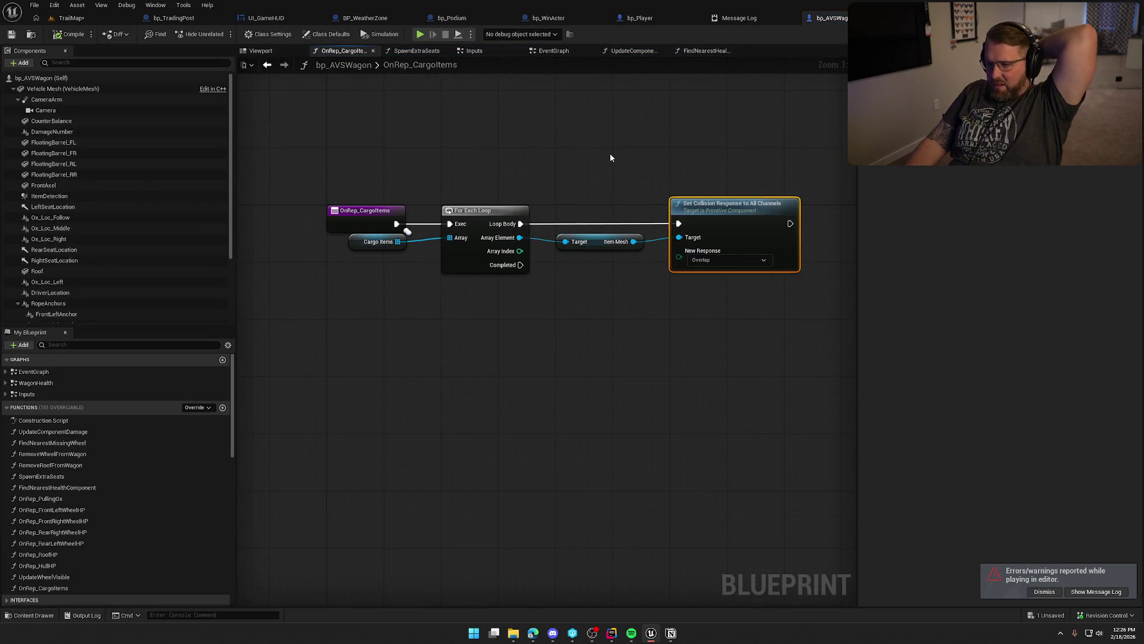
left_click(725, 23)
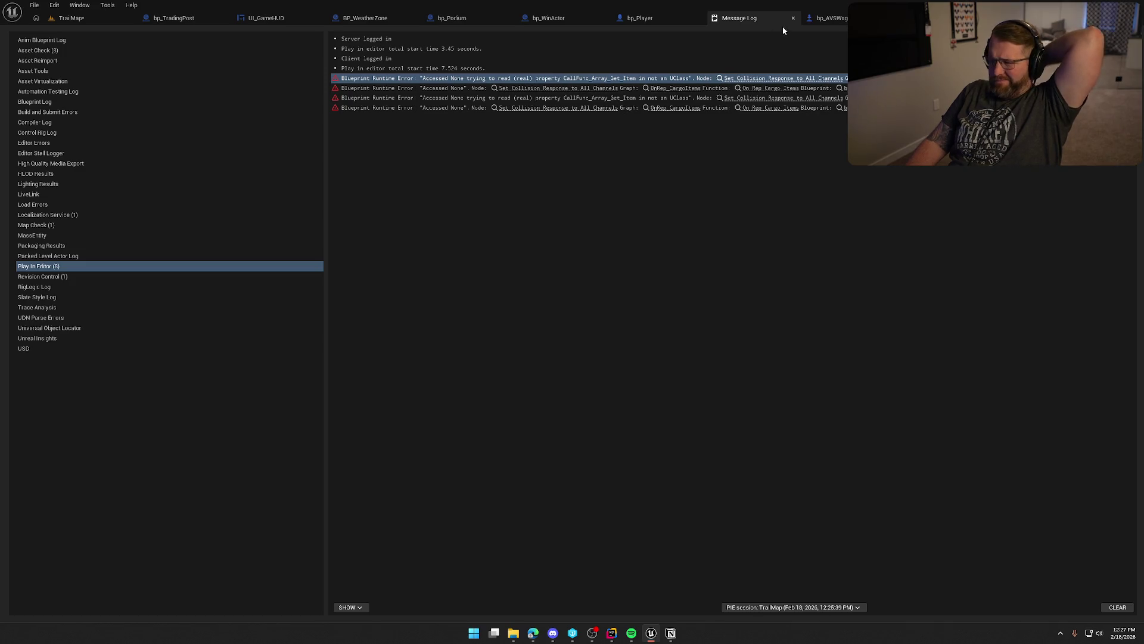
middle_click(768, 18)
Insert an Is Valid check on the loop's array element before Set Collision Response.
left_click(608, 310)
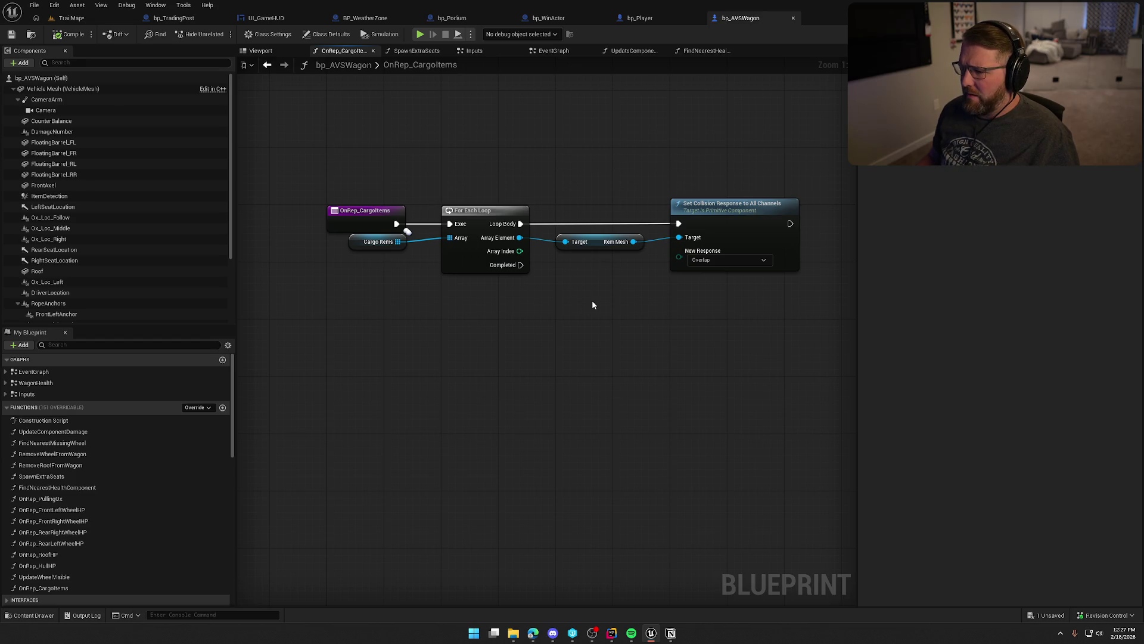
mouse_move(597, 240)
left_mouse_down()
mouse_move(675, 288)
mouse_move(713, 276)
left_mouse_up()
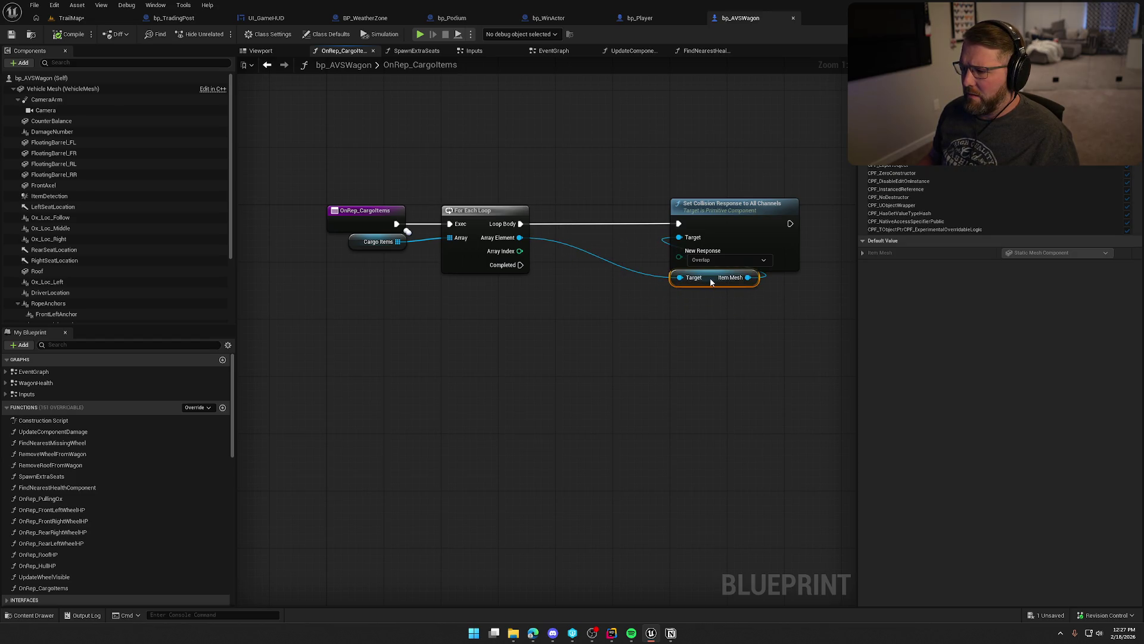
left_click(586, 288)
mouse_move(522, 239)
left_mouse_down()
mouse_move(602, 271)
mouse_move(563, 263)
left_mouse_up()
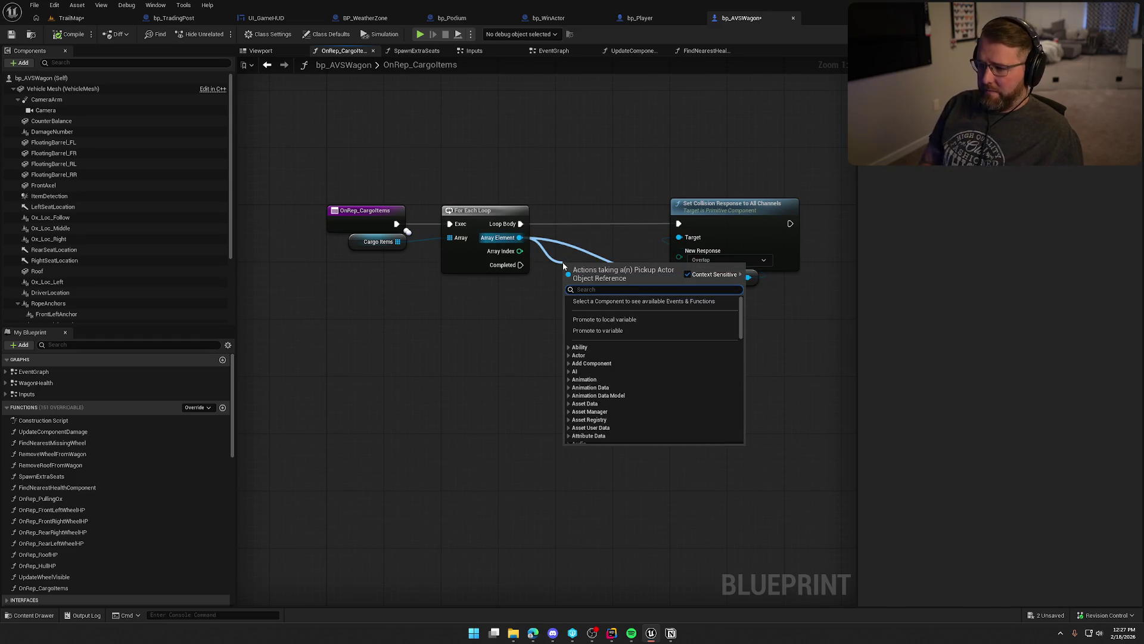
type("is val")
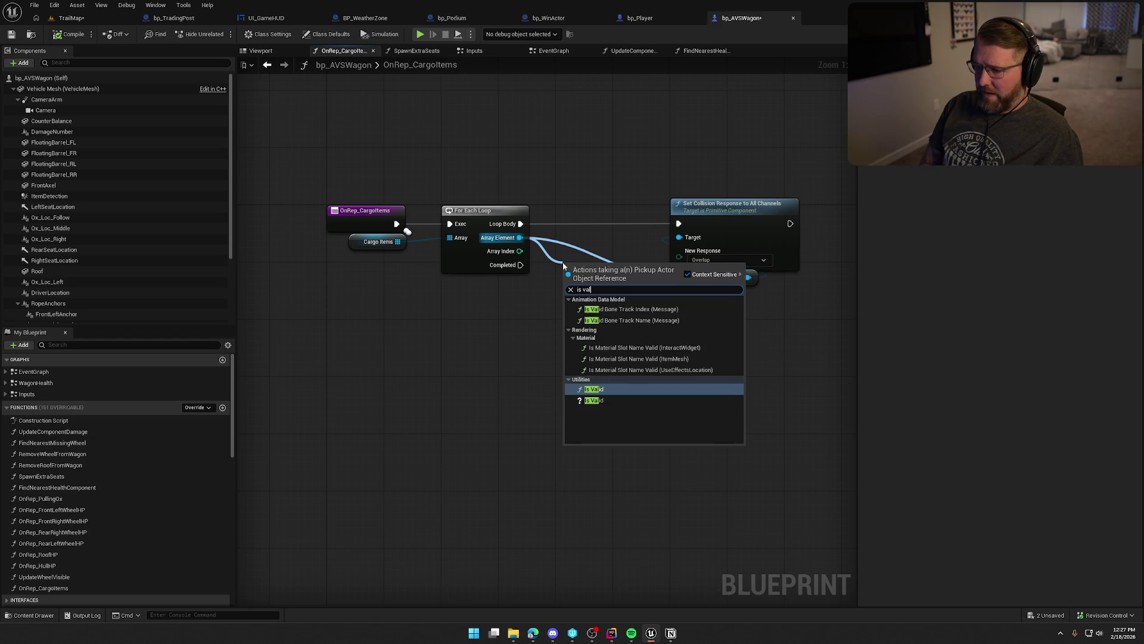
key("Down")
key("Return")
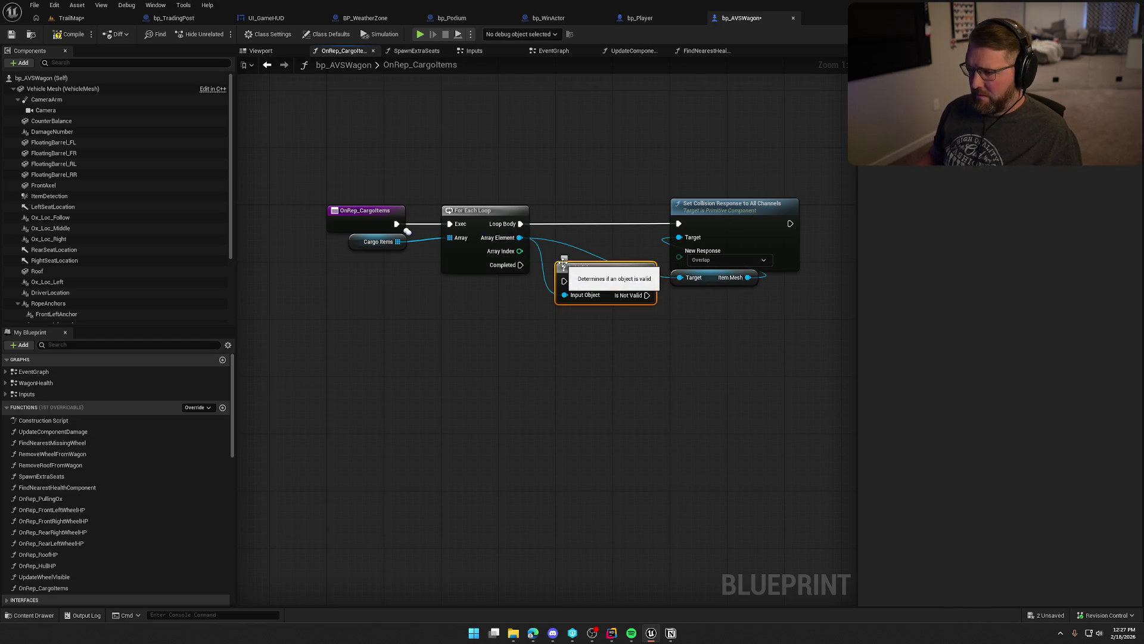
mouse_move(564, 281)
left_mouse_down()
mouse_move(523, 225)
mouse_move(593, 216)
mouse_move(679, 224)
left_mouse_up()
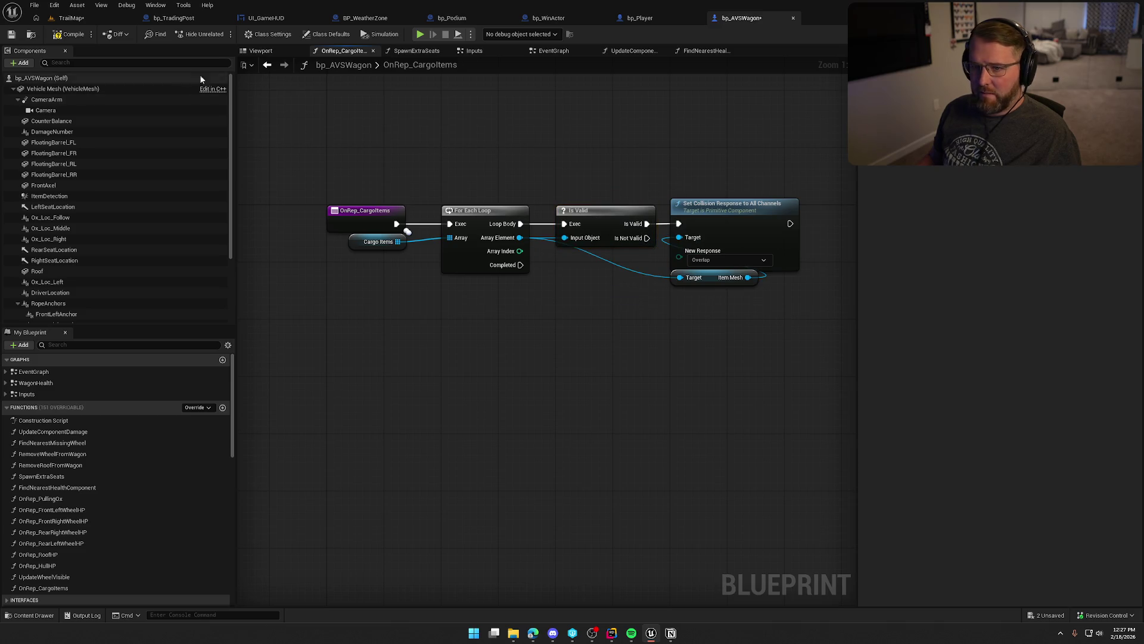
Compile and save bp_AVSWagon, then close the bp_TradingPost, UI_GameHUD, BP_WeatherZone, bp_Podium, bp_WinActor and bp_Player tabs.
key("ctrl+s")
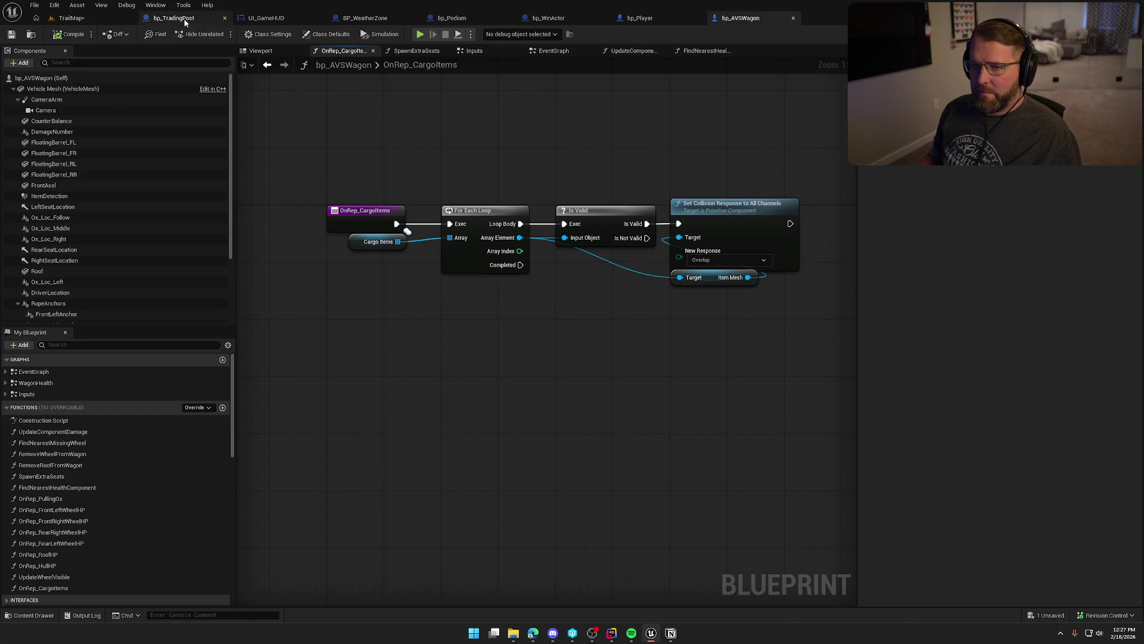
middle_click(166, 18)
middle_click(167, 19)
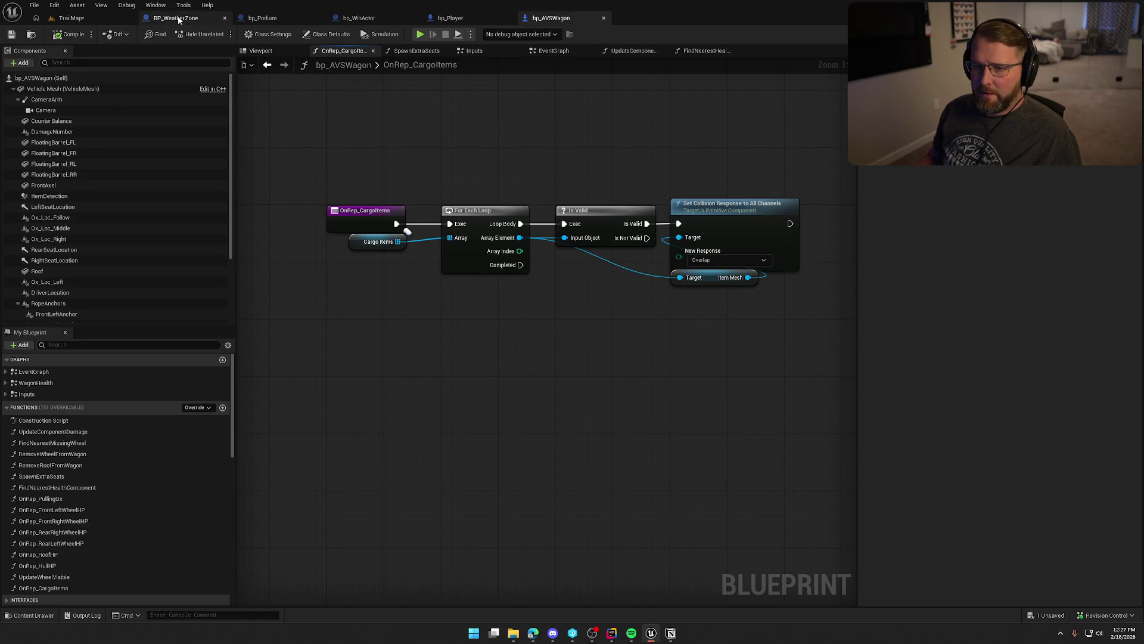
middle_click(169, 18)
middle_click(170, 19)
middle_click(176, 19)
middle_click(178, 18)
Close bp_AVSWagon, save TrailMap, and show the Details of the Doctor NPC by the cabin.
middle_click(178, 19)
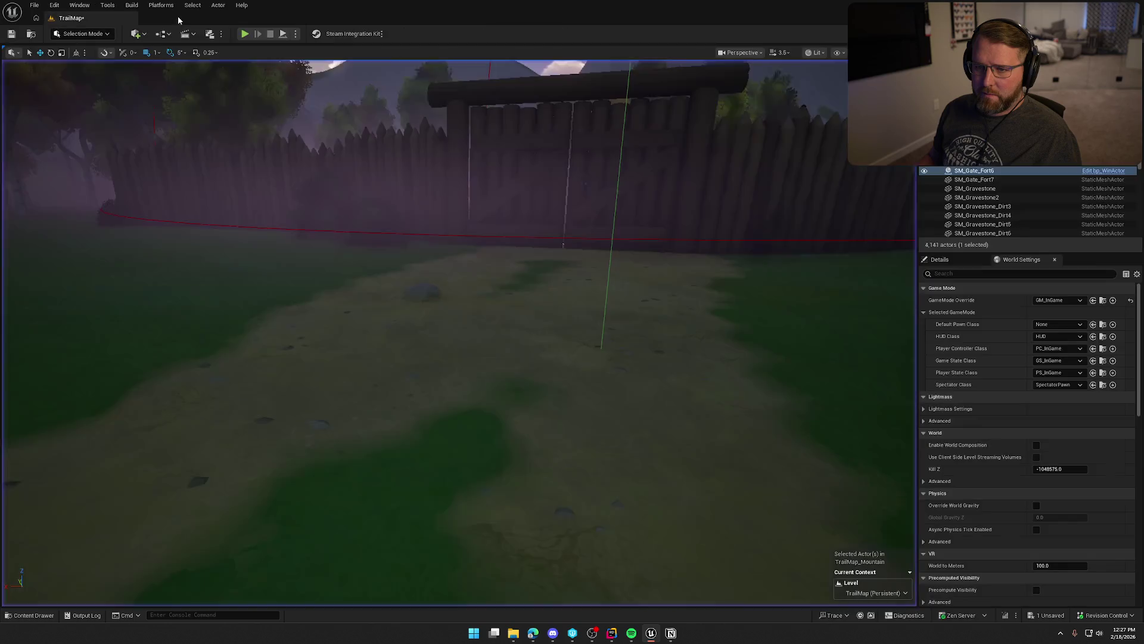
key("ctrl+s")
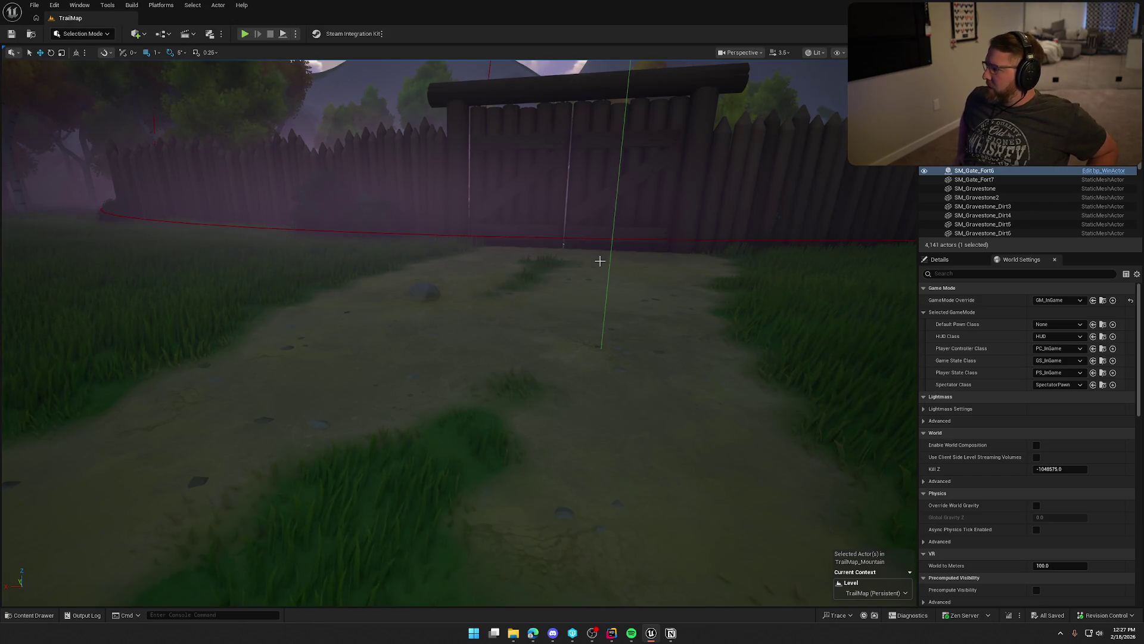
mouse_move(501, 340)
left_mouse_down()
mouse_move(183, 445)
mouse_move(183, 358)
left_mouse_up()
left_click(477, 334)
left_click(939, 264)
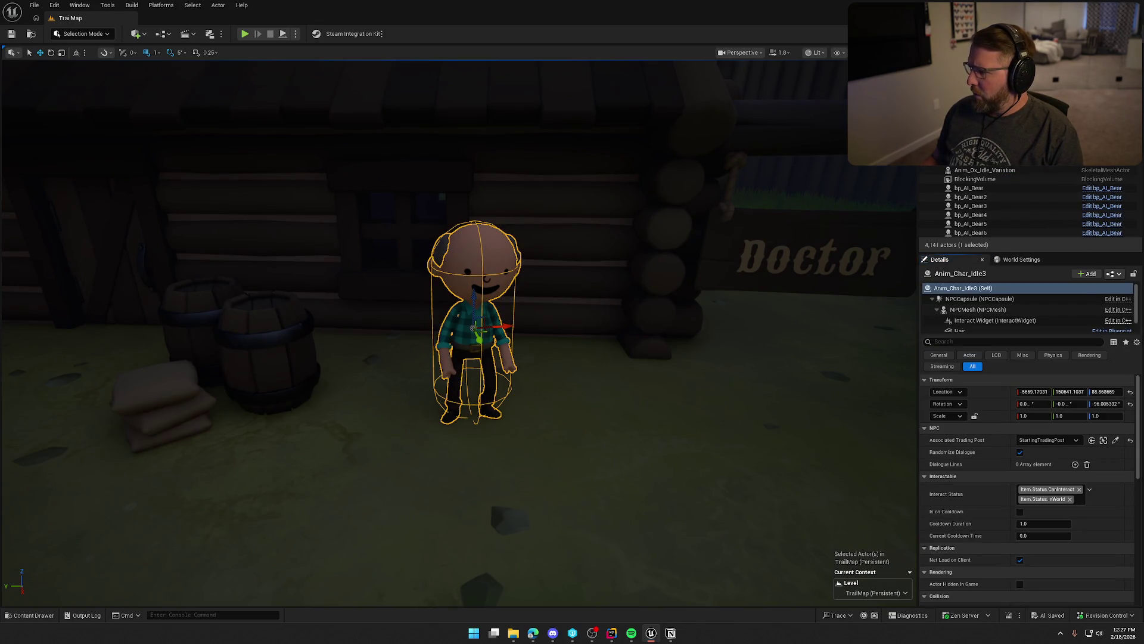
Open the bp_NPC_Doctor blueprint and pan across its event graph.
key("ctrl+e")
scroll(531, 353, "down", 2)
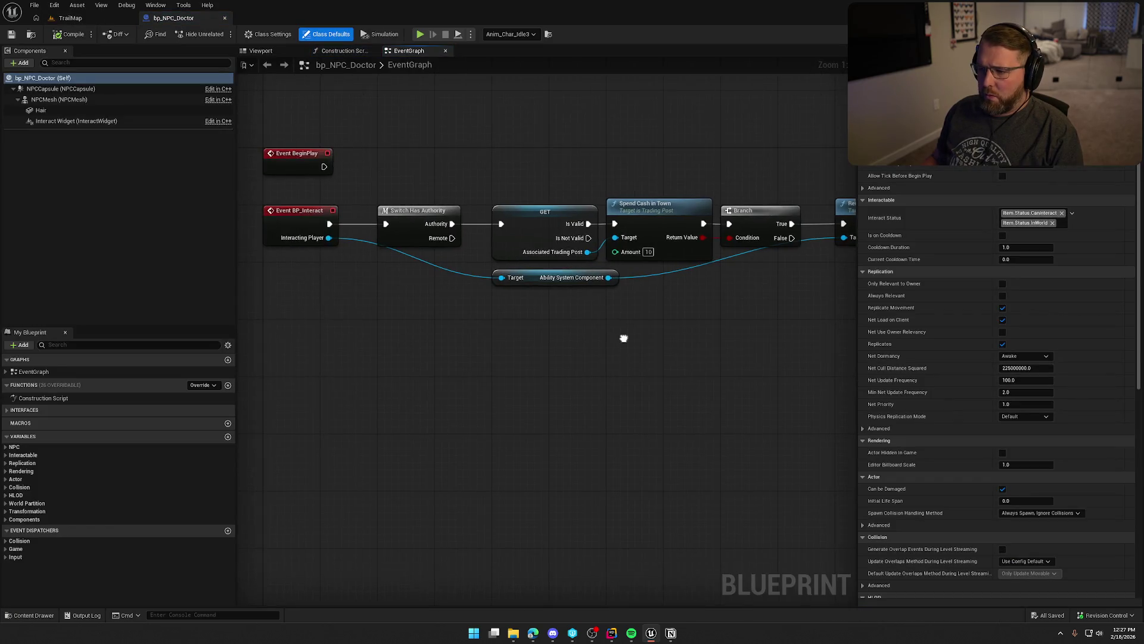
left_click_drag(624, 341, 577, 338)
left_click_drag(568, 333, 538, 335)
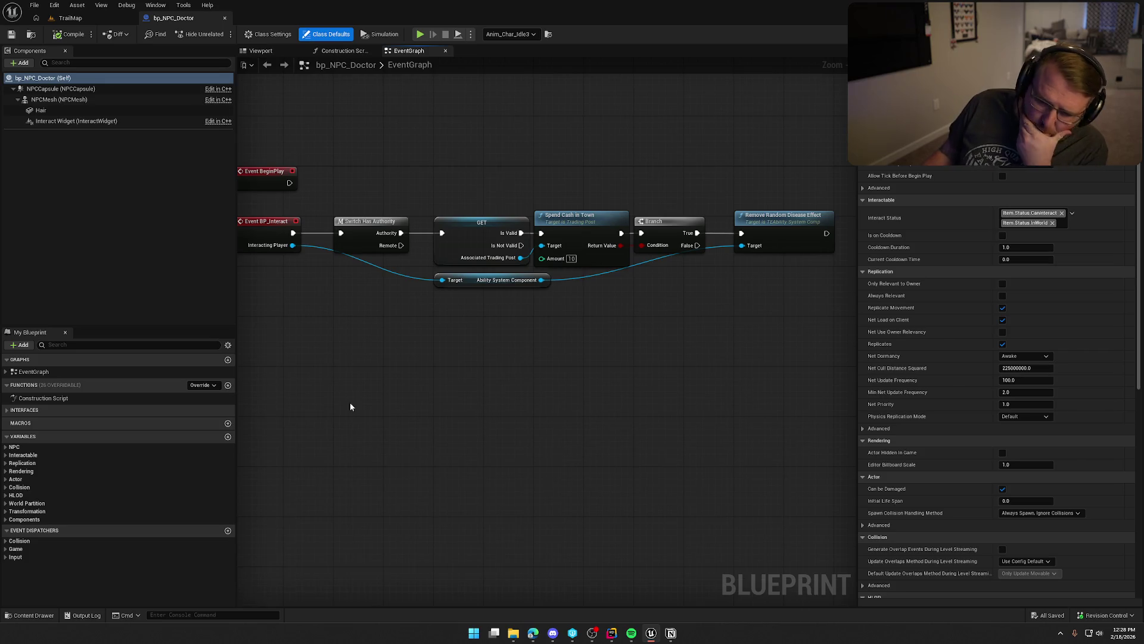
Select the Interact Widget component and browse to its Widget Class asset.
left_click(11, 446)
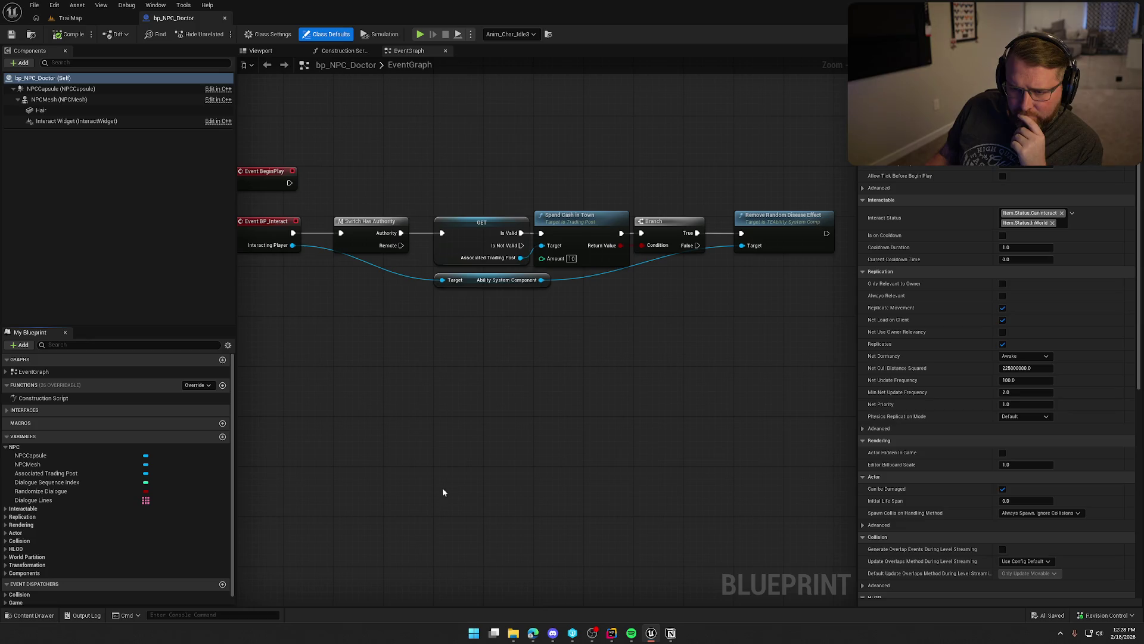
left_click(76, 121)
scroll(977, 453, "down", 10)
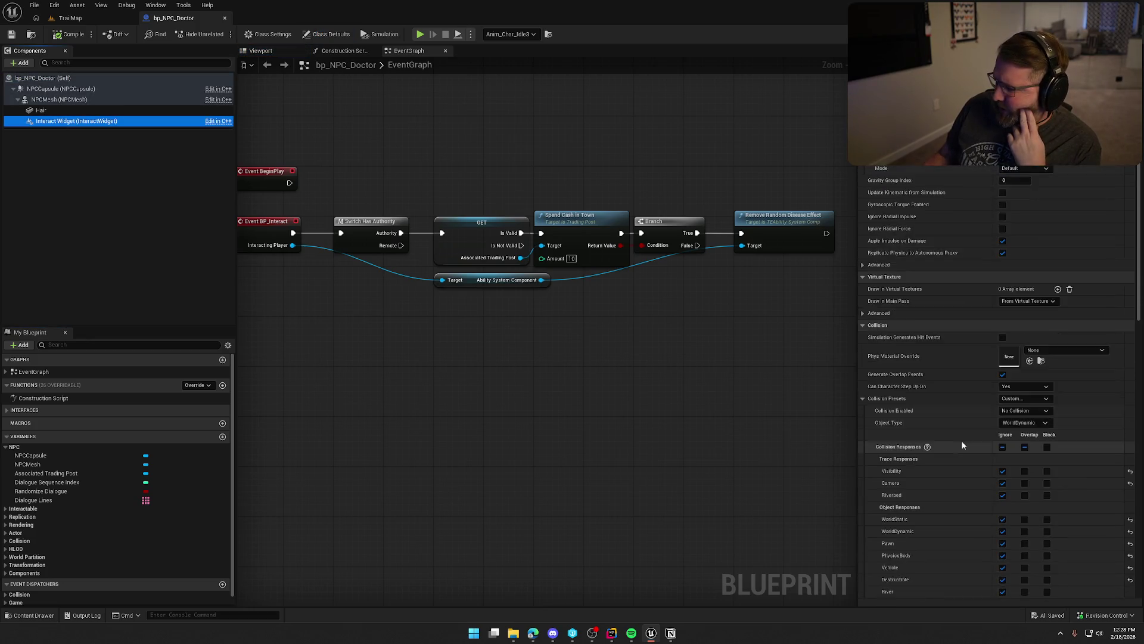
scroll(963, 445, "down", 15)
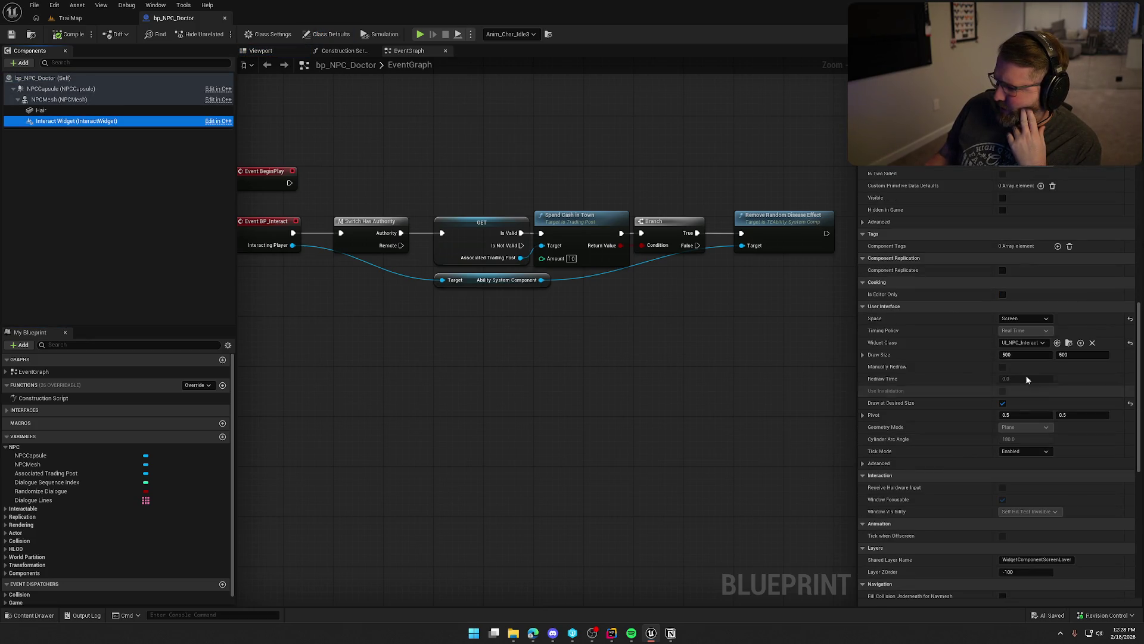
left_click(1069, 343)
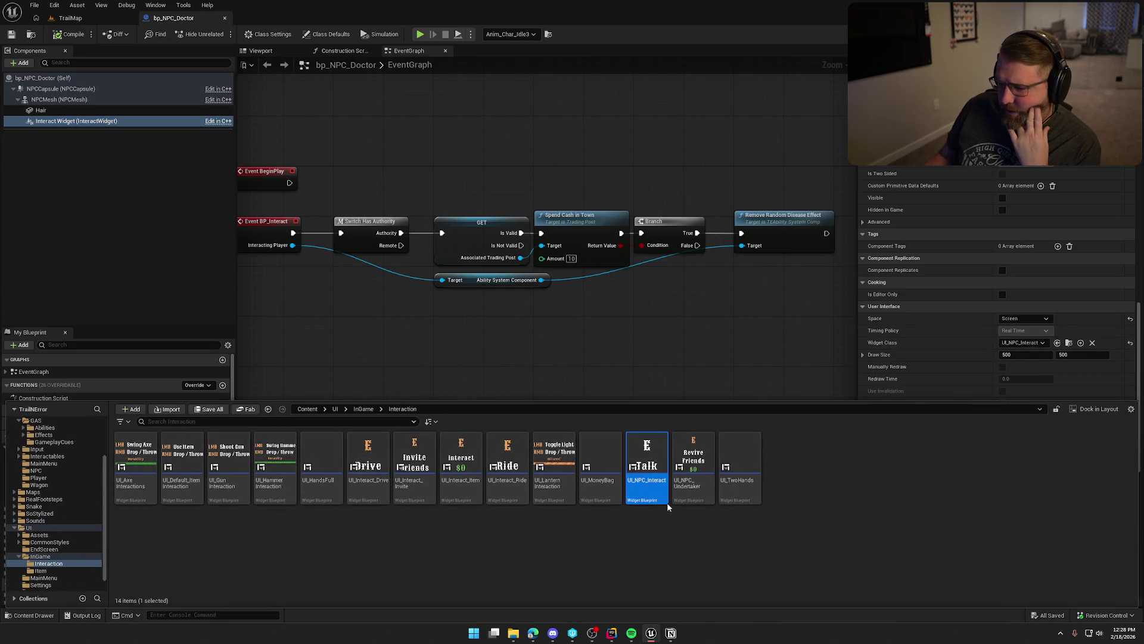
Open the UI_NPC_Interact and UI_NPC_Undertaker widgets, collapsing their animation timelines.
double_click(655, 460)
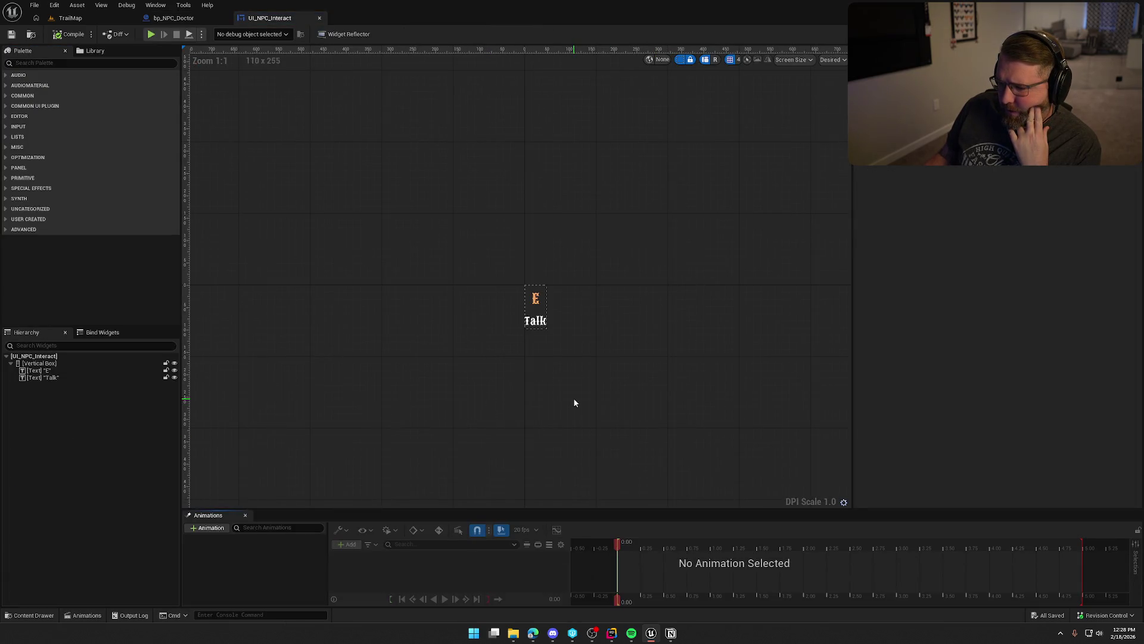
left_click(245, 514)
key("ctrl+space")
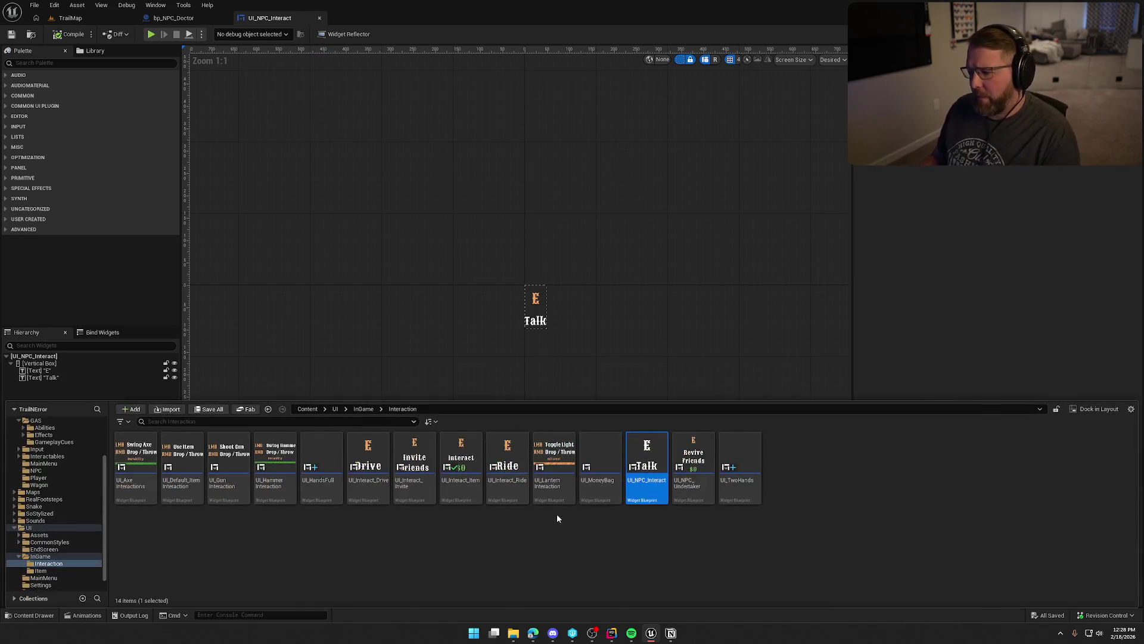
double_click(693, 462)
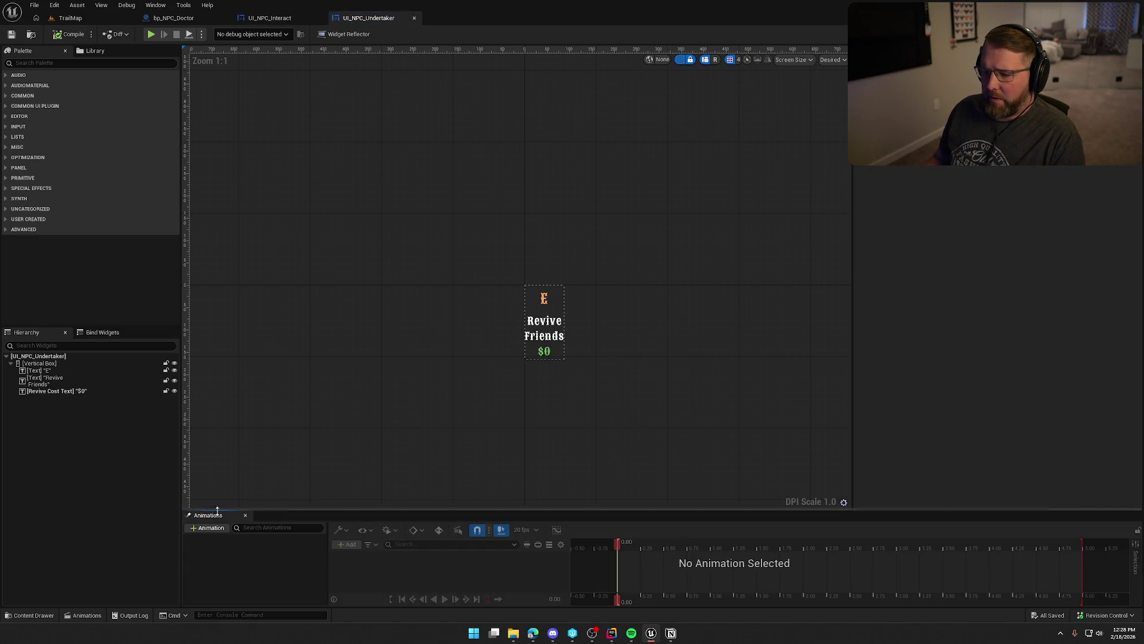
left_click(245, 515)
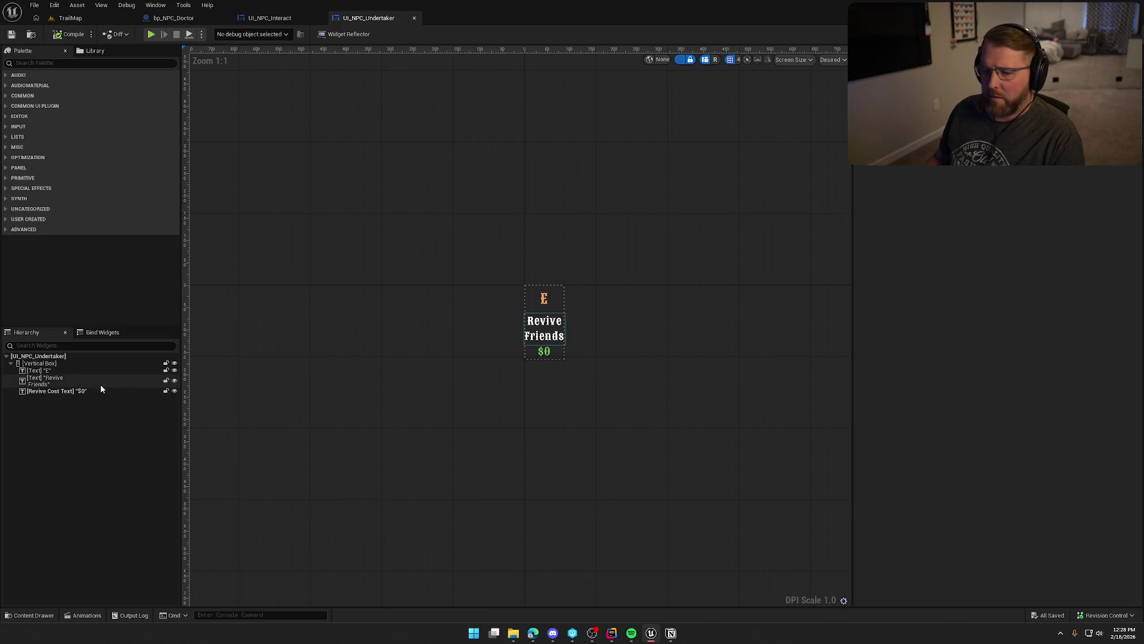
Inspect Undertaker's E, Revive Friends and $0 cost text, then return to UI_NPC_Interact.
left_click(54, 371)
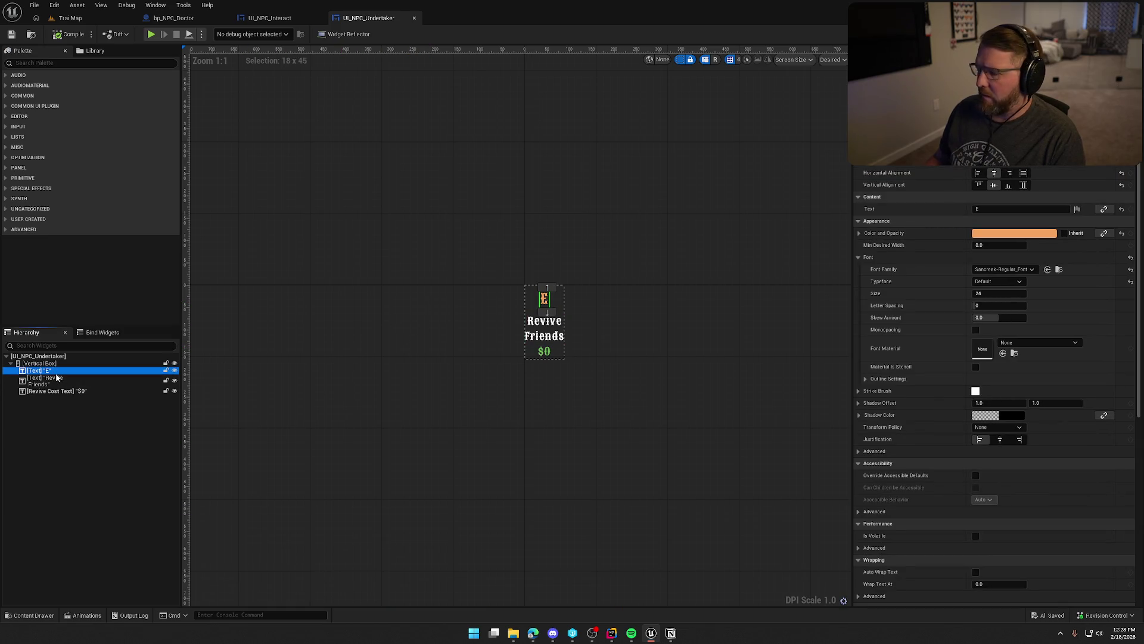
left_click(57, 383)
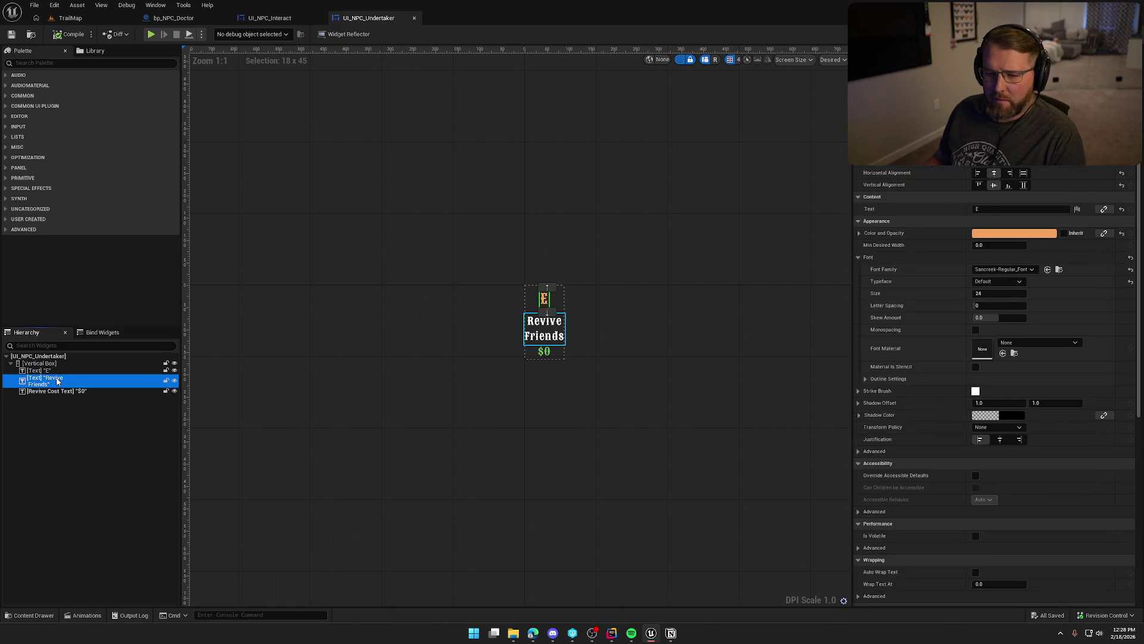
left_click(69, 448)
left_click(54, 391)
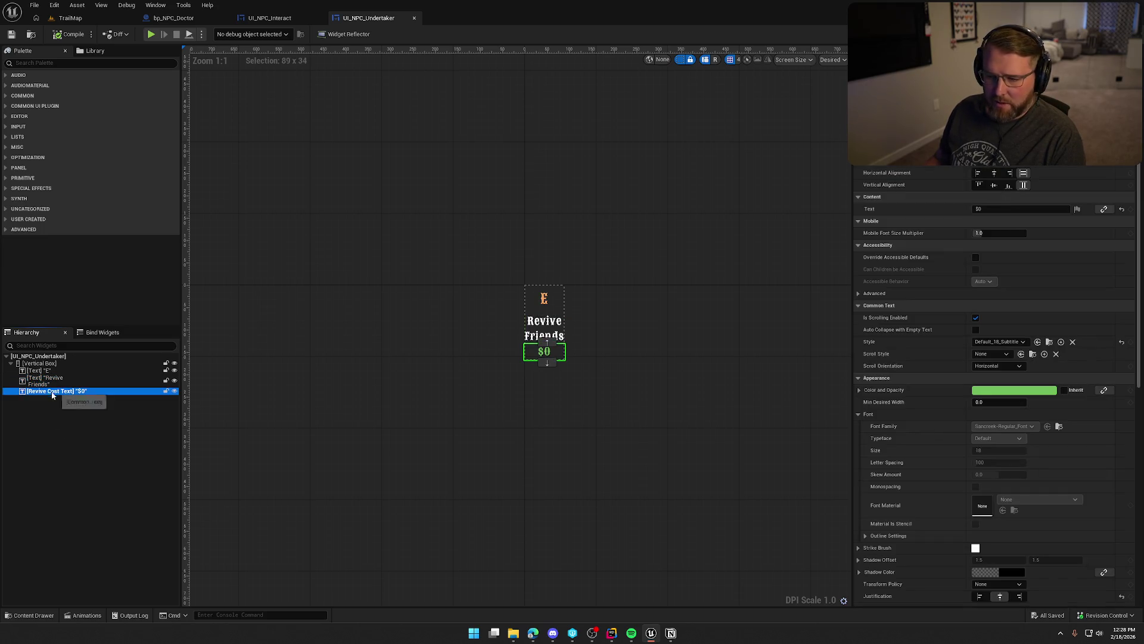
left_click(66, 442)
scroll(618, 411, "up", 1)
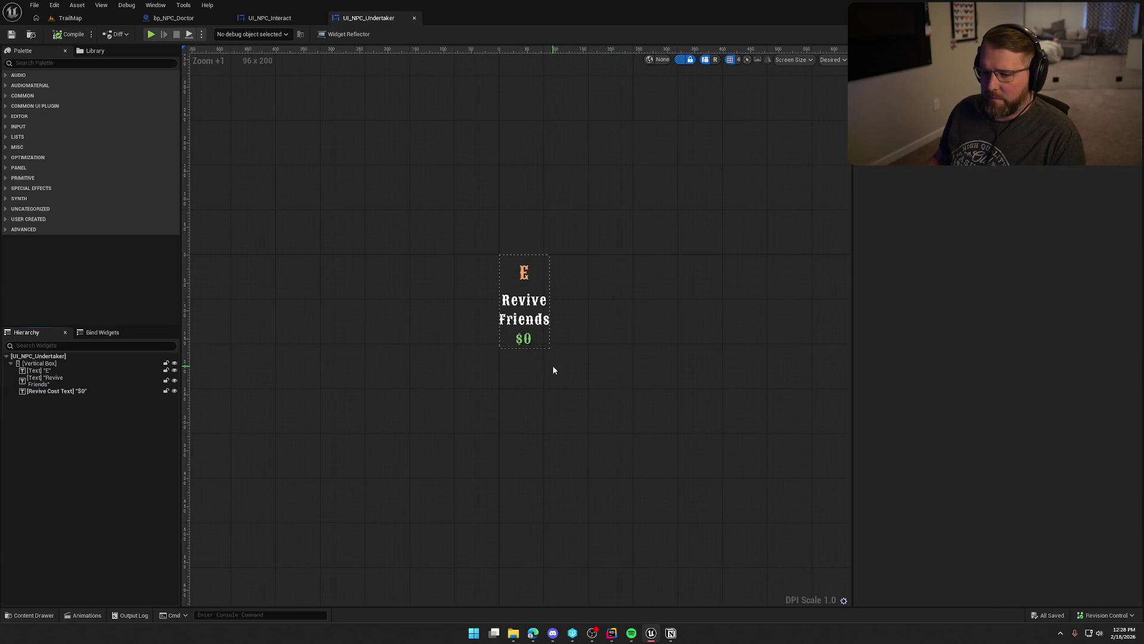
left_click(526, 311)
left_click(626, 280)
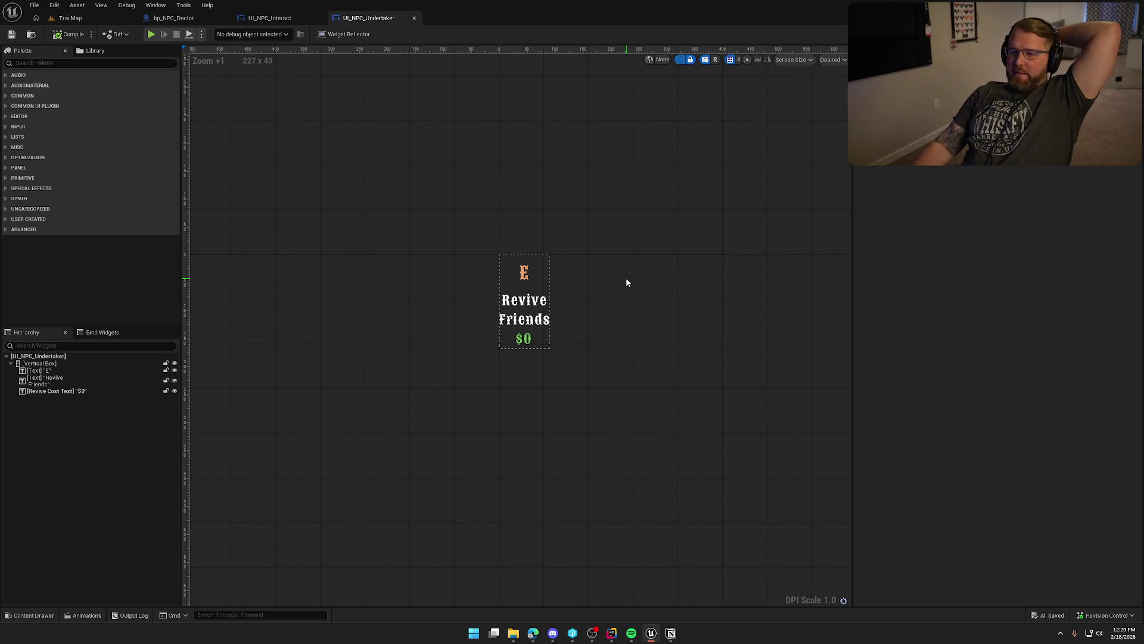
left_click(264, 19)
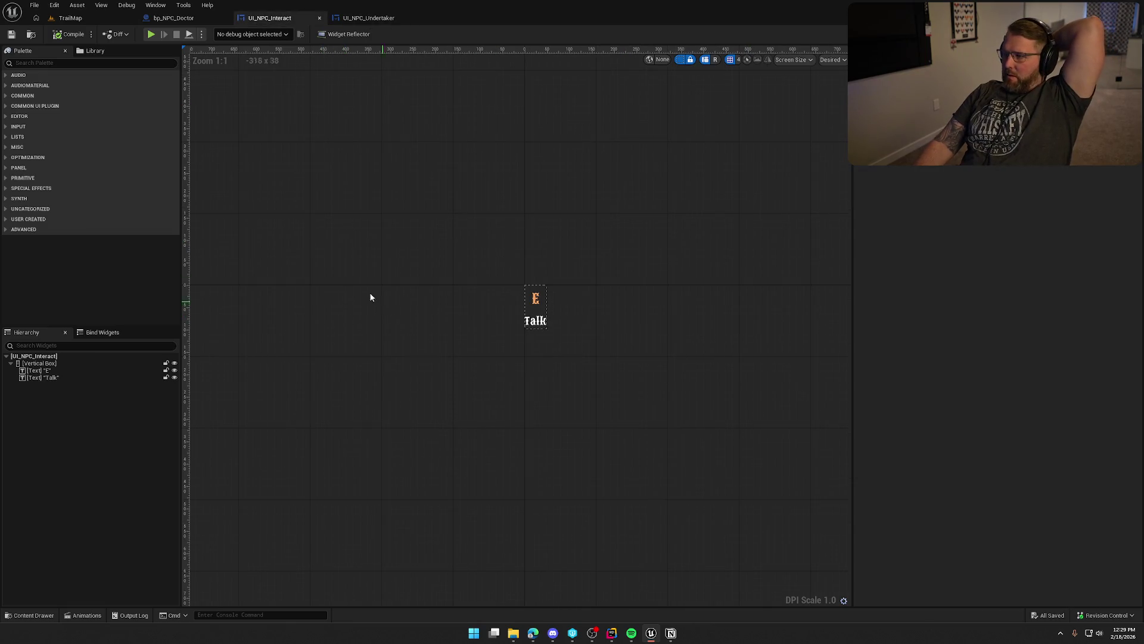
In bp_NPC_Doctor, expand Interactable variables and Interfaces > Interactions to list UpdateUIForItem, ShowInteractWidget and Interact.
left_click(166, 19)
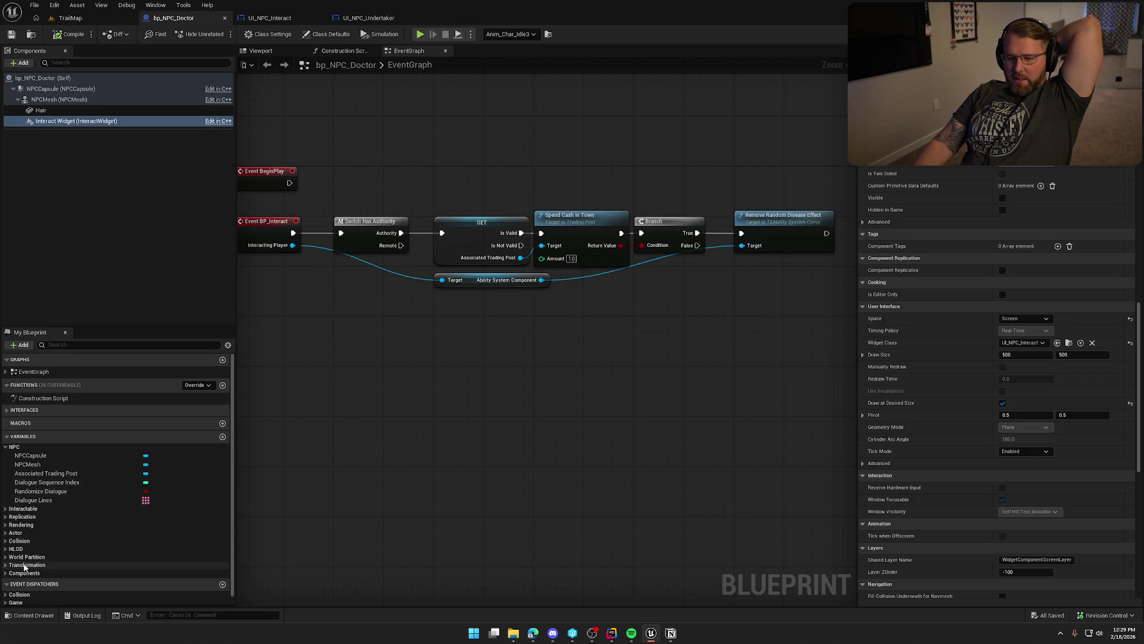
left_click(7, 510)
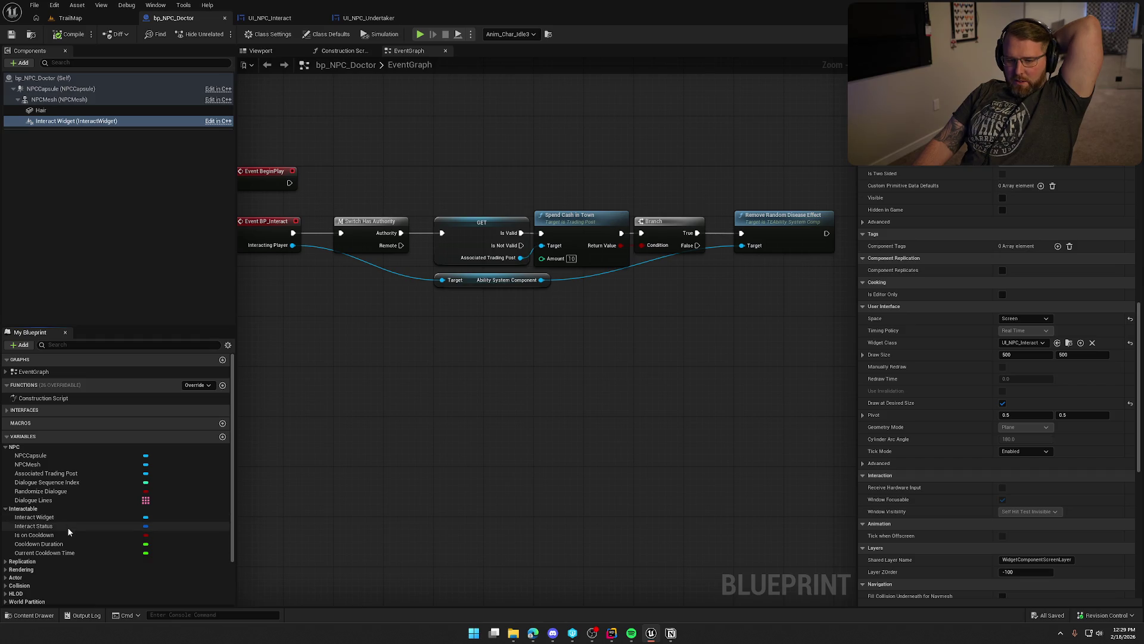
scroll(73, 553, "down", 3)
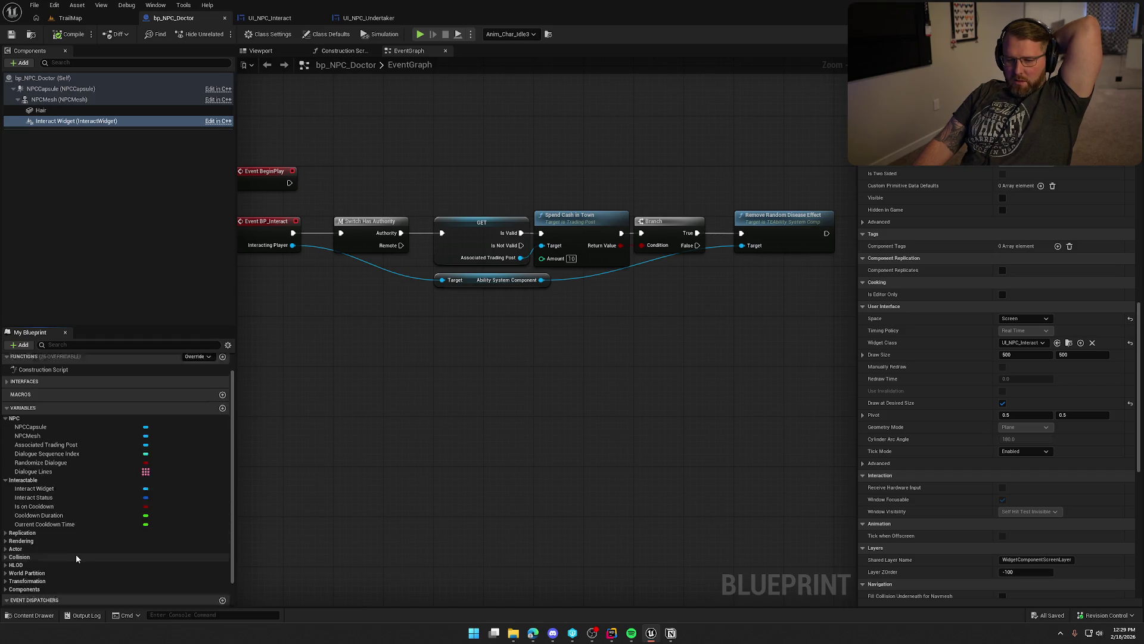
scroll(74, 553, "up", 3)
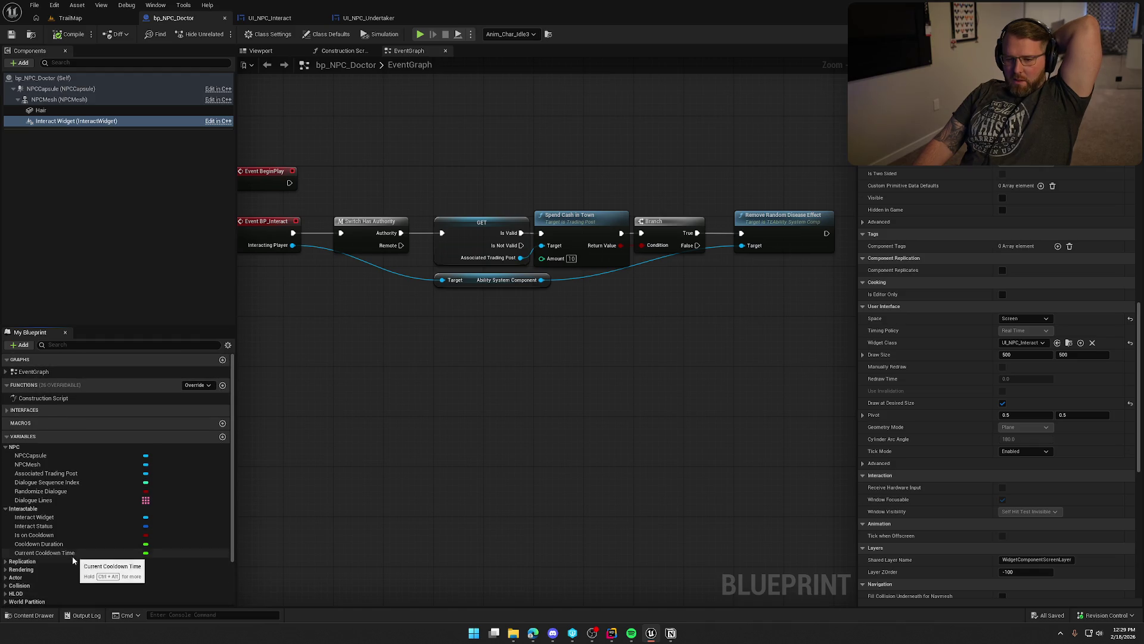
left_click(6, 410)
left_click(6, 420)
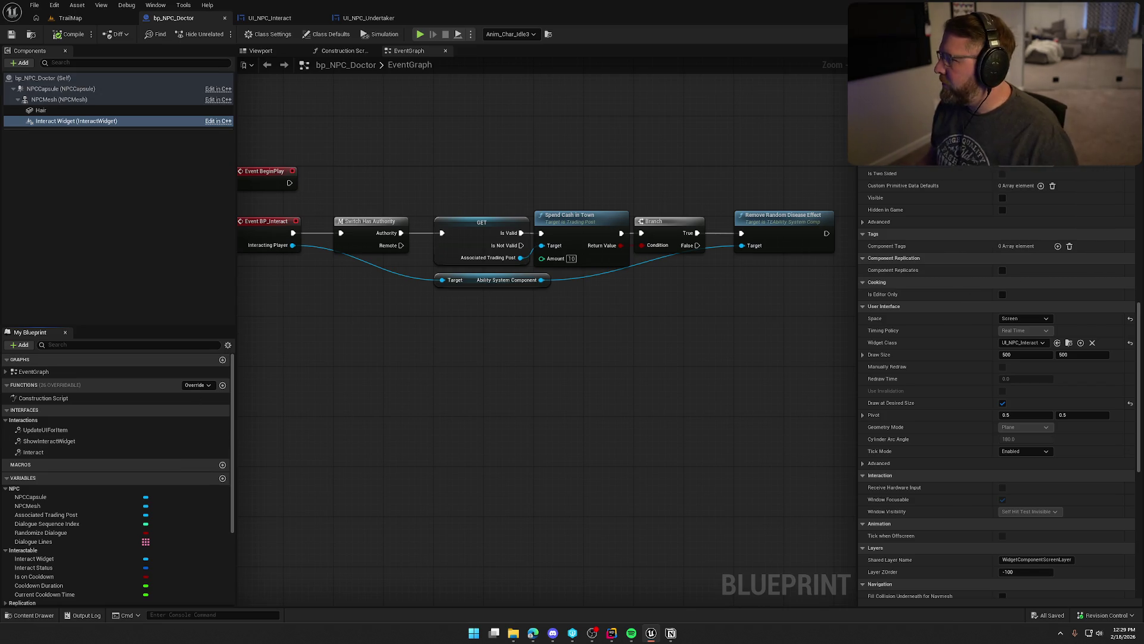
Close PickupActor.cpp, add space below DialogueLines in NPCActor.h, and build the project with Ctrl+Shift+B.
key("alt+Tab")
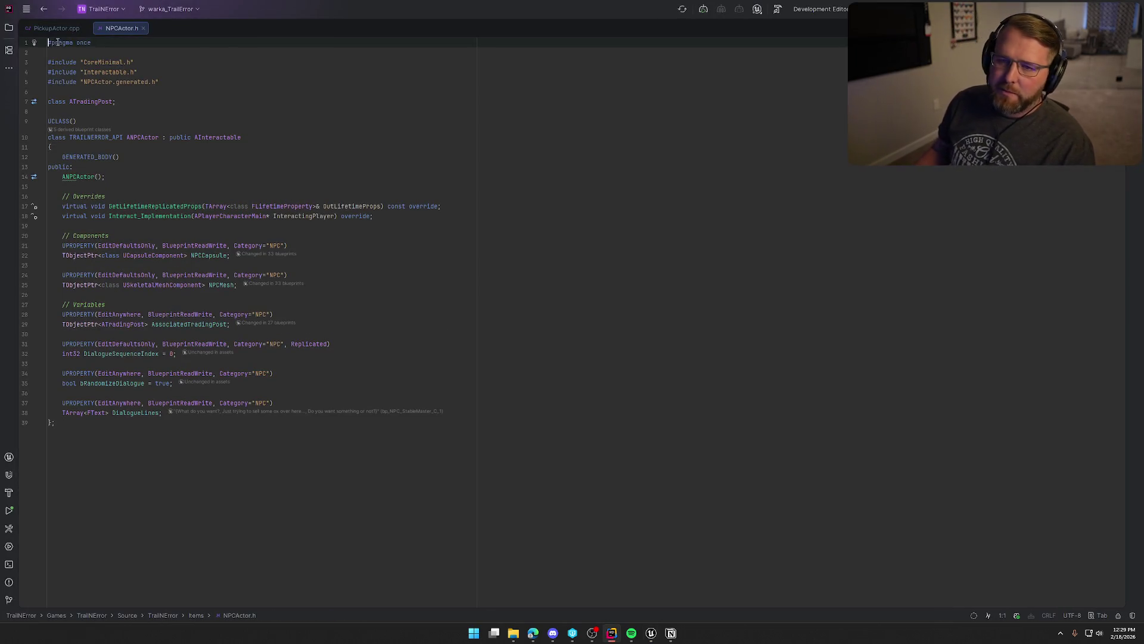
left_click(84, 28)
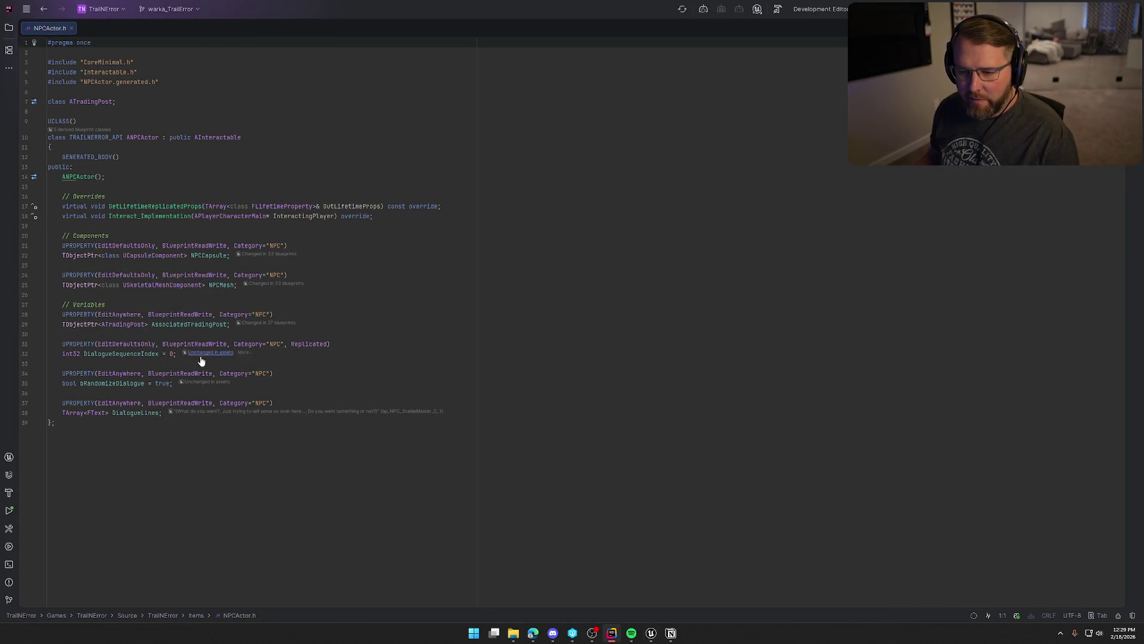
left_click(169, 413)
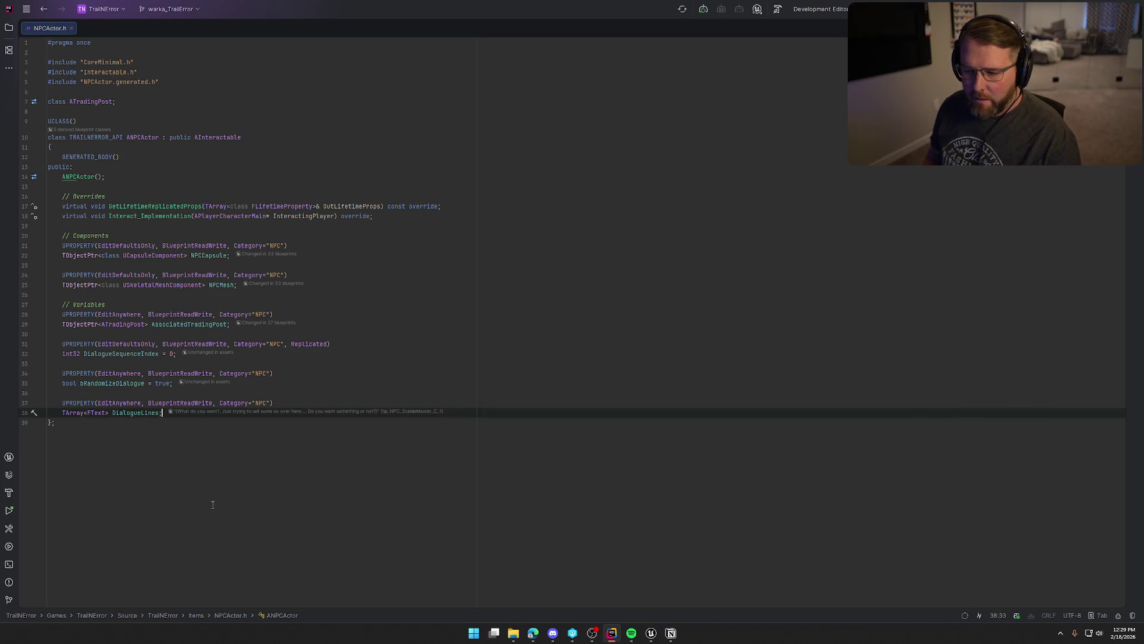
key("Return")
key("Return")
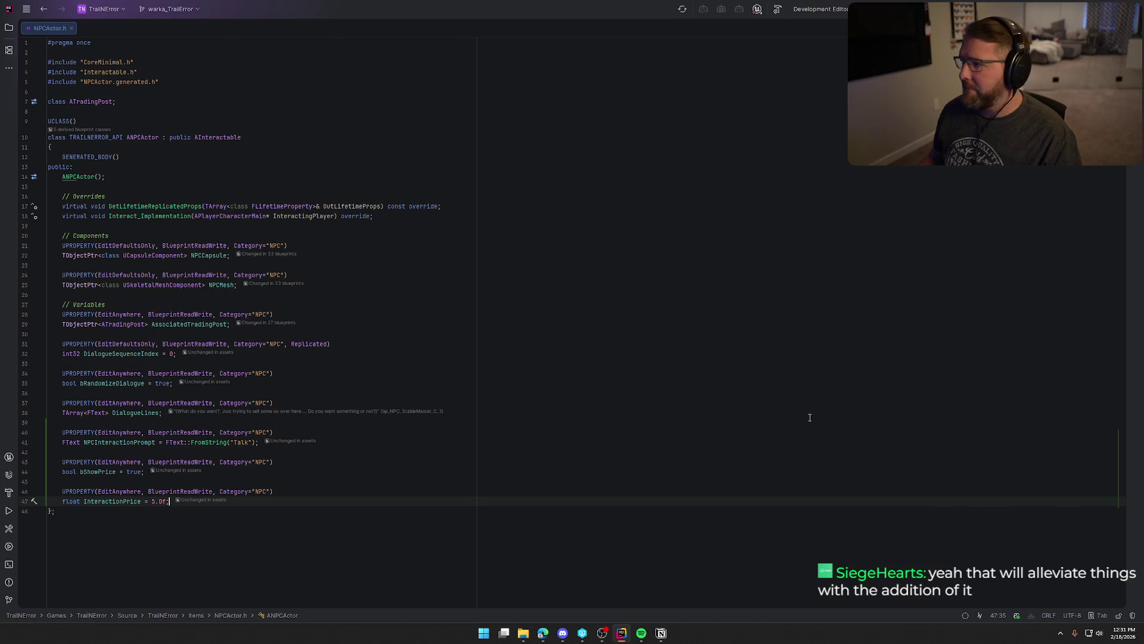
key("ctrl+shift+b")
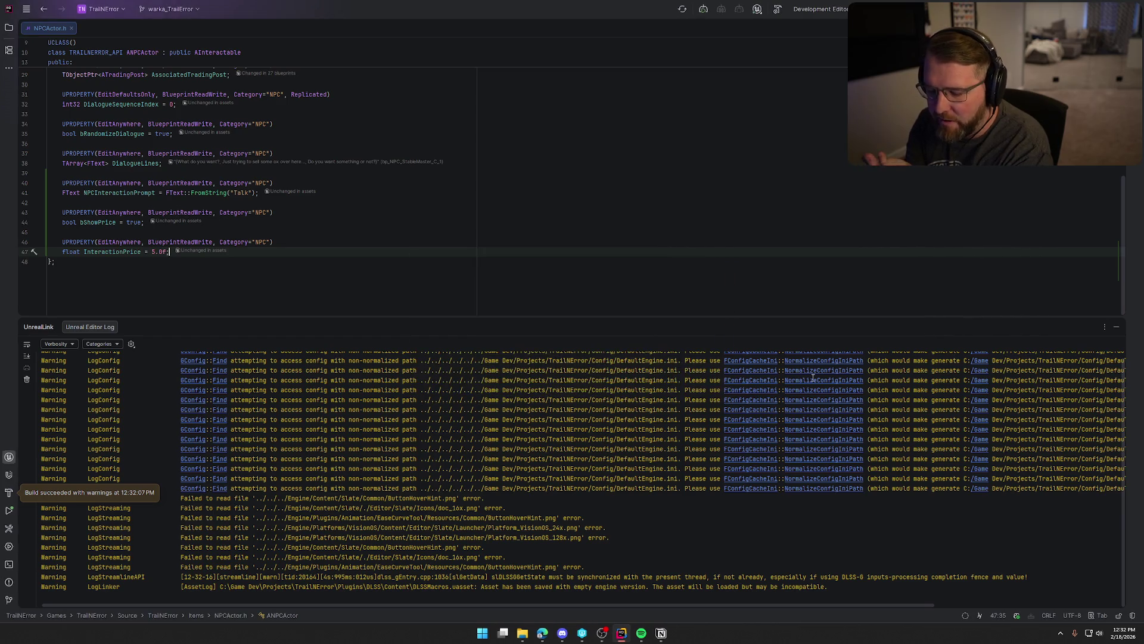
Hide the UnrealLink build log and return to the relaunched Unreal Editor.
key("shift+Escape")
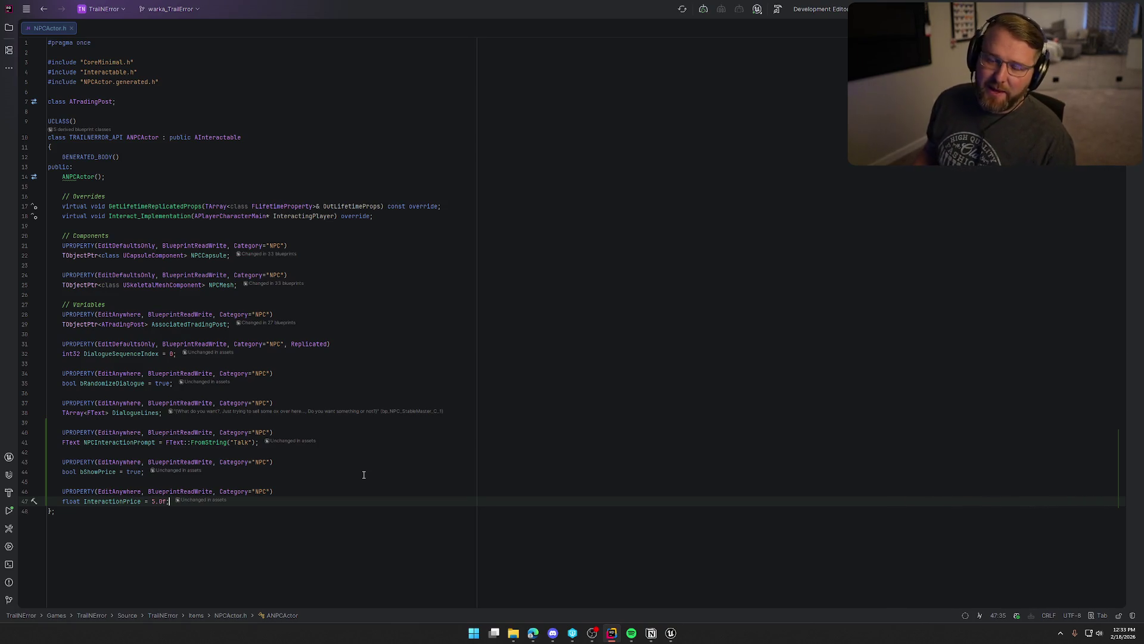
left_click(671, 633)
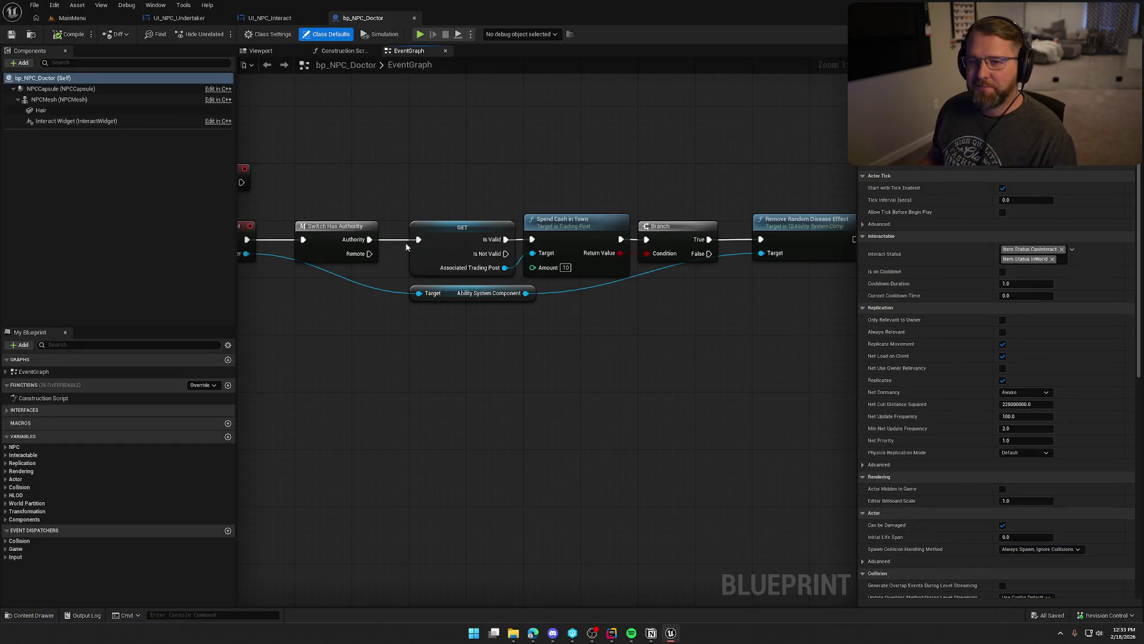
Load the GameWorld level from the Maps folder in the Content Drawer.
key("ctrl+space")
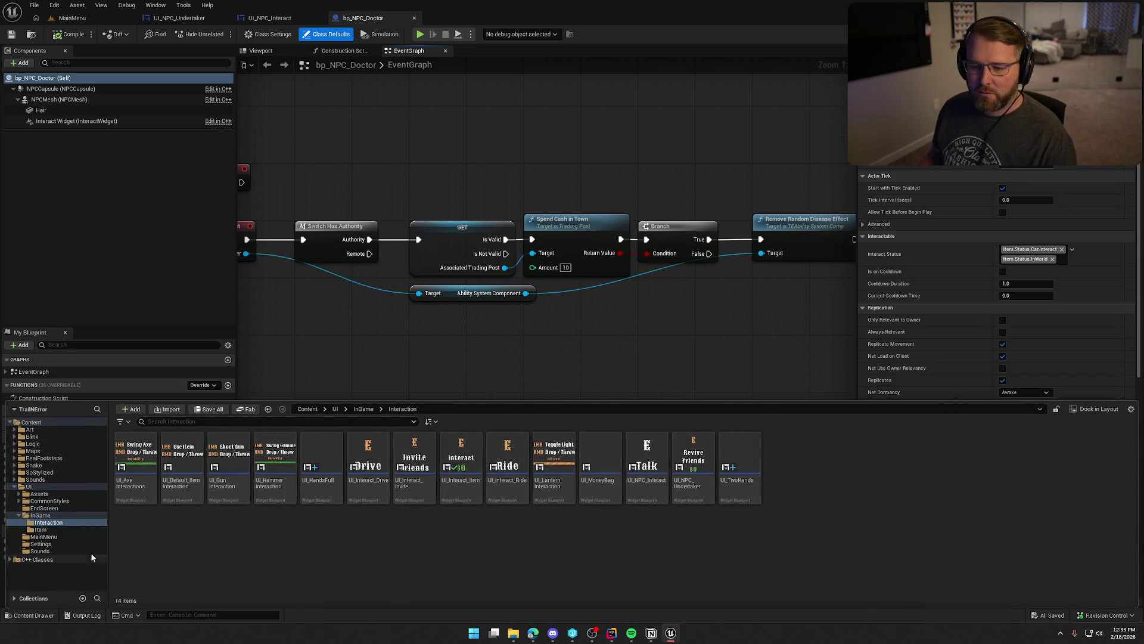
double_click(29, 486)
left_click(33, 451)
double_click(228, 461)
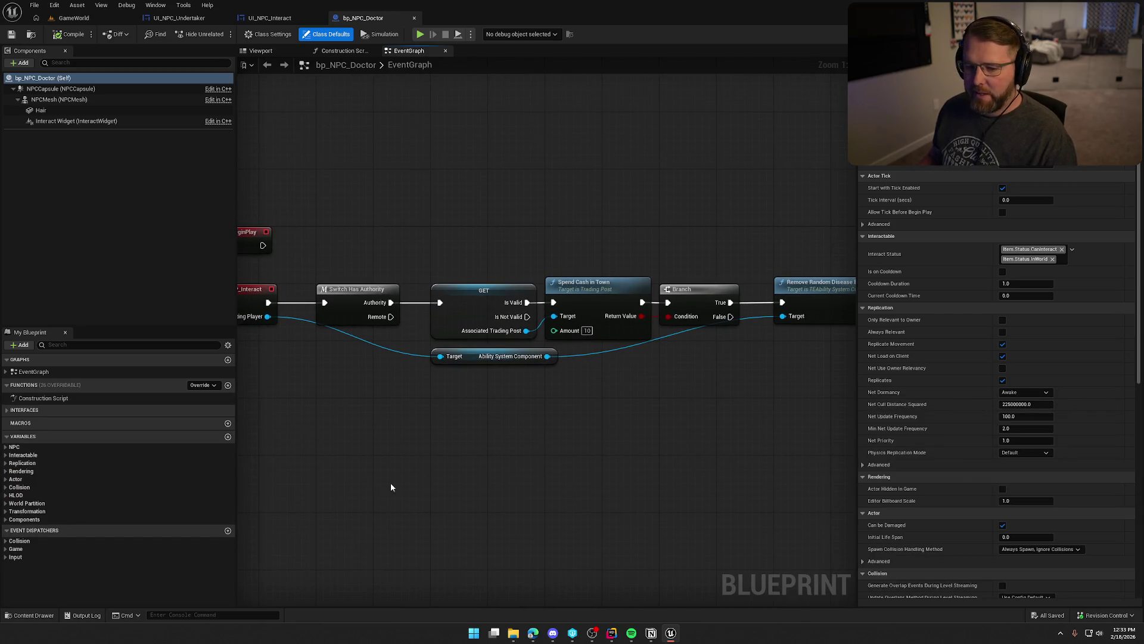
Set the NPCInteraction Prompt default to 'Heal Disease'.
left_click(23, 446)
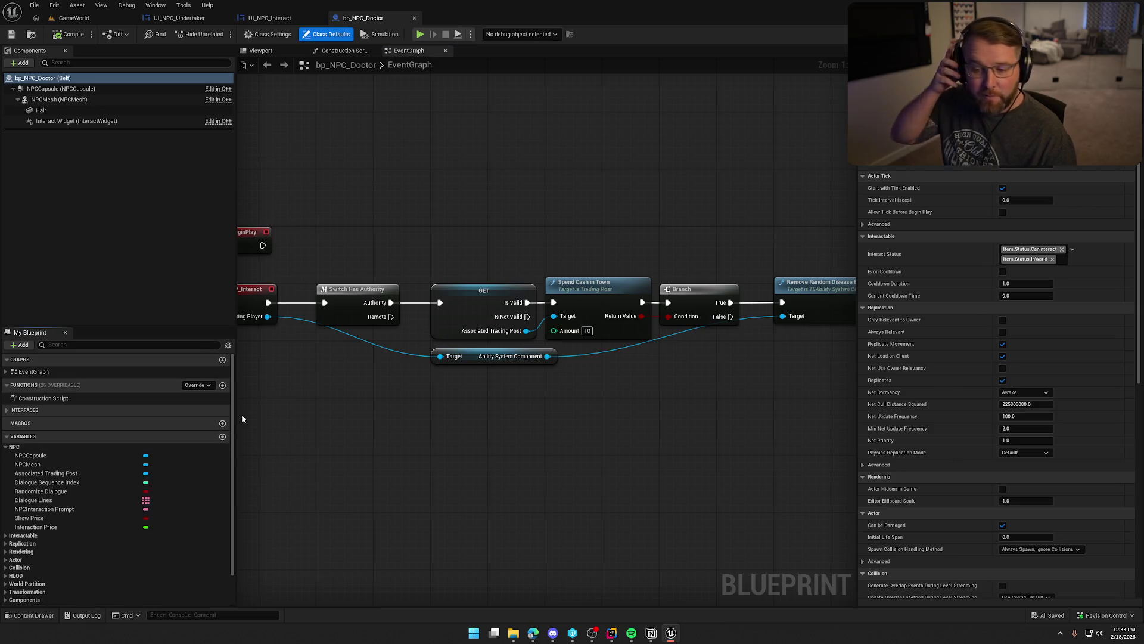
left_click(99, 508)
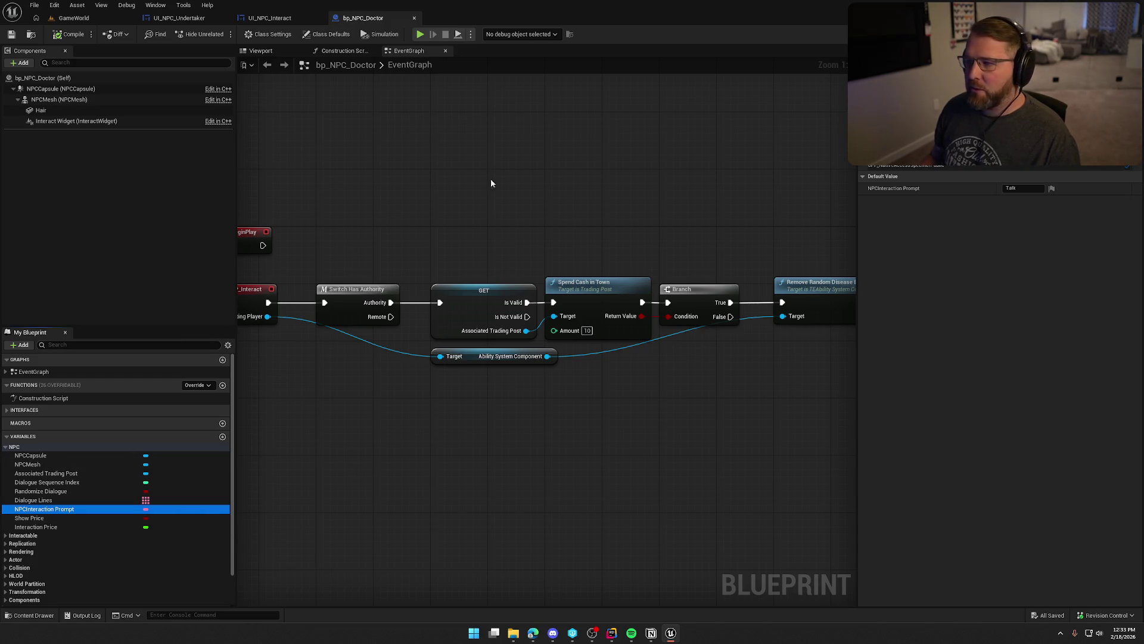
left_click(1016, 190)
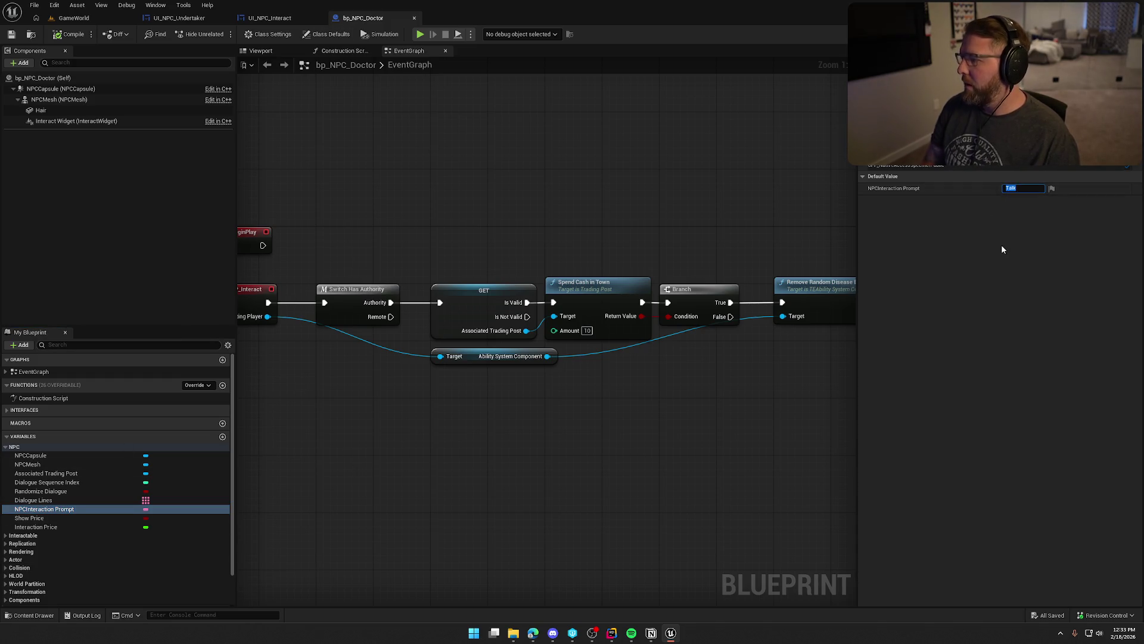
type("Hea")
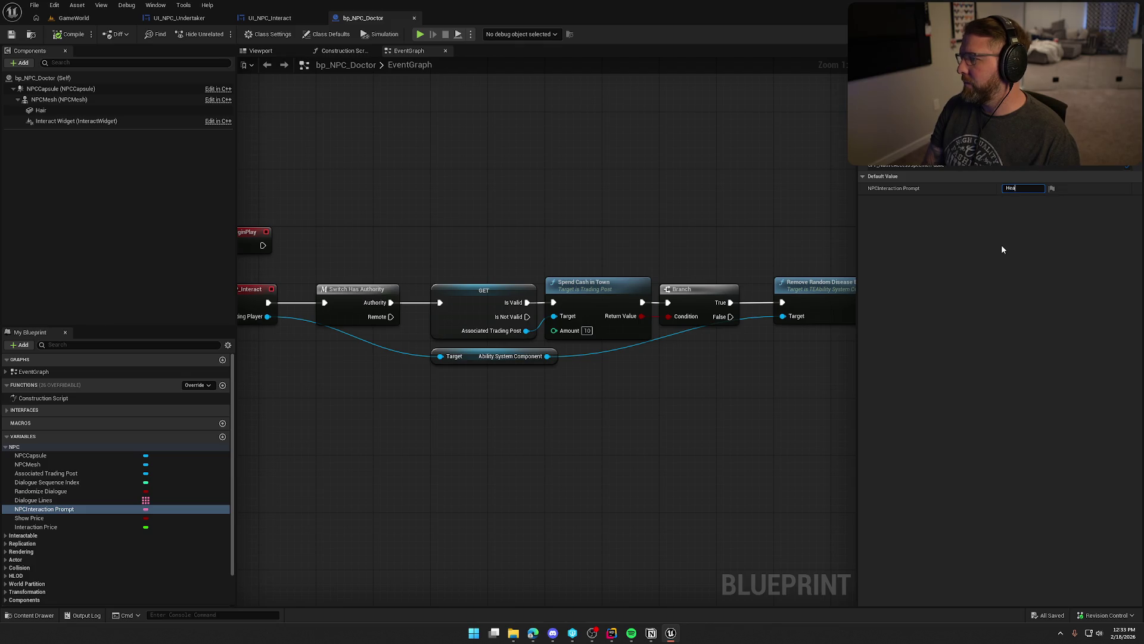
type("l Disease")
key("Return")
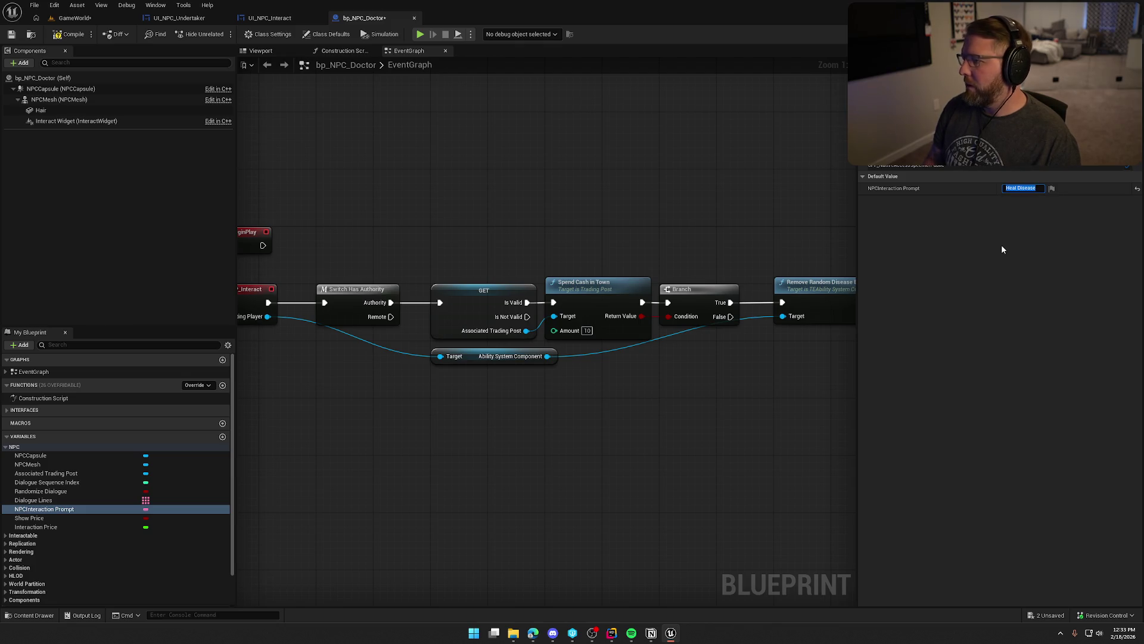
Review the Show Price and Interaction Price defaults, then save and check out the packages.
left_click(29, 517)
left_click(36, 527)
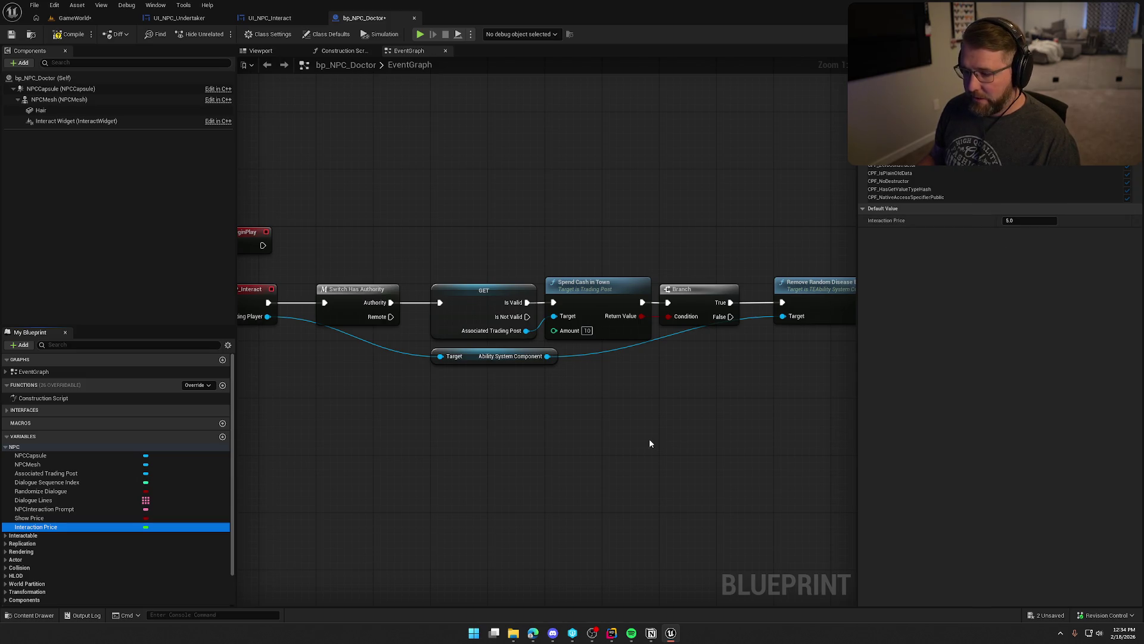
mouse_move(609, 450)
left_mouse_down()
mouse_move(588, 381)
mouse_move(562, 396)
left_mouse_up()
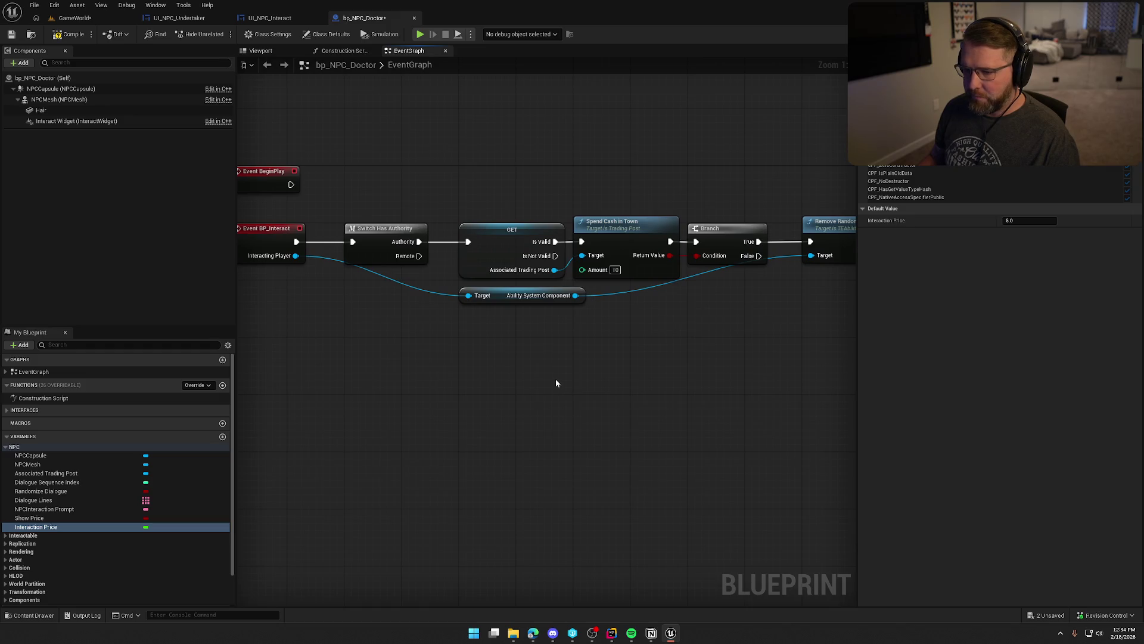
scroll(551, 413, "down", 2)
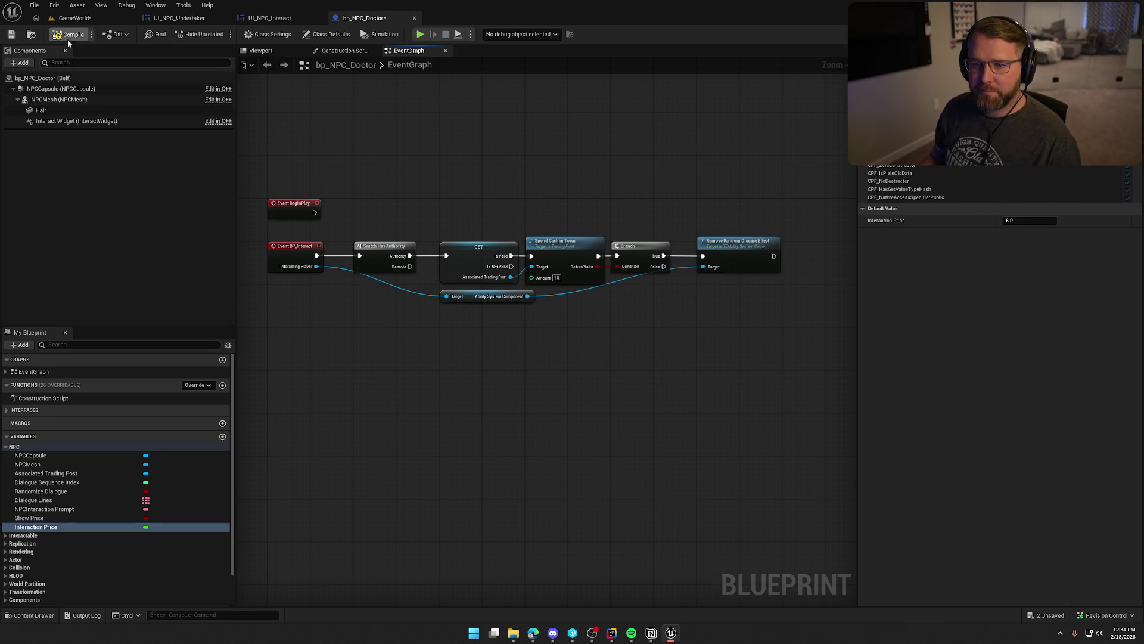
key("ctrl+s")
left_click(564, 417)
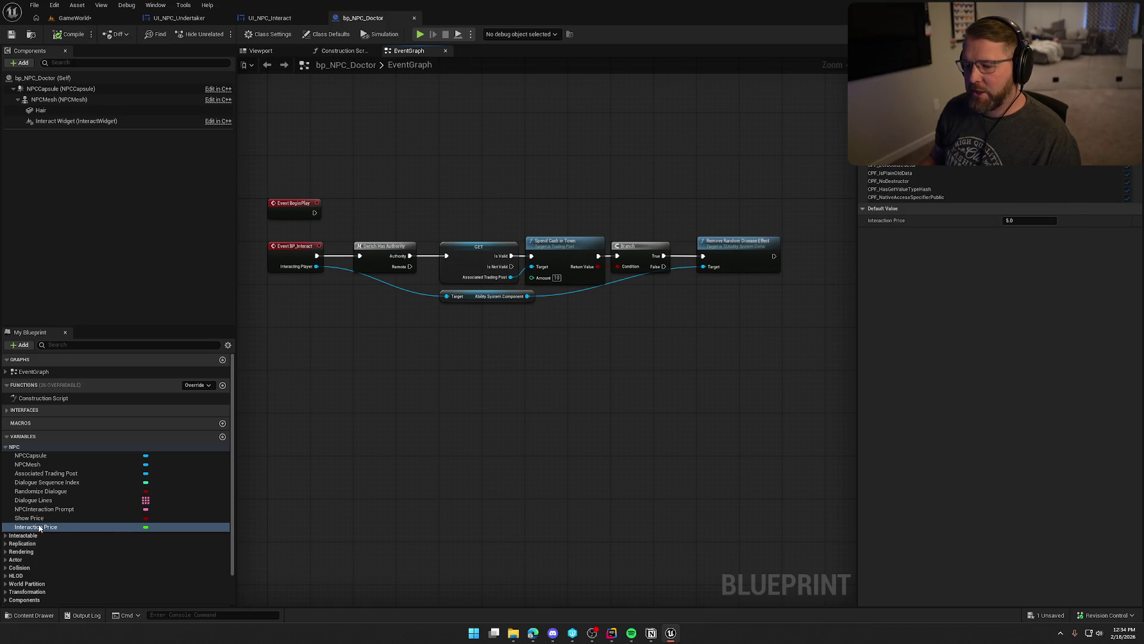
left_click(612, 633)
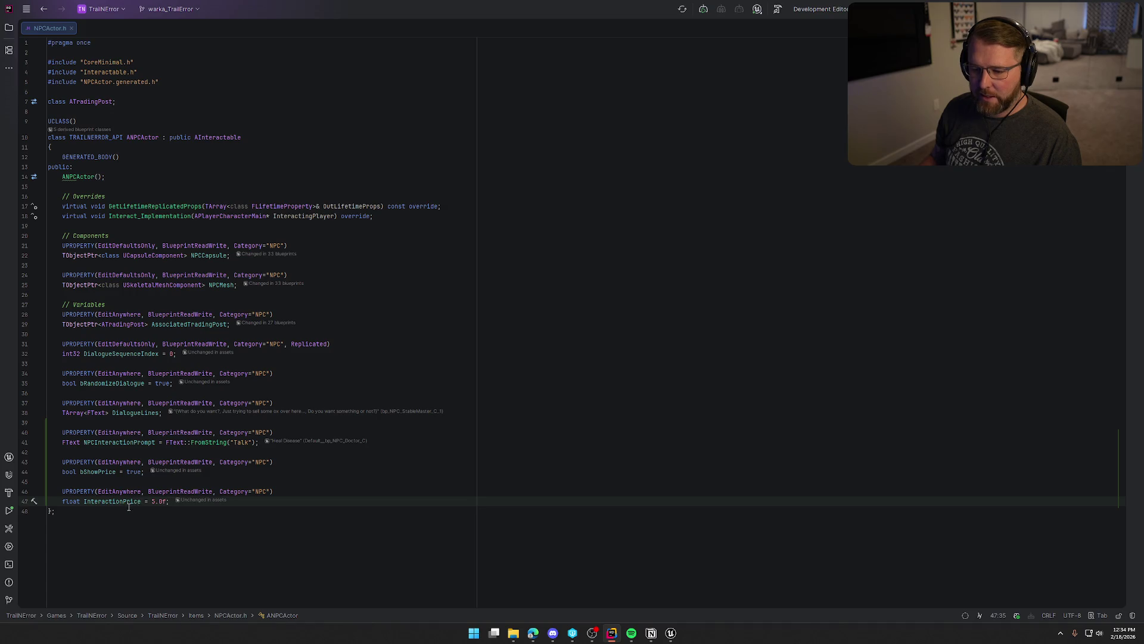
Add the Replicated specifier to InteractionPrice's UPROPERTY.
key("Up")
key("End")
key("Left")
type(", ")
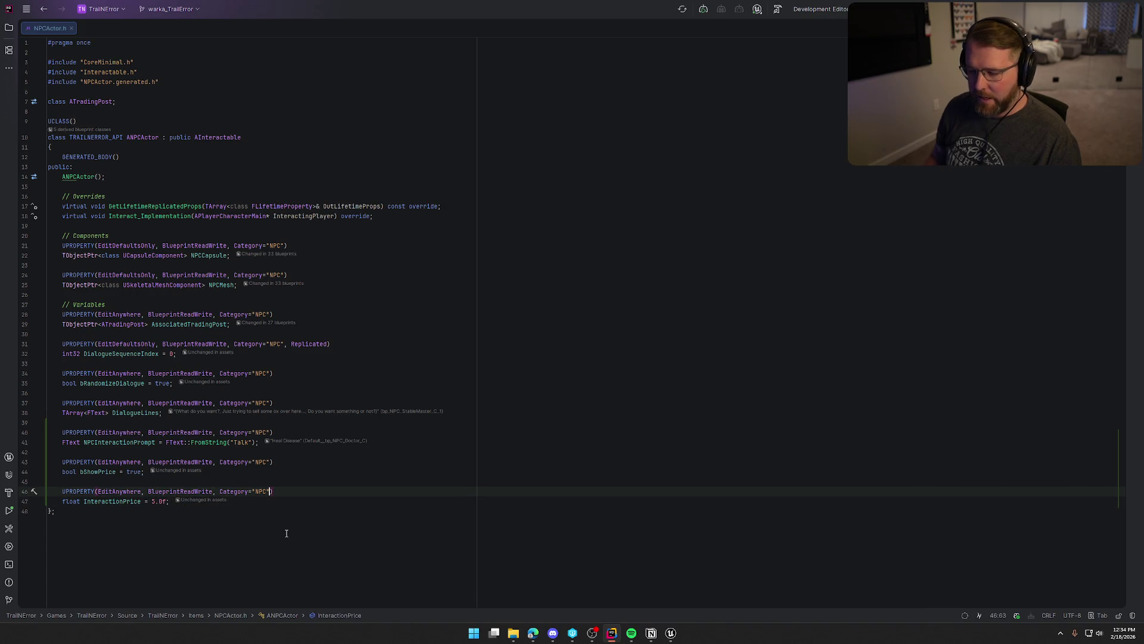
type("Repli")
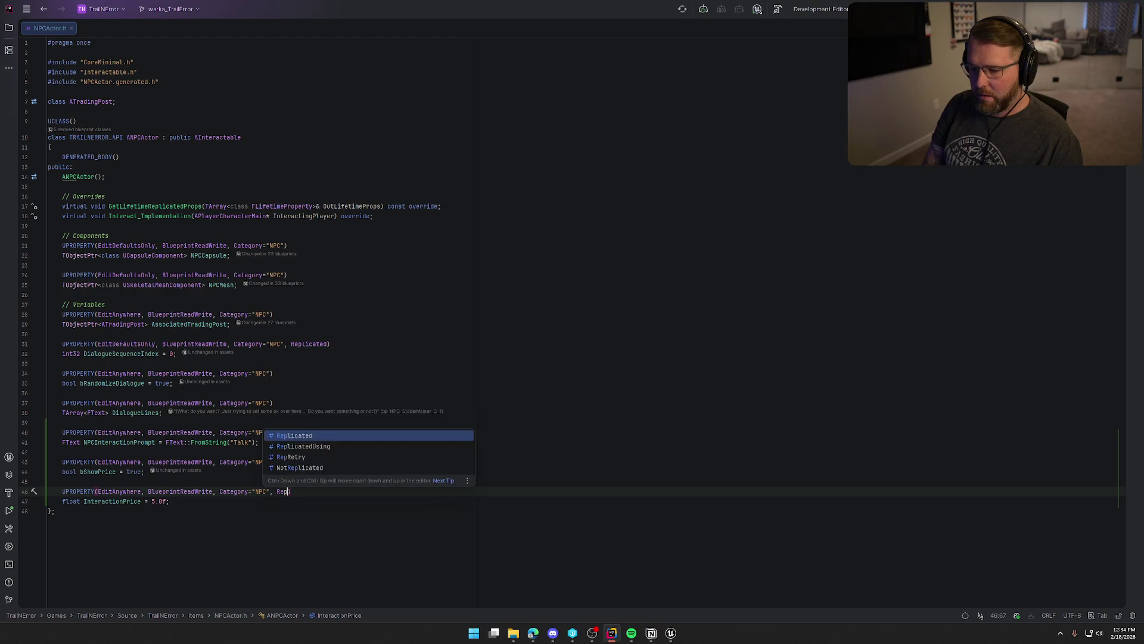
key("Return")
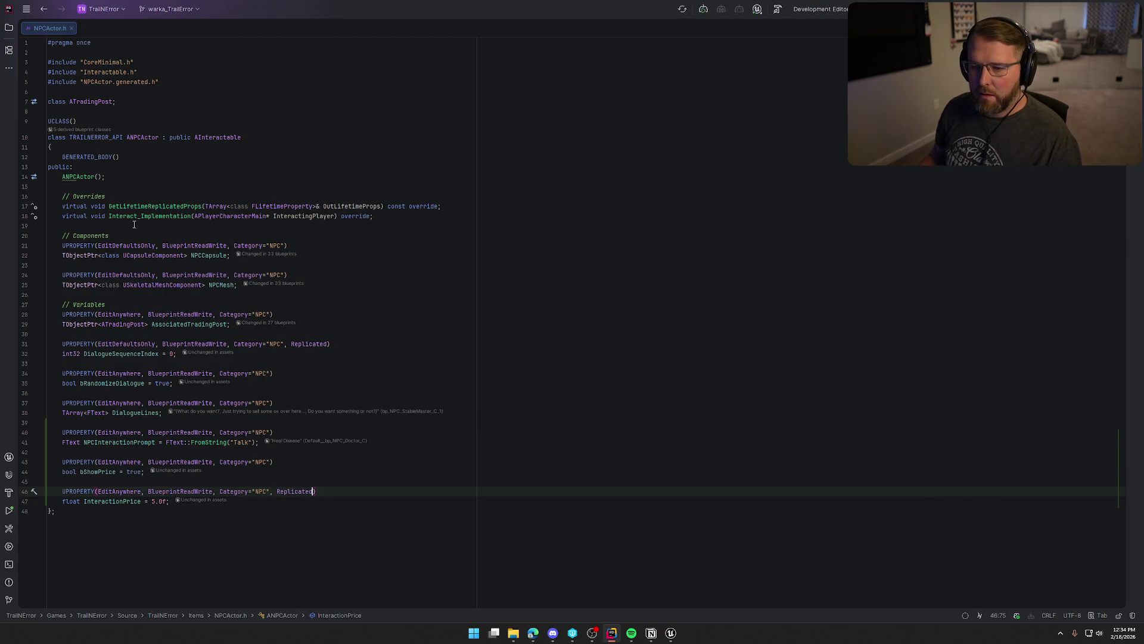
Add DOREPLIFETIME(ANPCActor, InteractionPrice) in GetLifetimeReplicatedProps.
left_click(149, 205, "ctrl")
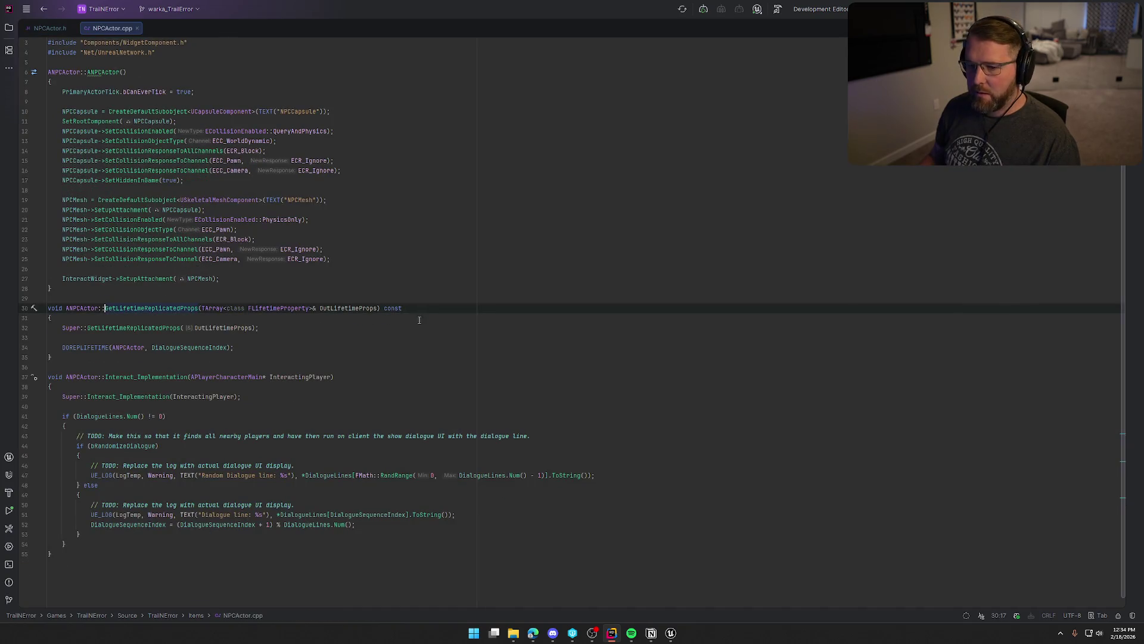
left_click(279, 342)
key("Return")
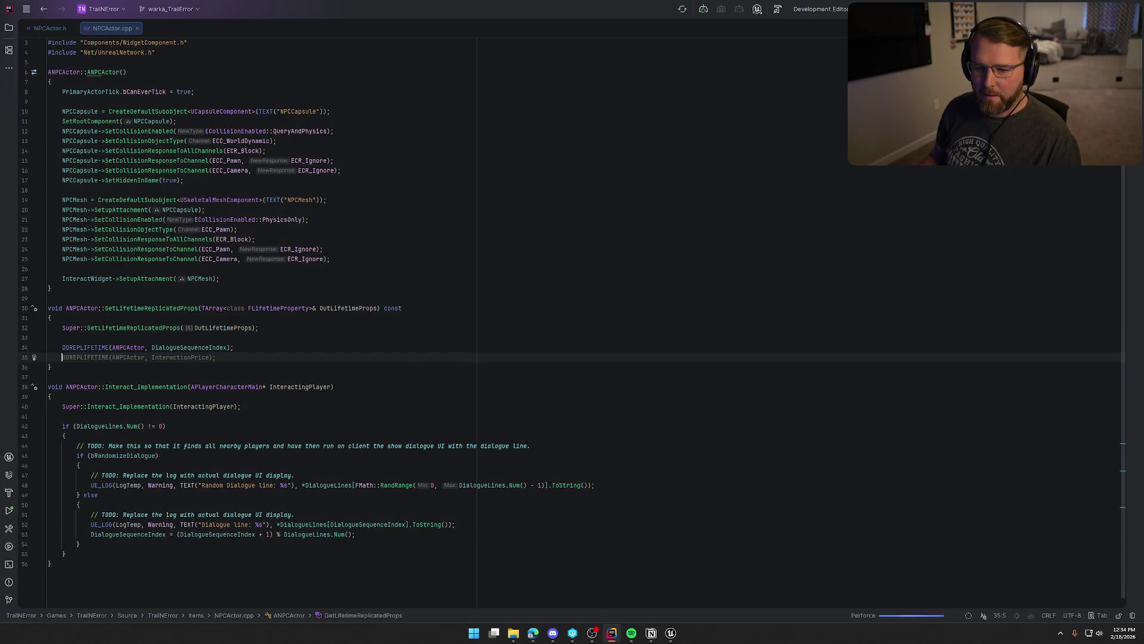
key("Tab")
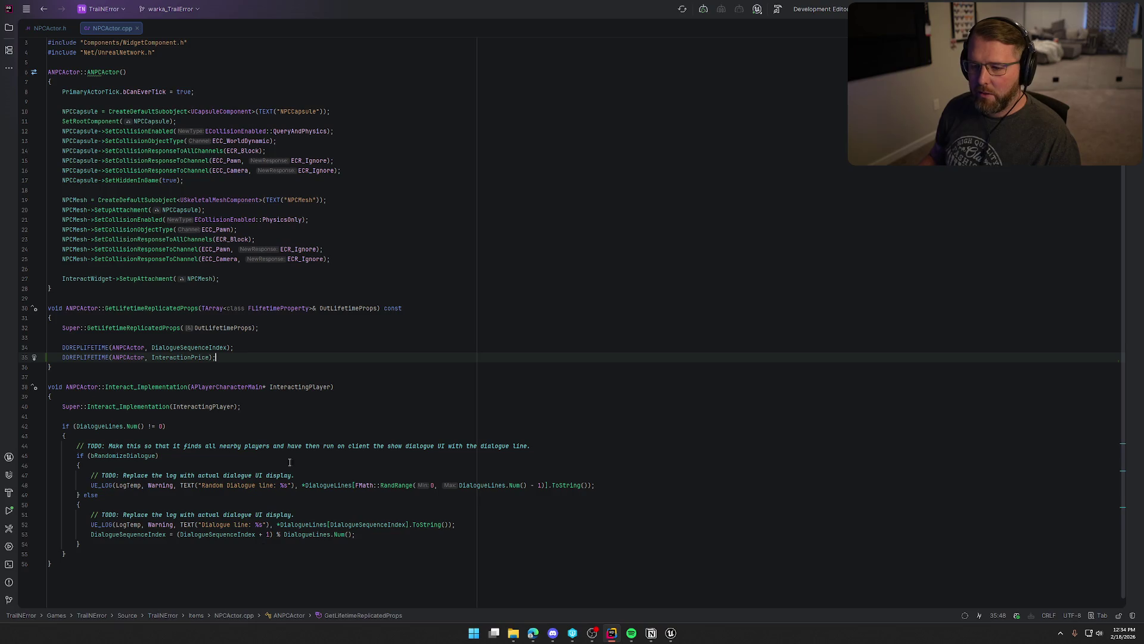
left_click(429, 347)
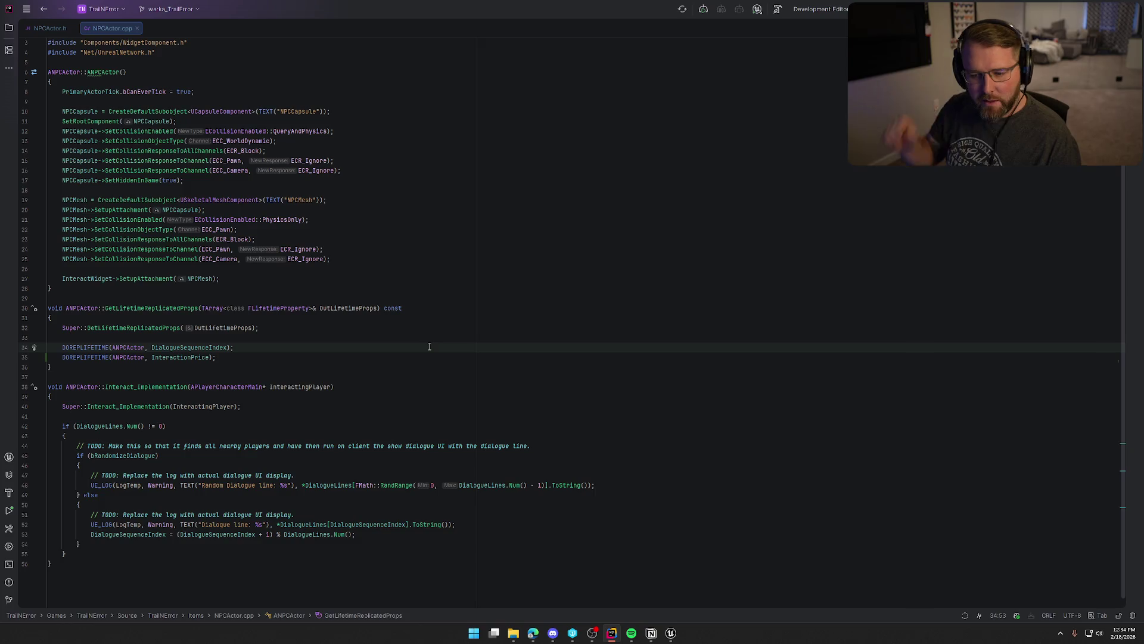
Declare virtual void BeginPlay() override in NPCActor.h below GetLifetimeReplicatedProps.
key("ctrl+alt+Home")
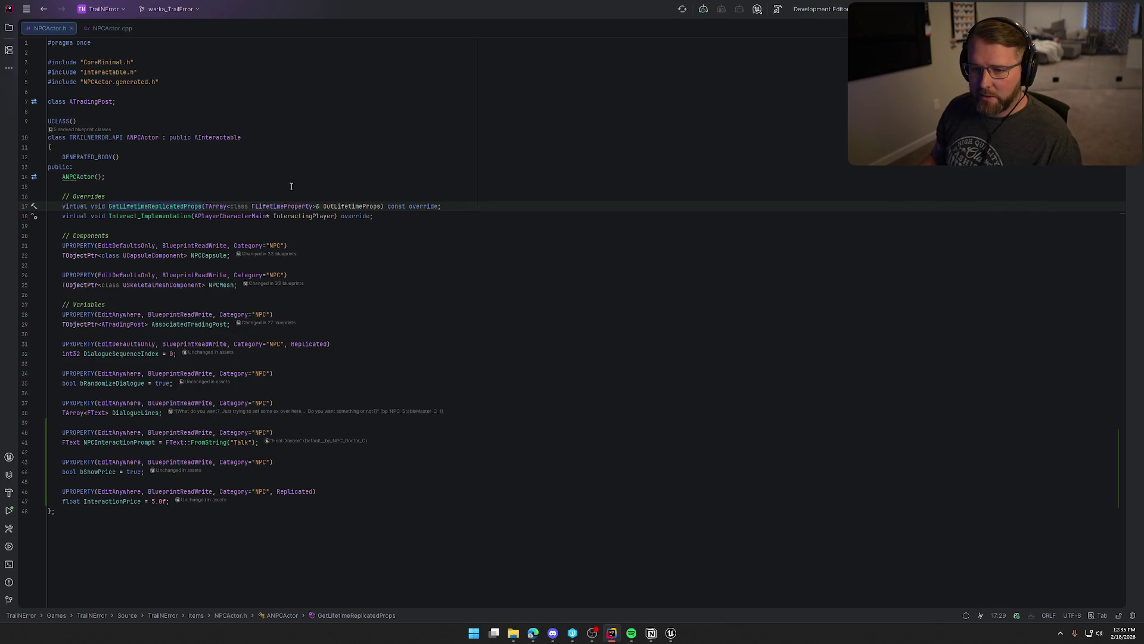
left_click(137, 193)
key("Down")
key("Up")
key("Down")
key("End")
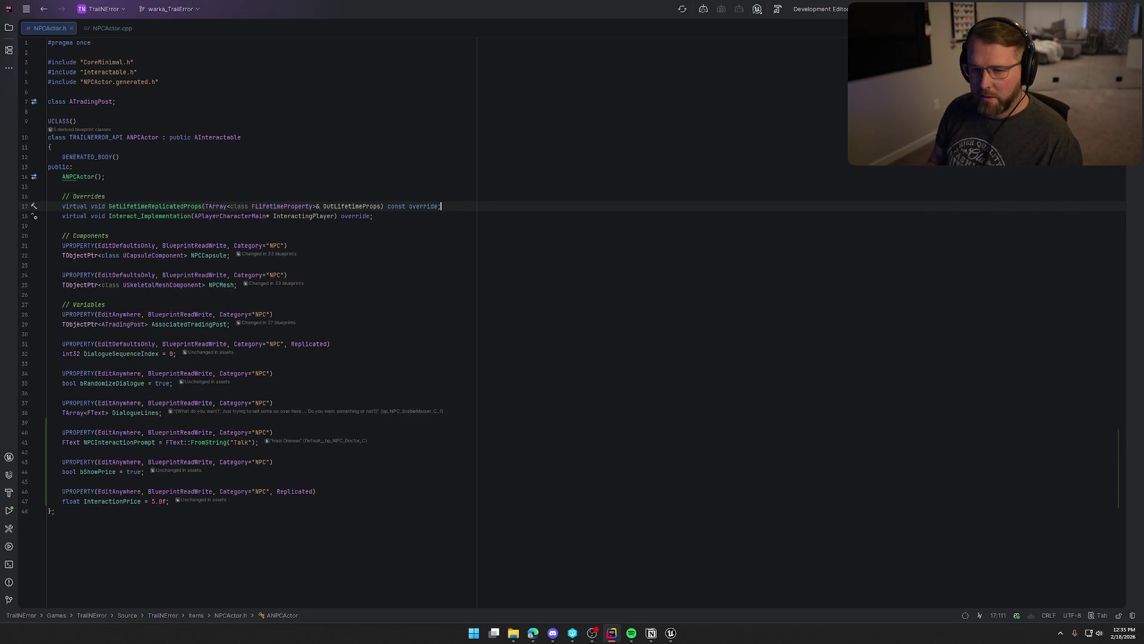
key("Return")
type("vir")
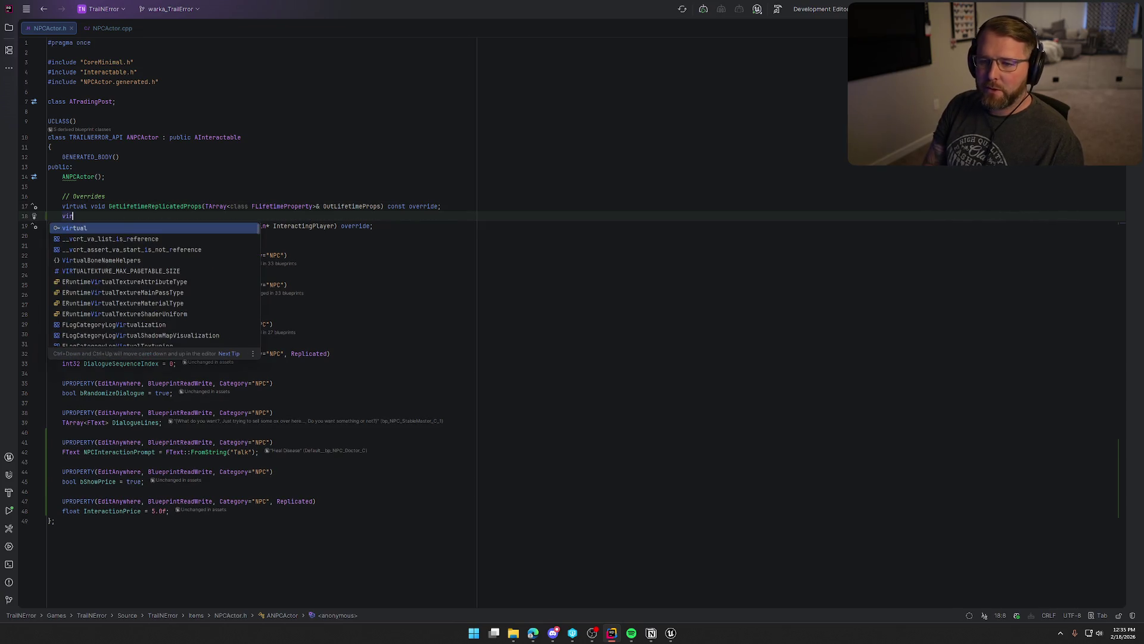
type("tual void Begin")
key("Return")
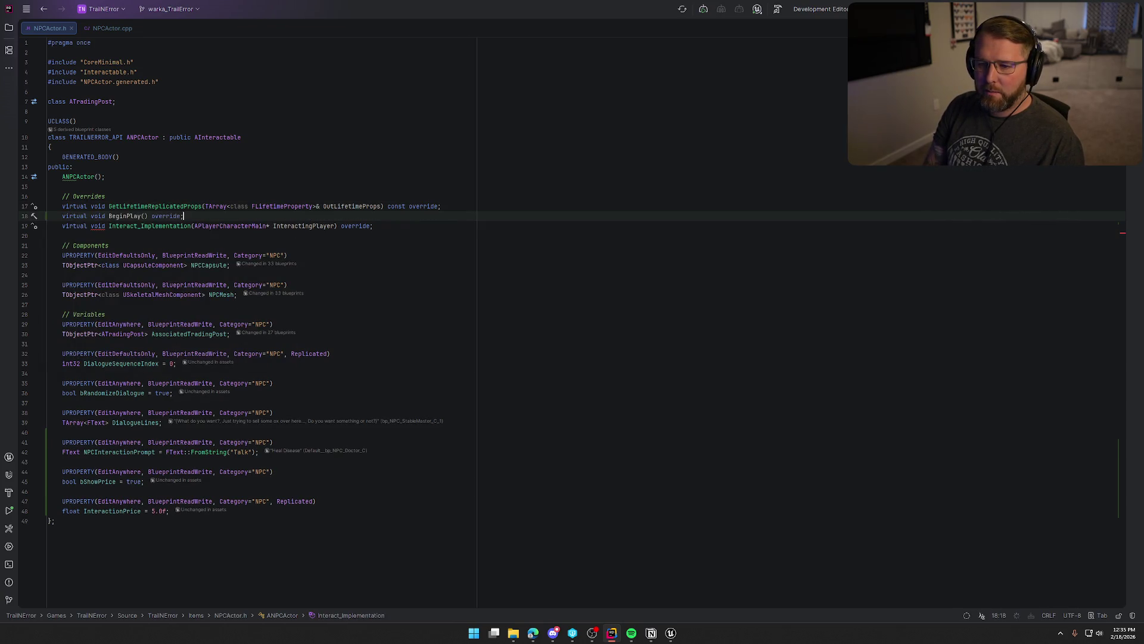
left_click(135, 215)
key("alt+Return")
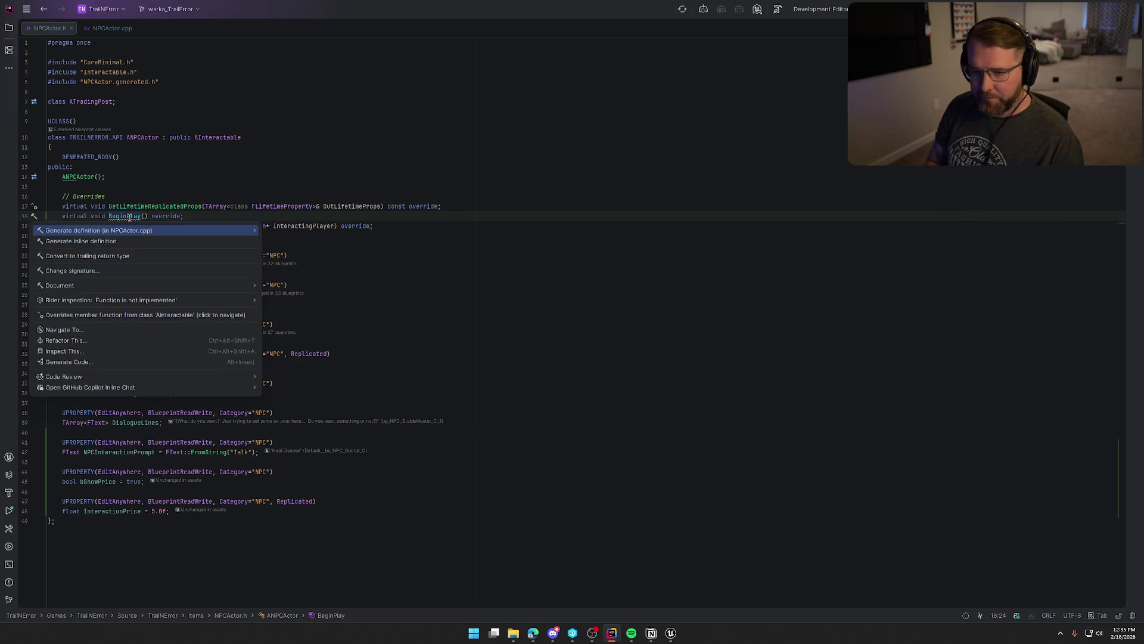
Generate the BeginPlay definition in NPCActor.cpp with an if (HasAuthority()) block.
key("Return")
key("Return")
key("Return")
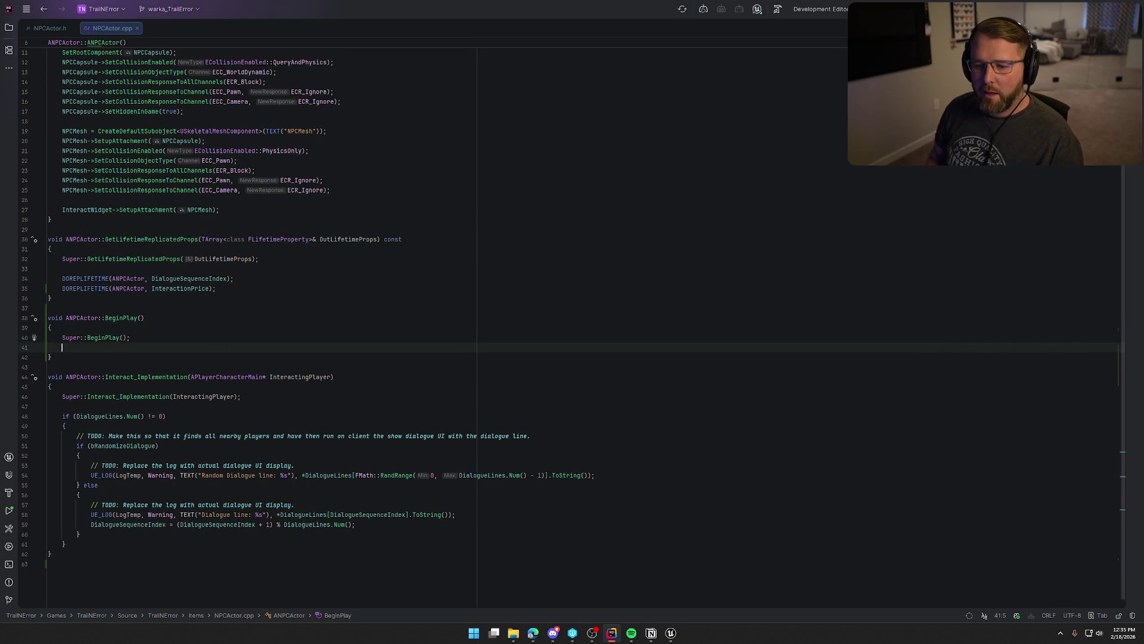
type("if (HasAu")
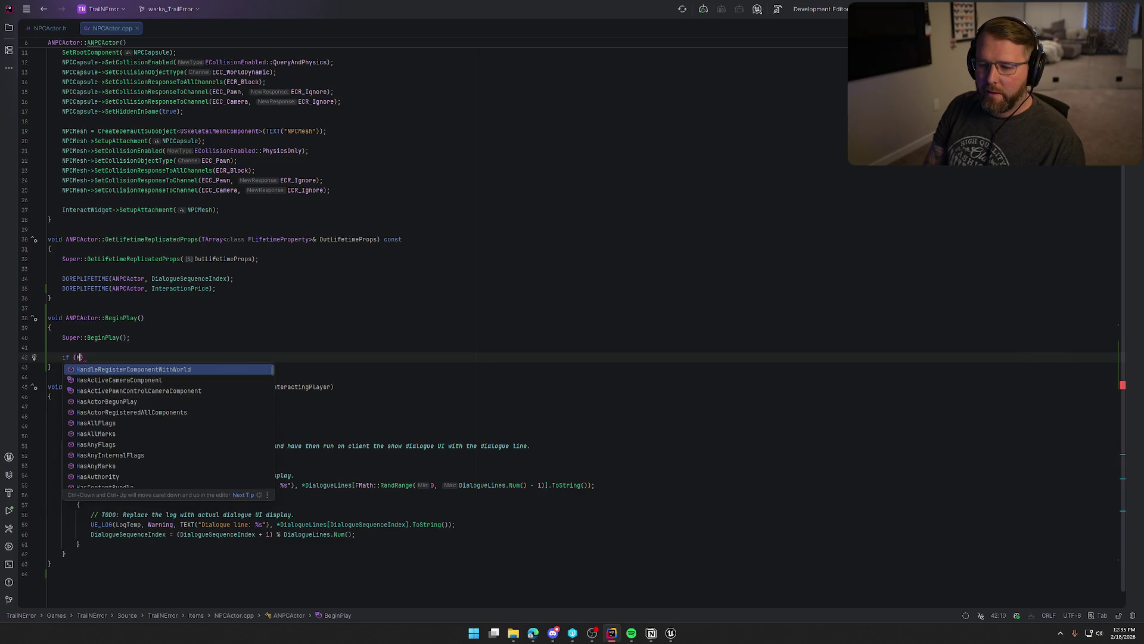
key("Return")
type(")){")
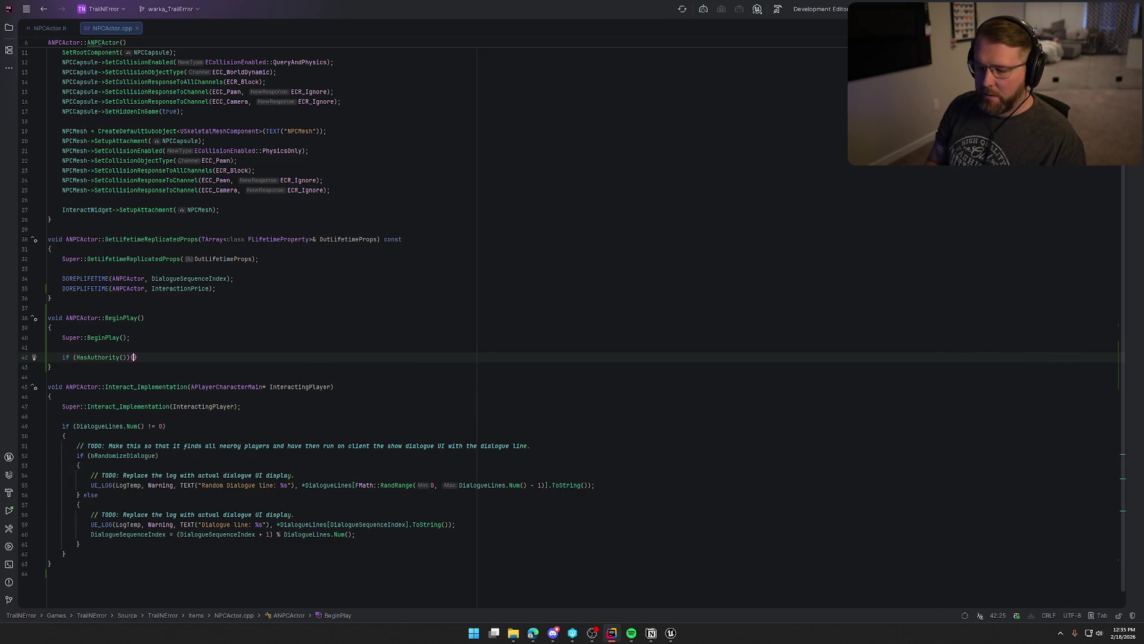
key("Return")
type("{")
key("Return")
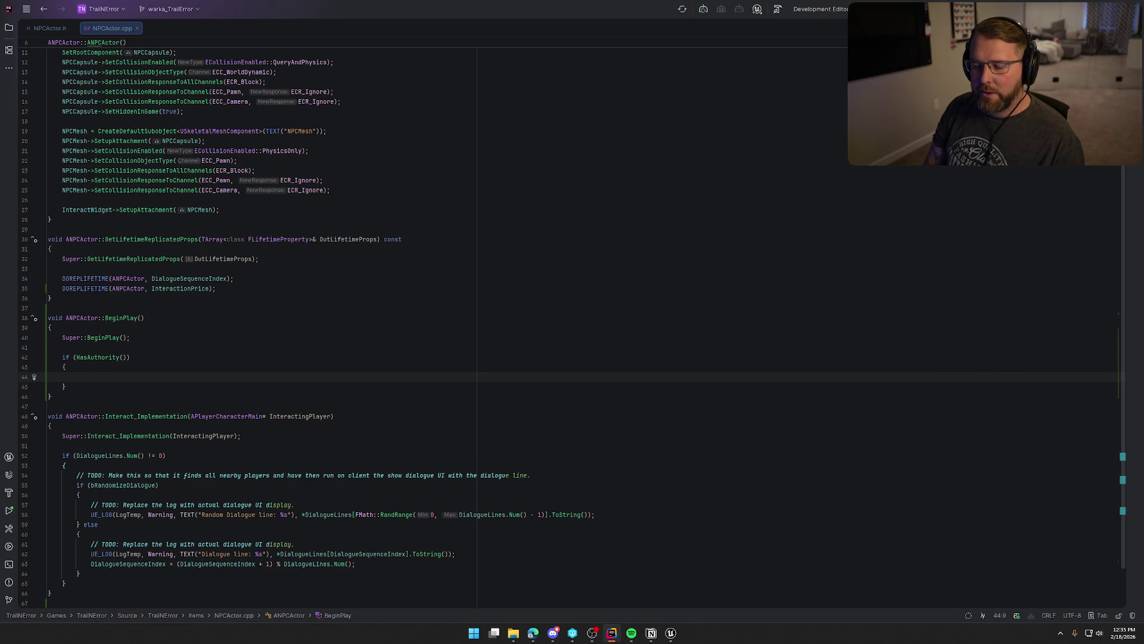
Inside it, write InteractionPrice = AssociatedTradingPost->TownCostMultiplier * 5.0f.
type("I")
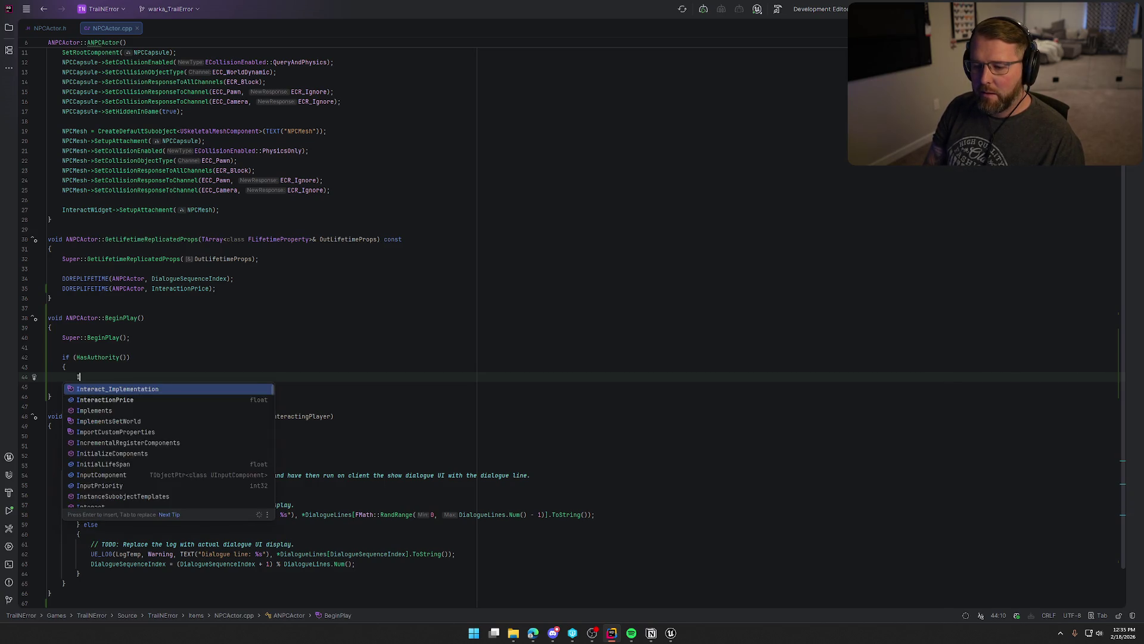
type("nteractionP")
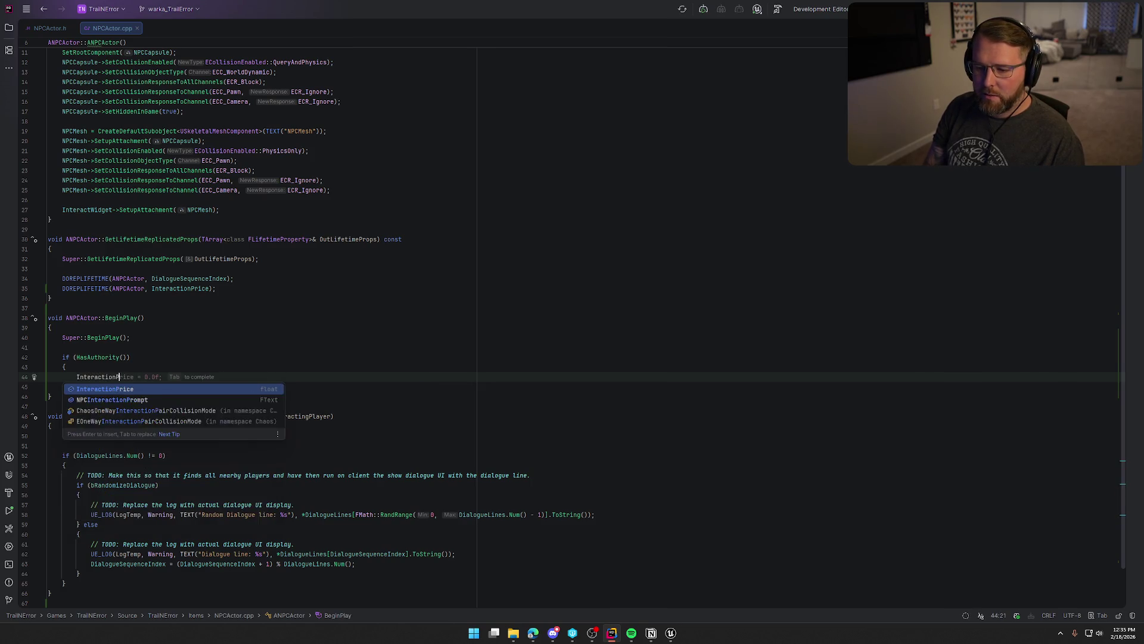
key("Return")
type("= ")
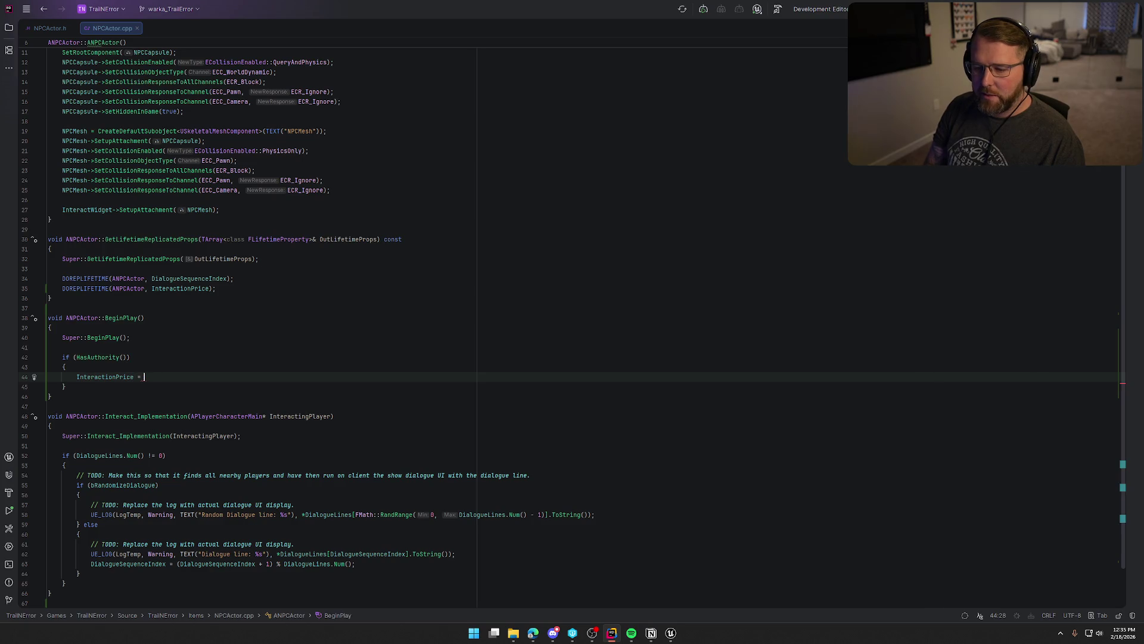
type("Trading")
key("Return")
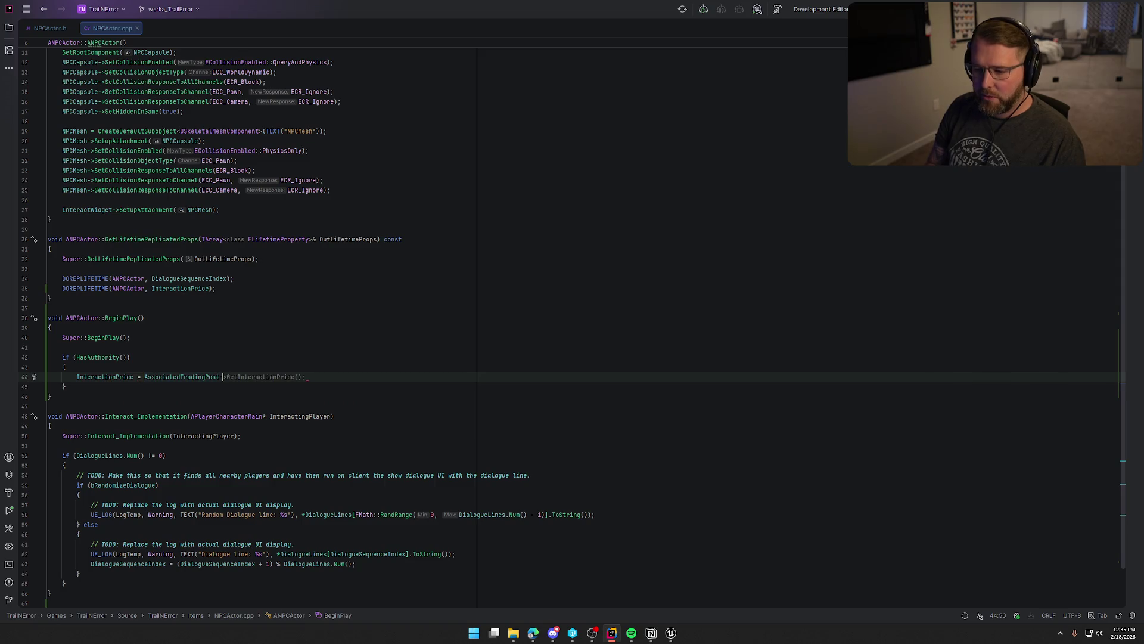
type("->")
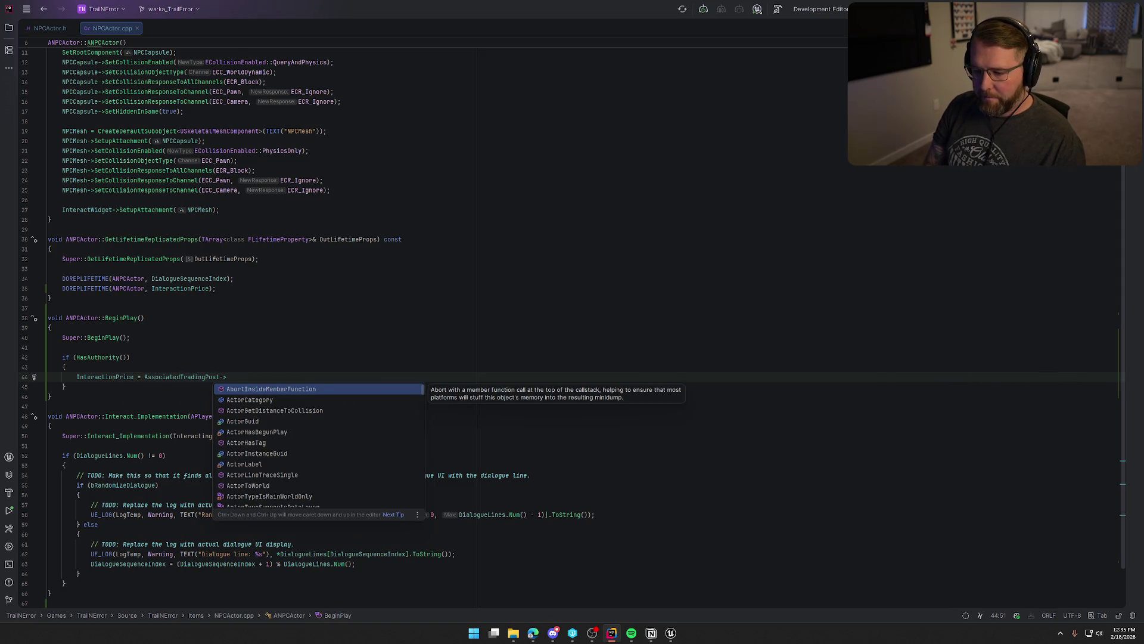
type("Town")
key("Return")
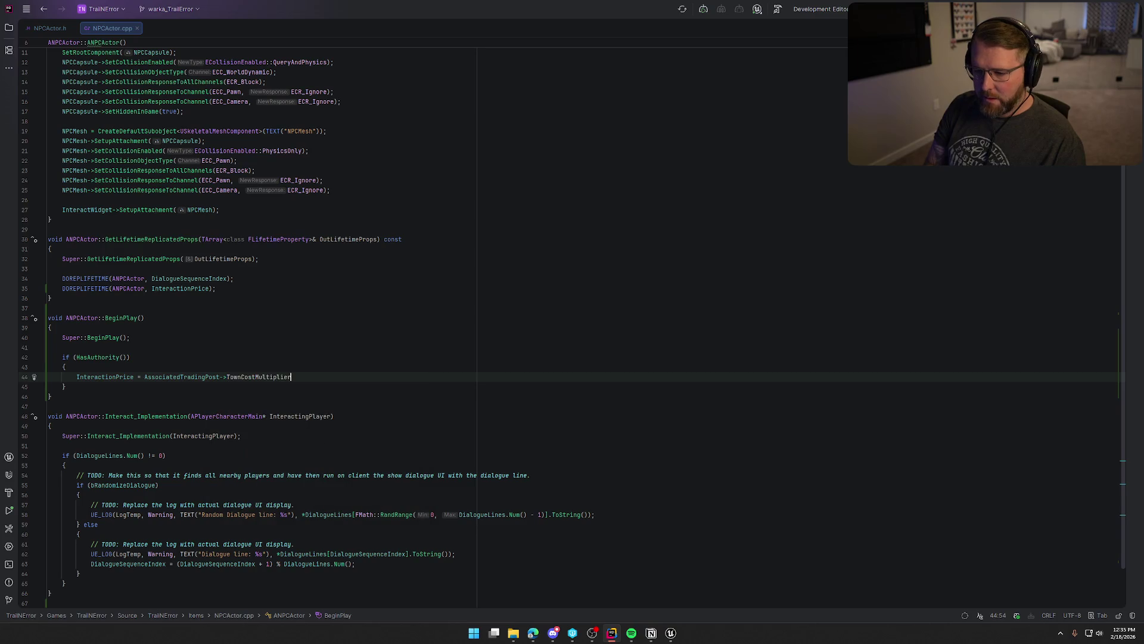
type("*")
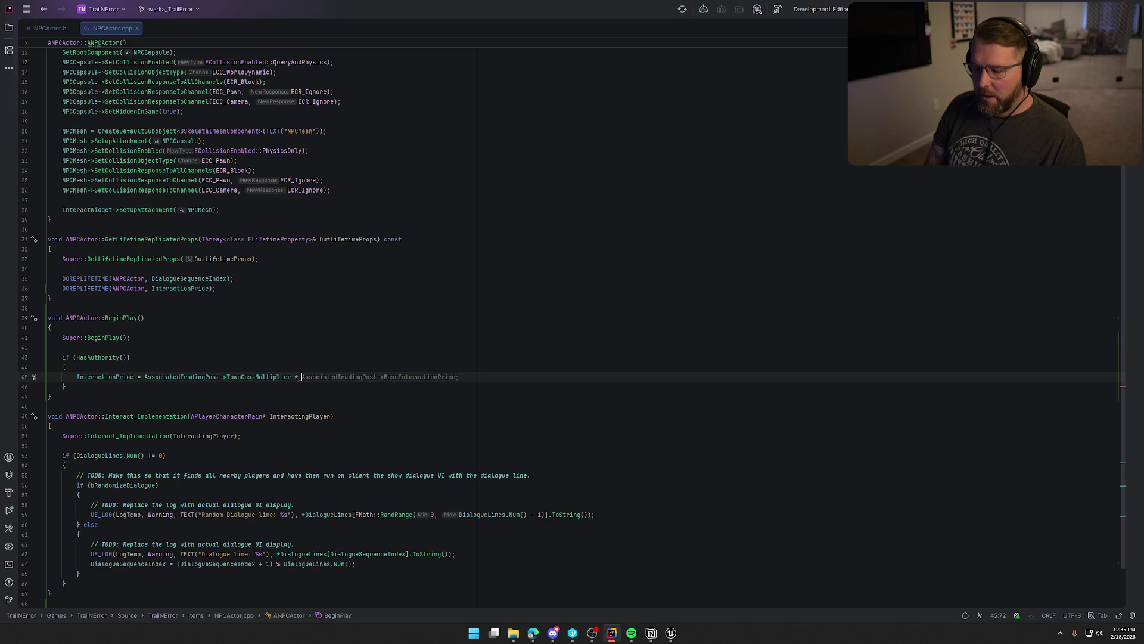
key("Tab")
key("BackSpace")
key("BackSpace")
key("BackSpace")
key("BackSpace")
key("BackSpace")
key("BackSpace")
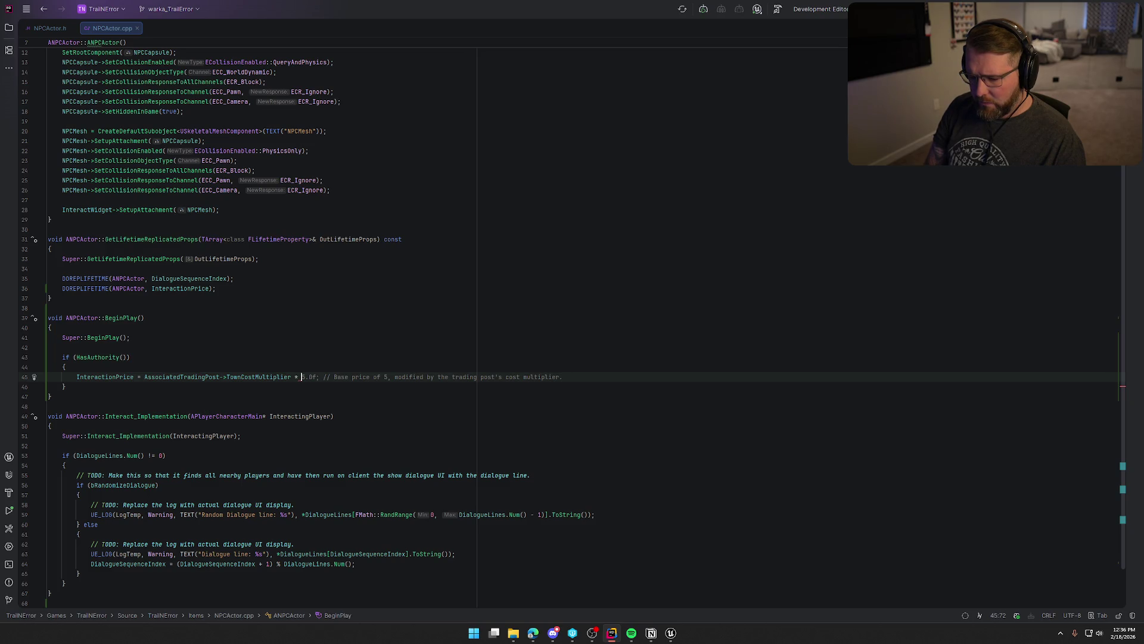
type("5.0f;")
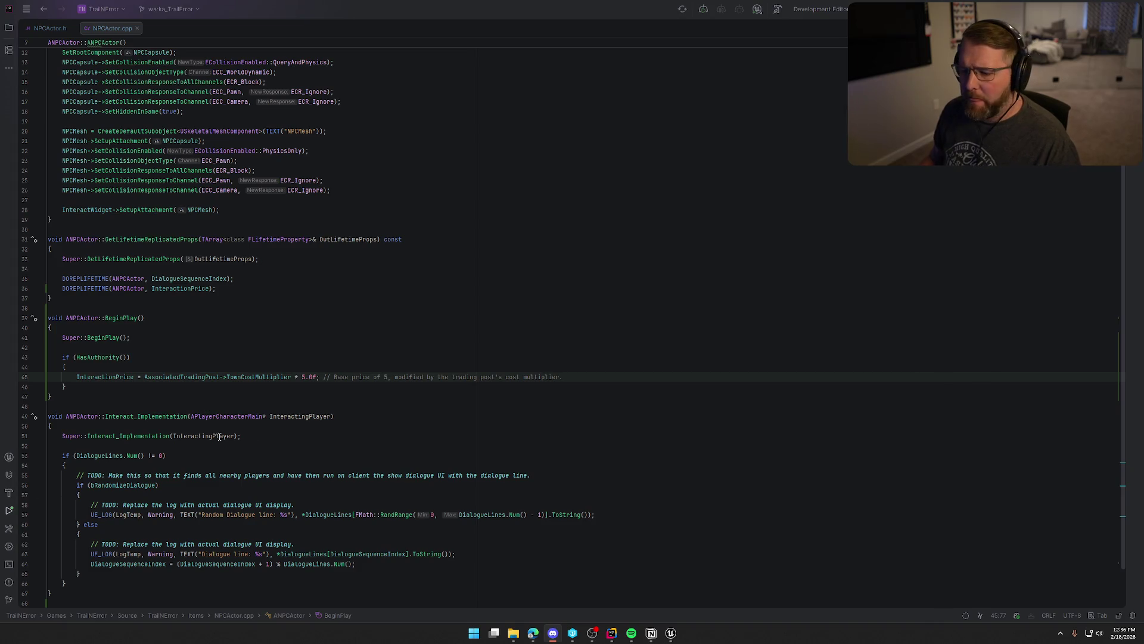
Replace the hard-coded 5.0f multiplier with InteractionPrice, whose header default is 5.0f.
left_click(303, 359)
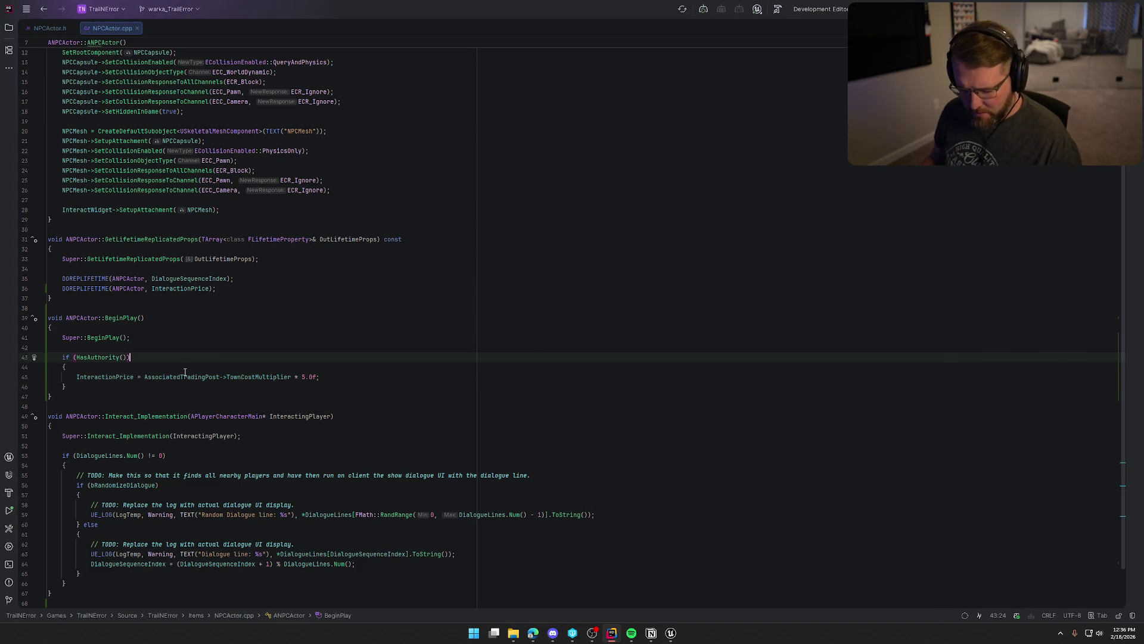
left_click(105, 376)
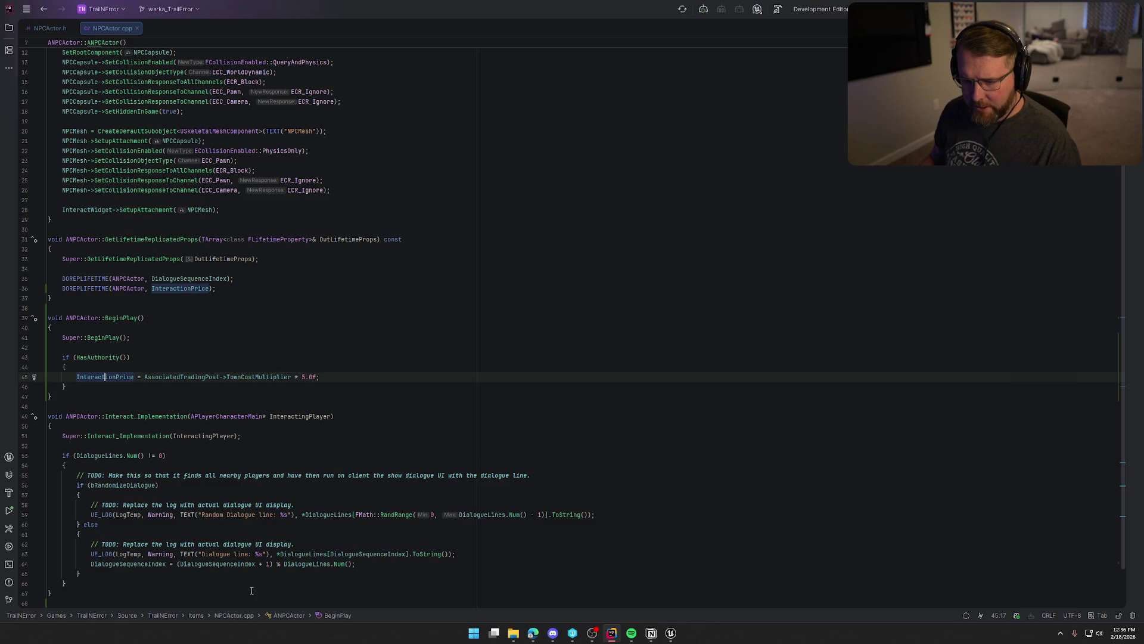
key("End")
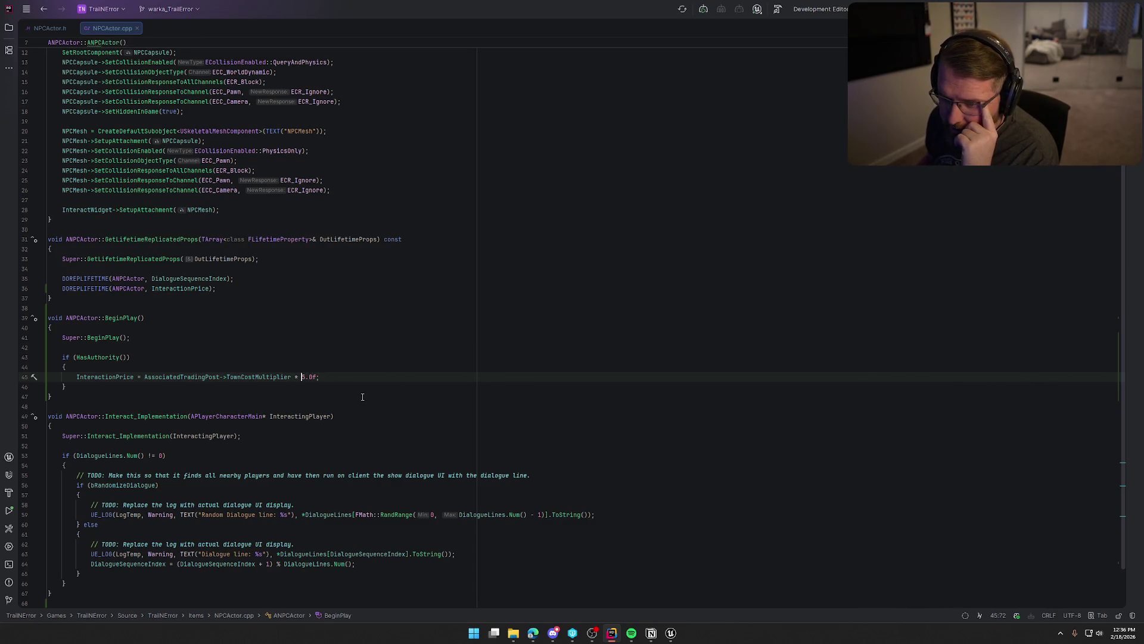
left_click(49, 26)
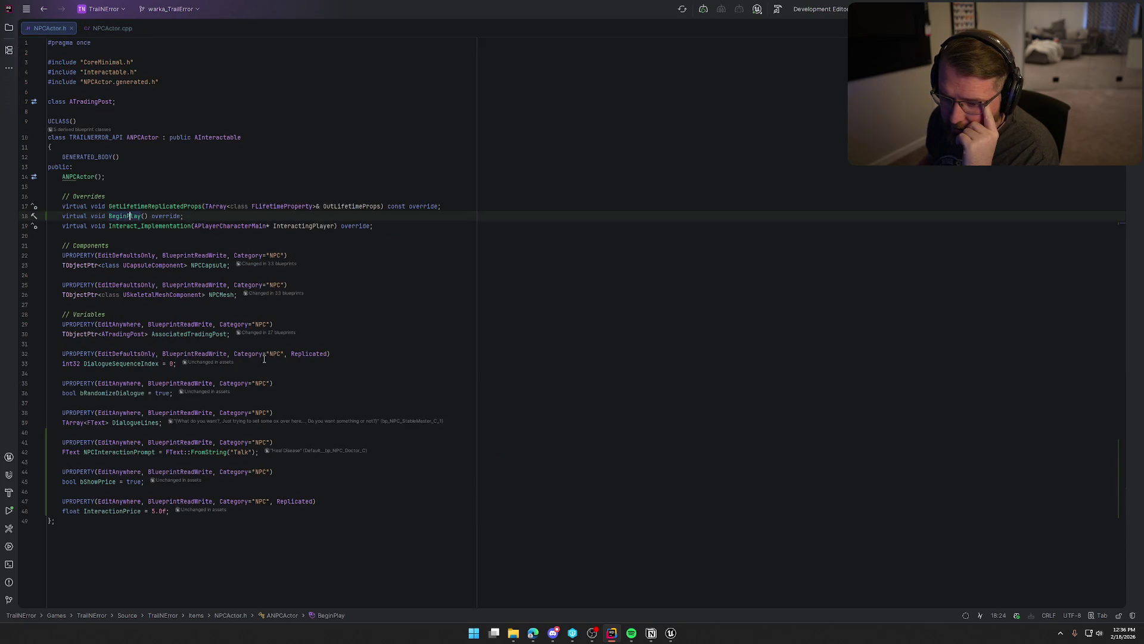
left_click(109, 511)
left_click(112, 28)
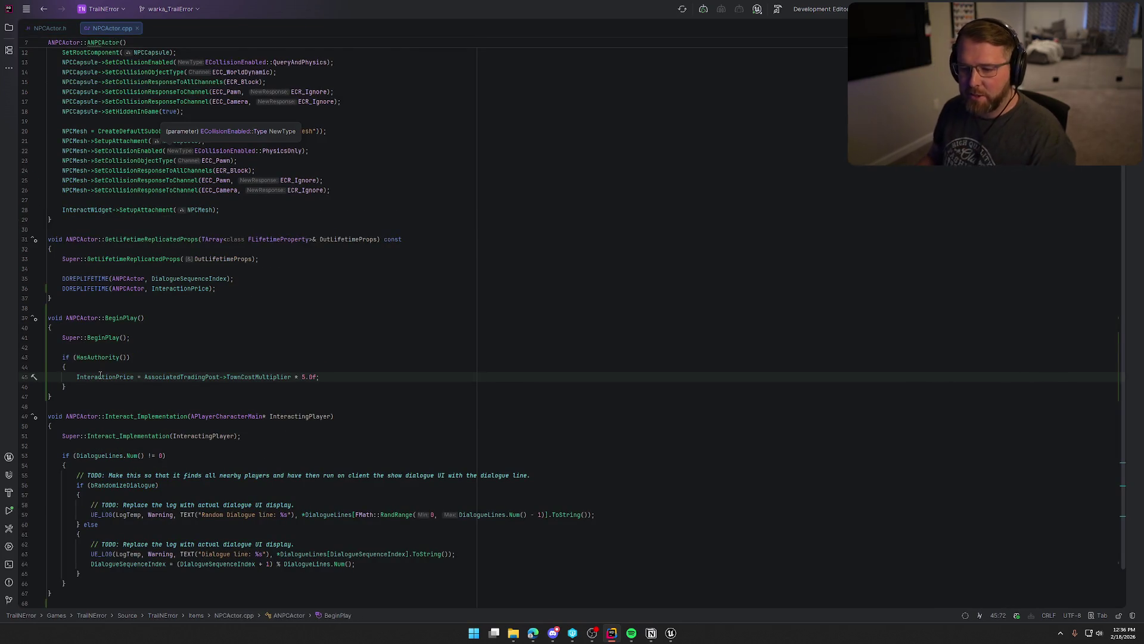
type("1")
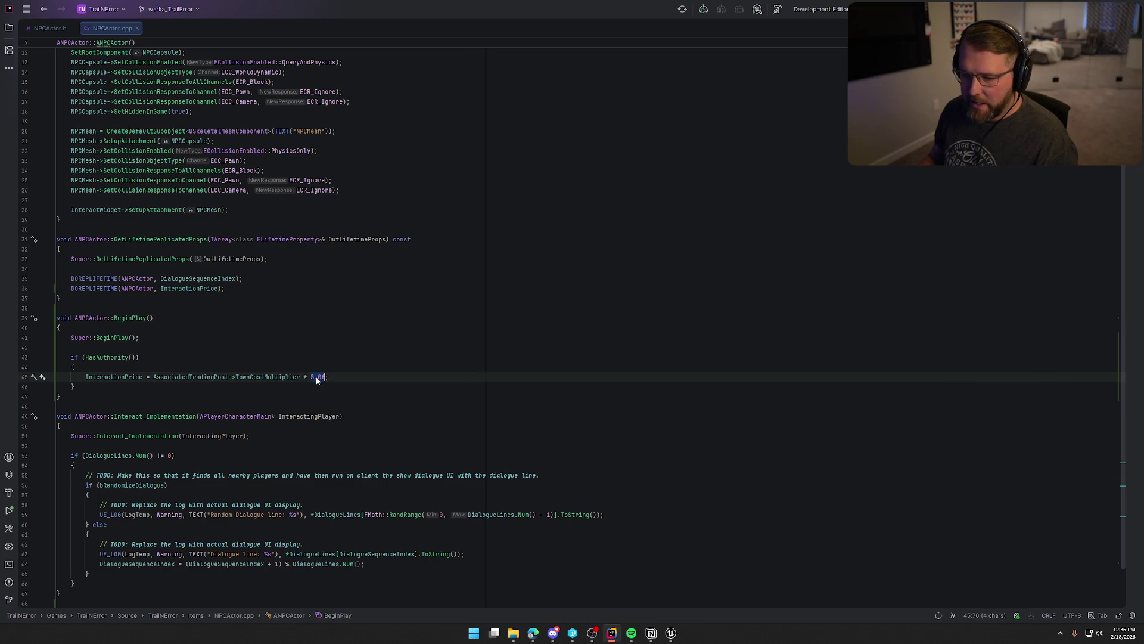
key("BackSpace")
type("InteractionPrice")
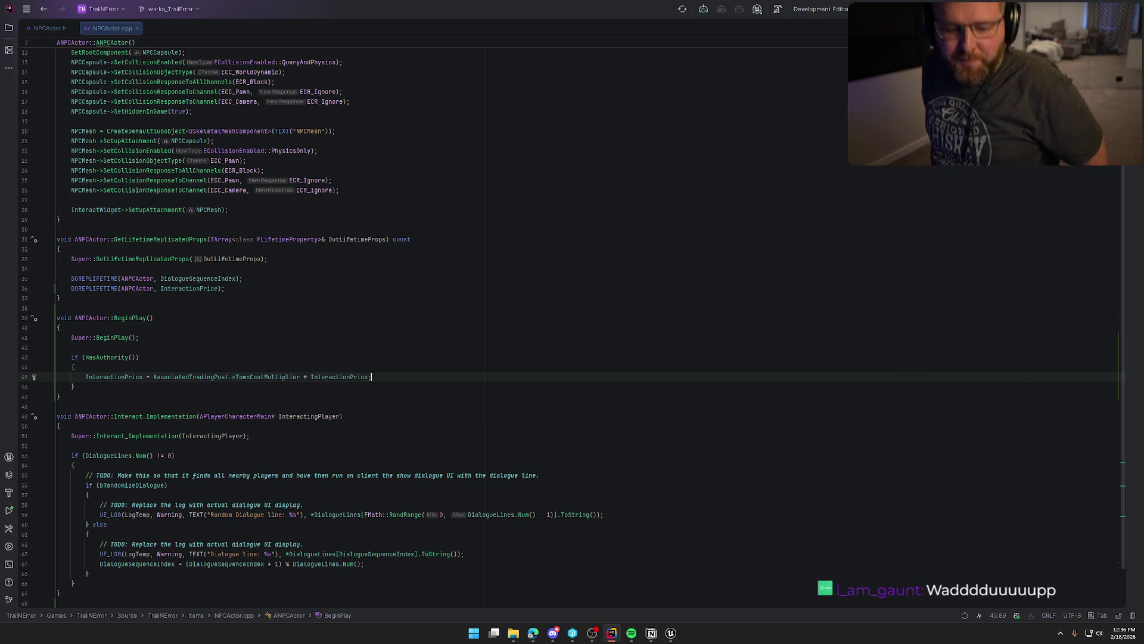
Split the editor so NPCActor.cpp sits beside NPCActor.h.
key("alt+Tab")
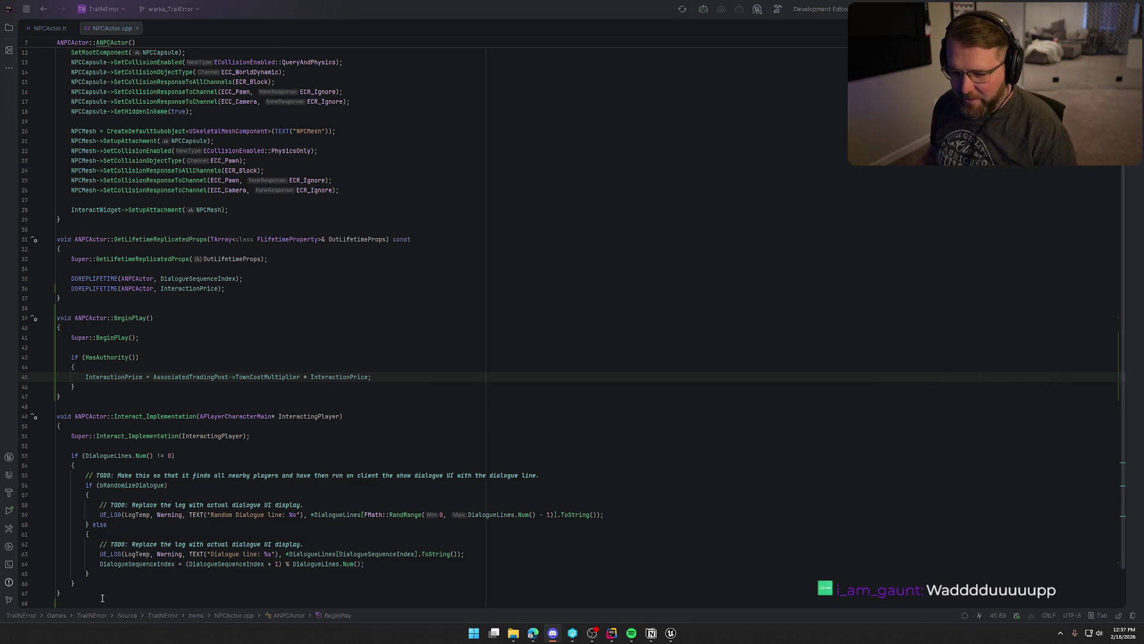
left_click(382, 378)
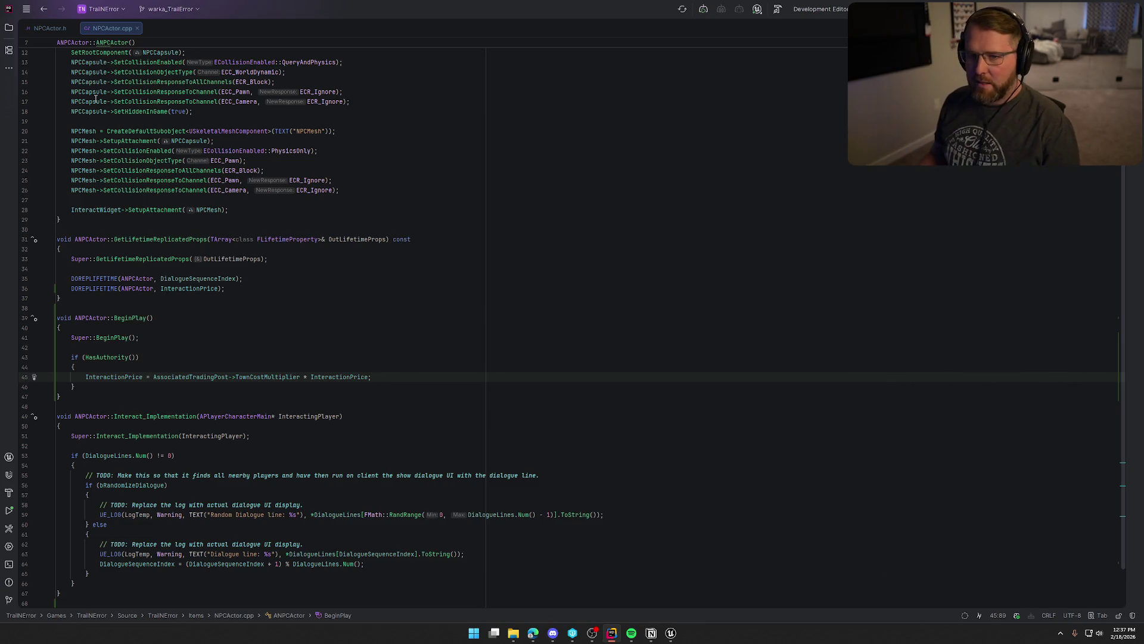
mouse_move(112, 28)
left_mouse_down()
mouse_move(524, 255)
mouse_move(955, 244)
left_mouse_up()
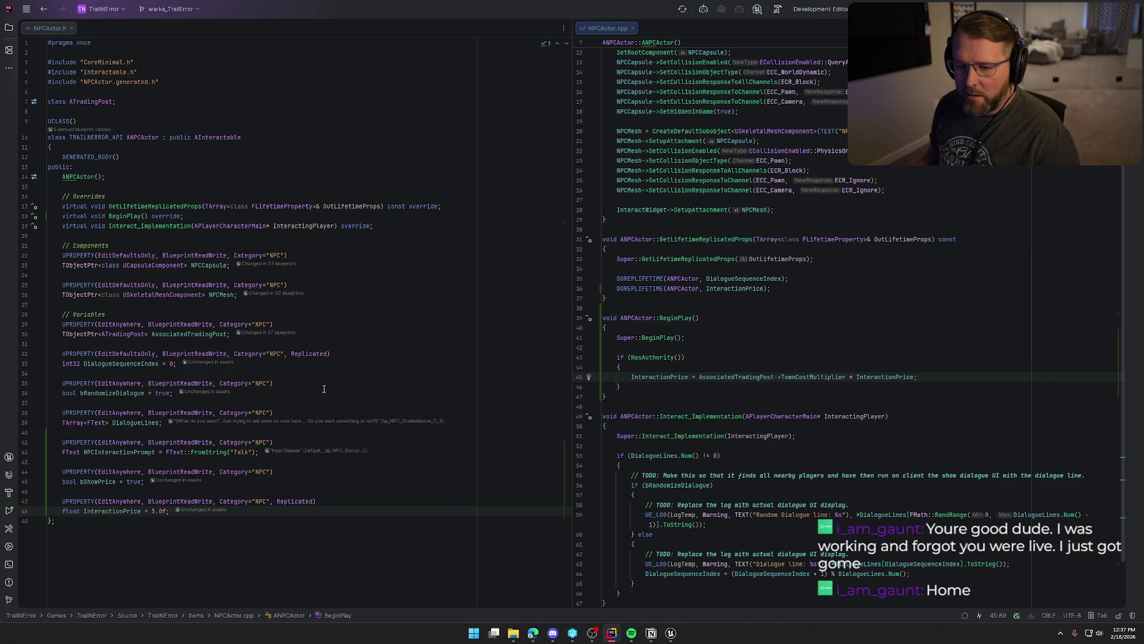
key("alt+Tab")
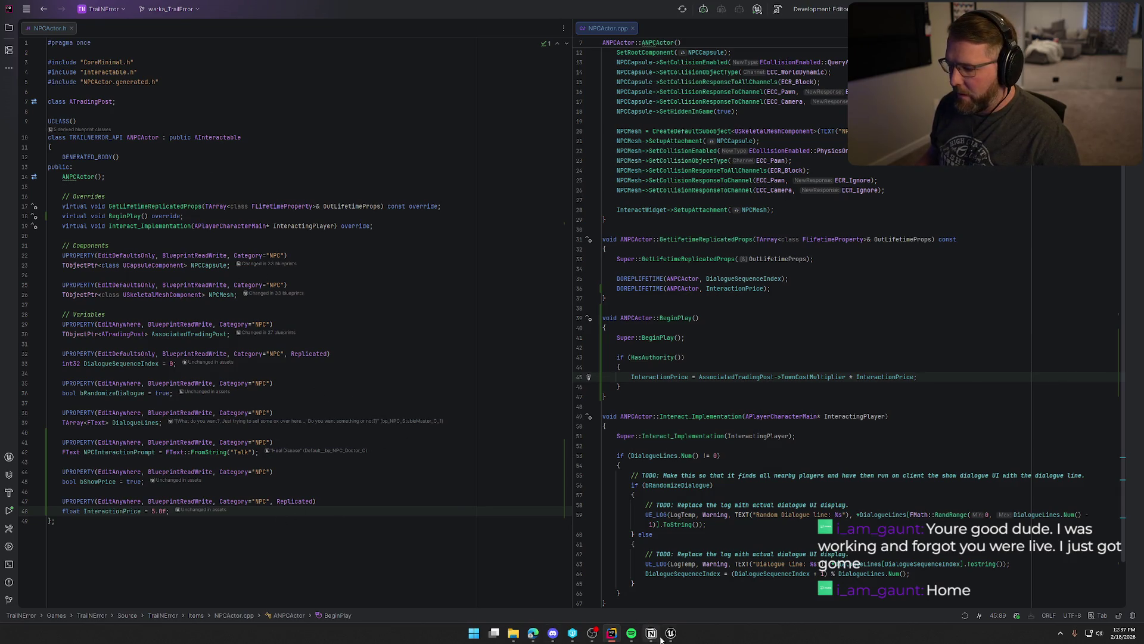
Wire a truncated Interaction Price getter into Spend Cash in Town's Amount, replacing 10, and tidy the nodes.
scroll(487, 370, "up", 2)
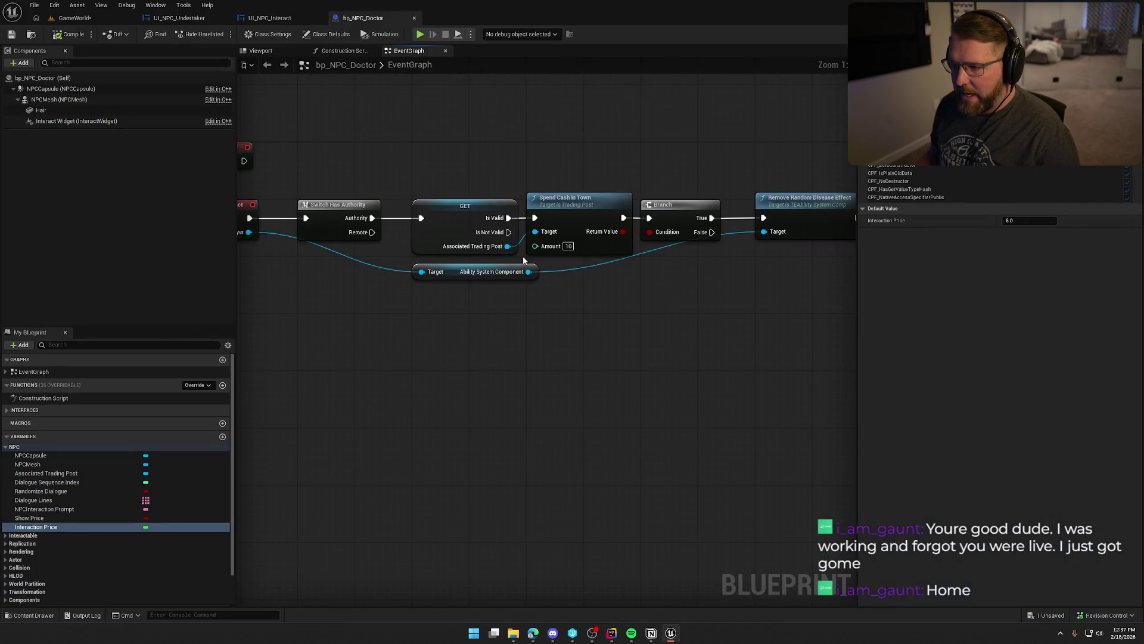
mouse_move(41, 527)
left_mouse_down()
mouse_move(407, 325)
mouse_move(544, 274)
mouse_move(534, 245)
mouse_move(517, 333)
mouse_move(441, 297)
left_mouse_up()
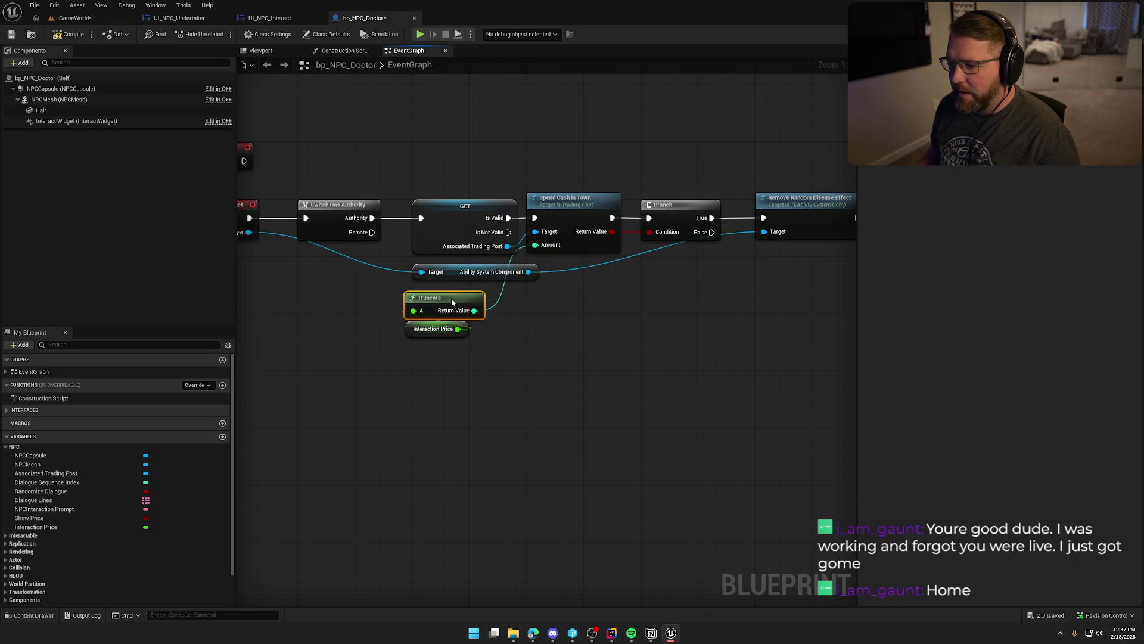
left_click_drag(513, 342, 398, 287)
left_click_drag(444, 298, 451, 291)
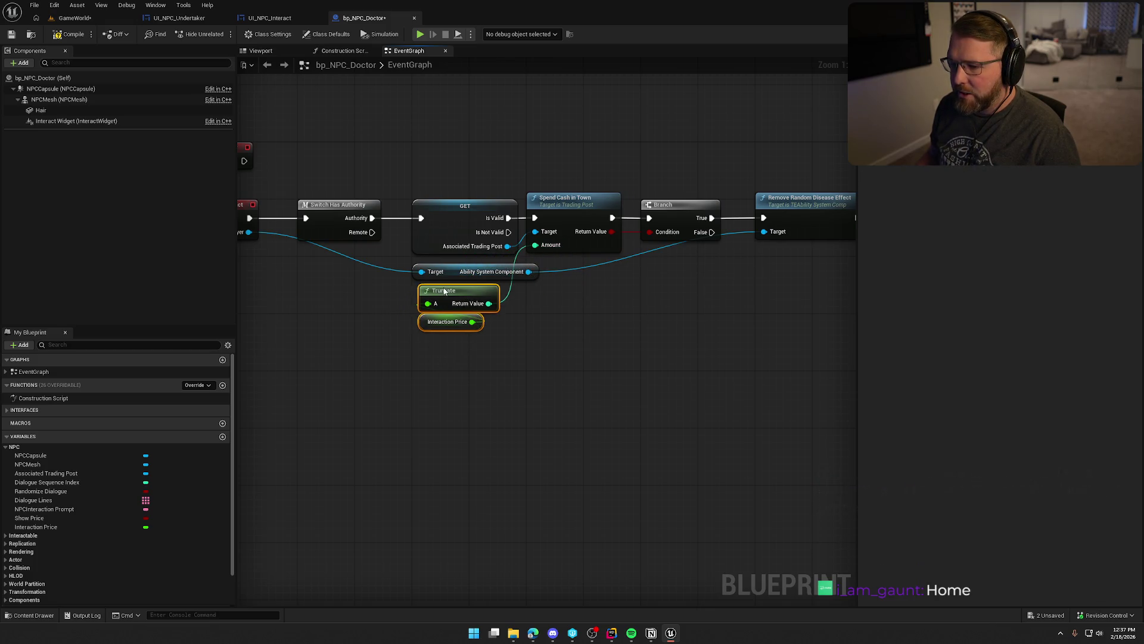
left_click(510, 364)
key("Home")
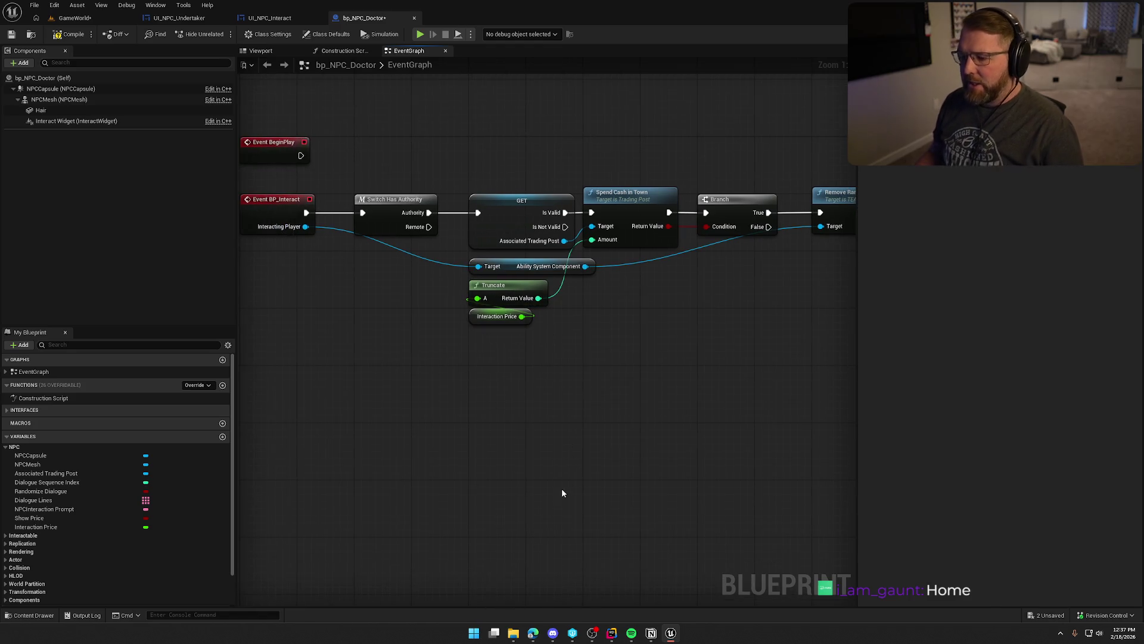
left_click(611, 632)
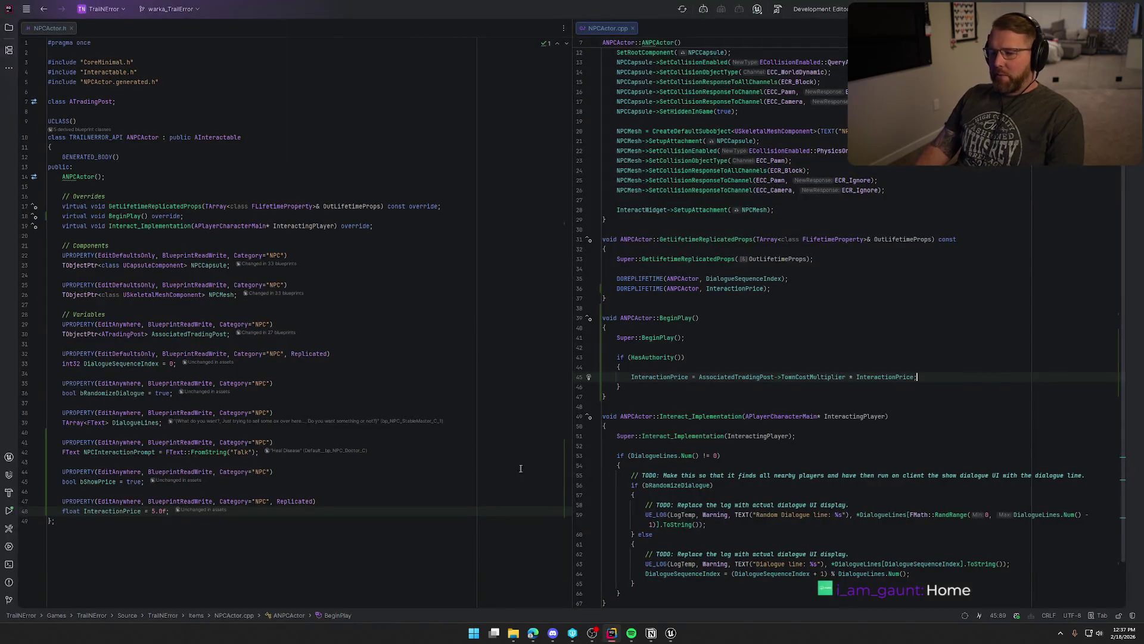
Insert FMath::RoundToZero( before AssociatedTradingPost on line 45.
left_click(699, 376)
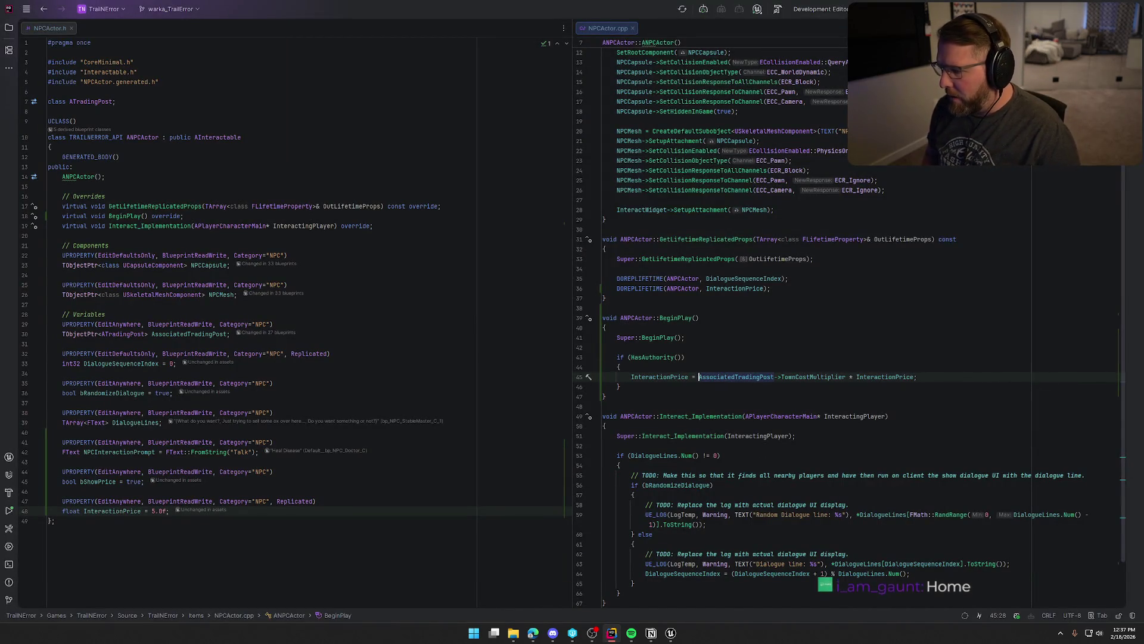
type("(FMath::")
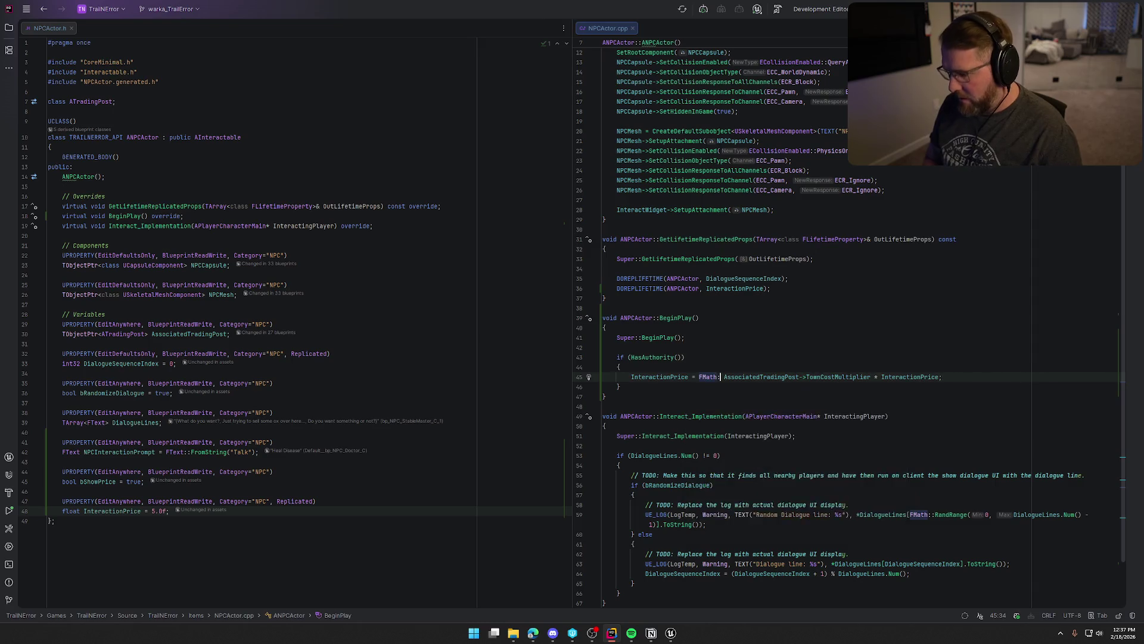
type("Trun")
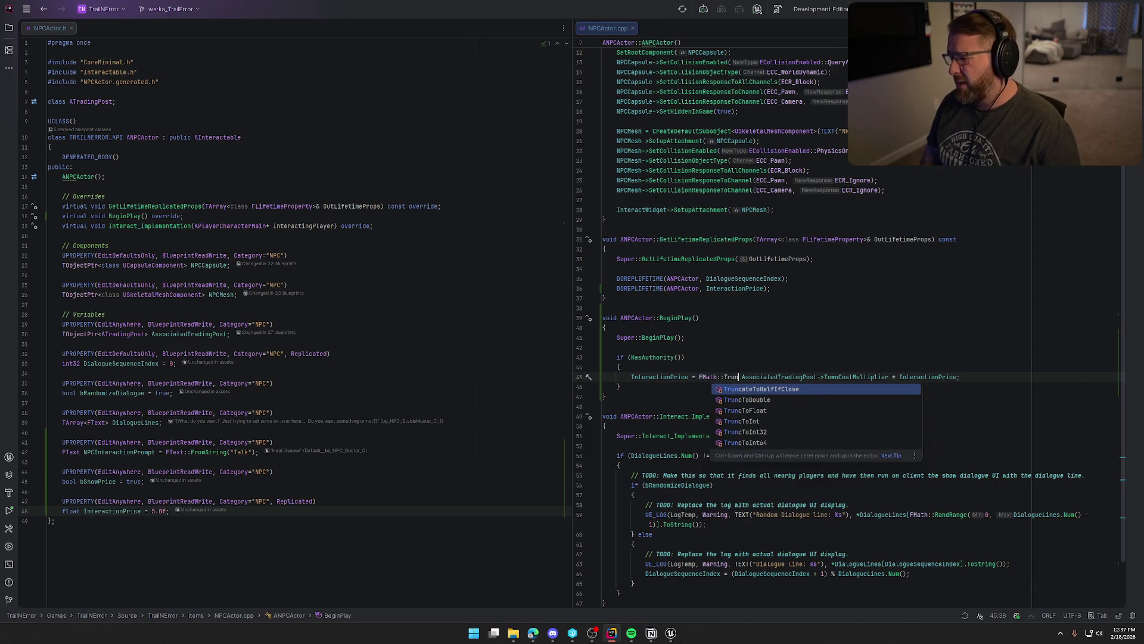
key("BackSpace")
key("BackSpace")
key("BackSpace")
type("Round")
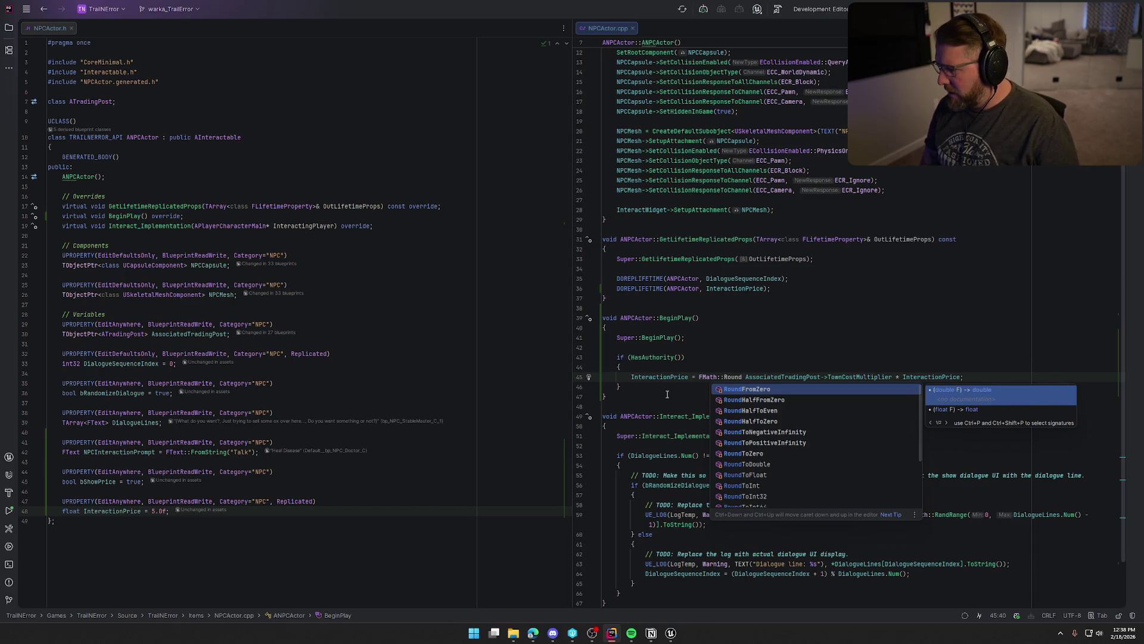
key("Return")
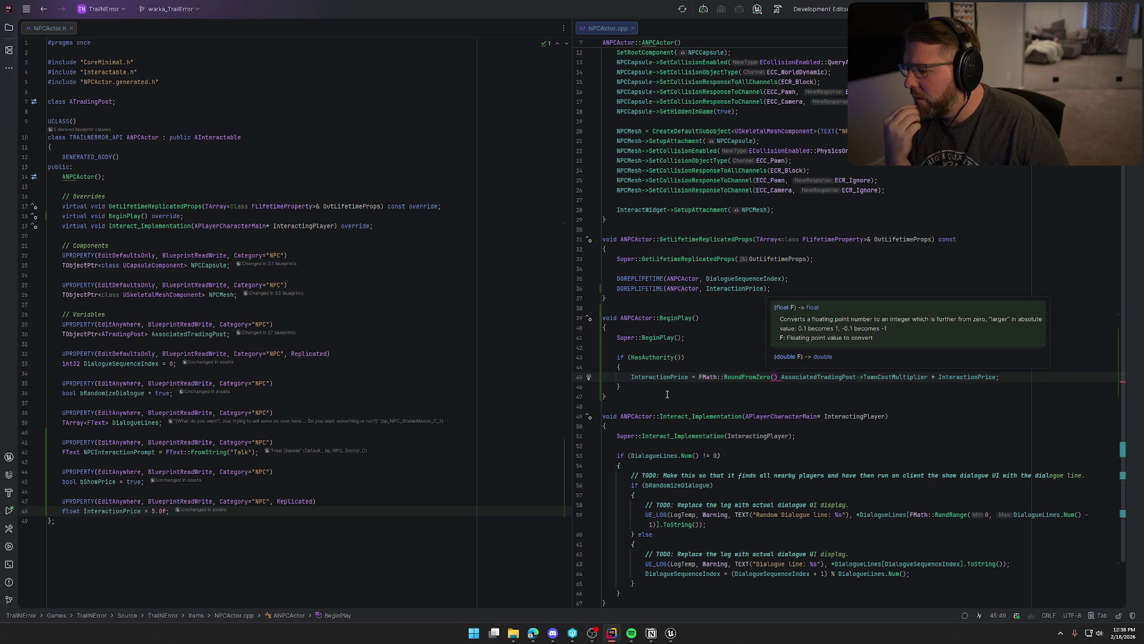
key("BackSpace")
key("BackSpace")
key("BackSpace")
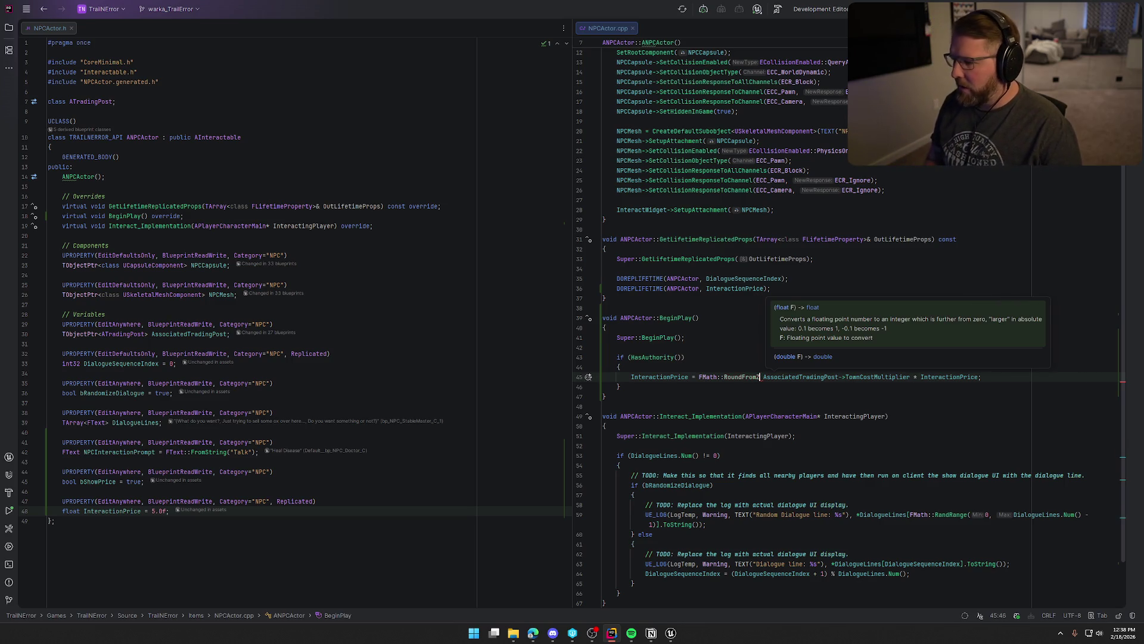
key("BackSpace")
type("To")
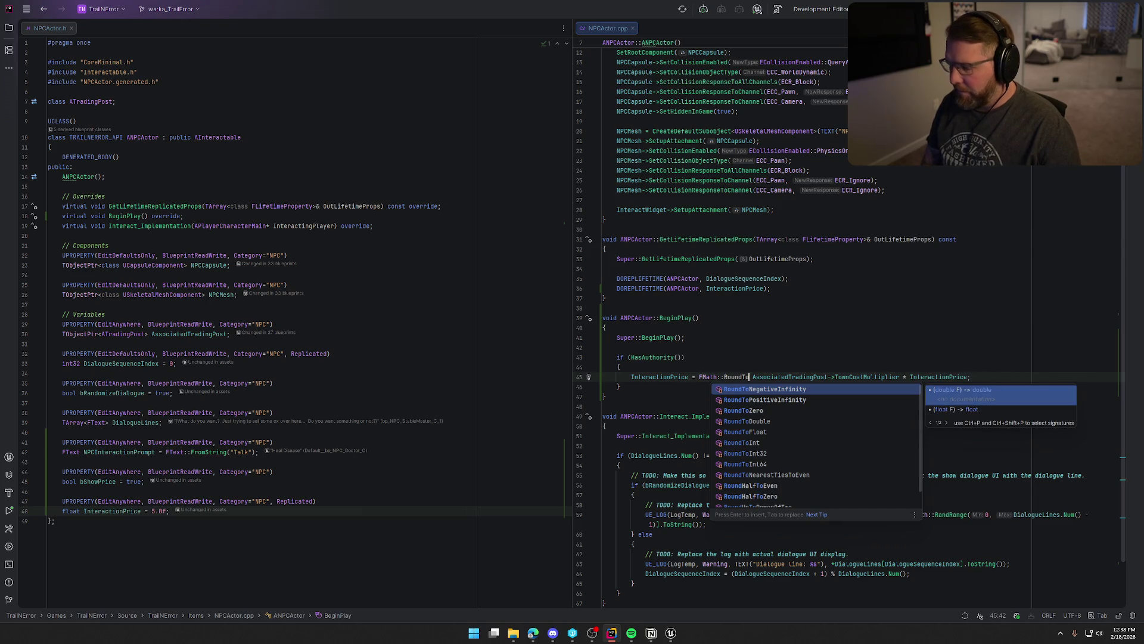
type("Z")
key("Return")
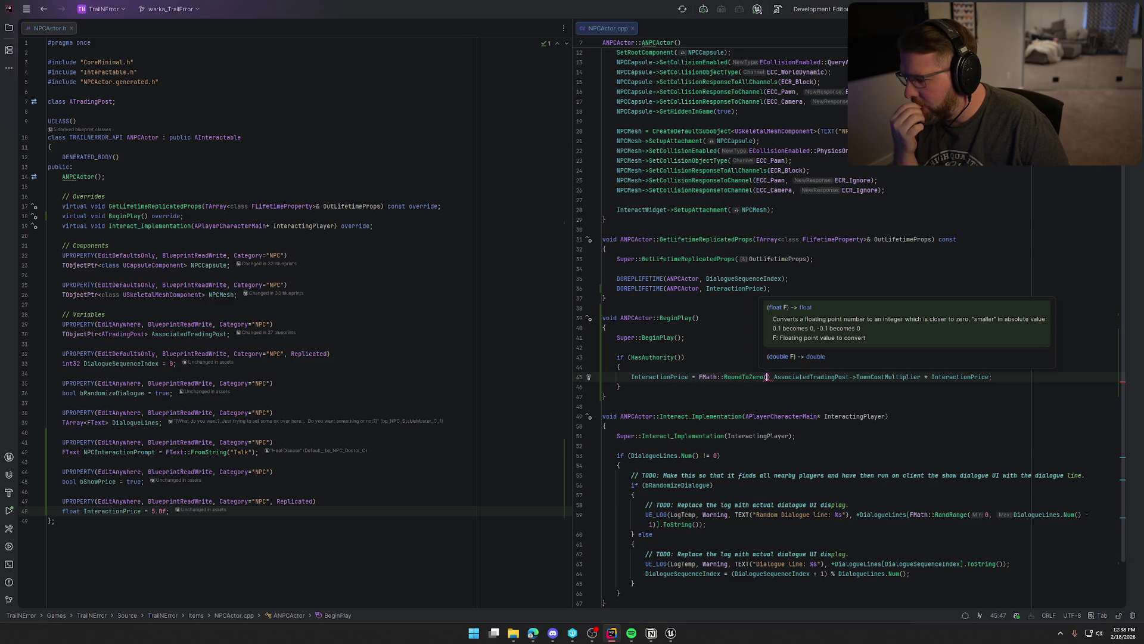
Move the closing parenthesis so RoundToZero encloses TownCostMultiplier * InteractionPrice.
key("Delete")
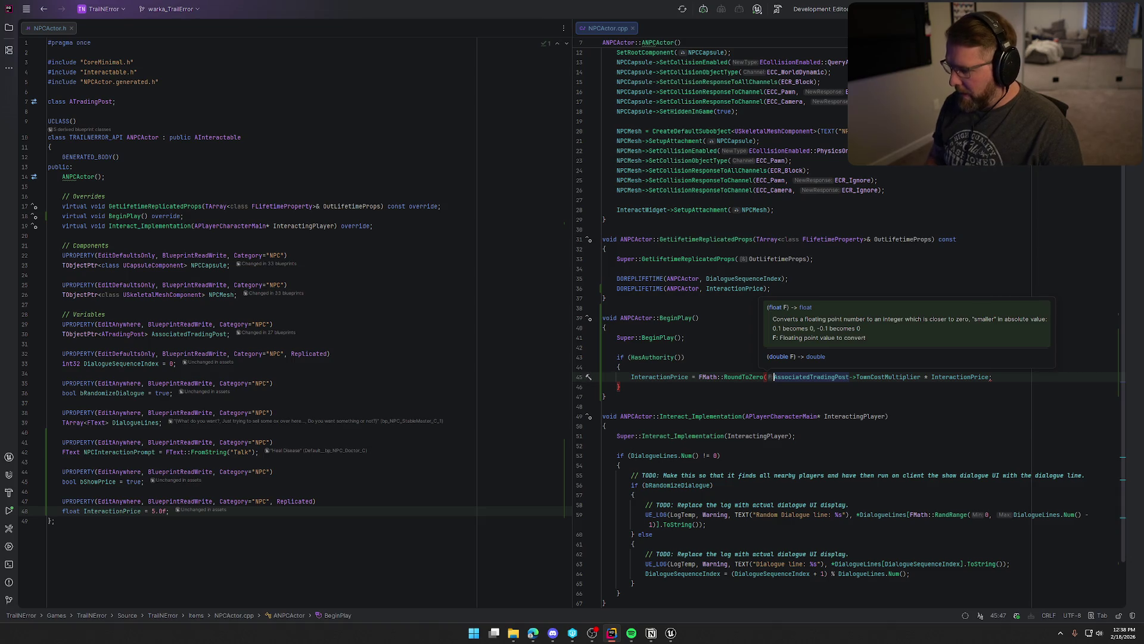
type(")")
left_click(995, 376)
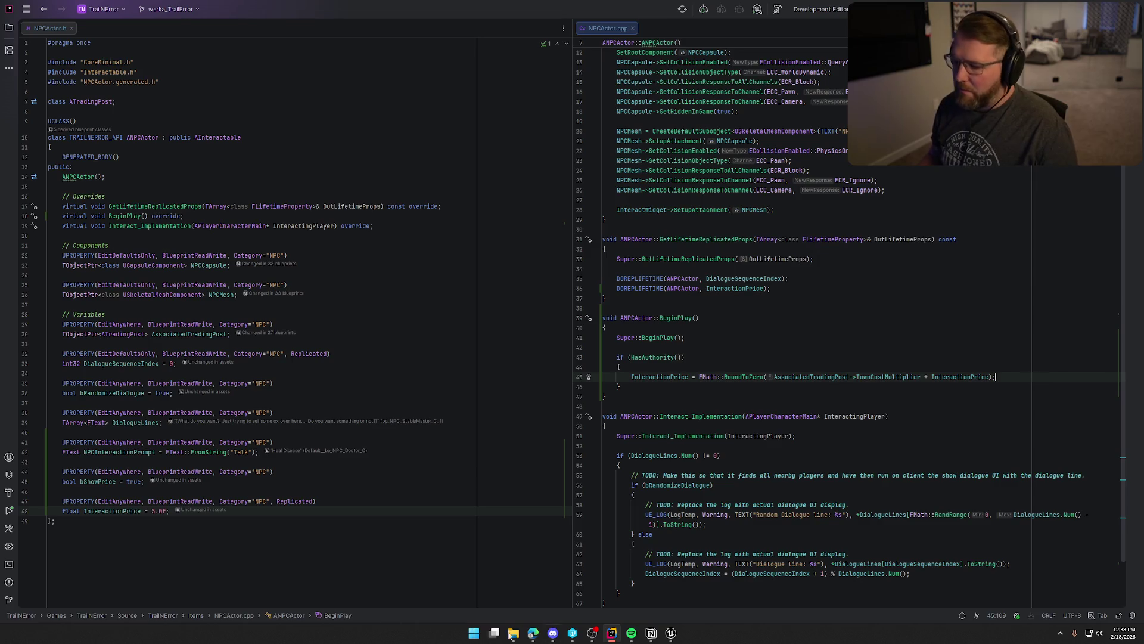
left_click(671, 633)
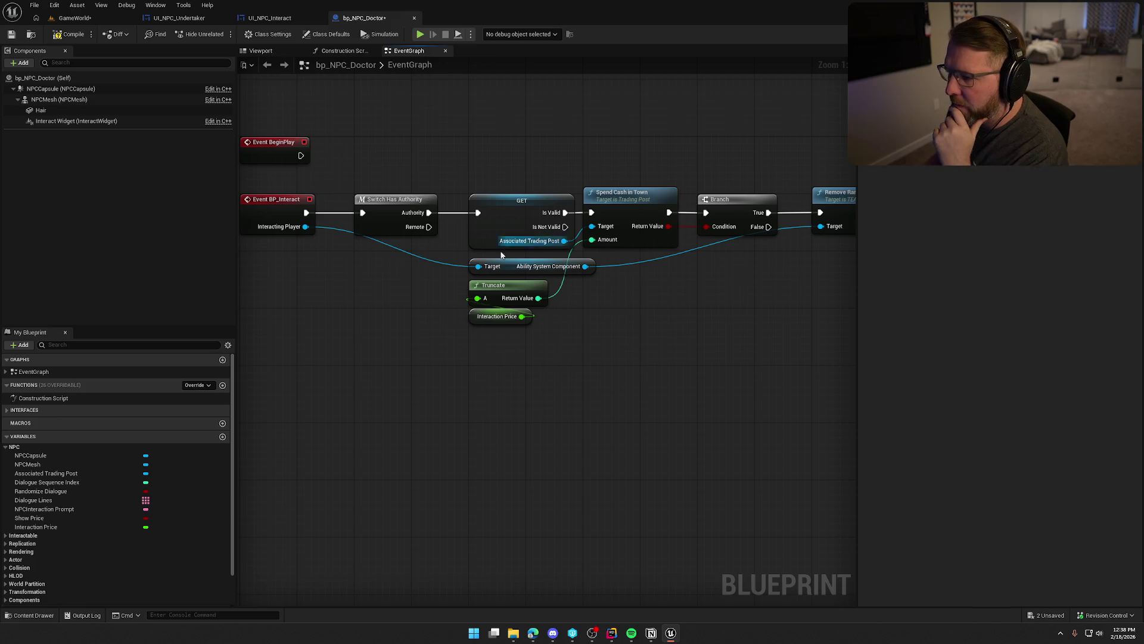
Review the Interaction Price, Show Price and prompt defaults, then compile and save bp_NPC_Doctor.
mouse_move(702, 320)
left_mouse_down()
mouse_move(534, 320)
mouse_move(725, 315)
left_mouse_up()
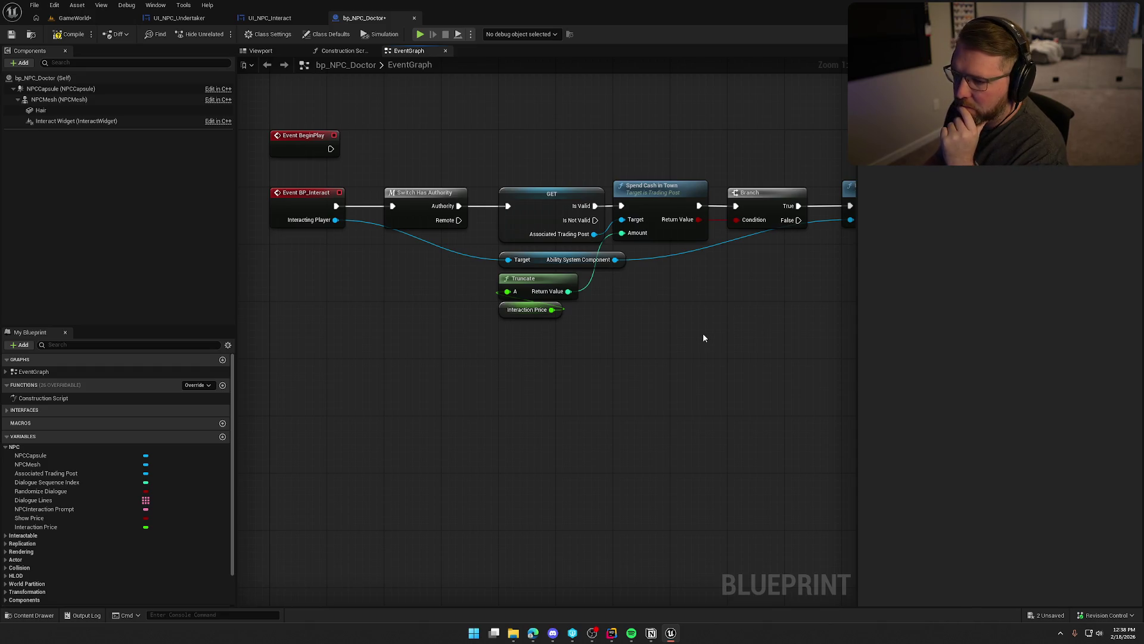
left_click(65, 527)
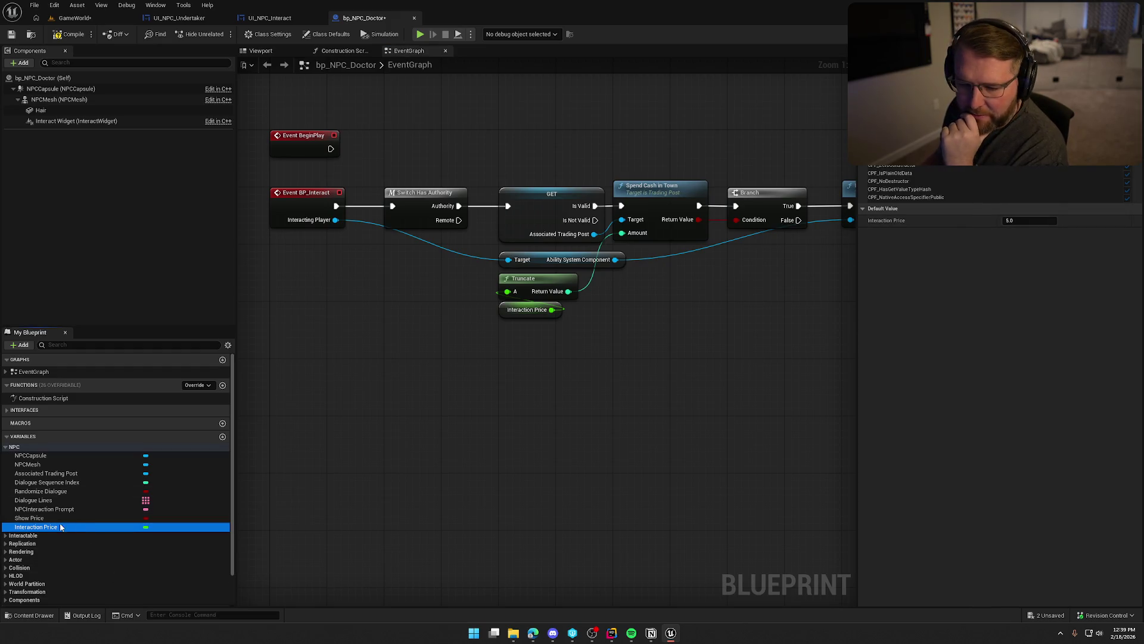
left_click(54, 518)
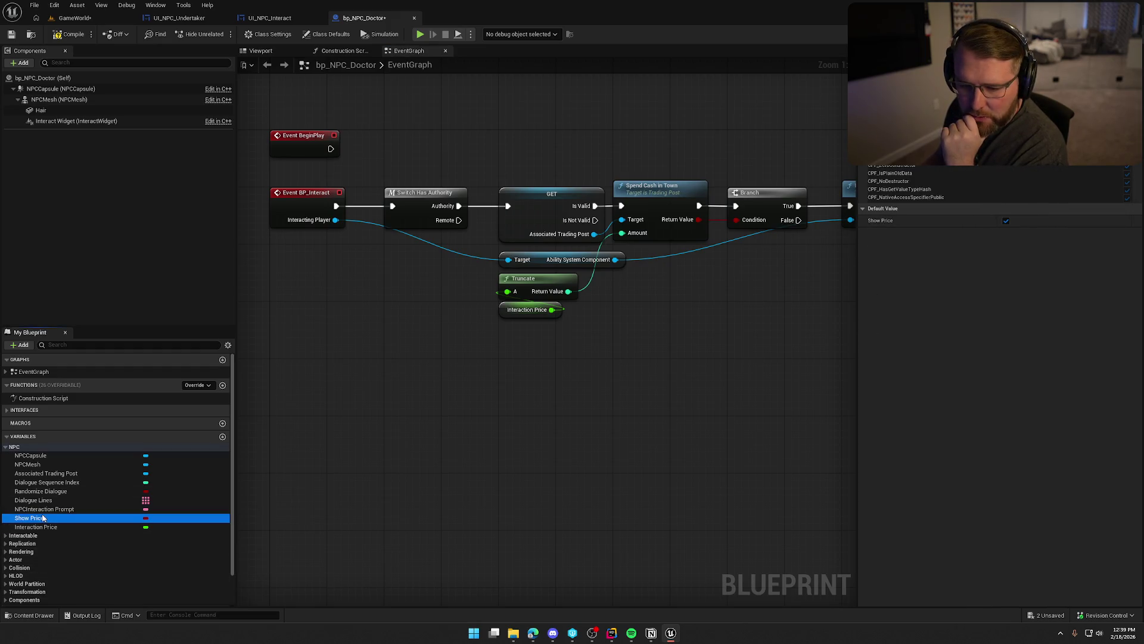
left_click(43, 509)
left_click(69, 34)
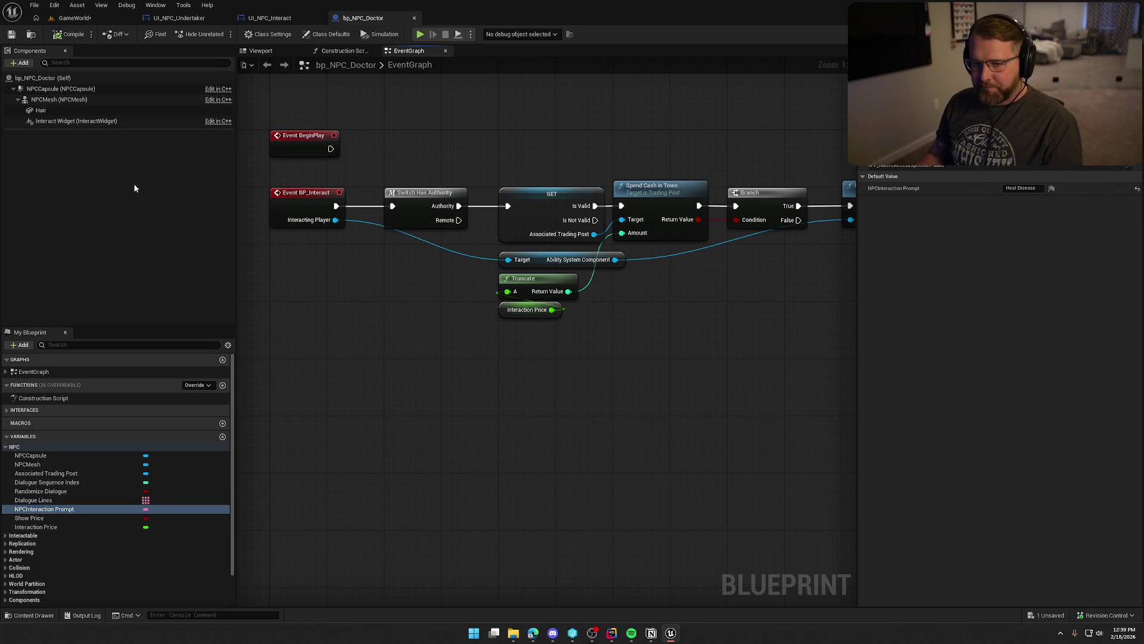
left_click(65, 121)
scroll(679, 425, "down", 4)
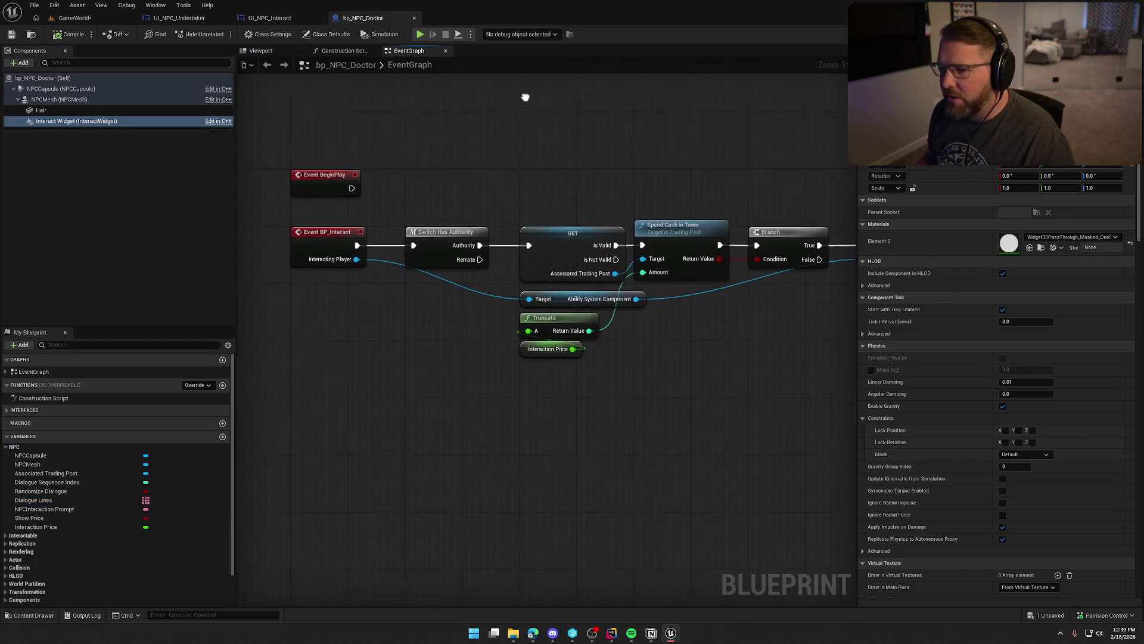
mouse_move(750, 321)
left_mouse_down()
mouse_move(302, 213)
mouse_move(333, 260)
left_mouse_up()
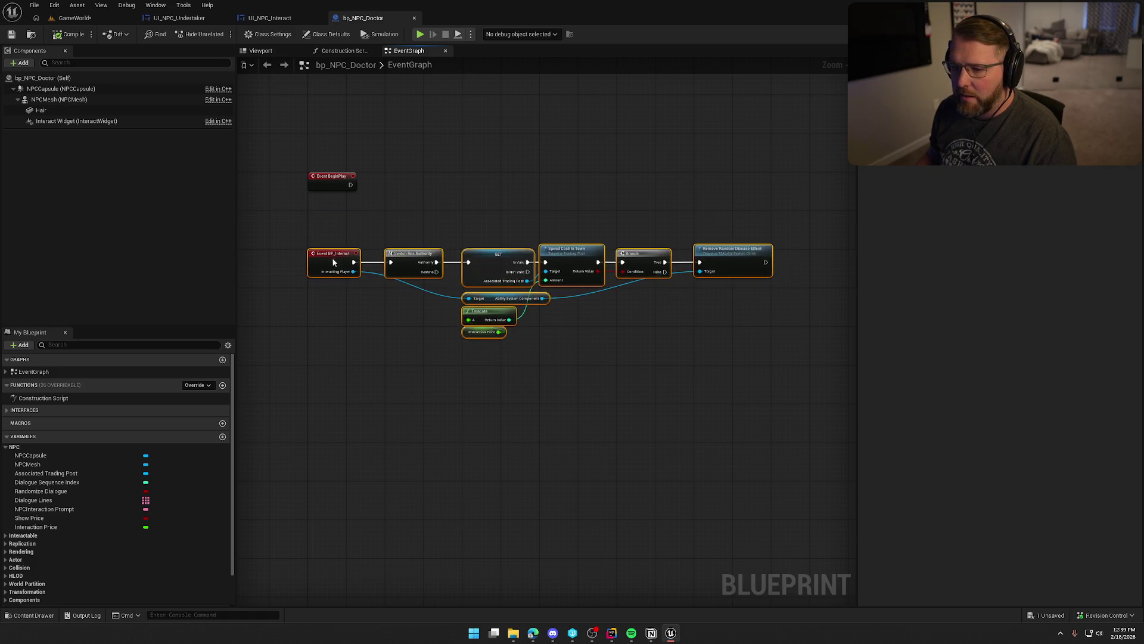
left_click(382, 230)
scroll(423, 234, "up", 3)
key("ctrl+s")
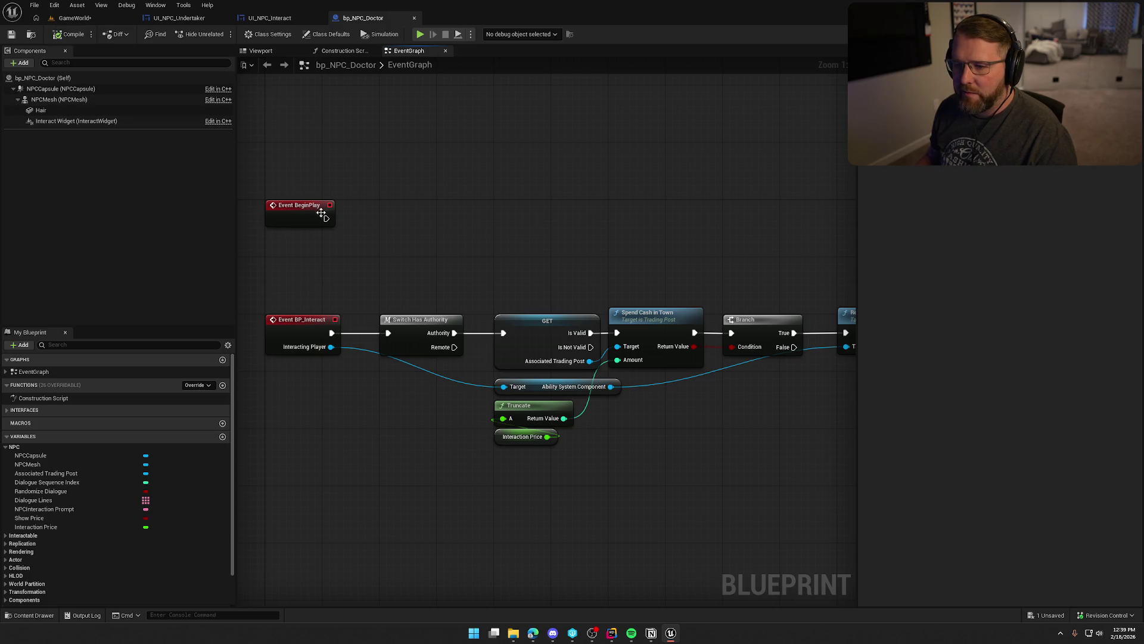
Check the Interact Widget component's settings, then bring up the UI_NPC_Interact widget designer.
scroll(481, 242, "down", 3)
key("ctrl+a")
scroll(476, 268, "up", 3)
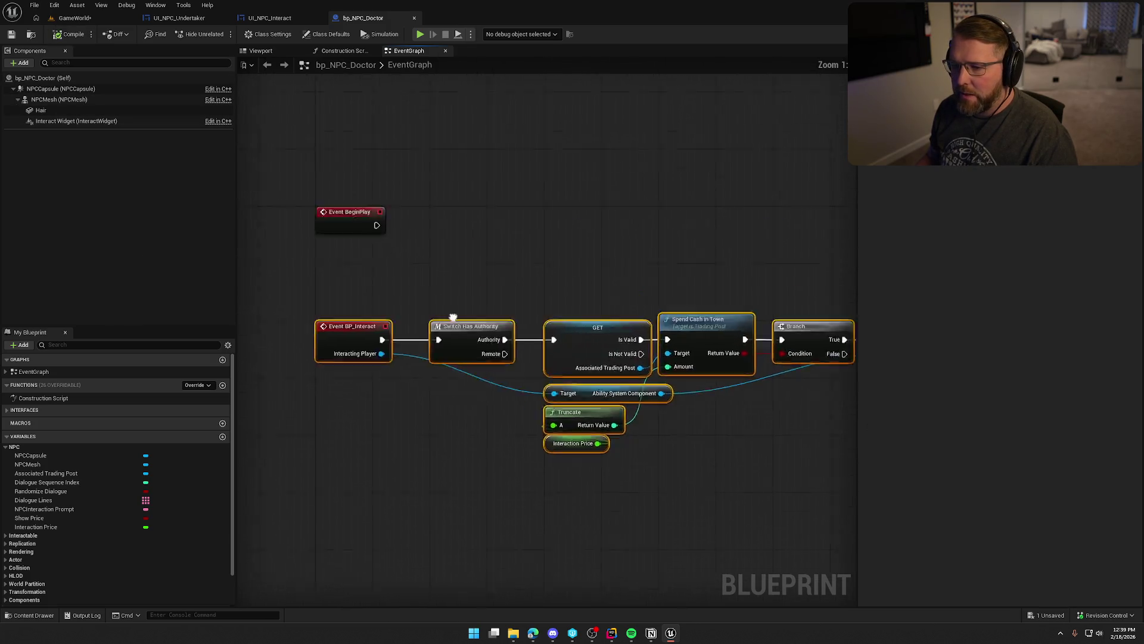
left_click(90, 121)
scroll(1017, 345, "down", 2)
scroll(1017, 345, "down", 3)
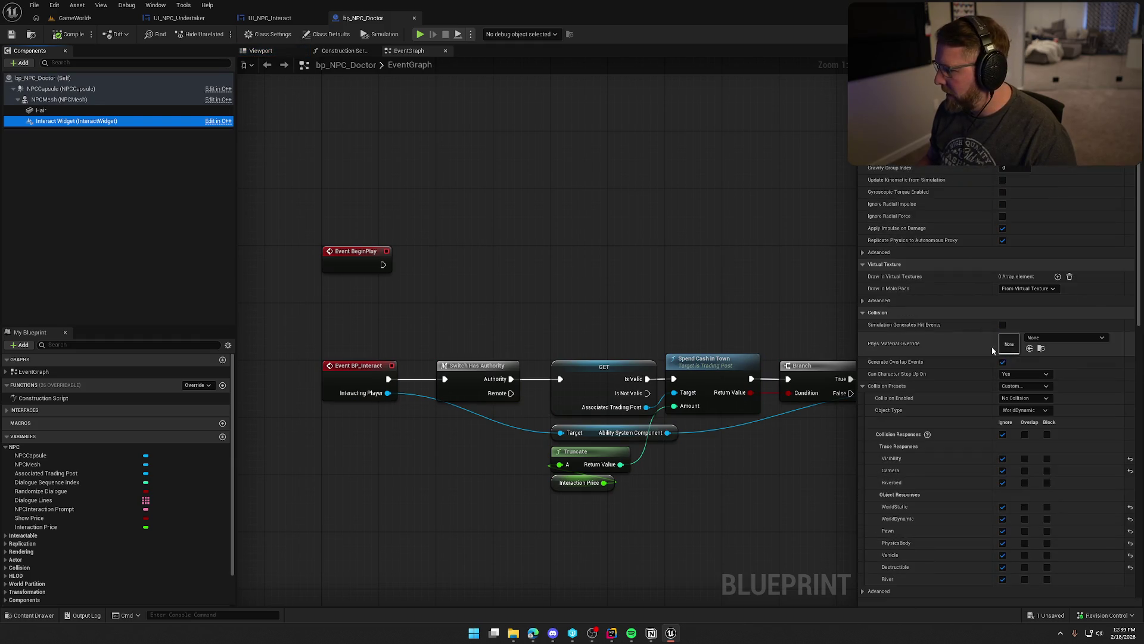
left_click(269, 18)
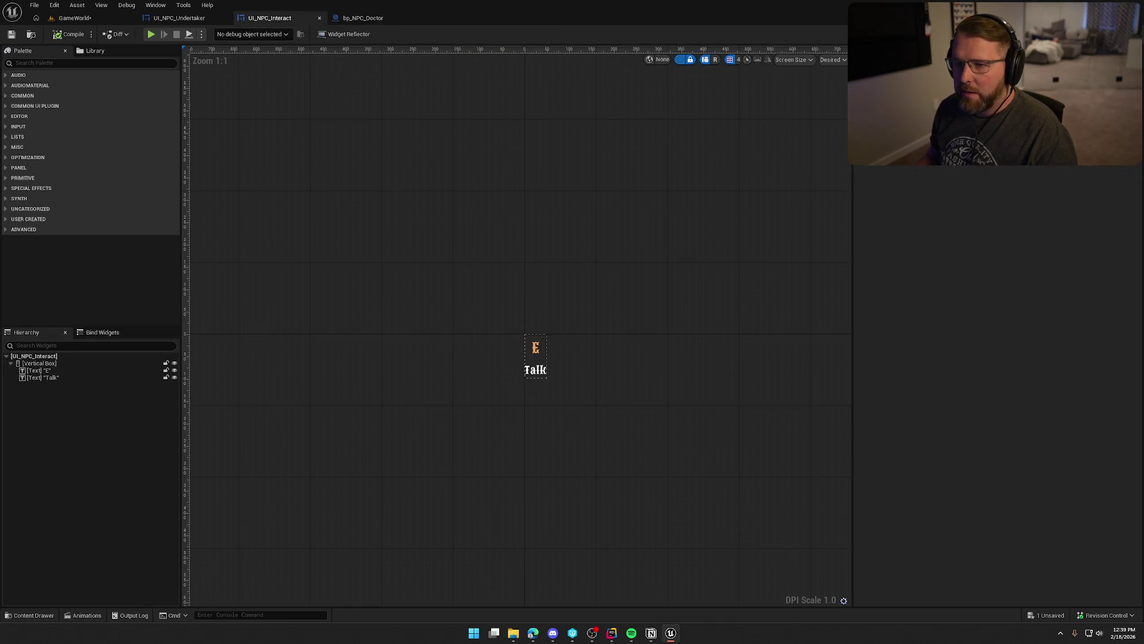
Review the UI_NPC_Undertaker event graph's UpdatePriceDisplay nodes for reference.
left_click(179, 18)
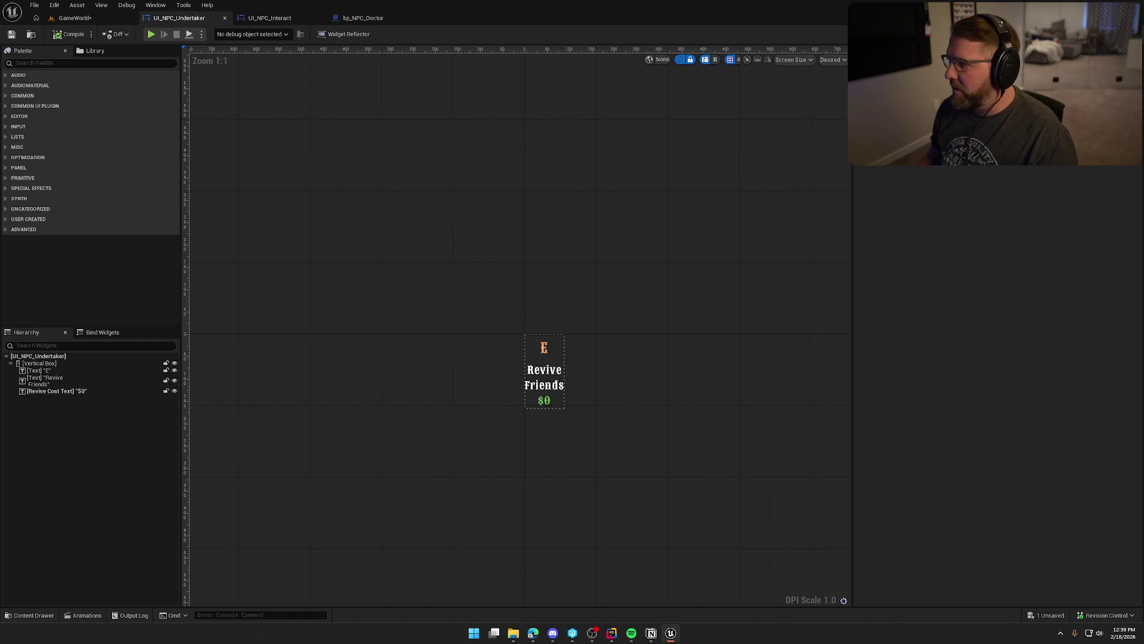
left_click(1114, 34)
mouse_move(547, 335)
left_mouse_down()
mouse_move(643, 397)
mouse_move(613, 401)
mouse_move(556, 315)
mouse_move(591, 411)
left_mouse_up()
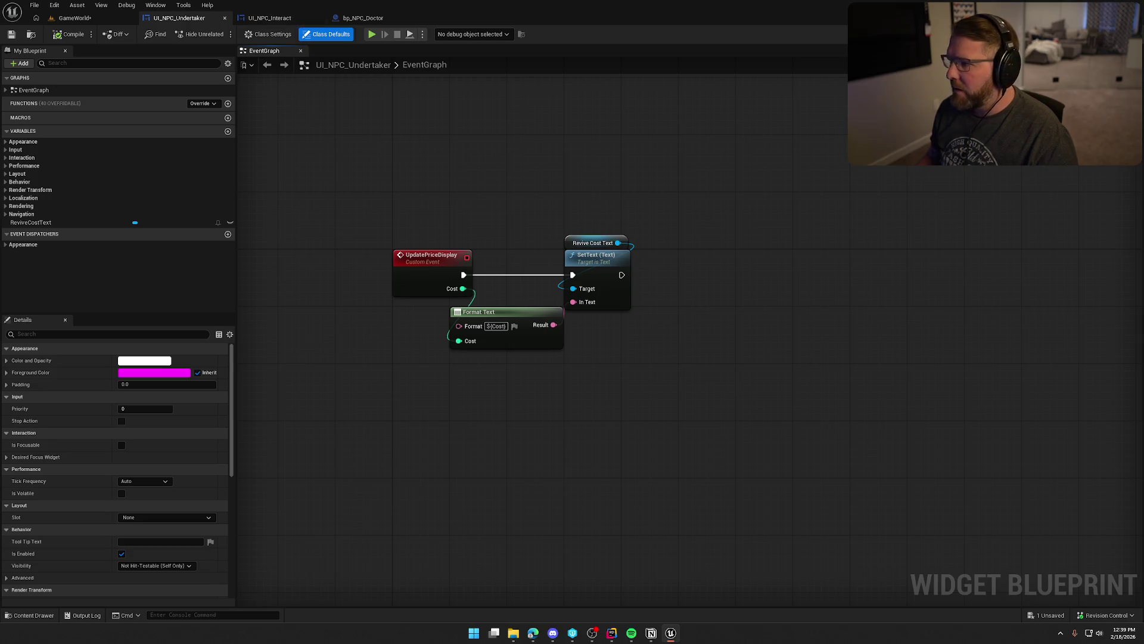
Delete the disabled Pre Construct, Construct and Tick events in UI_NPC_Interact, then compile and check out.
left_click(275, 21)
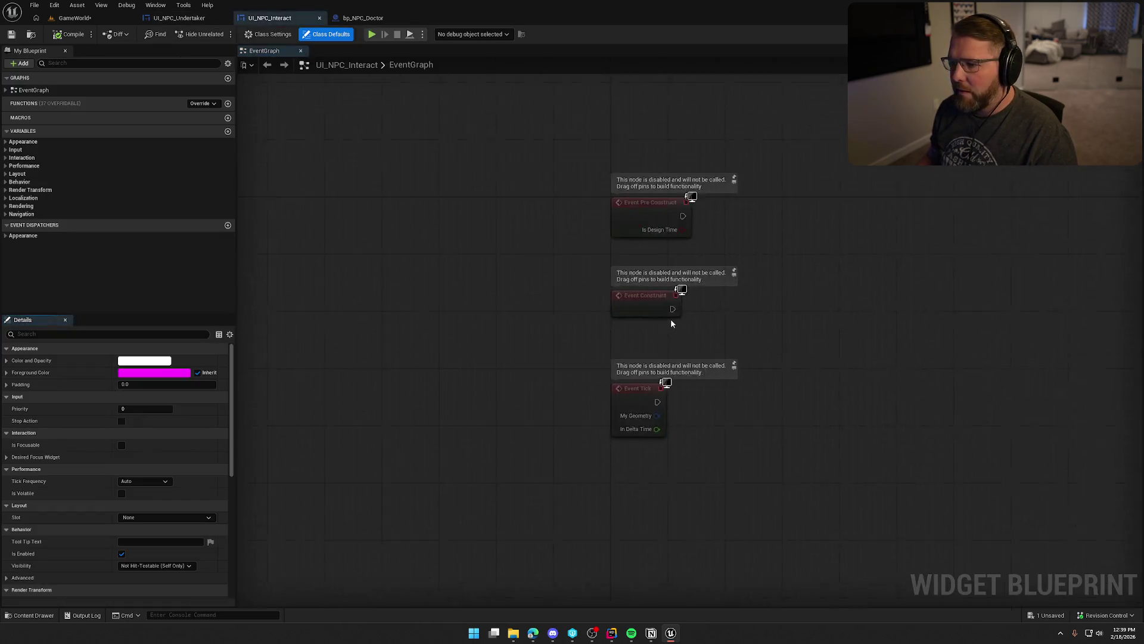
left_click_drag(423, 213, 768, 349)
key("Delete")
left_click_drag(620, 228, 570, 243)
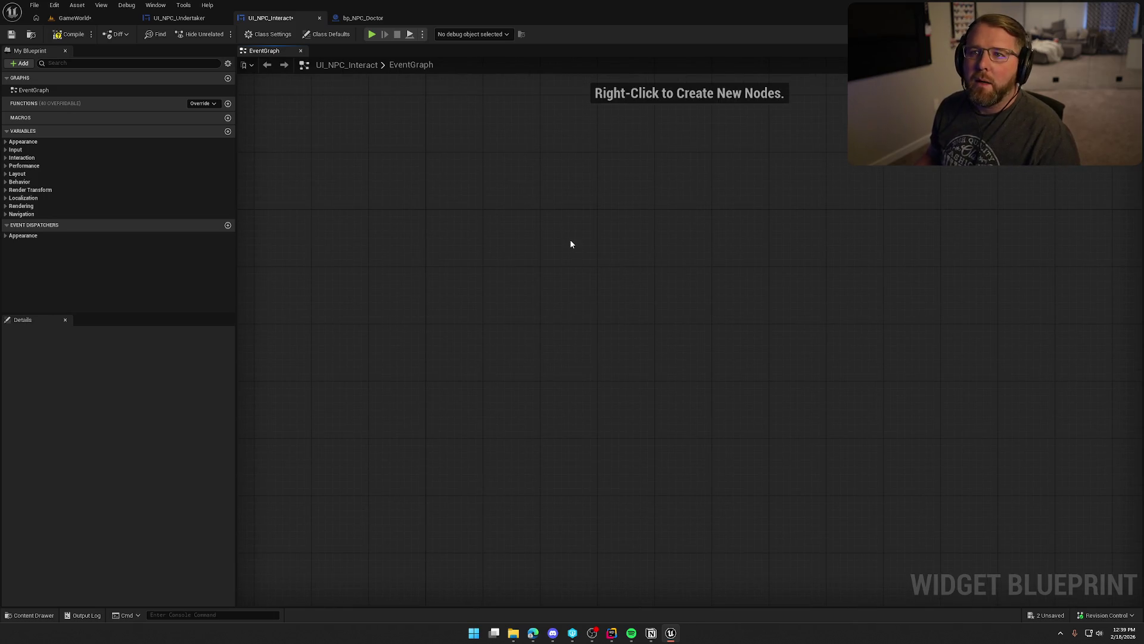
left_click(69, 34)
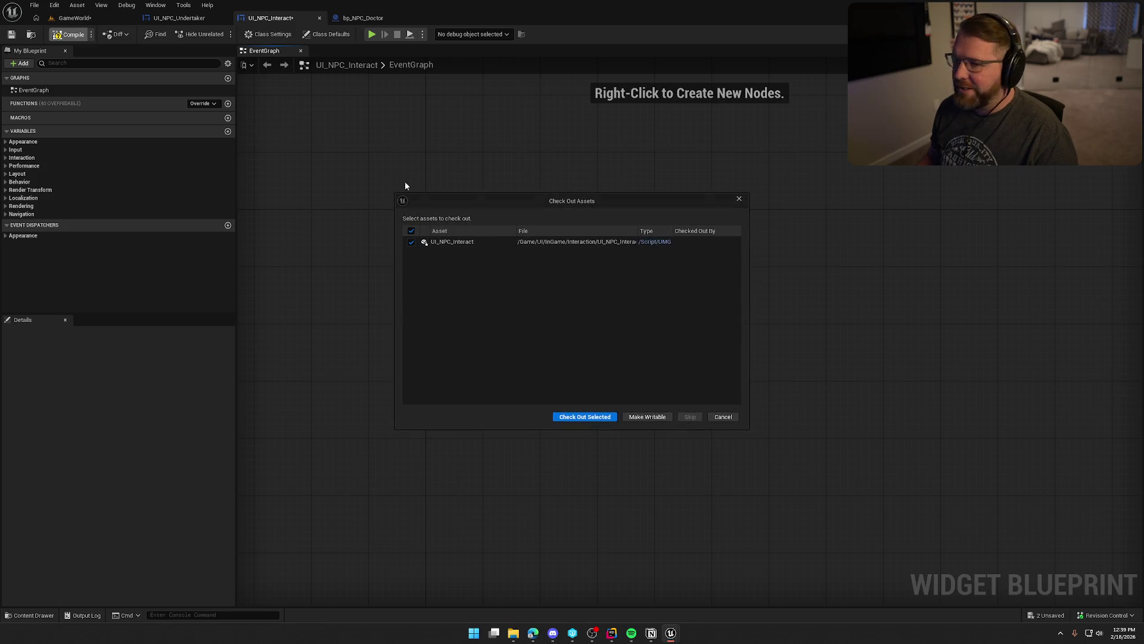
left_click(590, 416)
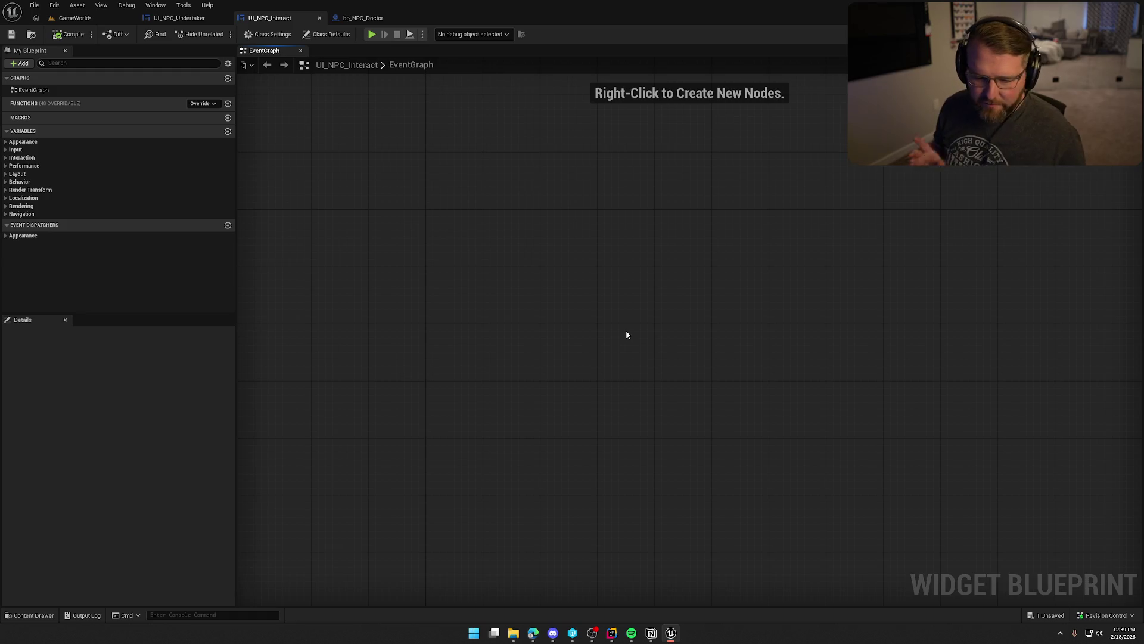
left_click_drag(626, 335, 640, 353)
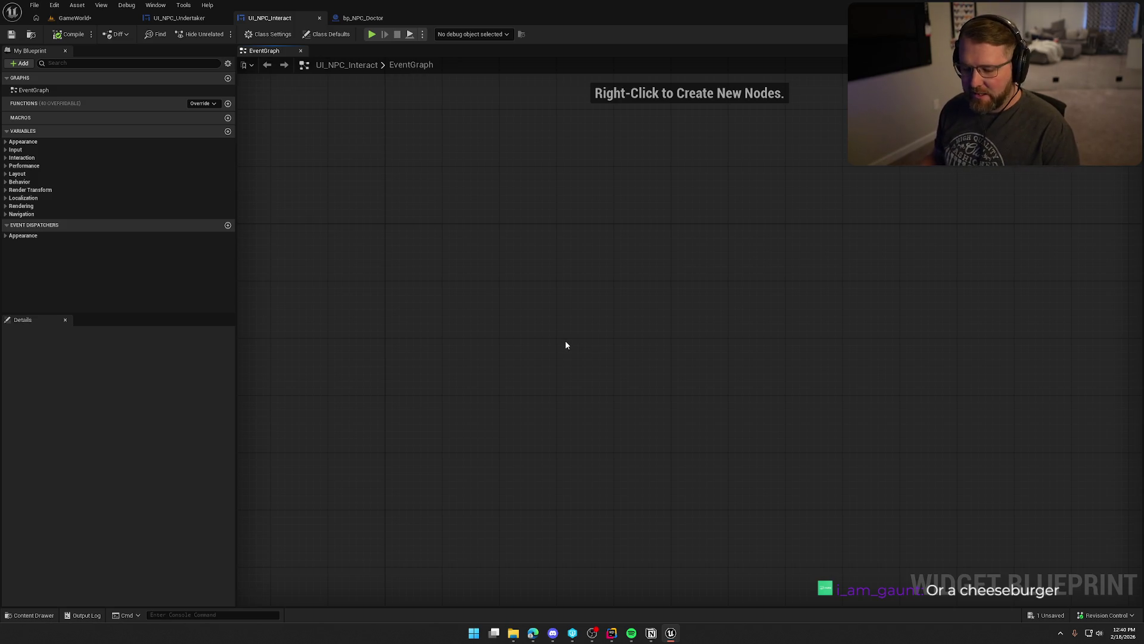
mouse_move(562, 327)
left_mouse_down()
mouse_move(577, 322)
mouse_move(574, 306)
left_mouse_up()
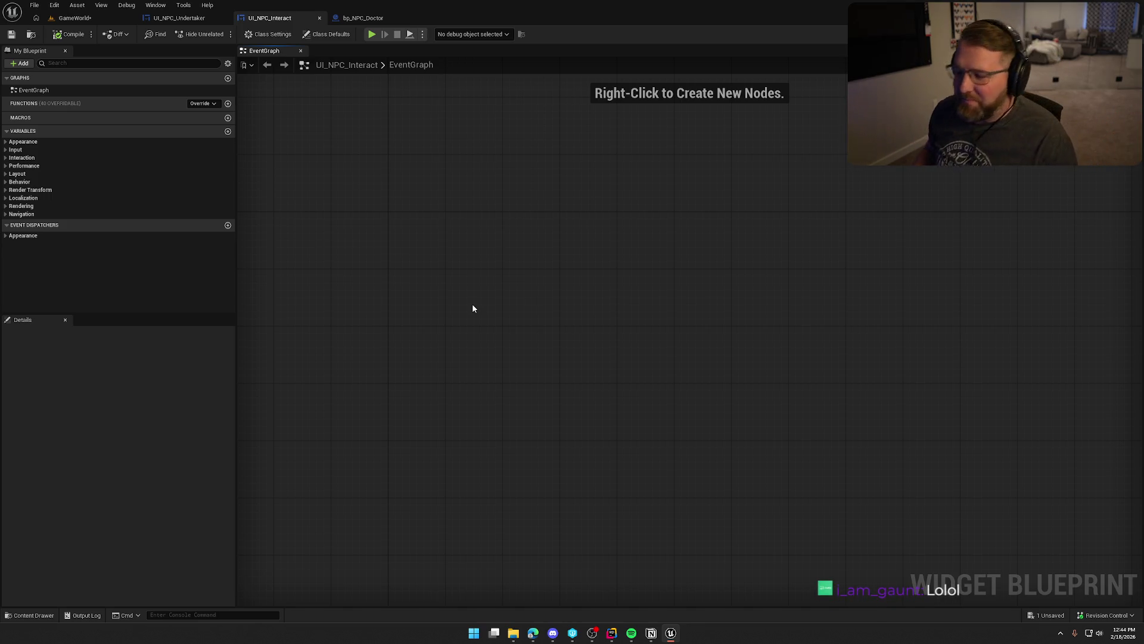
Look over the empty UI_NPC_Interact graph, the GameWorld level and the UI_NPC_Undertaker graph.
left_click_drag(478, 306, 476, 223)
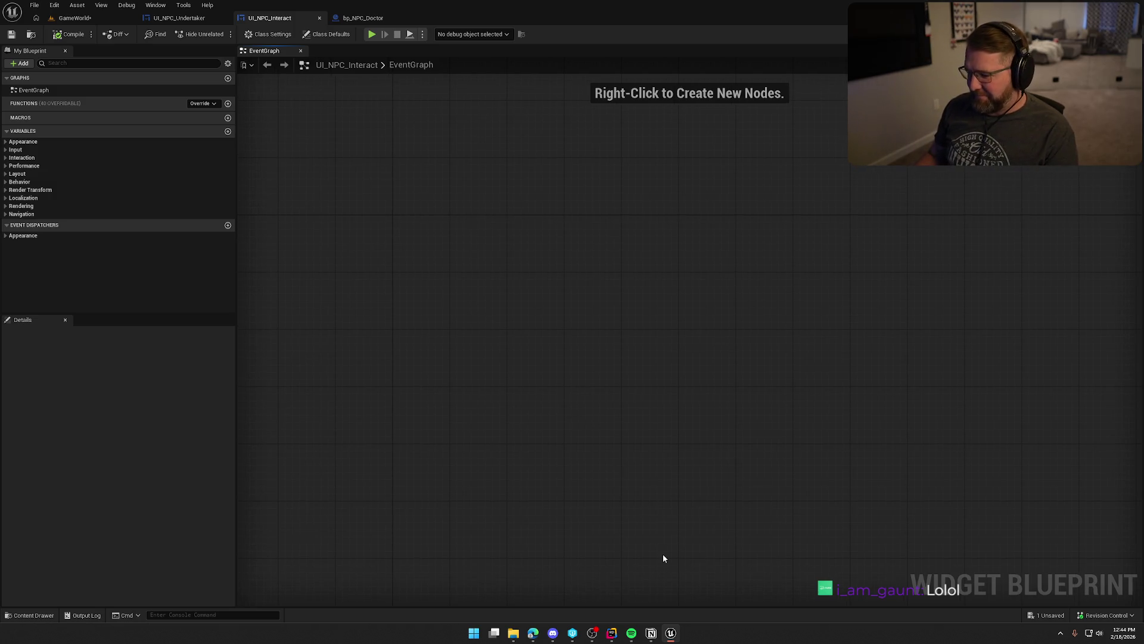
left_click_drag(550, 363, 544, 379)
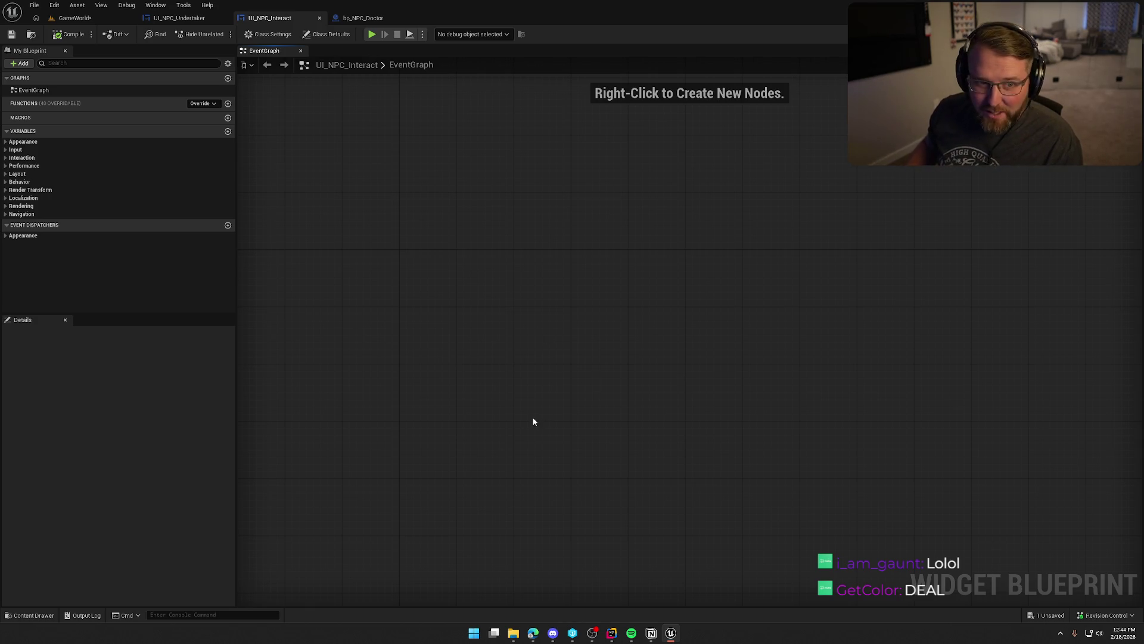
left_click_drag(493, 286, 472, 281)
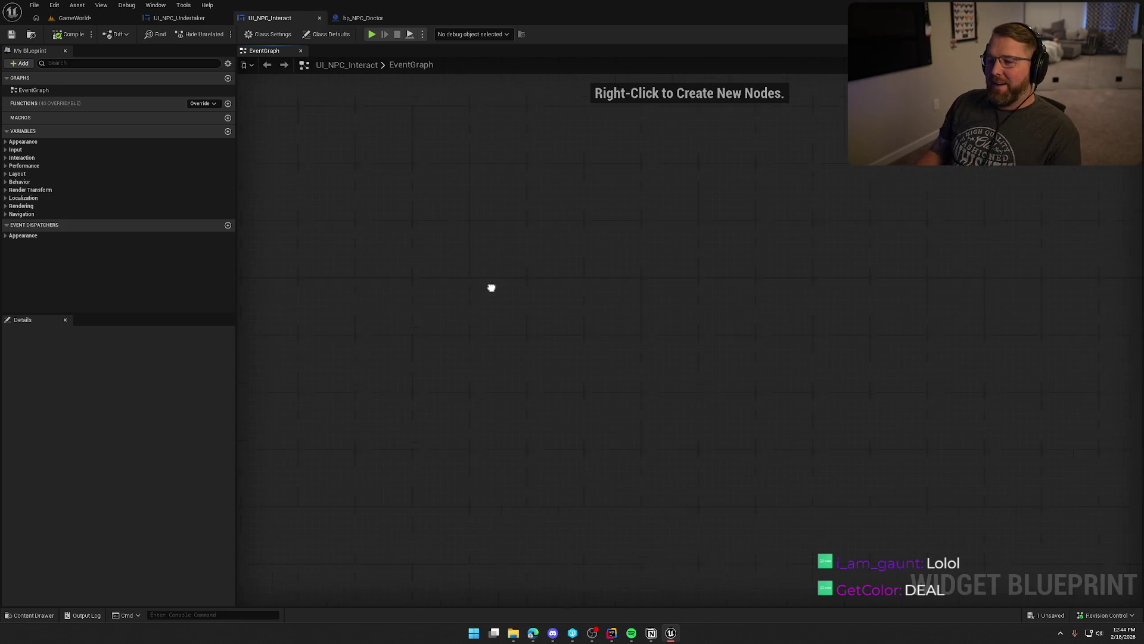
left_click(74, 18)
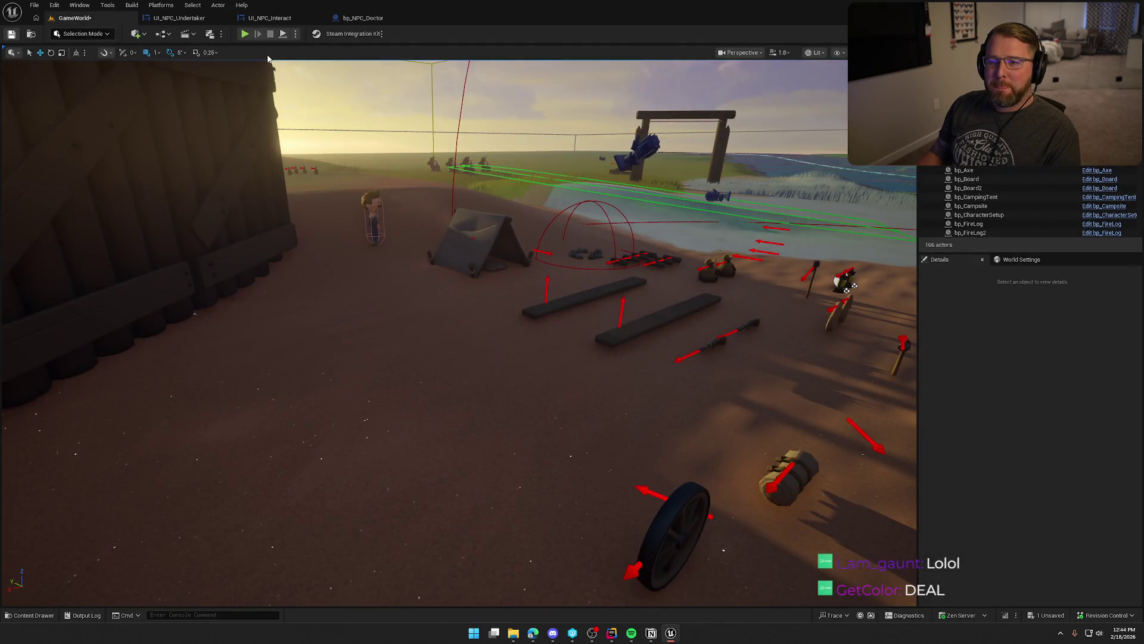
left_click(179, 17)
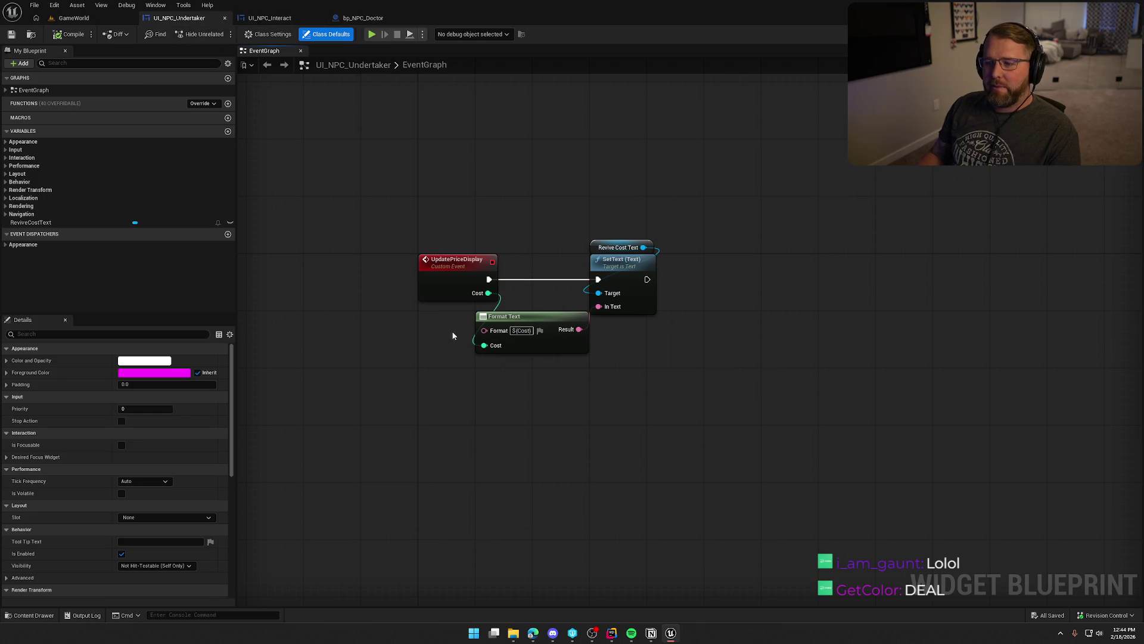
left_click(270, 18)
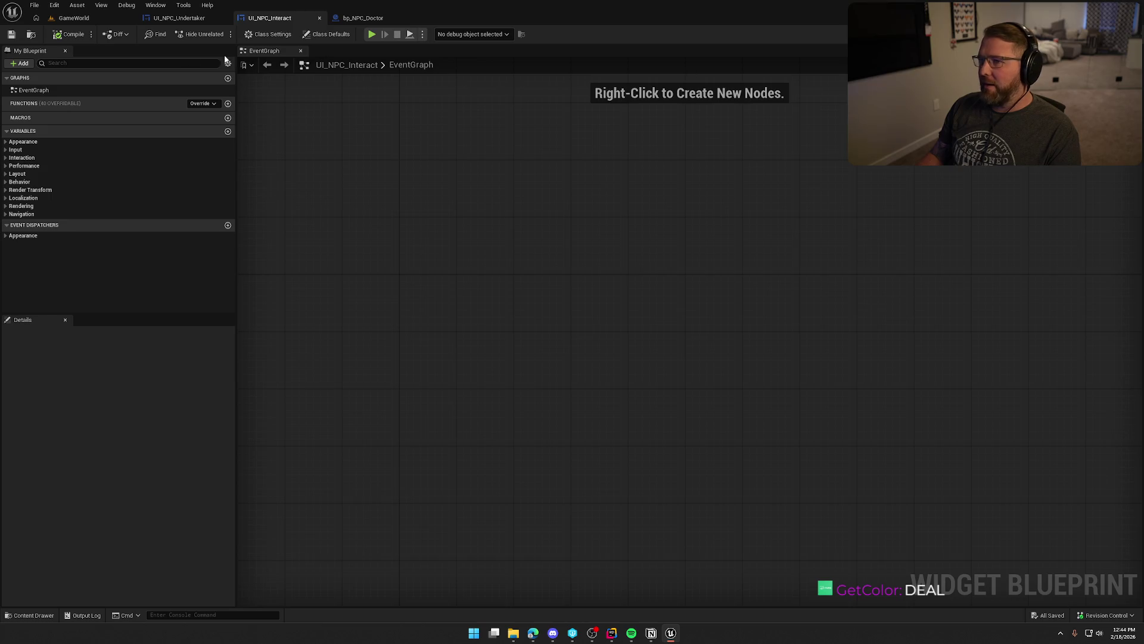
left_click(174, 18)
Check the Undertaker designer's Revive Friends text, then select UI_NPC_Interact's E text.
left_click(1084, 34)
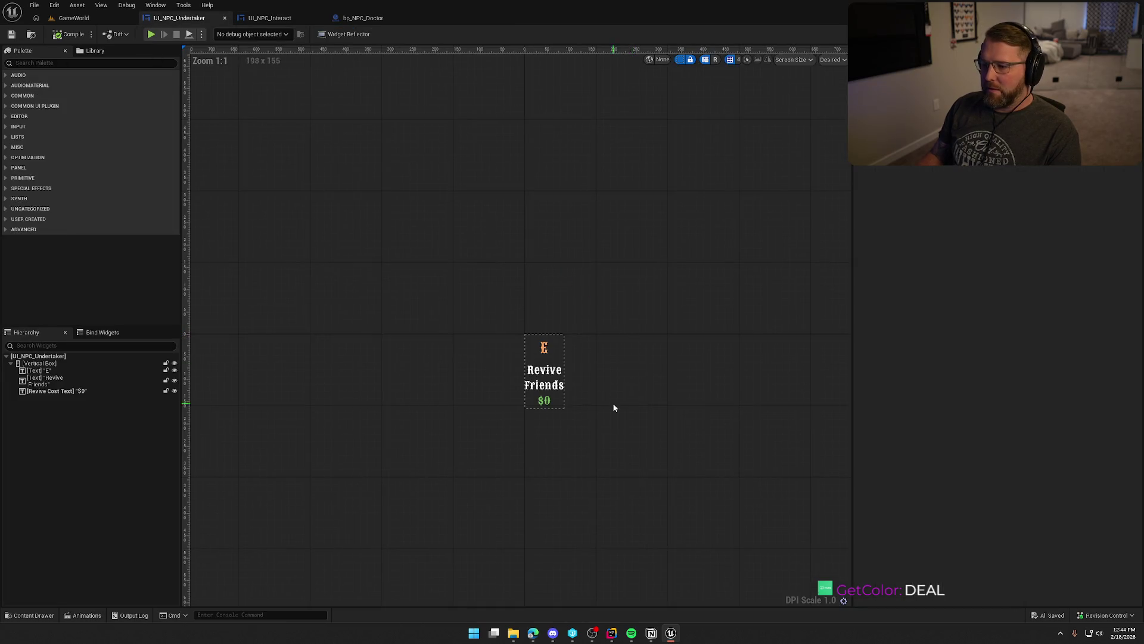
scroll(614, 393, "up", 2)
left_click(518, 305)
key("Escape")
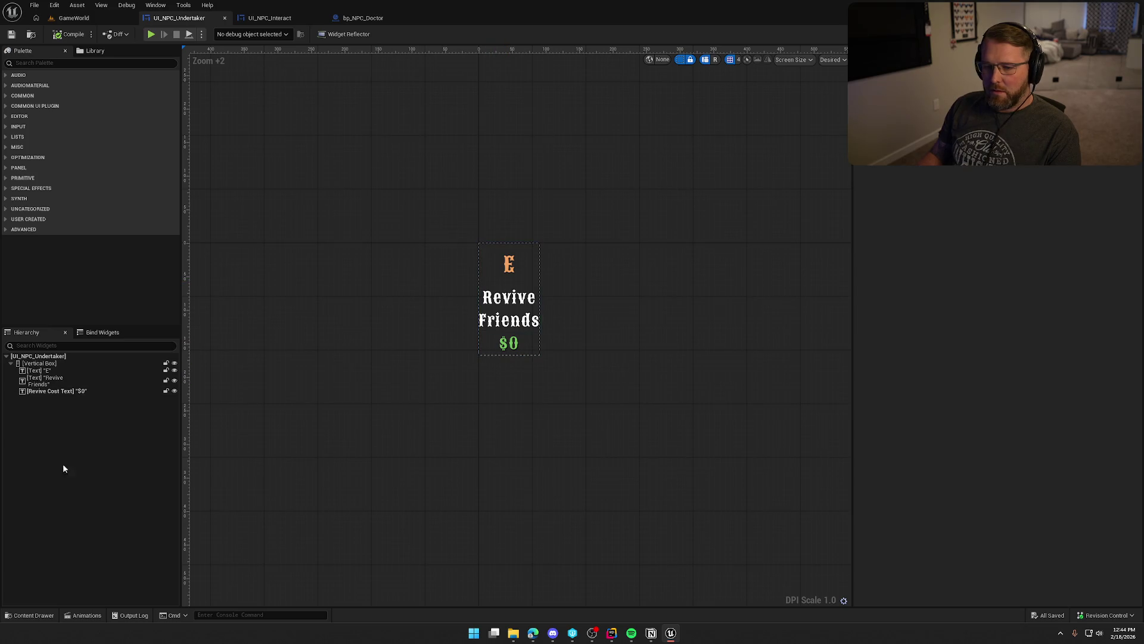
left_click(269, 18)
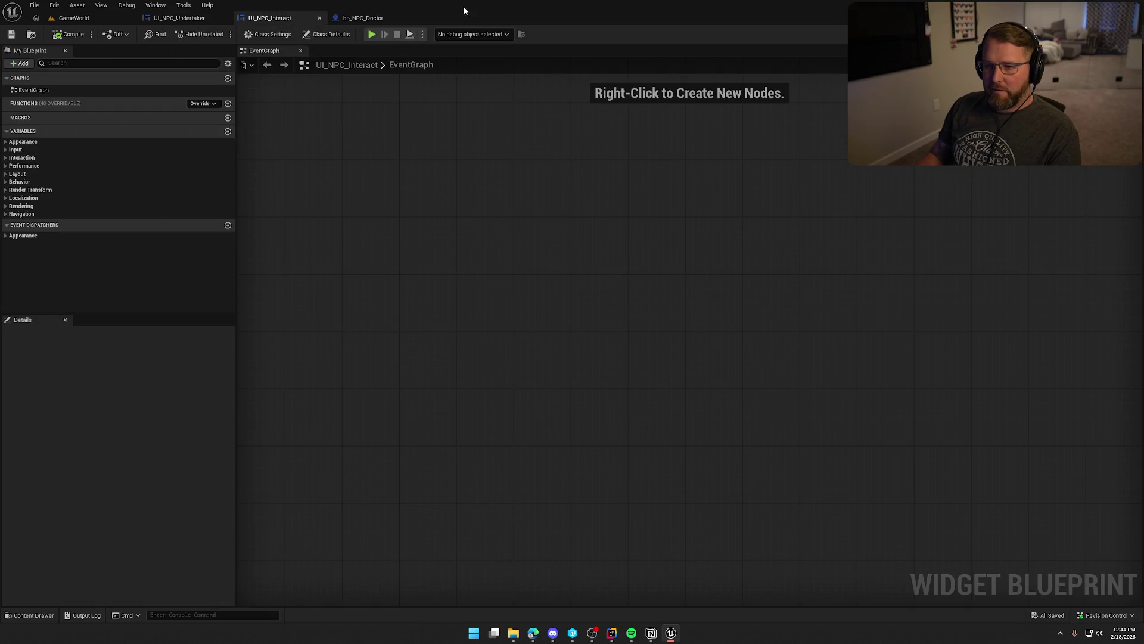
left_click(58, 370)
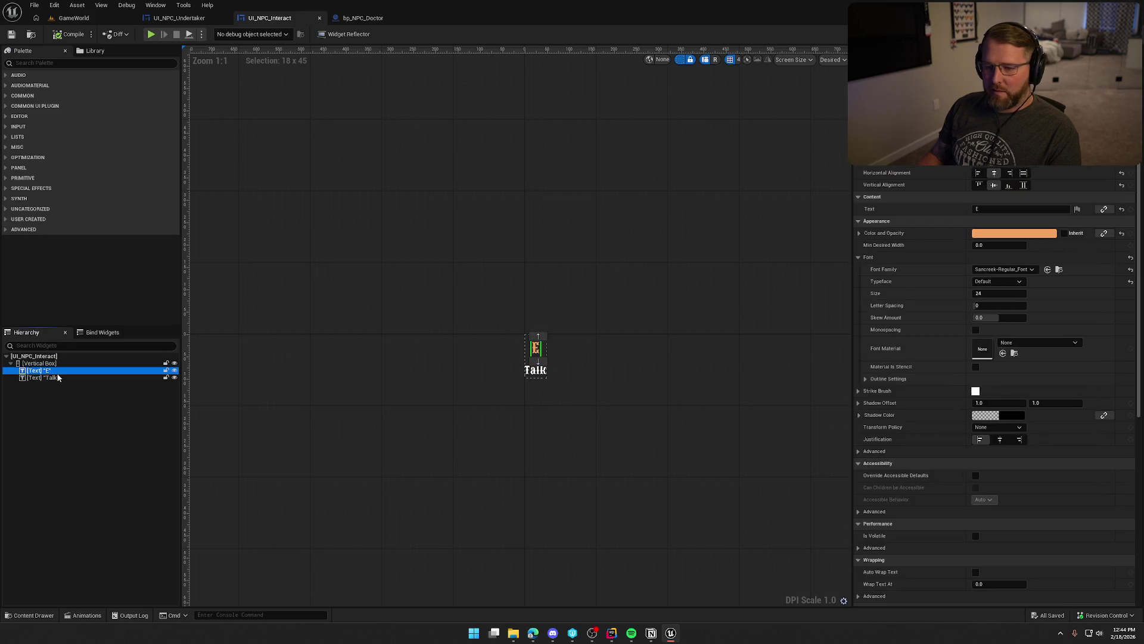
Add a Common Text widget reading E to the Vertical Box from the Palette.
scroll(539, 401, "up", 4)
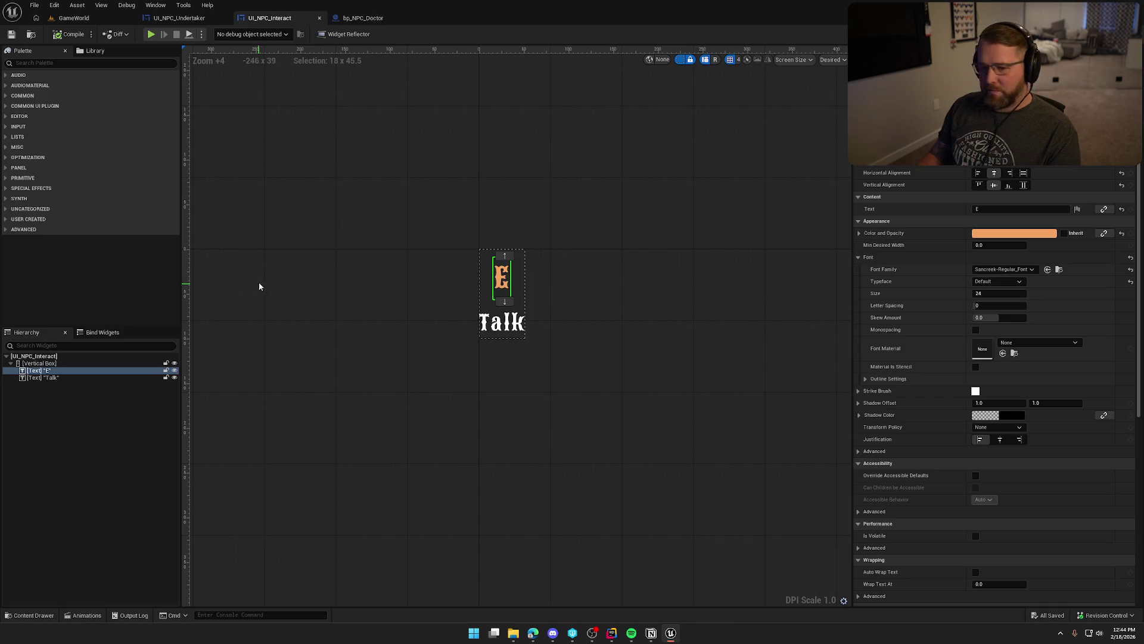
left_click(46, 378)
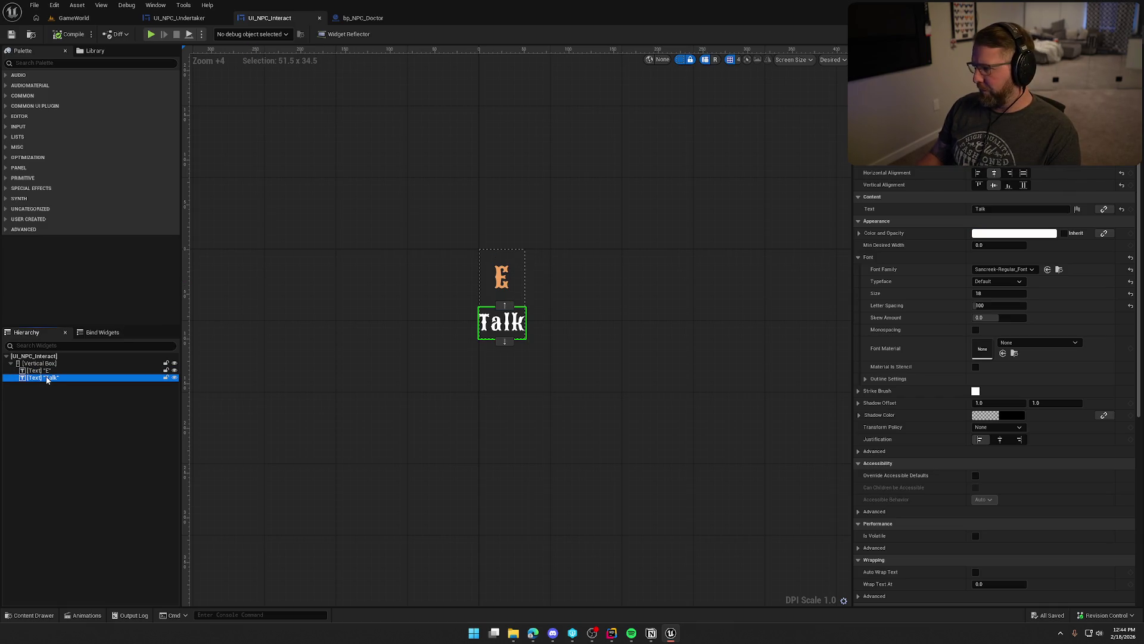
left_click(69, 64)
type("common text")
left_click_drag(45, 112, 48, 365)
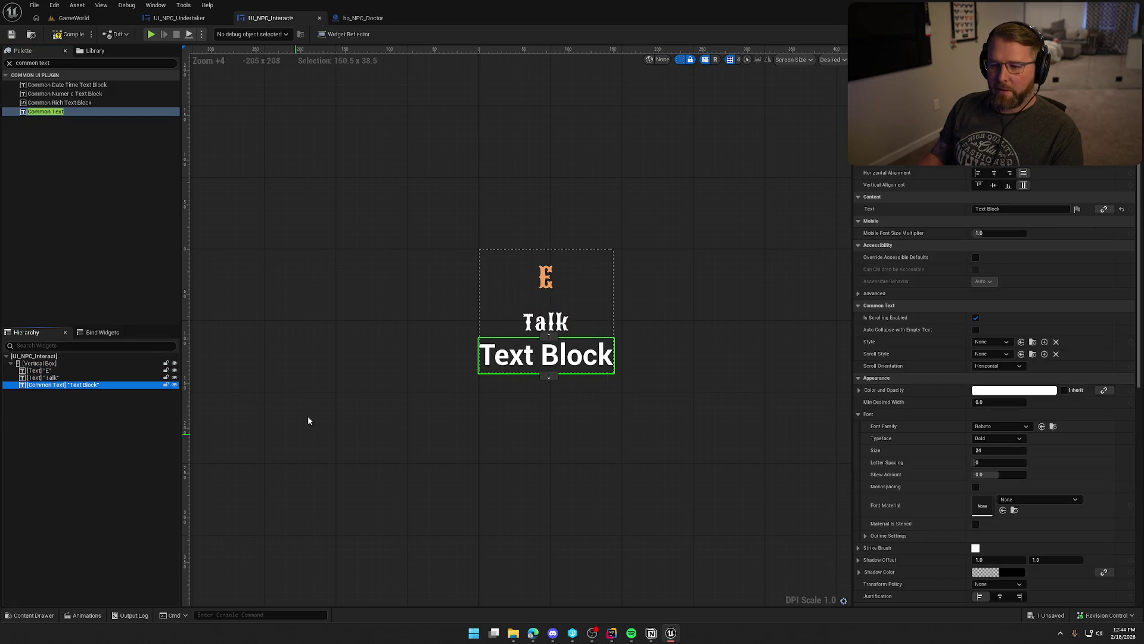
left_click(1010, 208)
type("E")
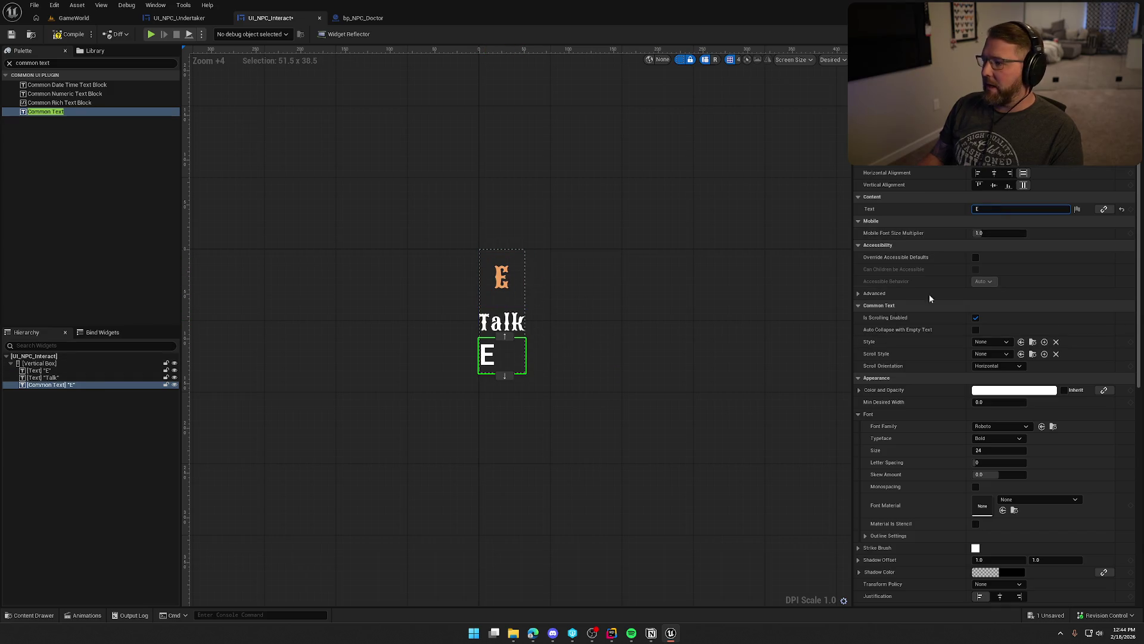
Center the new E, style it Default_24, move it above Talk, and delete the old E.
left_click(994, 173)
left_click(1000, 596)
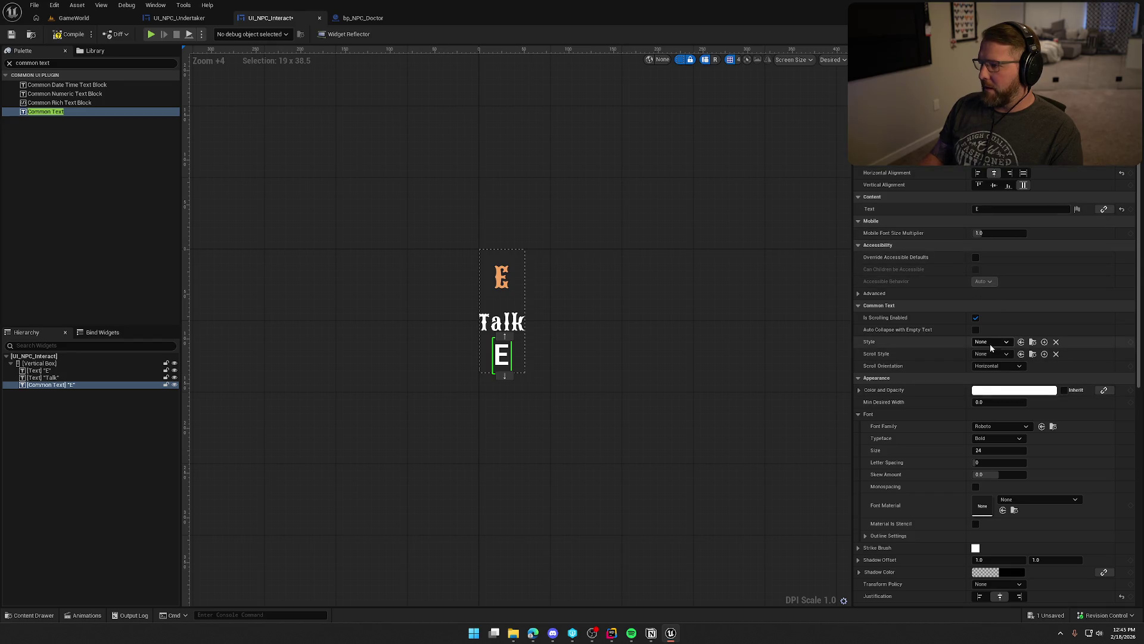
left_click(990, 342)
left_click(1013, 466)
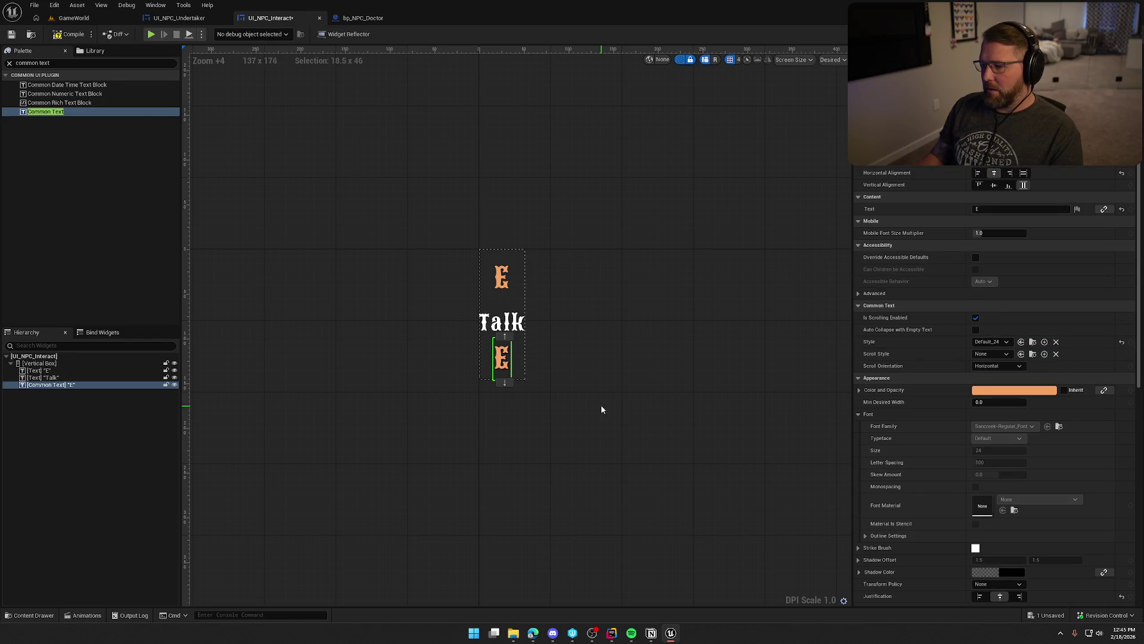
left_click(504, 337)
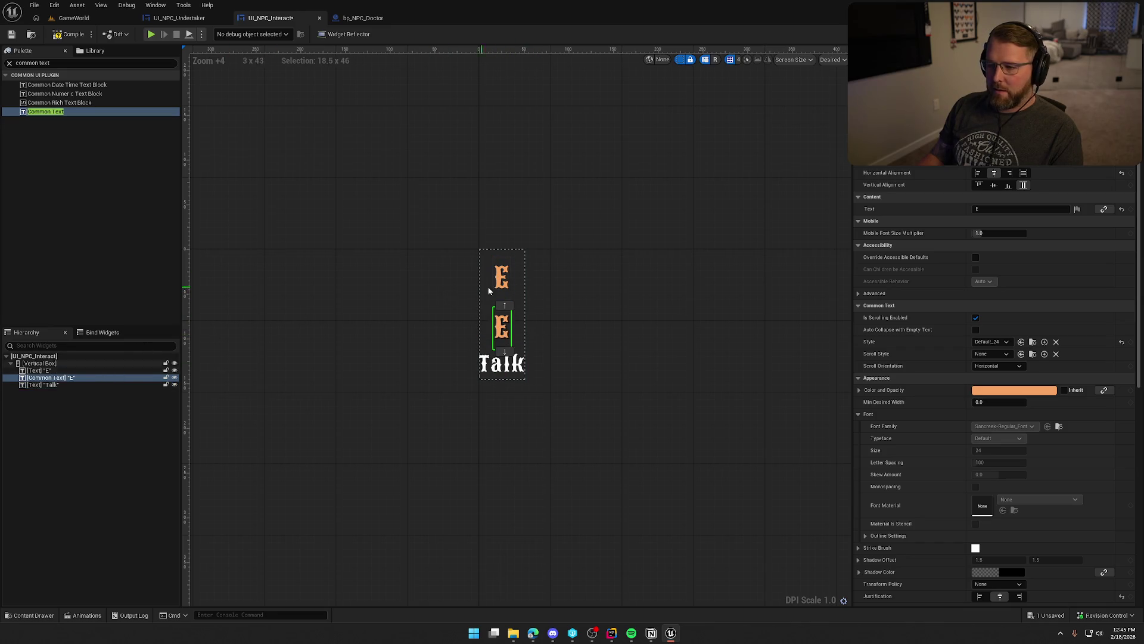
left_click(504, 285)
key("Delete")
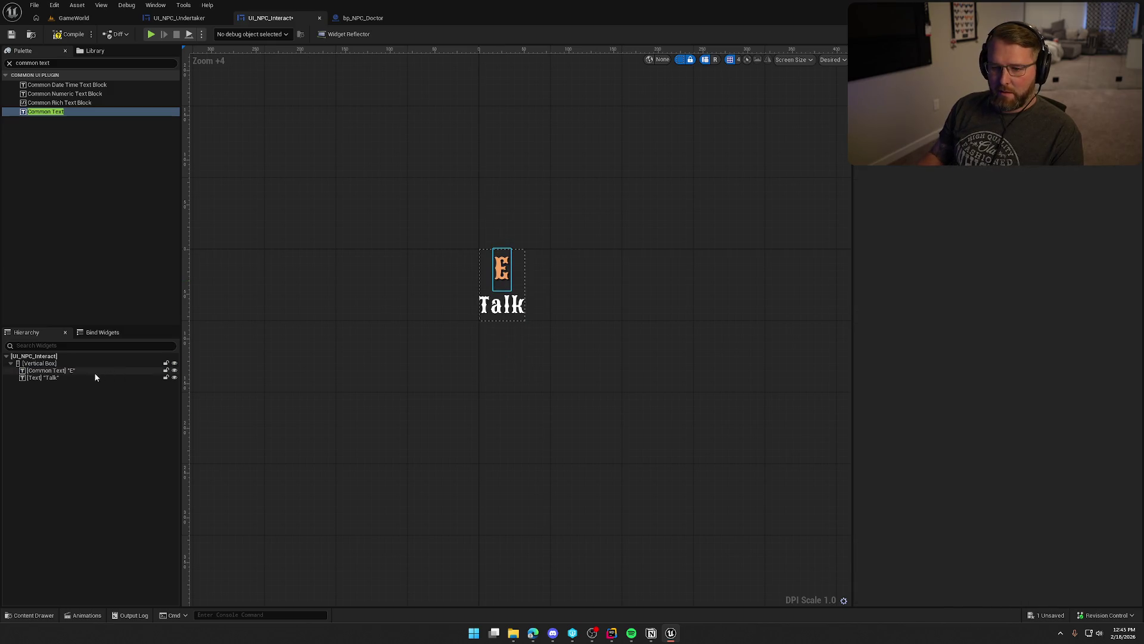
Rename the Common Text E widget to InteractKeyText and save UI_NPC_Interact.
left_click(95, 372)
key("F2")
type("In")
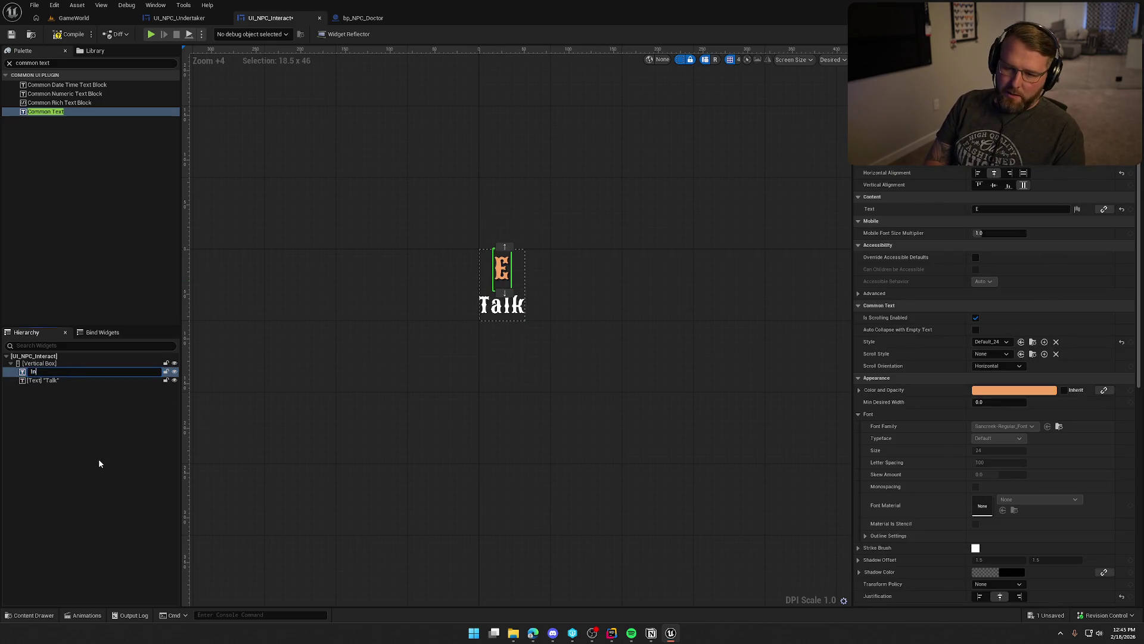
type("[InteractKeyText] \"E")
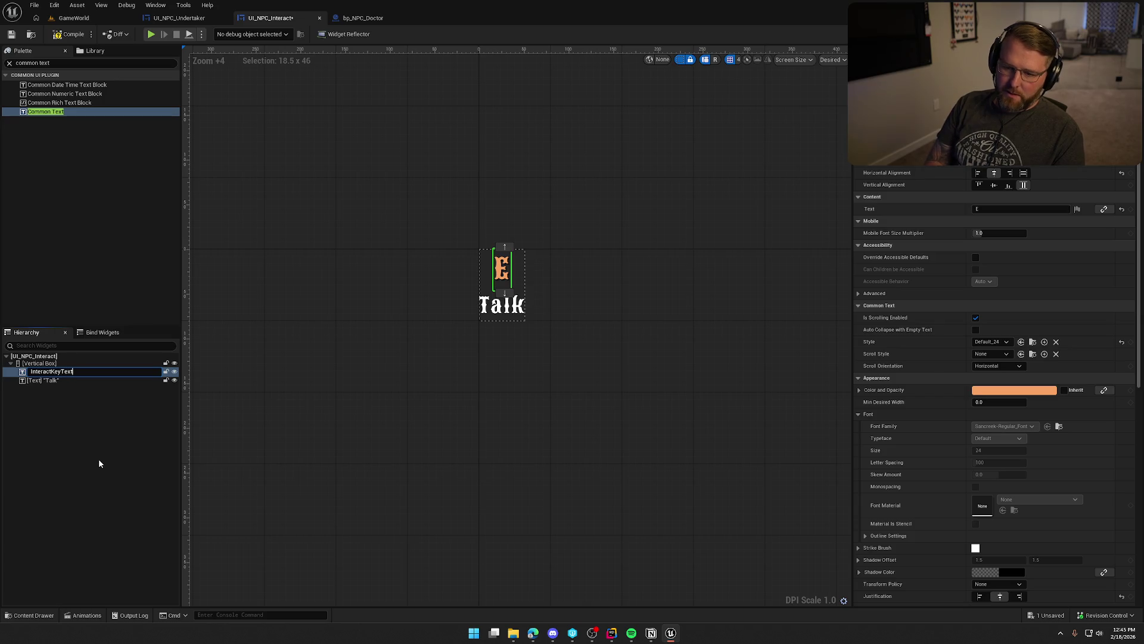
key("Return")
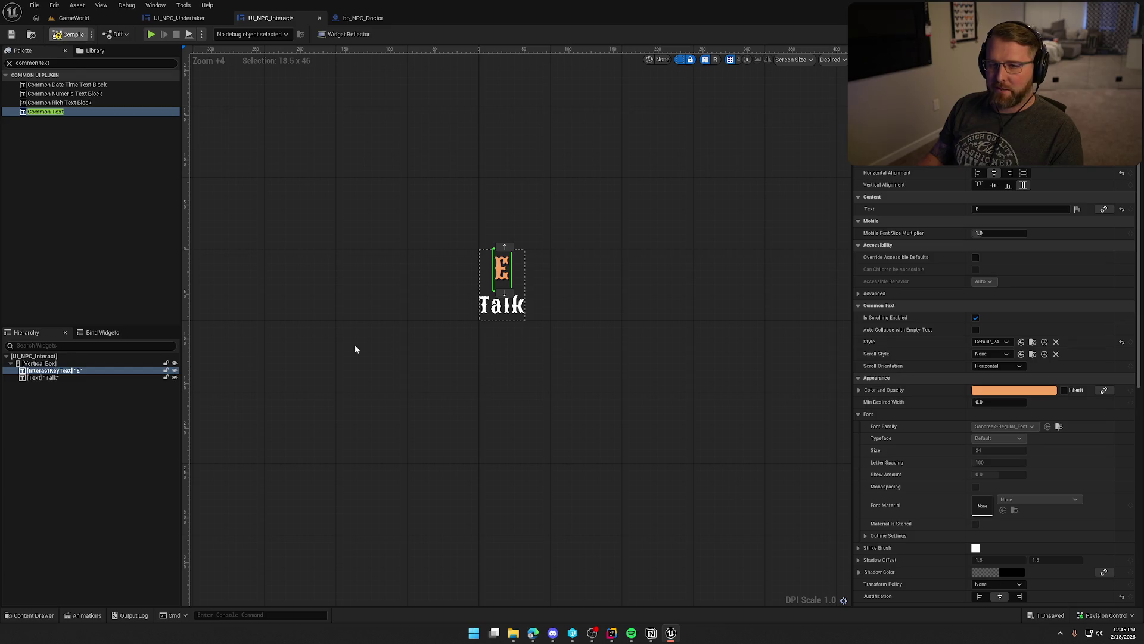
key("ctrl+s")
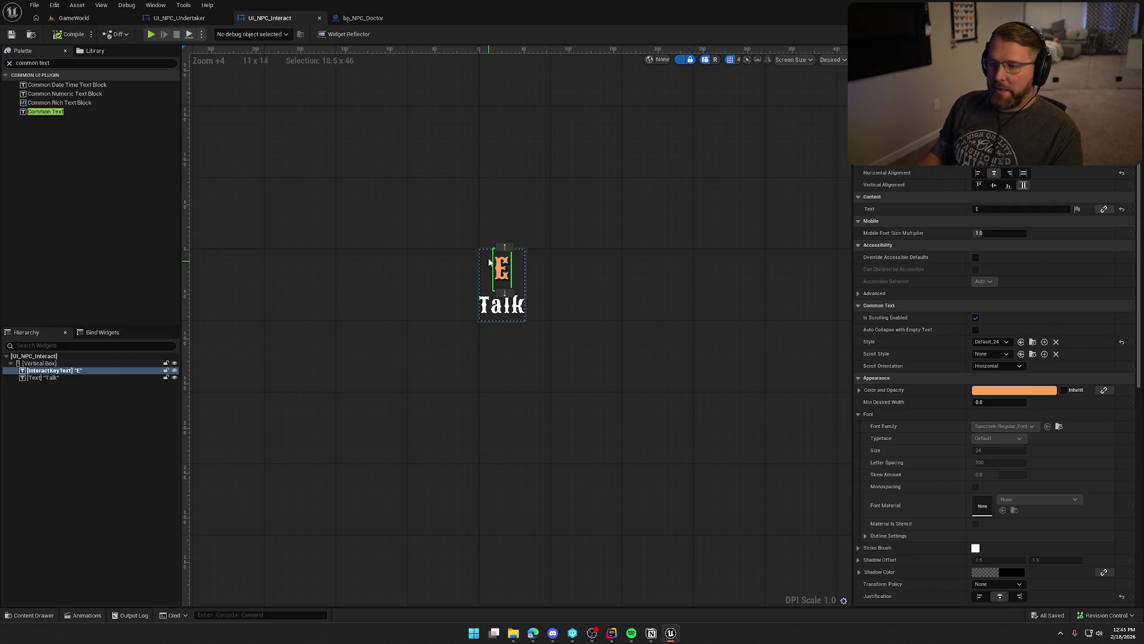
left_click(502, 305)
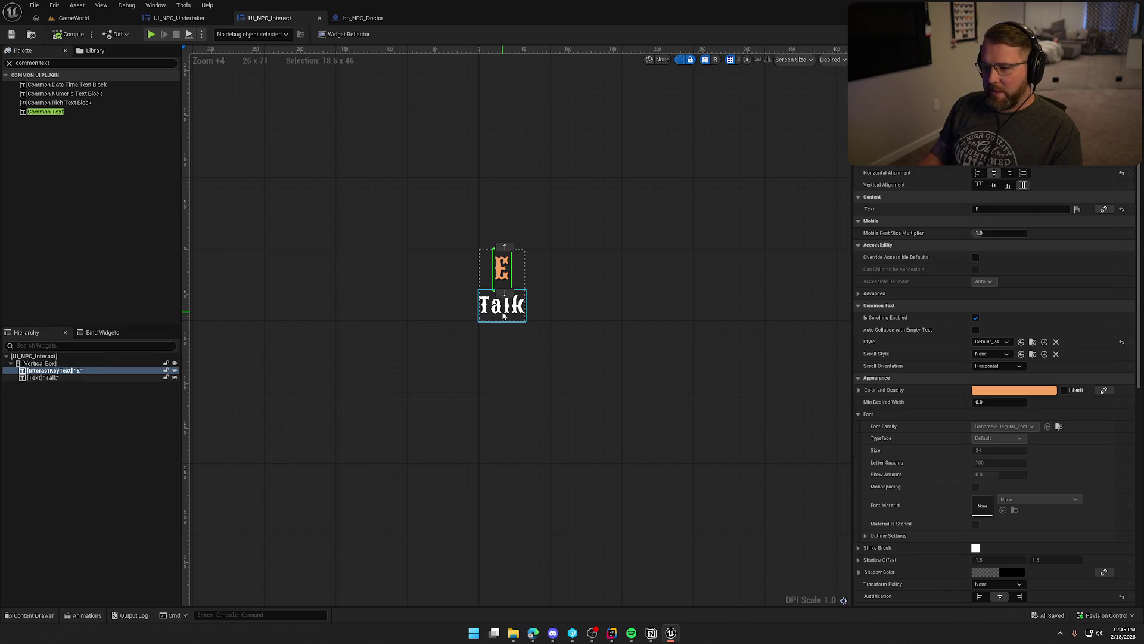
left_click(54, 371)
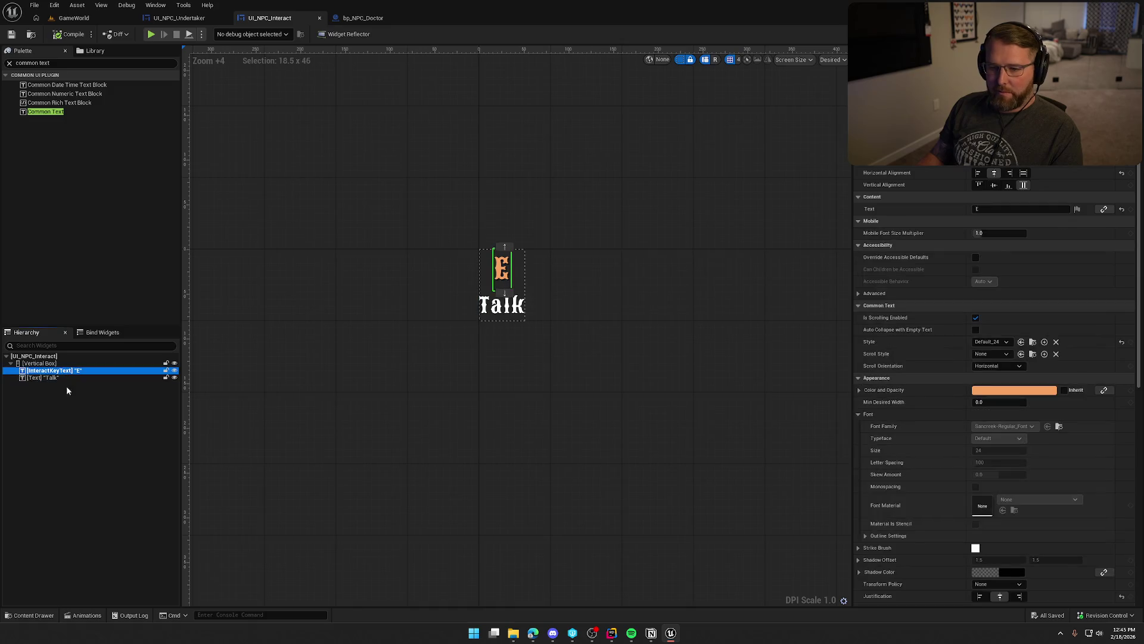
Duplicate InteractKeyText as InteractionText and set its text to Talk.
key("ctrl+d")
key("F2")
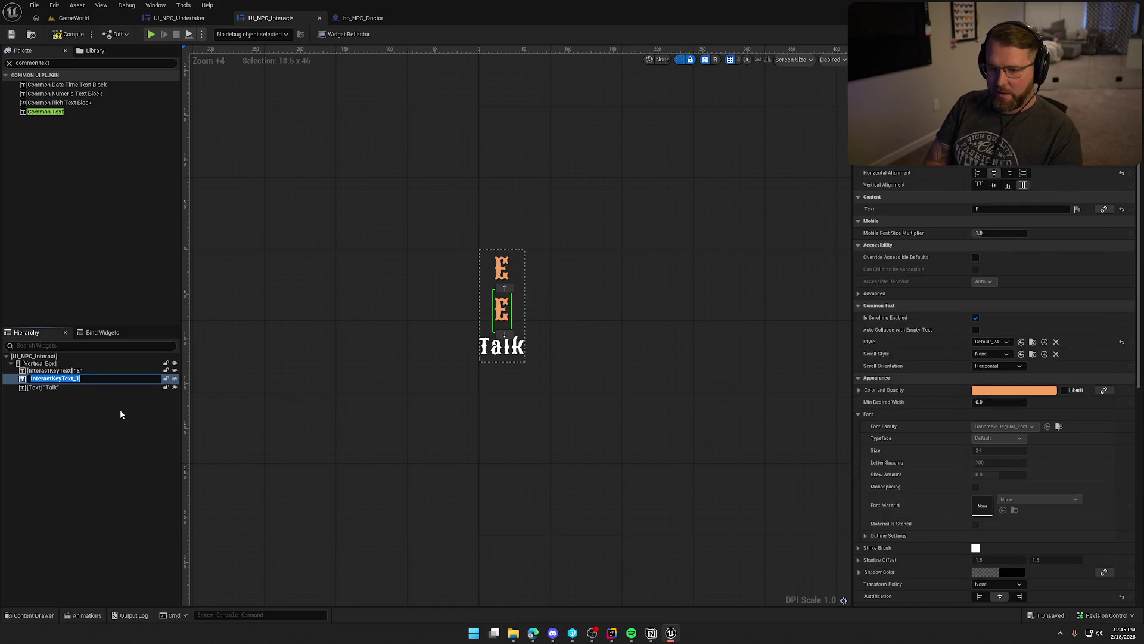
type("Interaction")
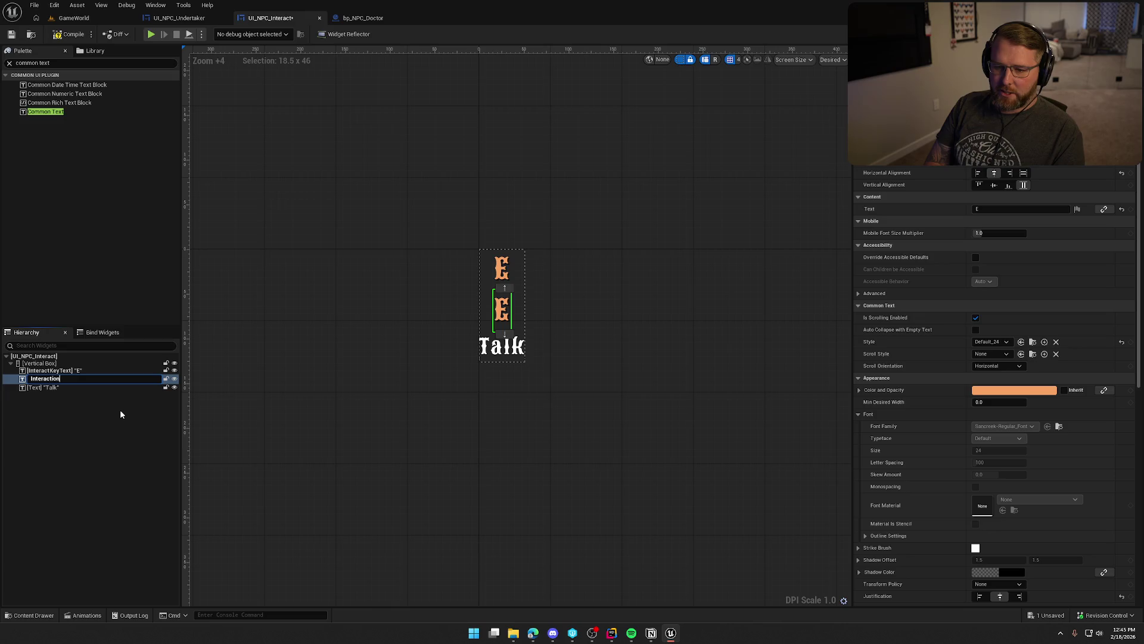
type("Text")
key("Return")
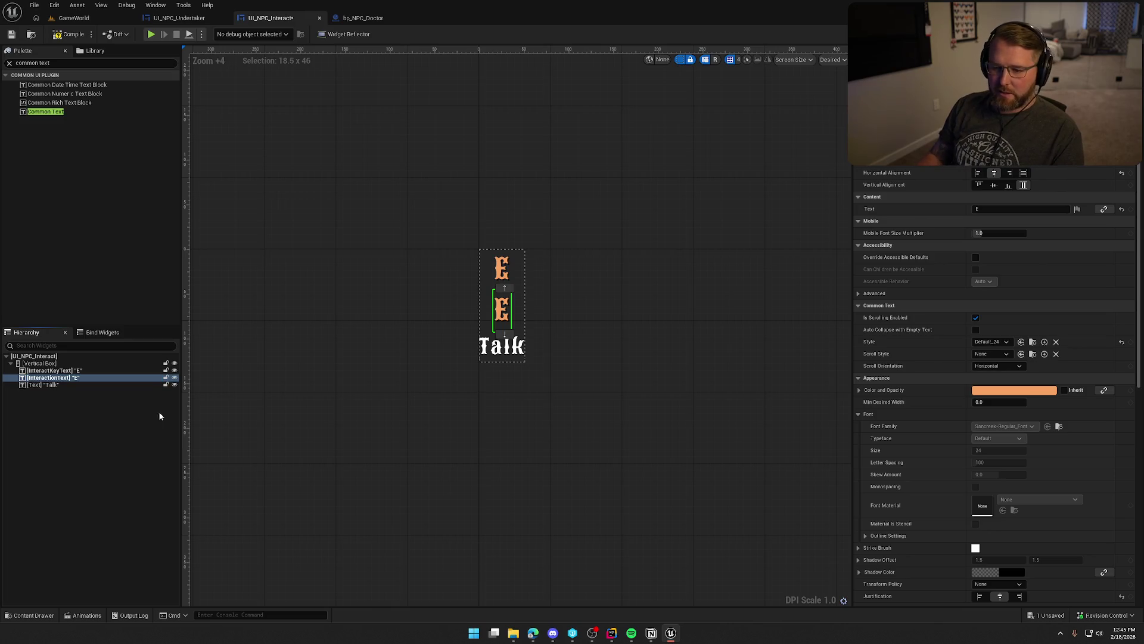
type("Talk")
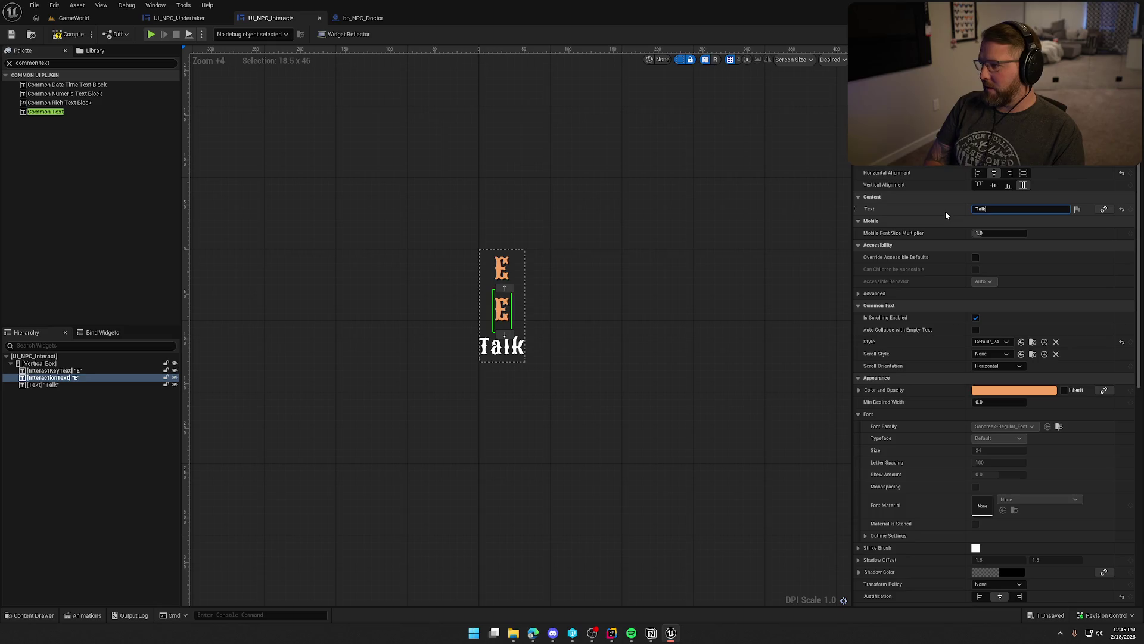
key("Return")
Give InteractionText the Default_18_White style, delete the old Talk text, and save.
left_click(990, 342)
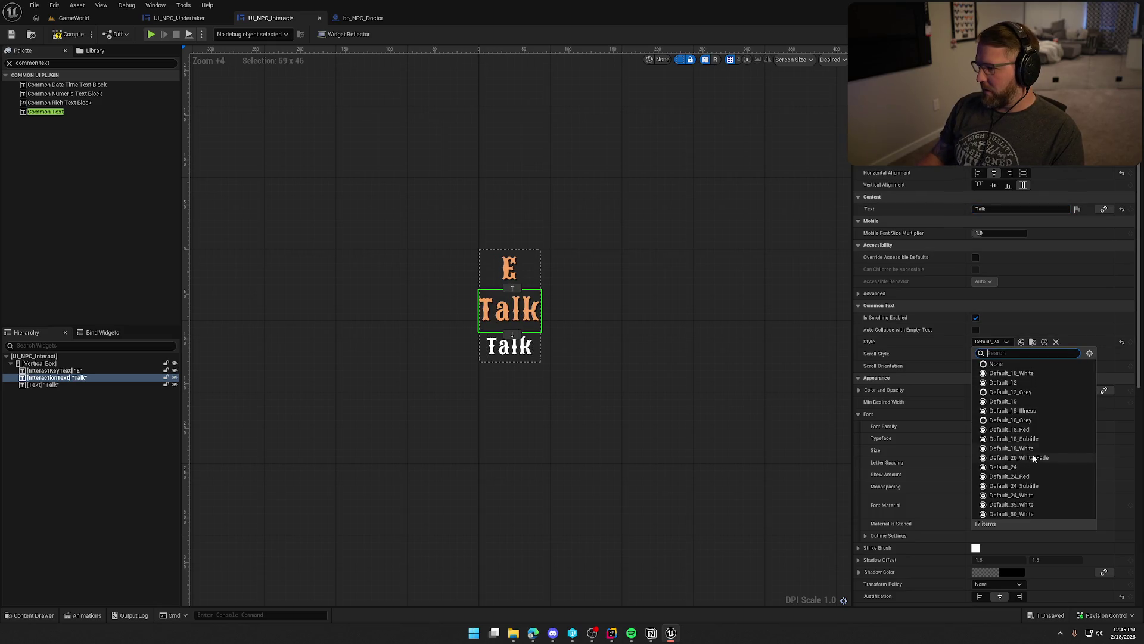
left_click(1034, 448)
left_click(510, 346)
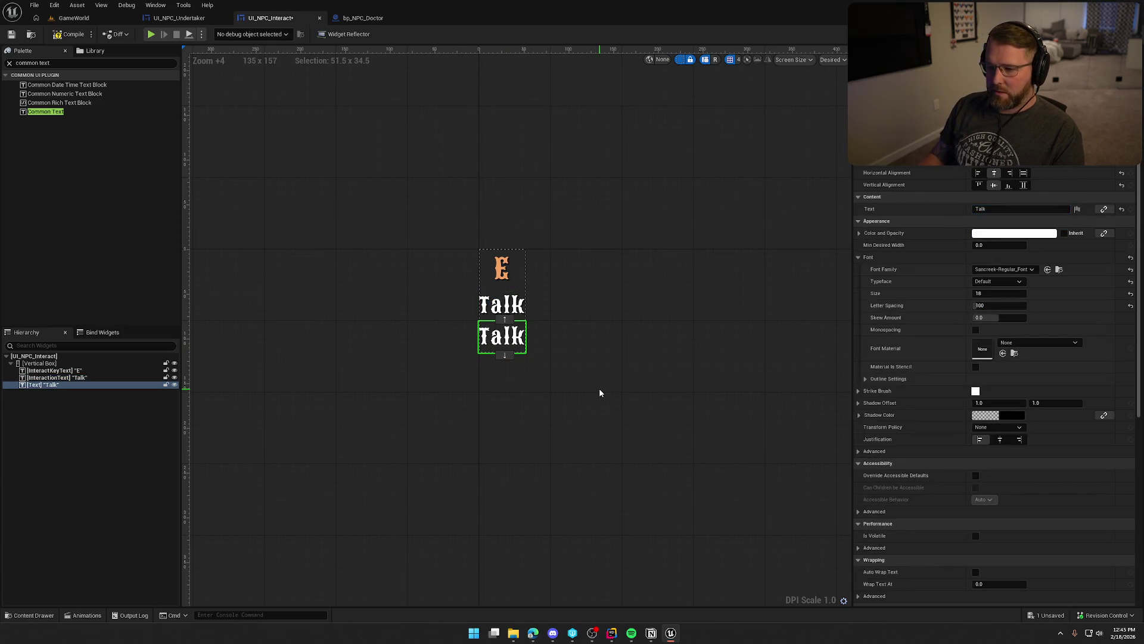
key("Delete")
key("ctrl+s")
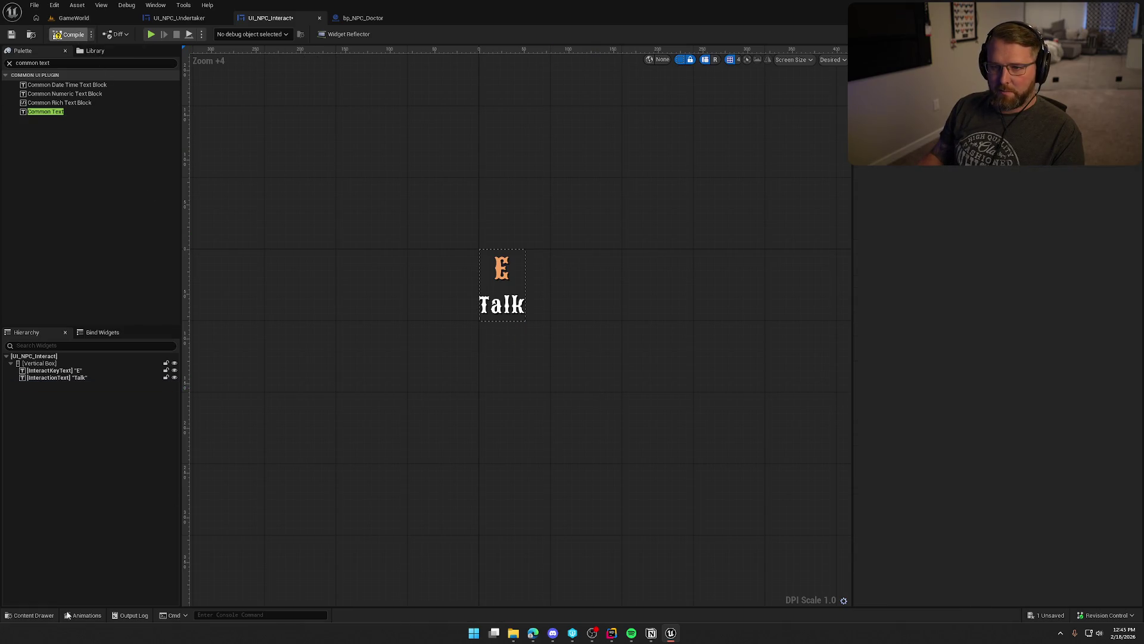
Copy the $0 revive cost widget from UI_NPC_Undertaker into UI_NPC_Interact's Vertical Box.
left_click(358, 18)
left_click(227, 20)
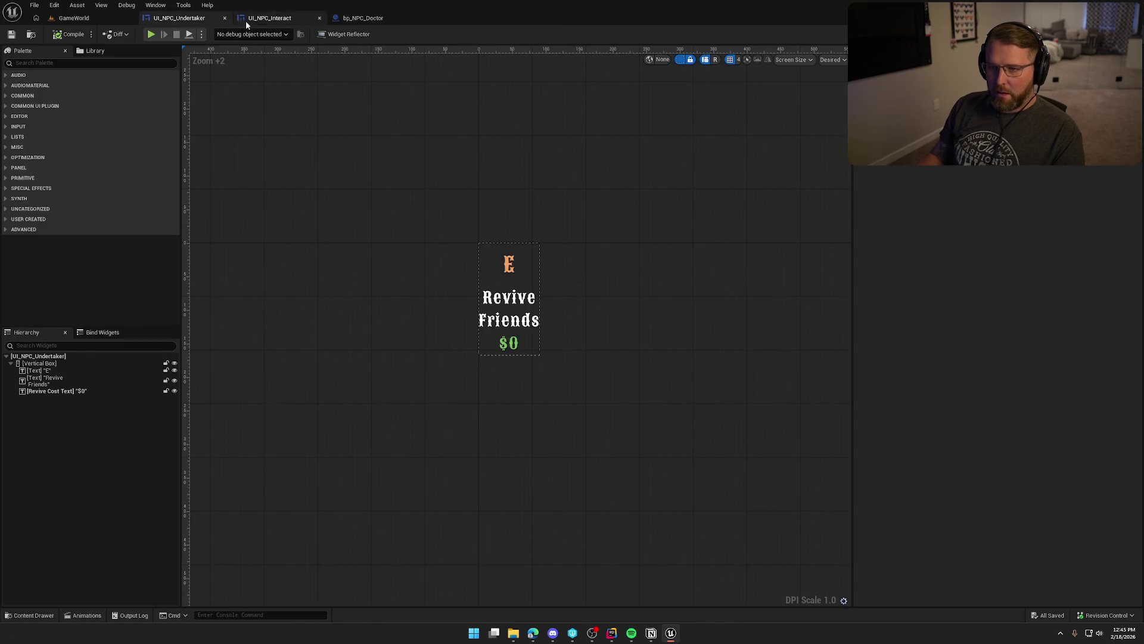
left_click(495, 350)
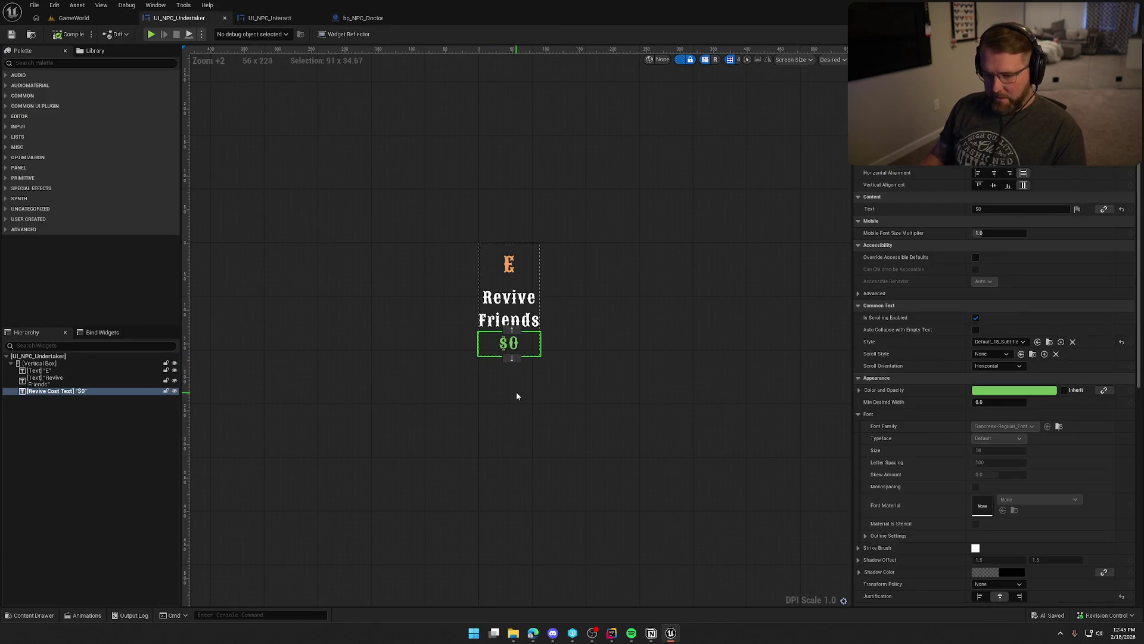
key("ctrl+c")
left_click(269, 18)
left_click(40, 363)
key("ctrl+v")
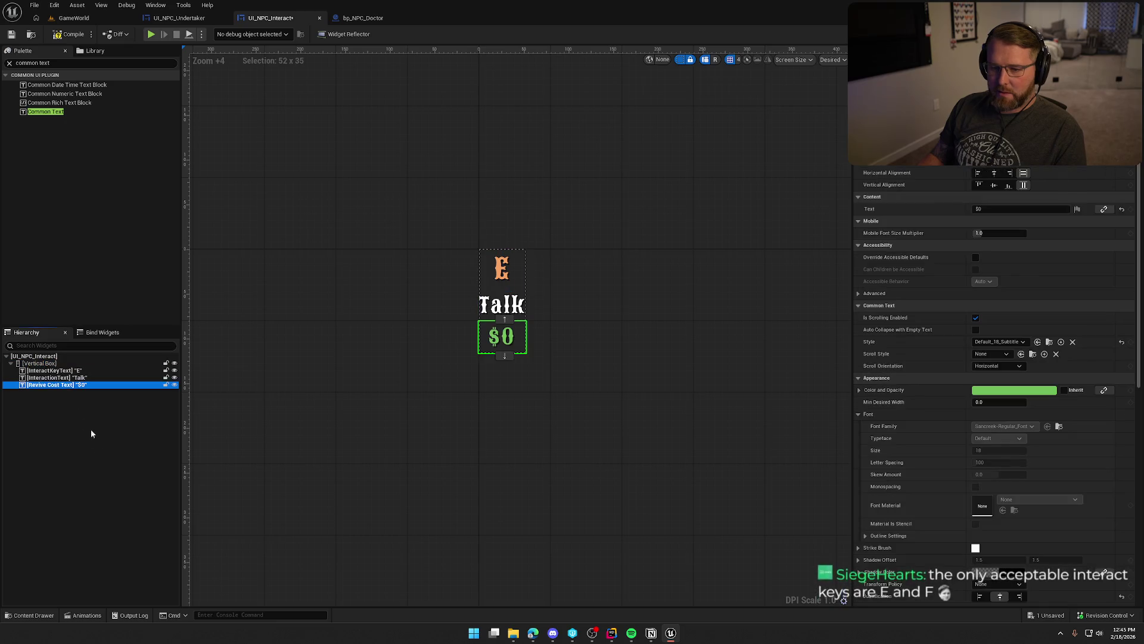
Rename the pasted widget to Cost Text and save the widget.
key("F2")
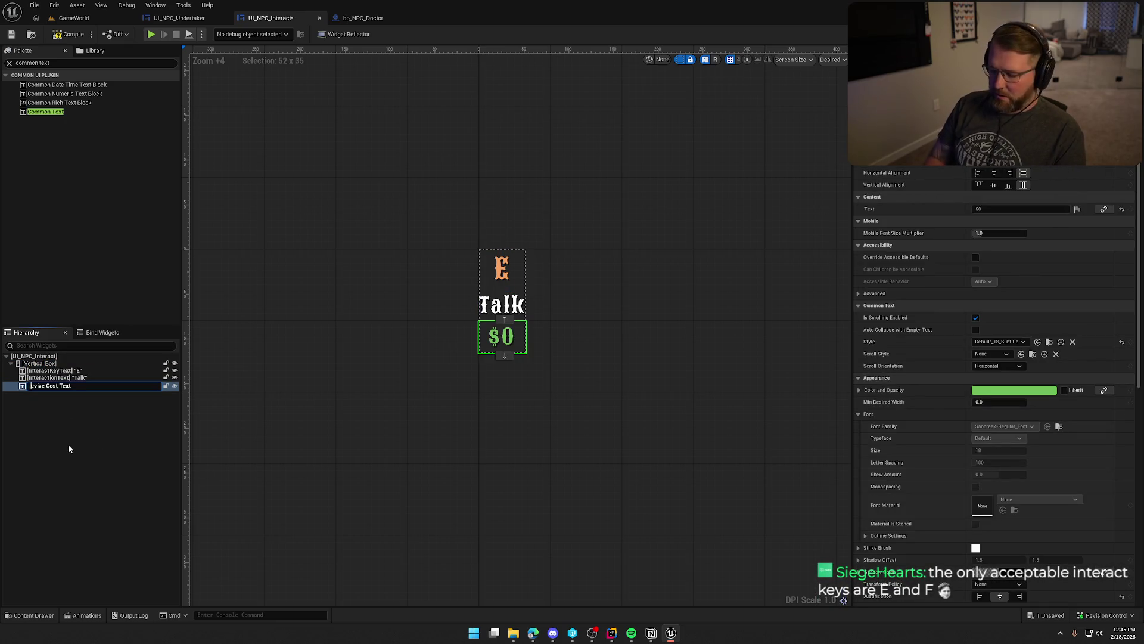
key("Delete")
key("Delete")
key("Delete")
key("Return")
left_click(68, 443)
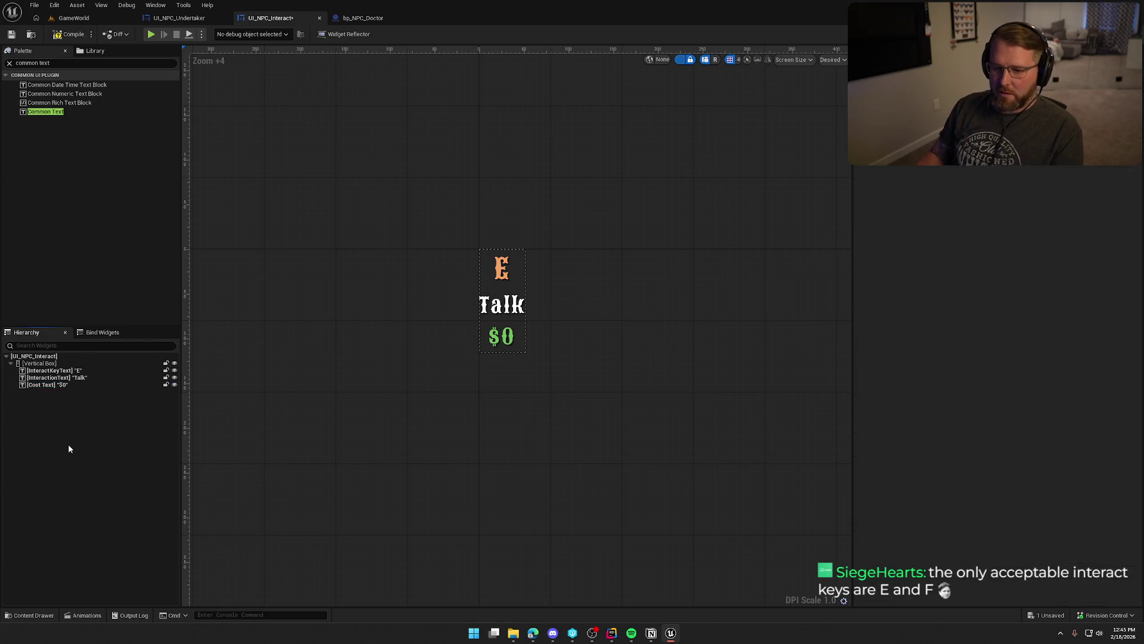
key("ctrl+s")
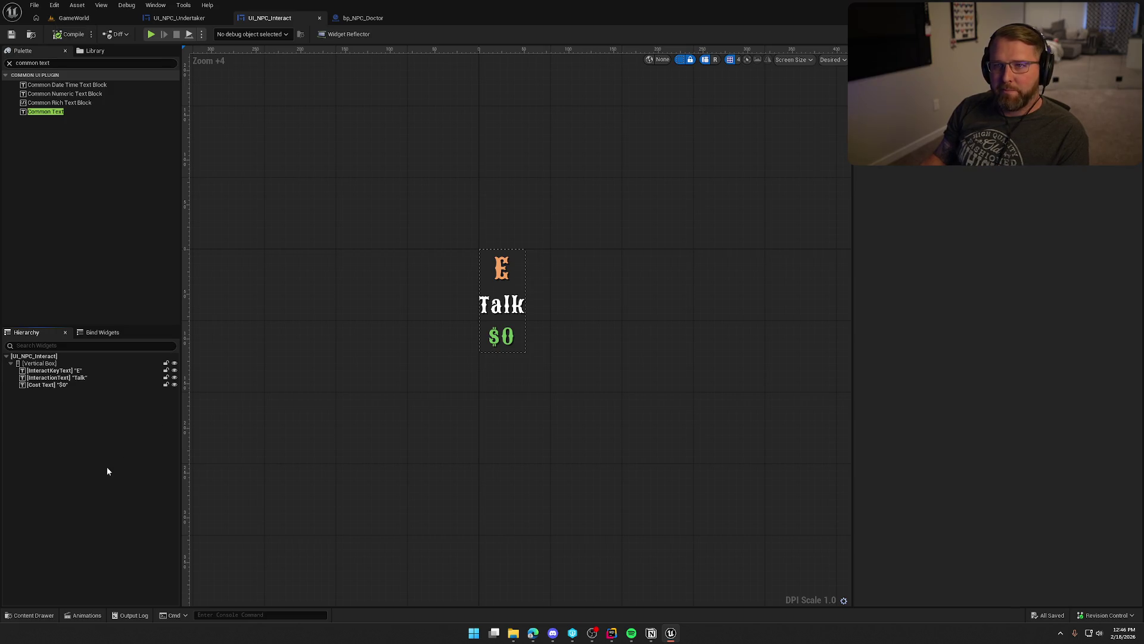
left_click(47, 385)
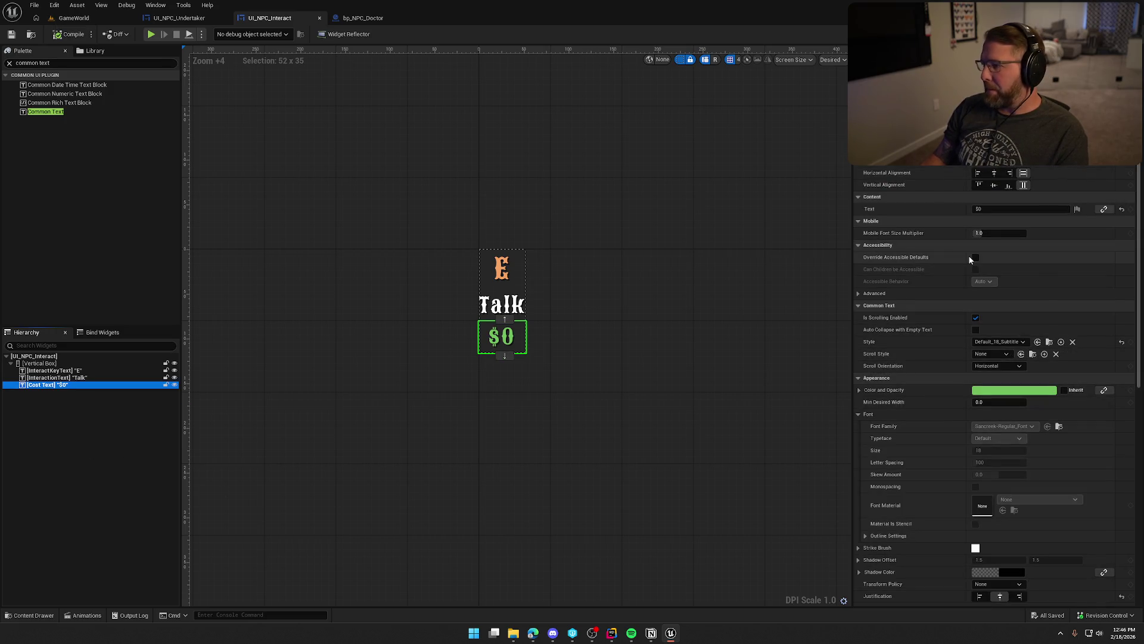
Change the cost widget's text to 'Cost: $0'.
left_click(1007, 208)
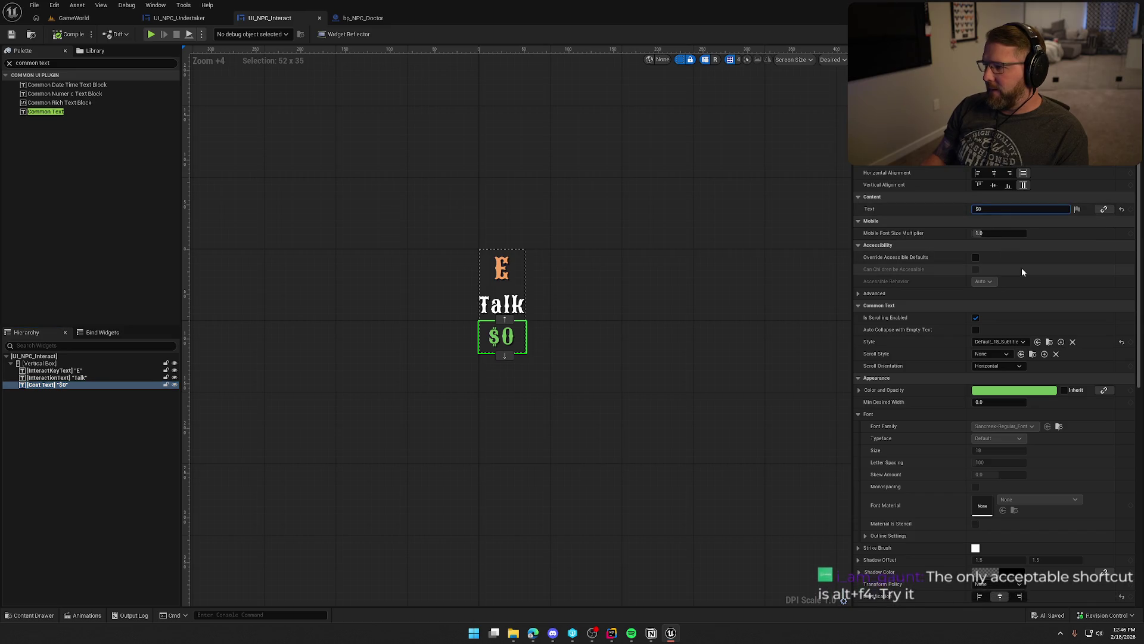
key("Home")
type("Cost:")
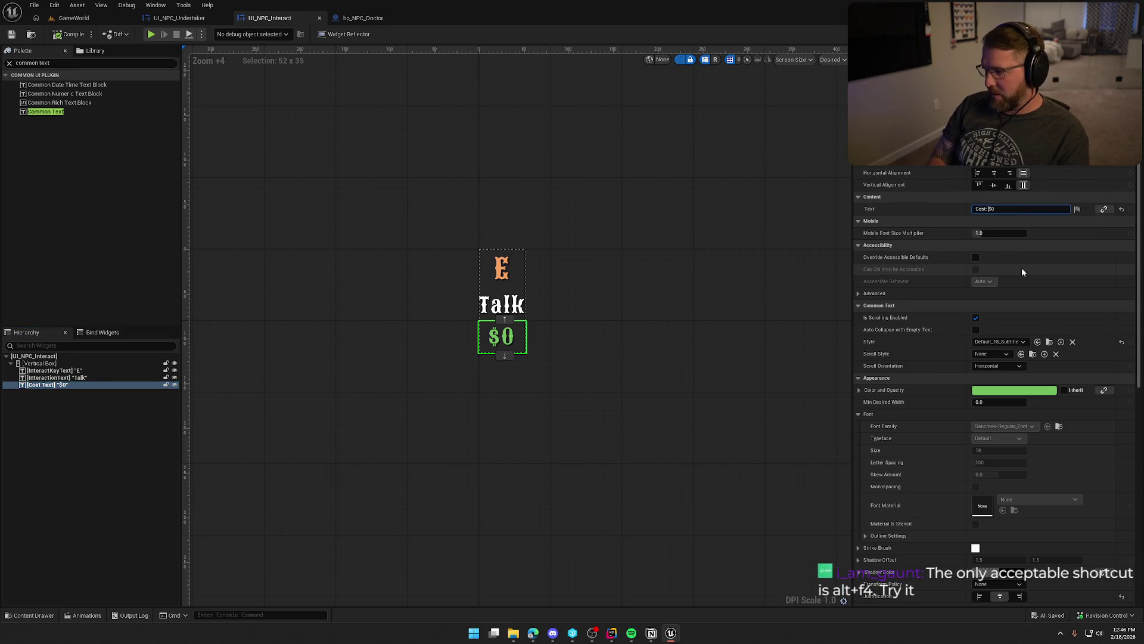
key("Return")
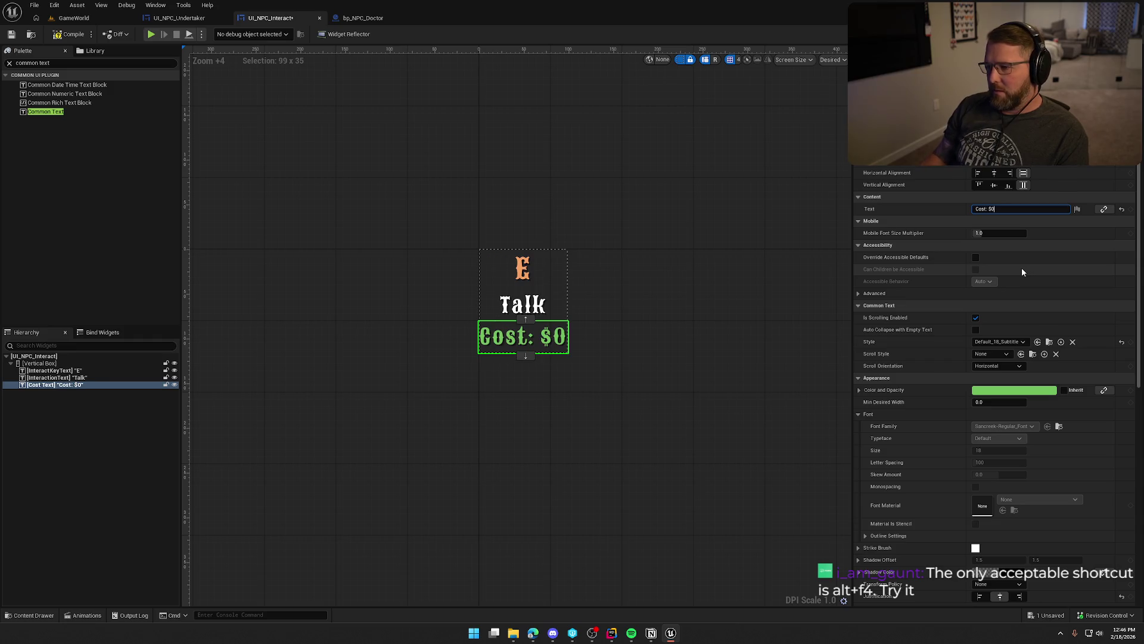
Try Default_15 and Default_12 on the Cost text, keep Default_15, and duplicate its style asset.
left_click(1001, 343)
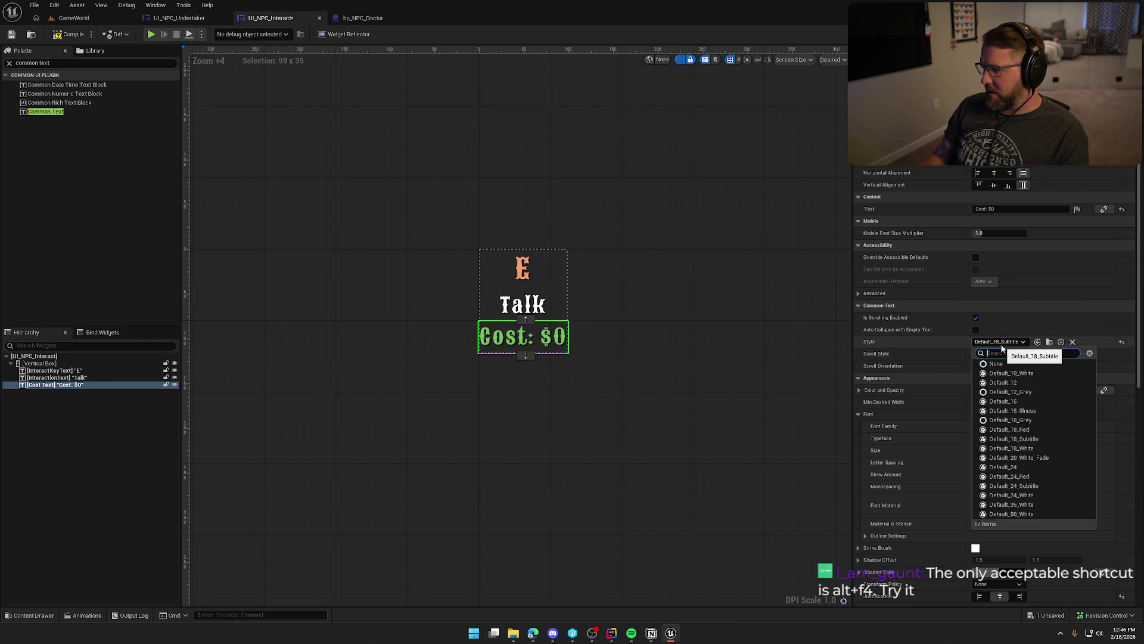
left_click(1063, 403)
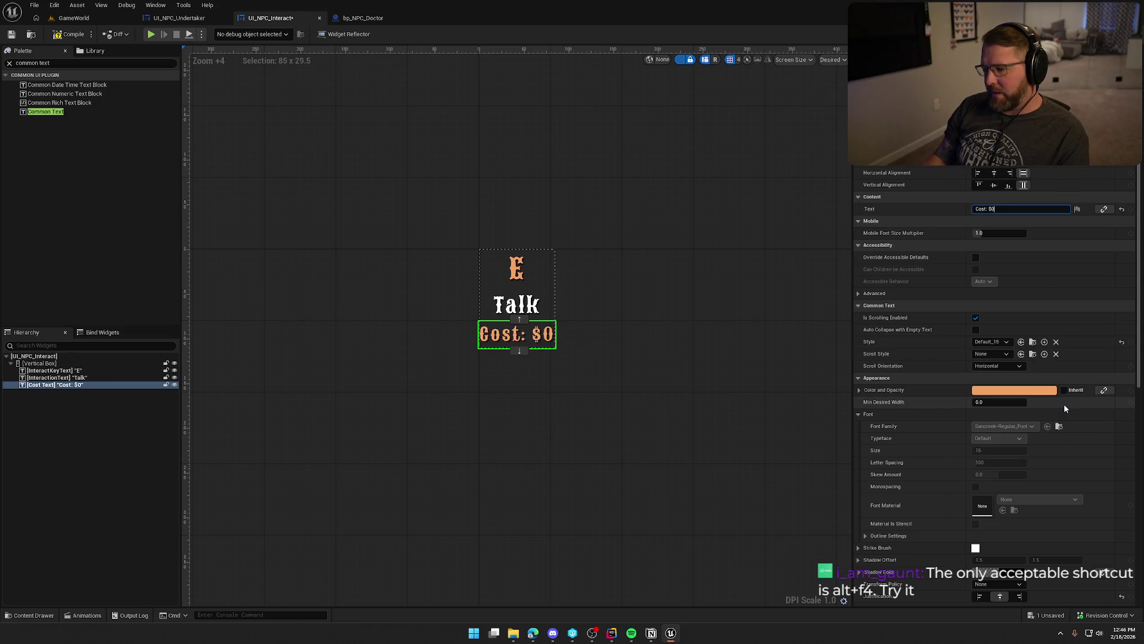
left_click(986, 343)
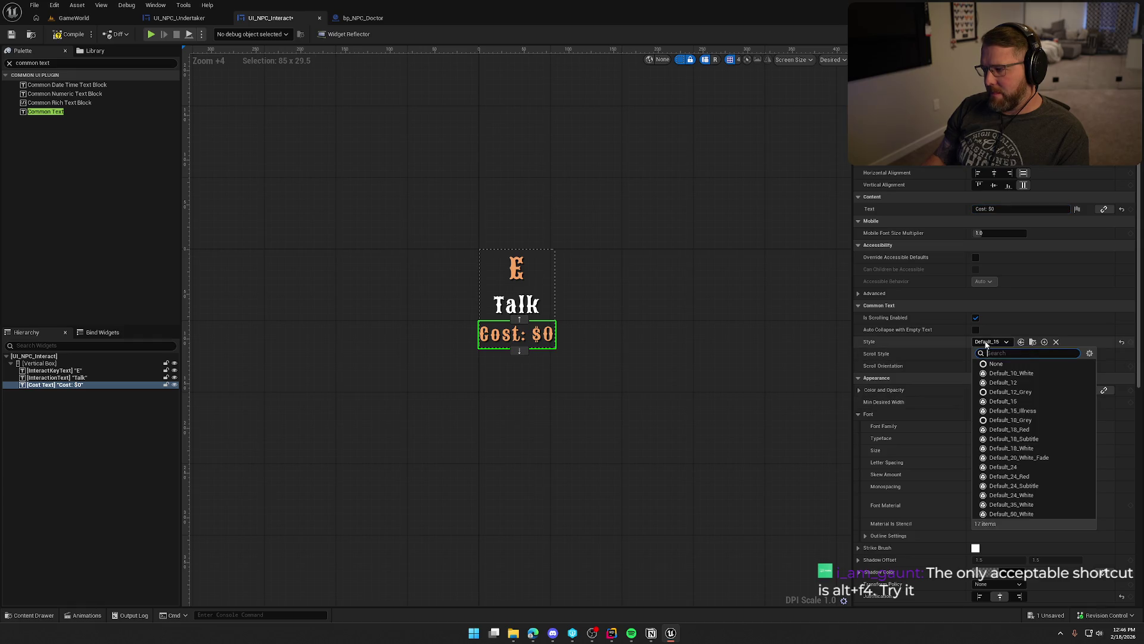
left_click(1018, 383)
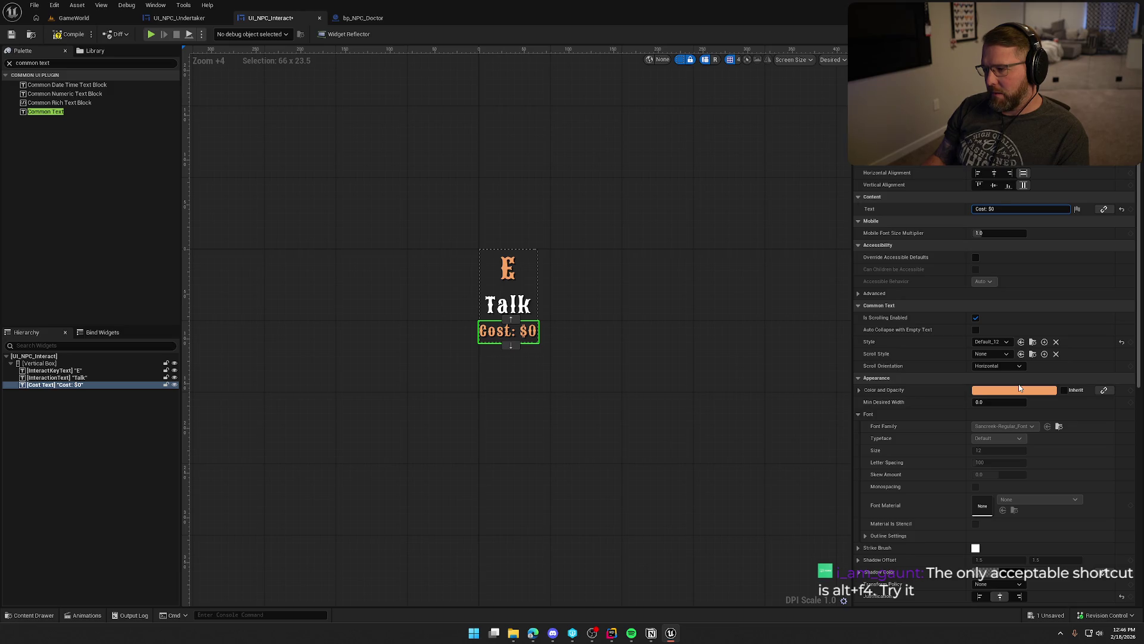
left_click(990, 342)
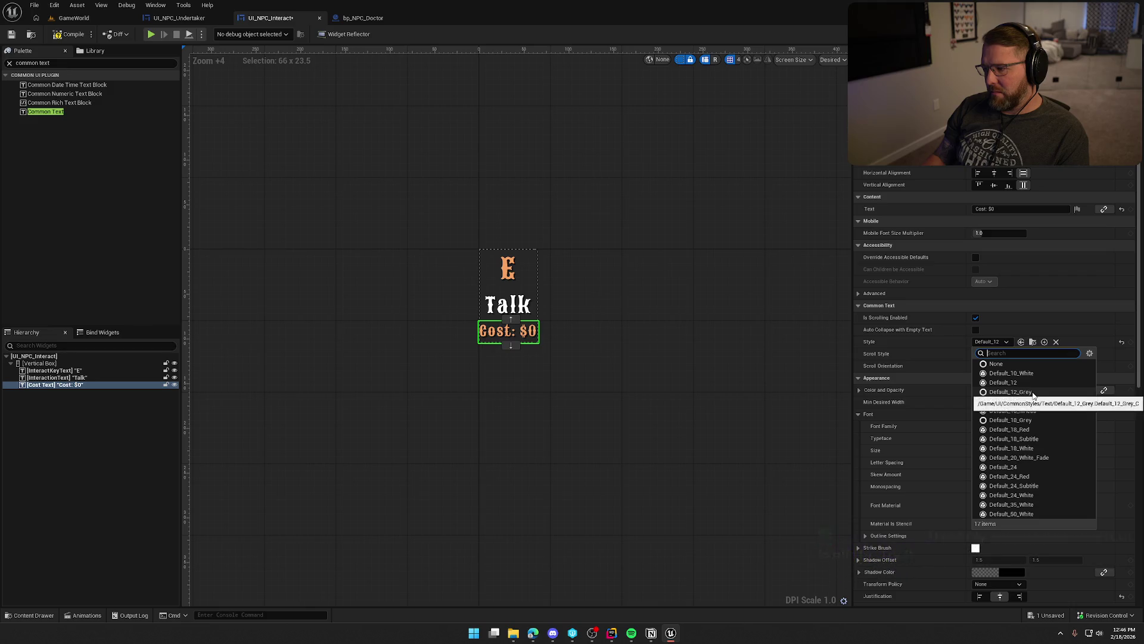
left_click(1036, 402)
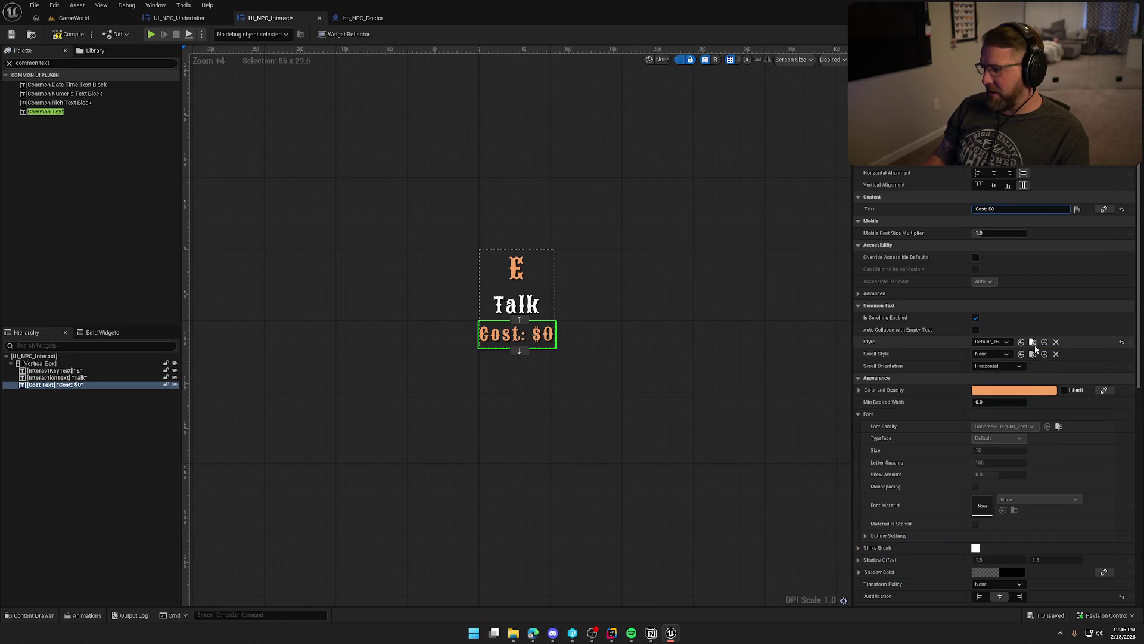
left_click(1033, 342)
key("ctrl+d")
Name the duplicated style Default_15_Subtitle and apply it to the Cost text.
type("Default_15")
type("_")
type("Subt")
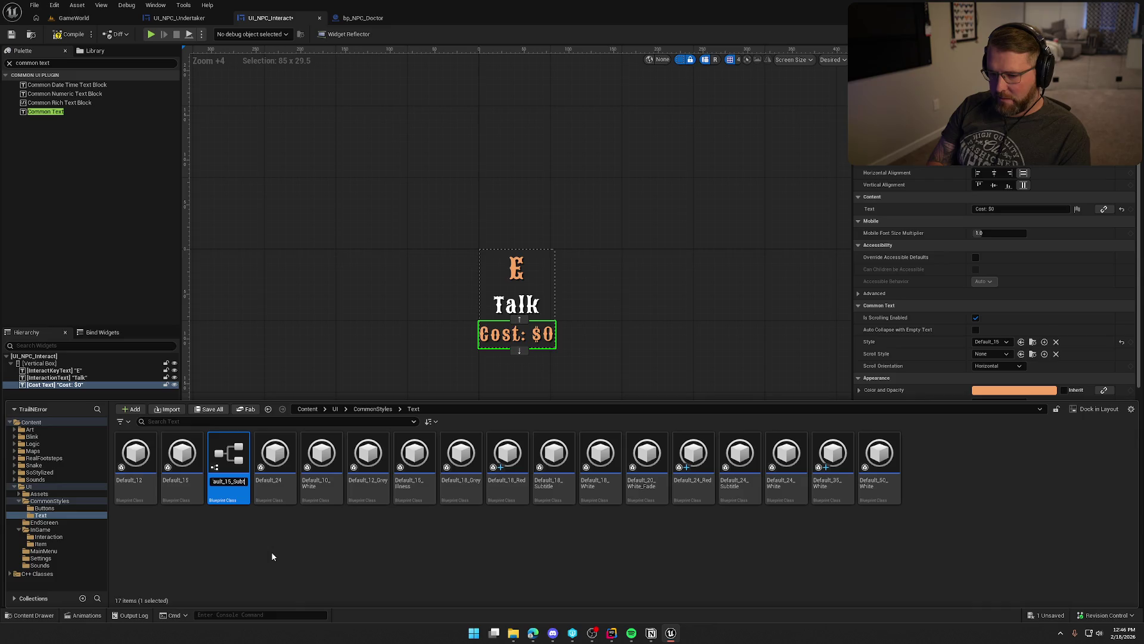
type("itle")
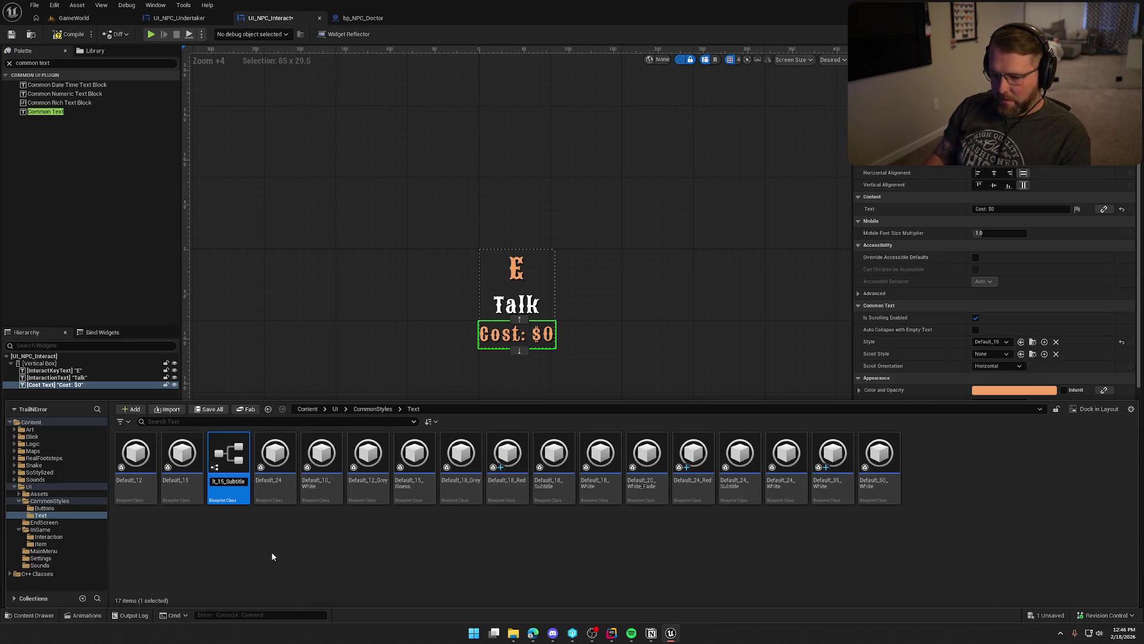
key("Return")
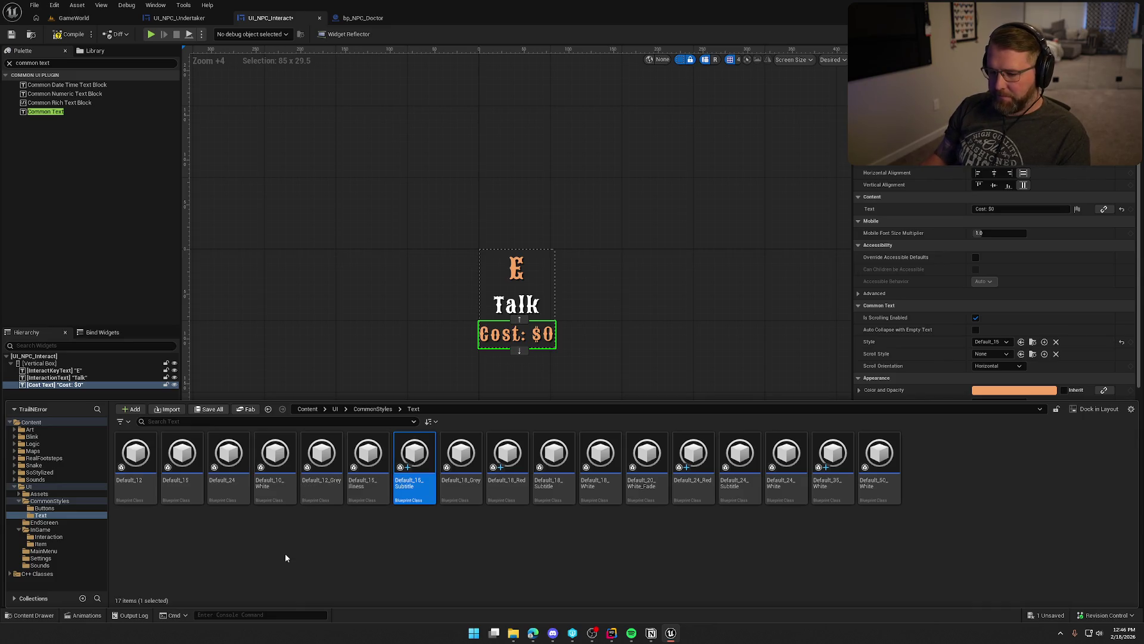
mouse_move(416, 454)
left_mouse_down()
mouse_move(983, 357)
mouse_move(992, 343)
left_mouse_up()
key("ctrl+space")
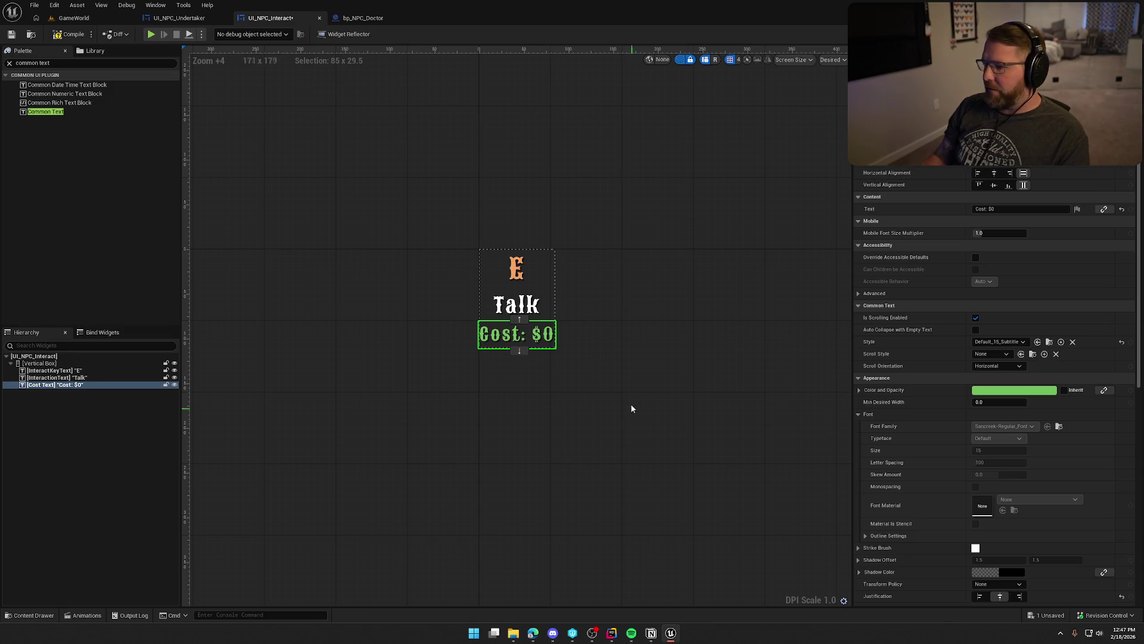
left_click(539, 440)
key("ctrl+space")
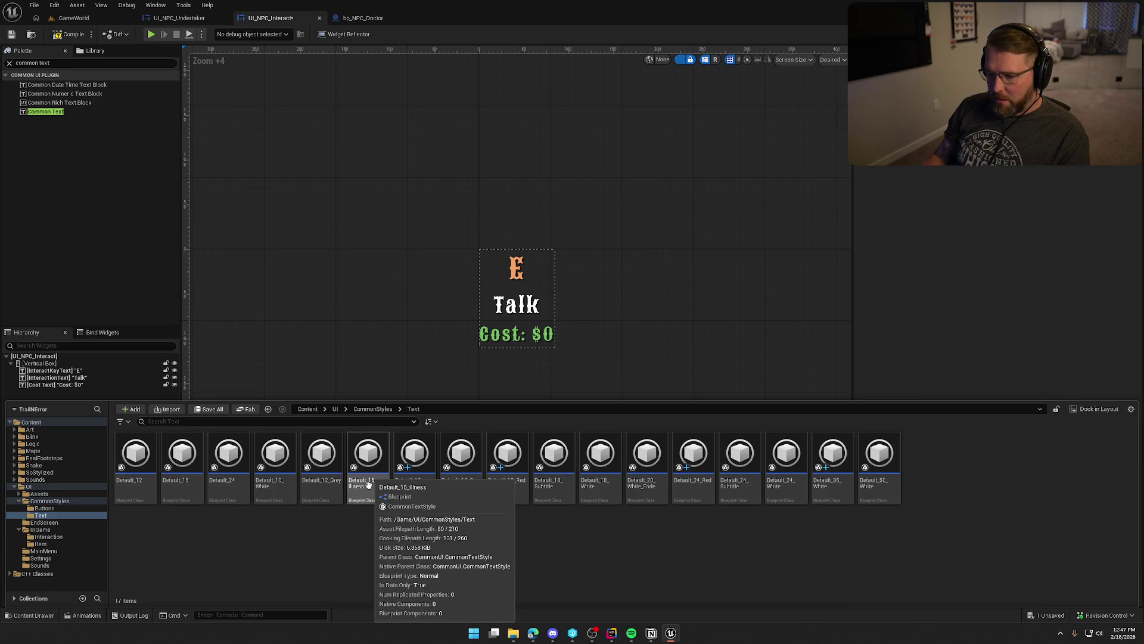
Duplicate Default_15 again as a new Default_15_Red style.
left_click(184, 489)
key("ctrl+d")
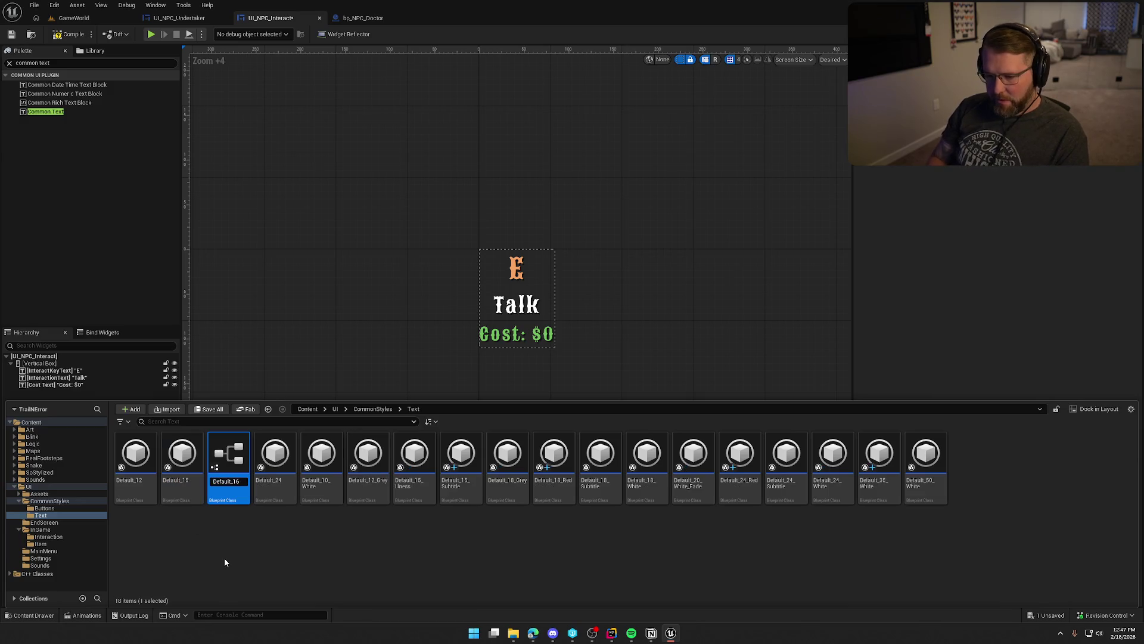
type("5_Red")
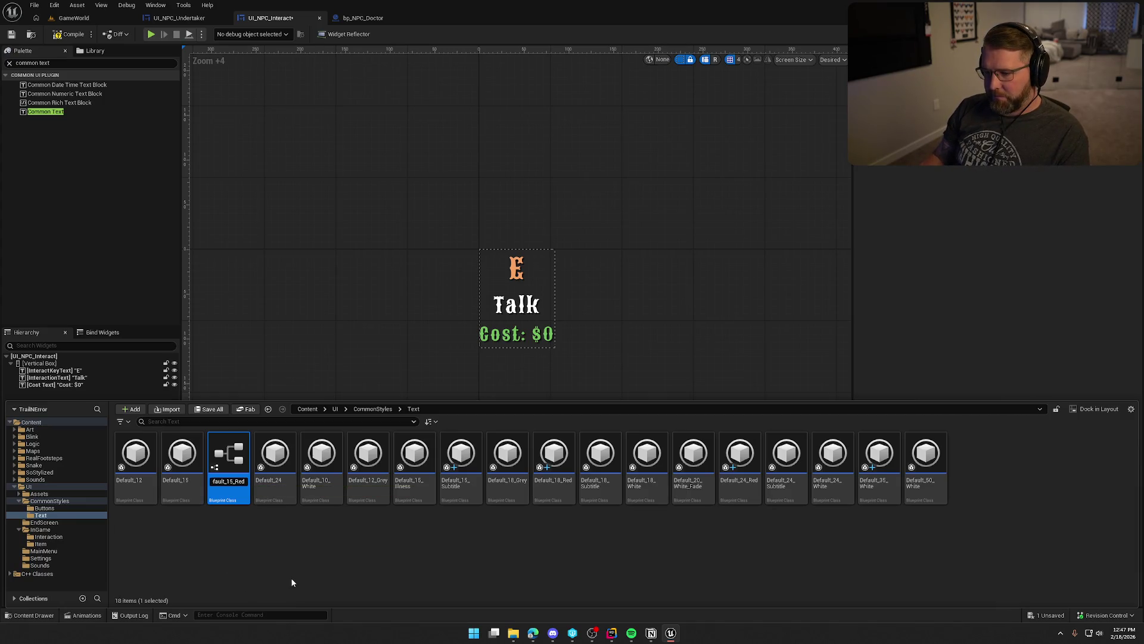
key("Return")
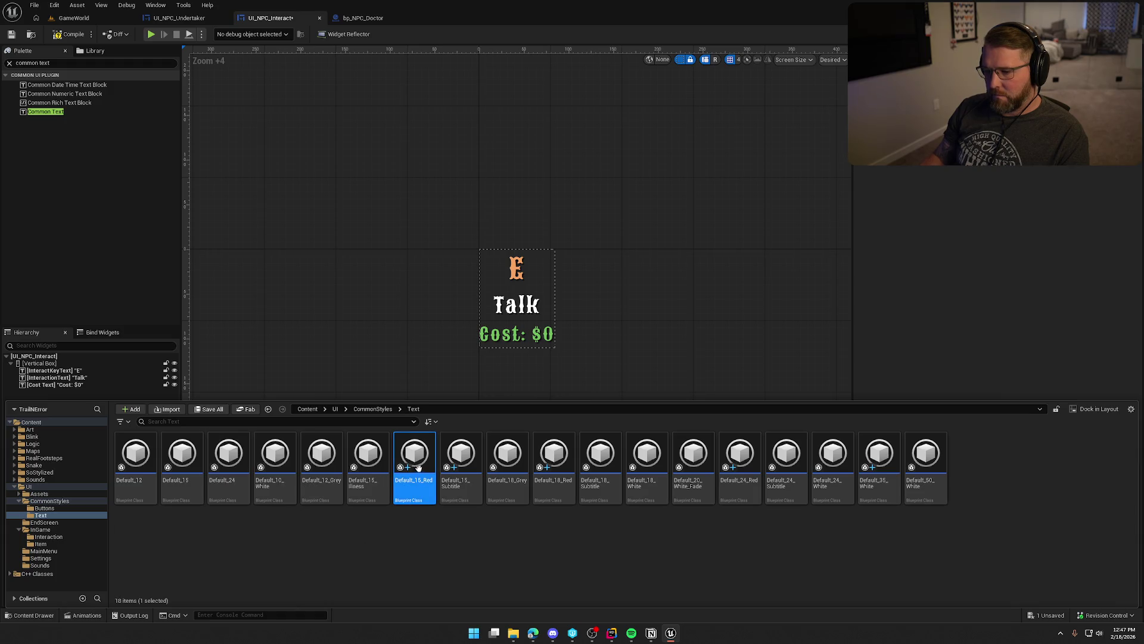
Copy the red Color value from Default_24_Red's style settings and return to UI_NPC_Interact.
left_click(768, 465)
double_click(747, 456)
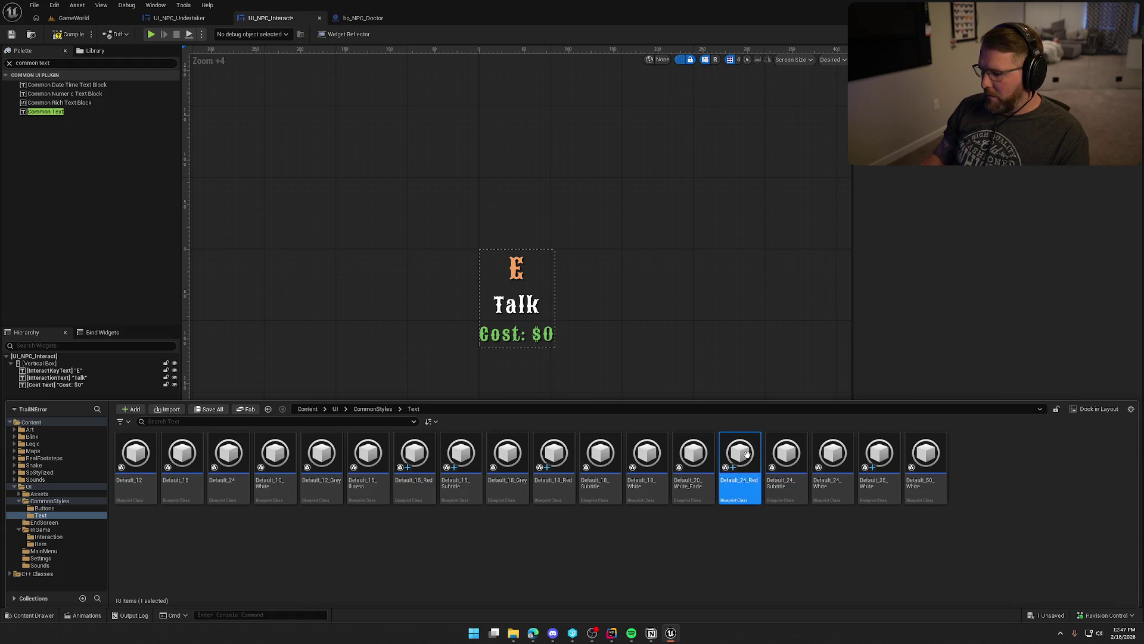
right_click(362, 327)
left_click(407, 378)
key("ctrl+space")
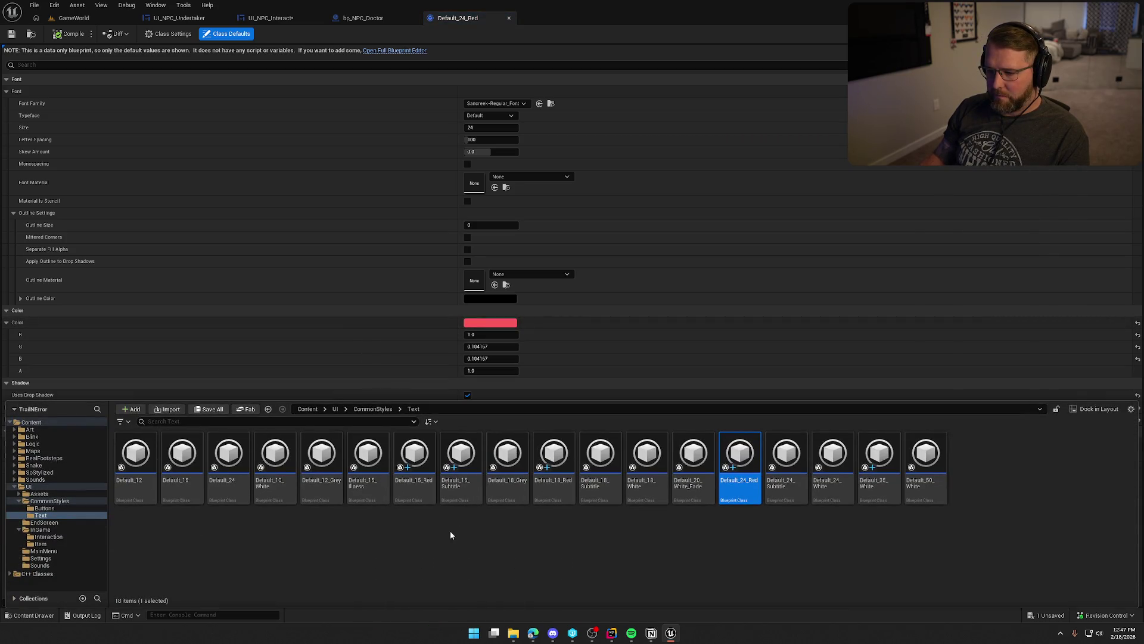
left_click(414, 458)
key("ctrl+space")
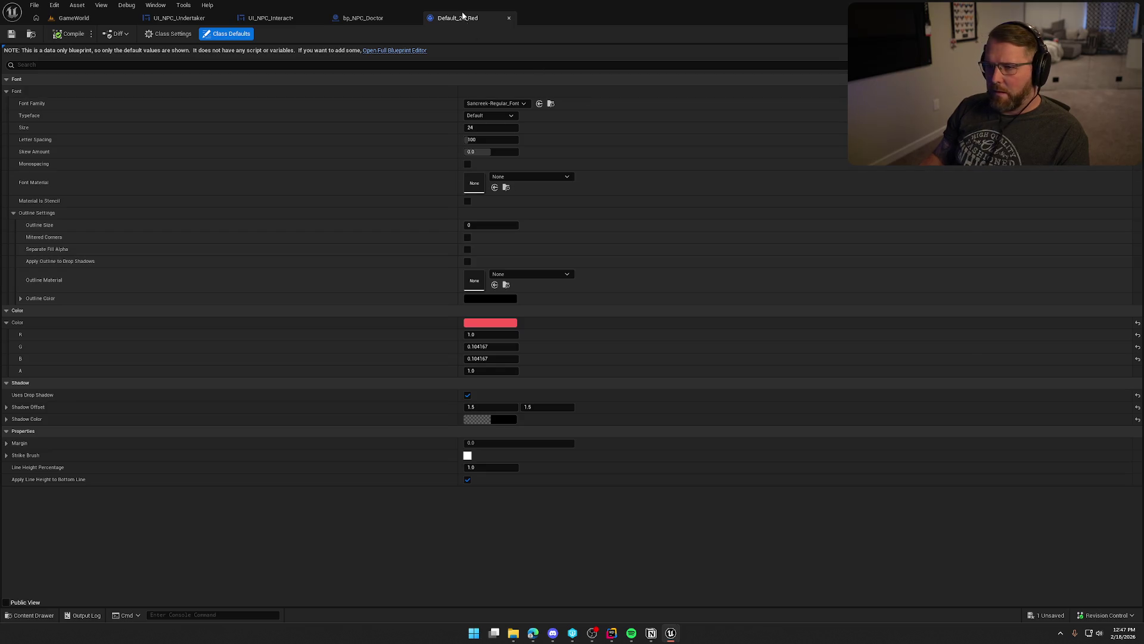
middle_click(439, 23)
left_click(283, 19)
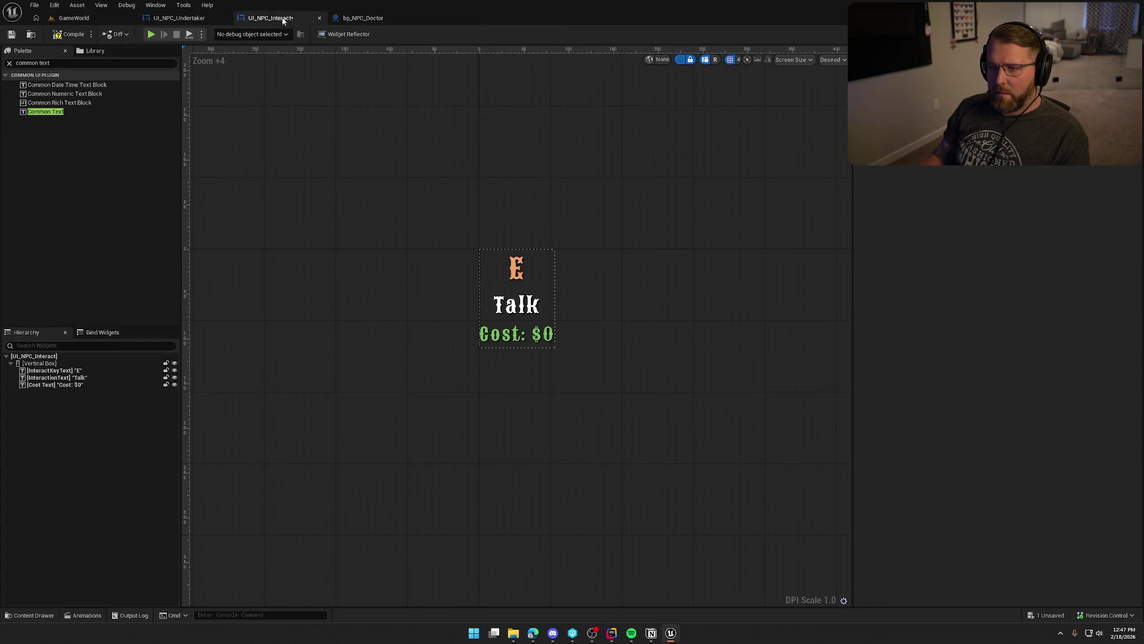
Apply the red text style to the Cost text and save UI_NPC_Interact.
left_click(504, 344)
left_click(1007, 342)
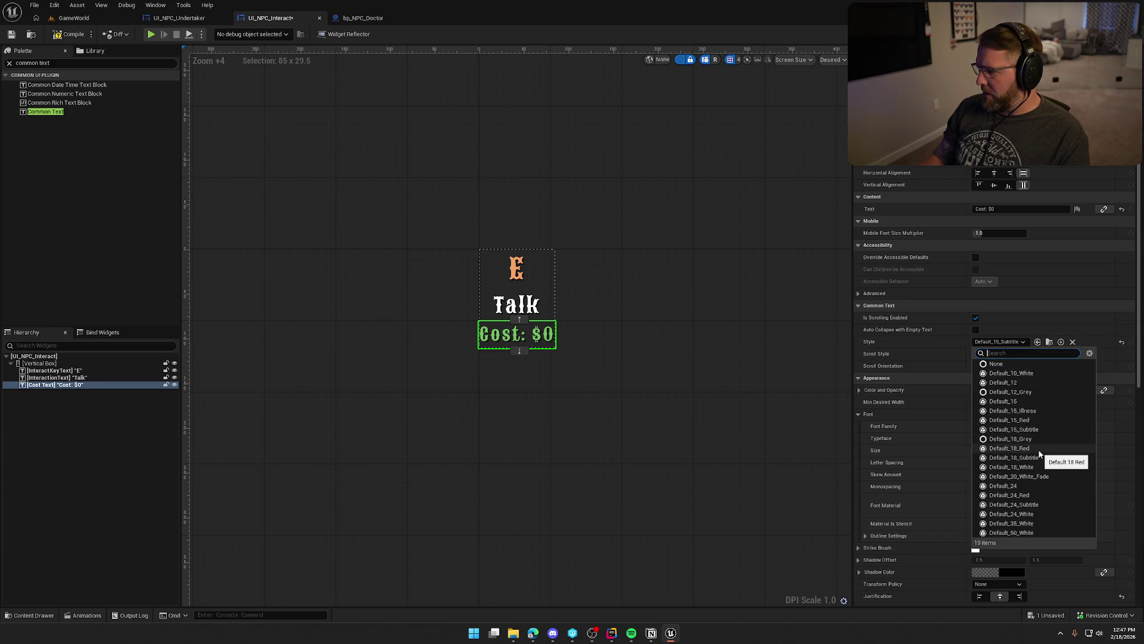
left_click(1014, 419)
left_click(656, 409)
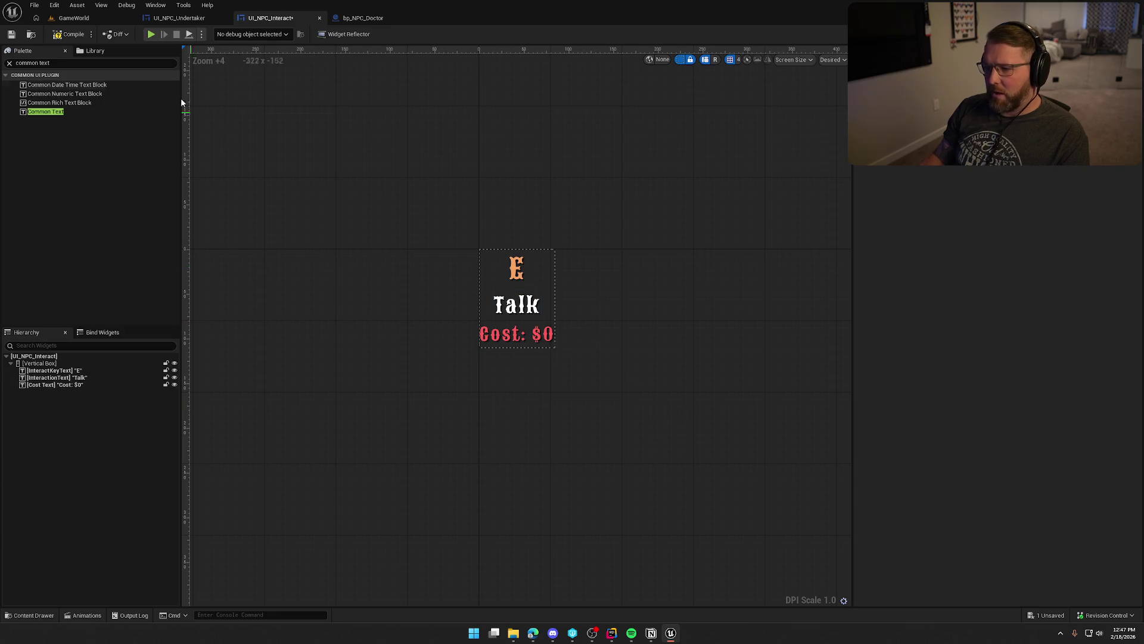
key("ctrl+s")
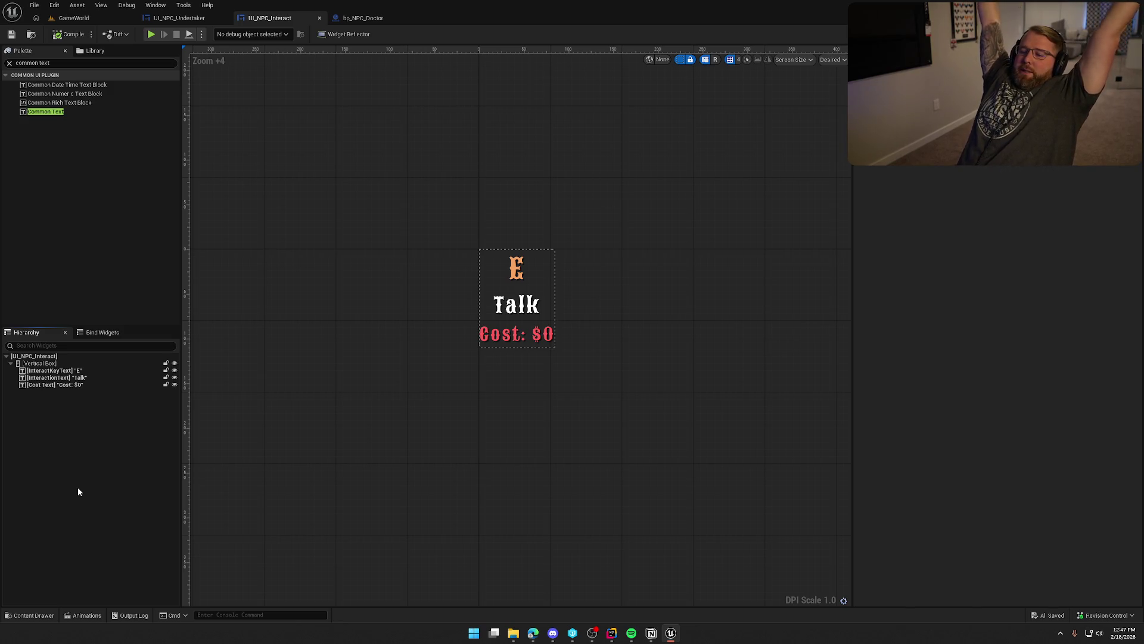
left_click(33, 385)
left_click(76, 465)
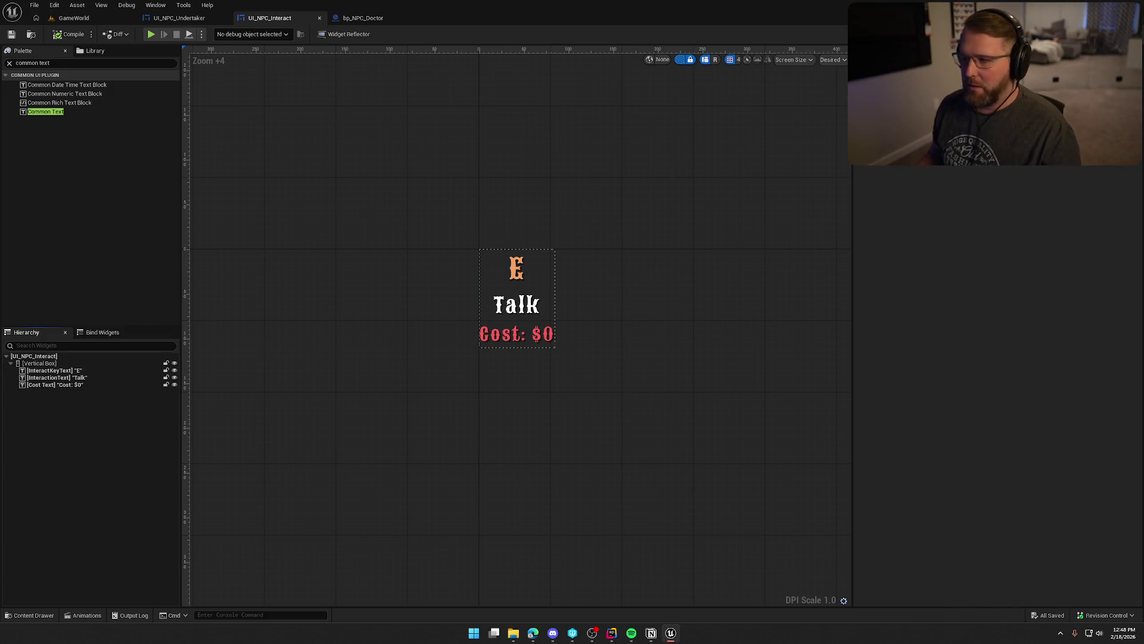
left_click(1118, 34)
Add an Init_UI custom event plus Interact Key Text, Interaction Text and Cost Text getters.
right_click(437, 225)
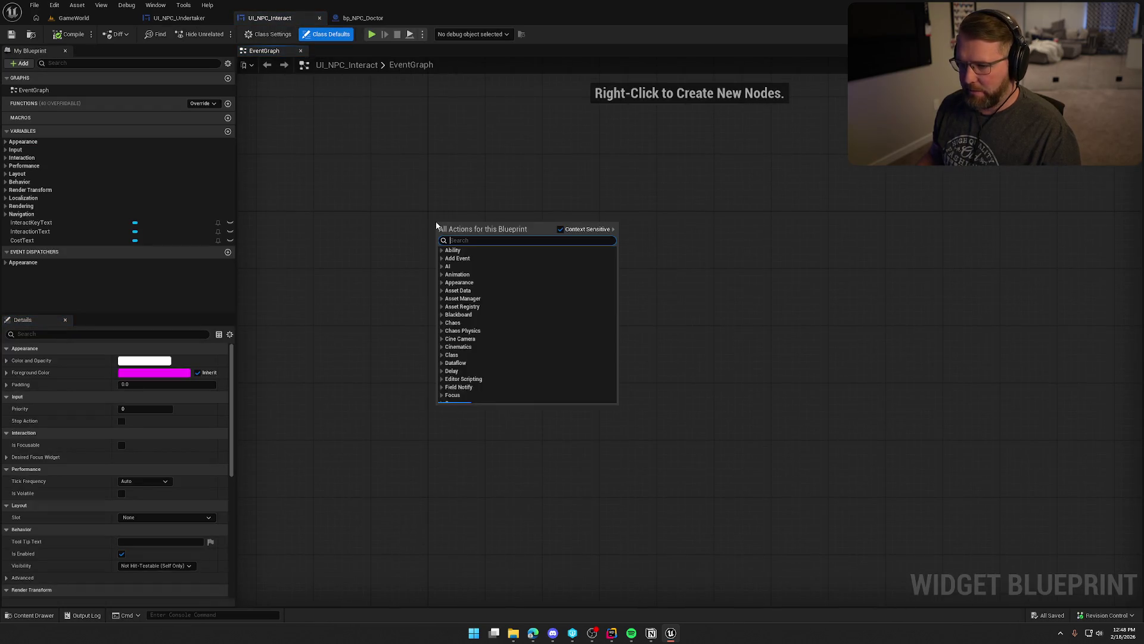
type("custom")
key("Return")
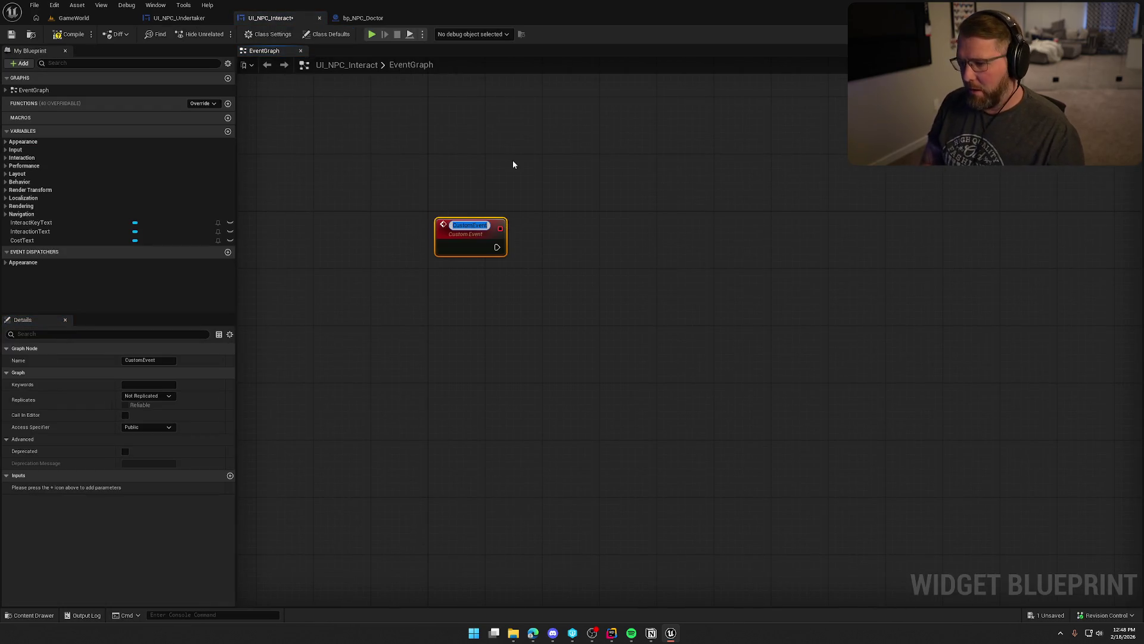
type("Init")
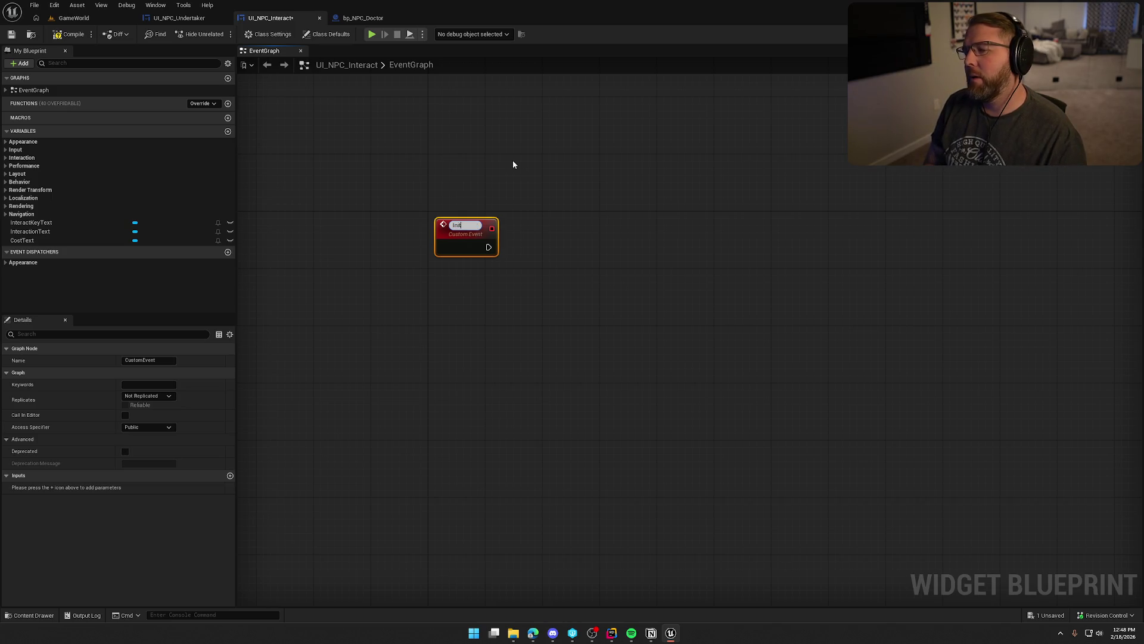
type("_UI")
key("Return")
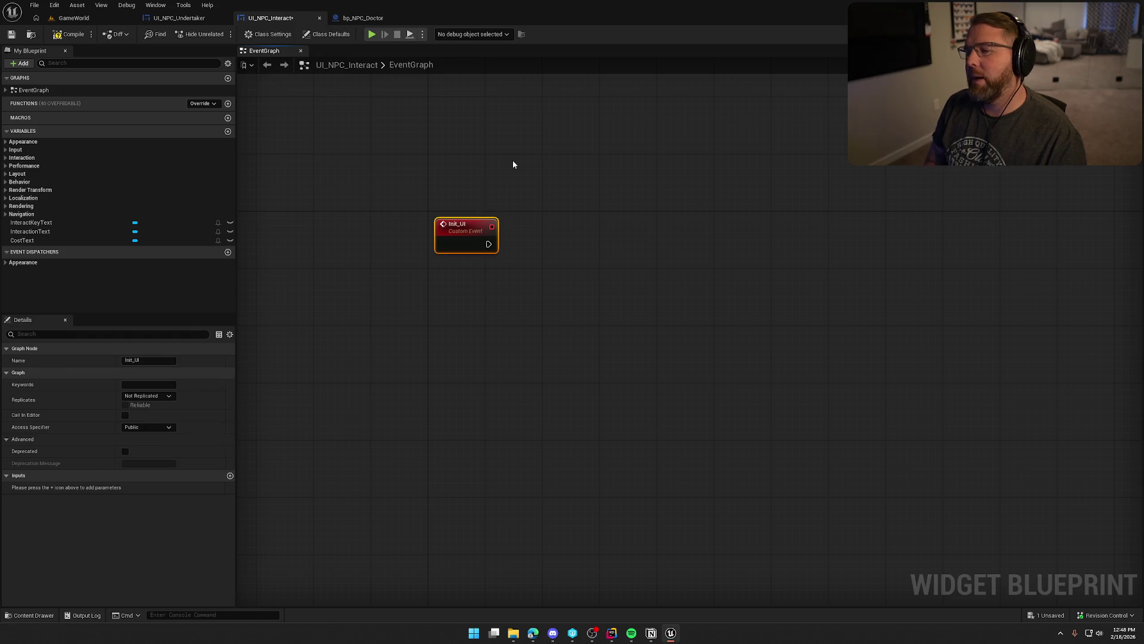
left_click(496, 316)
left_click_drag(30, 222, 420, 131)
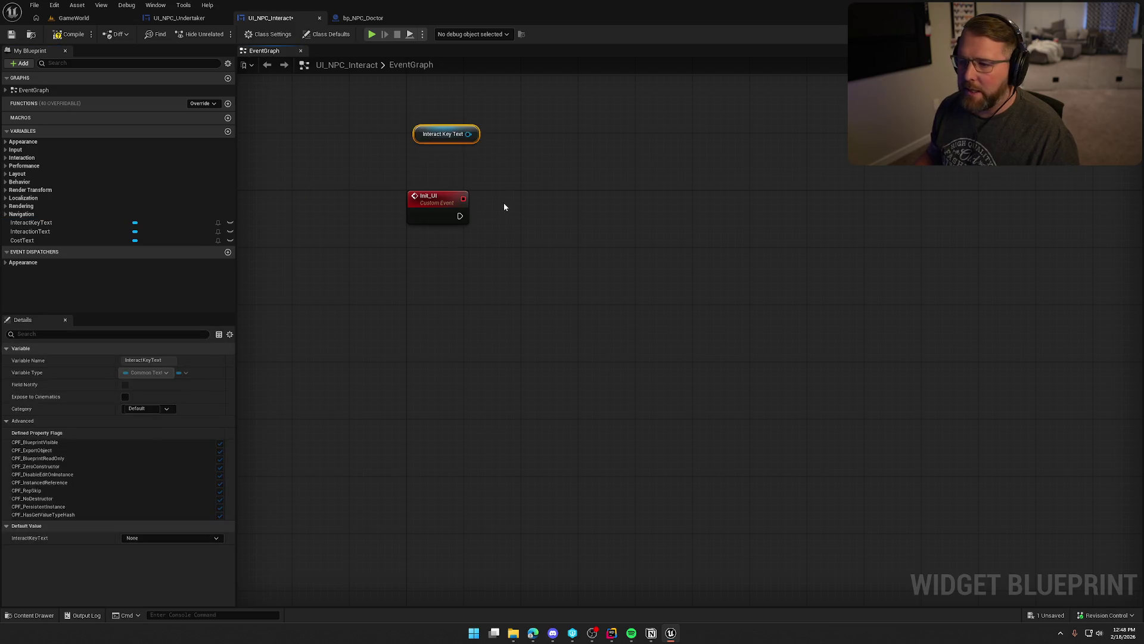
mouse_move(30, 232)
left_mouse_down()
mouse_move(110, 245)
mouse_move(533, 138)
left_mouse_up()
mouse_move(22, 241)
left_mouse_down()
mouse_move(647, 145)
mouse_move(455, 412)
left_mouse_up()
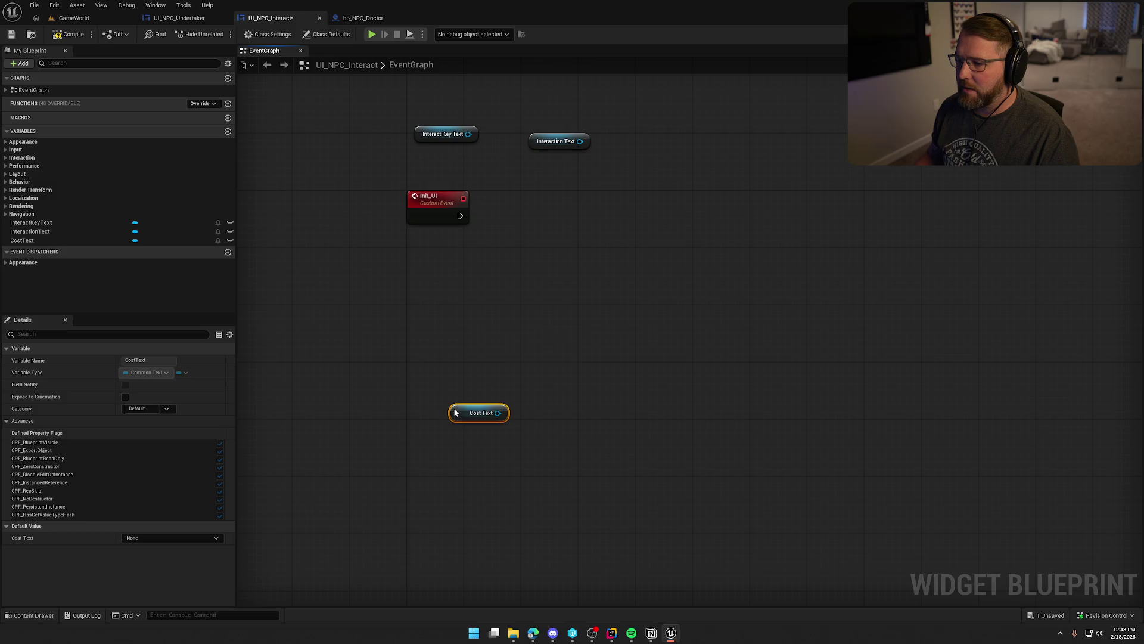
Add a second custom event named UpdateCostText.
right_click(424, 306)
type("custom event")
key("Return")
type("UpdateCostText")
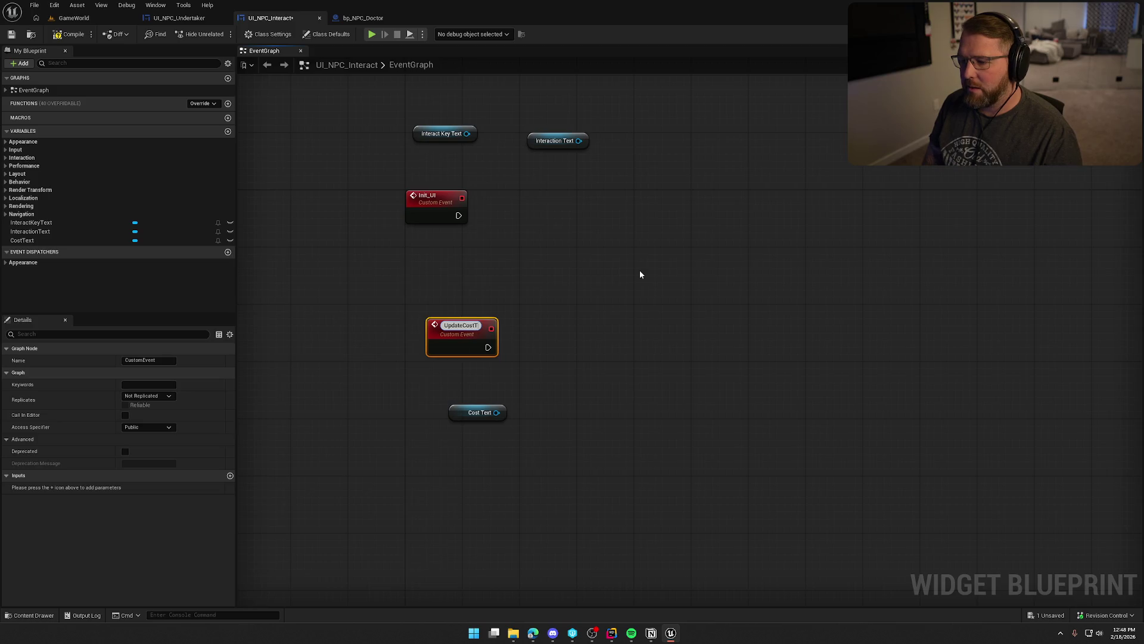
key("Return")
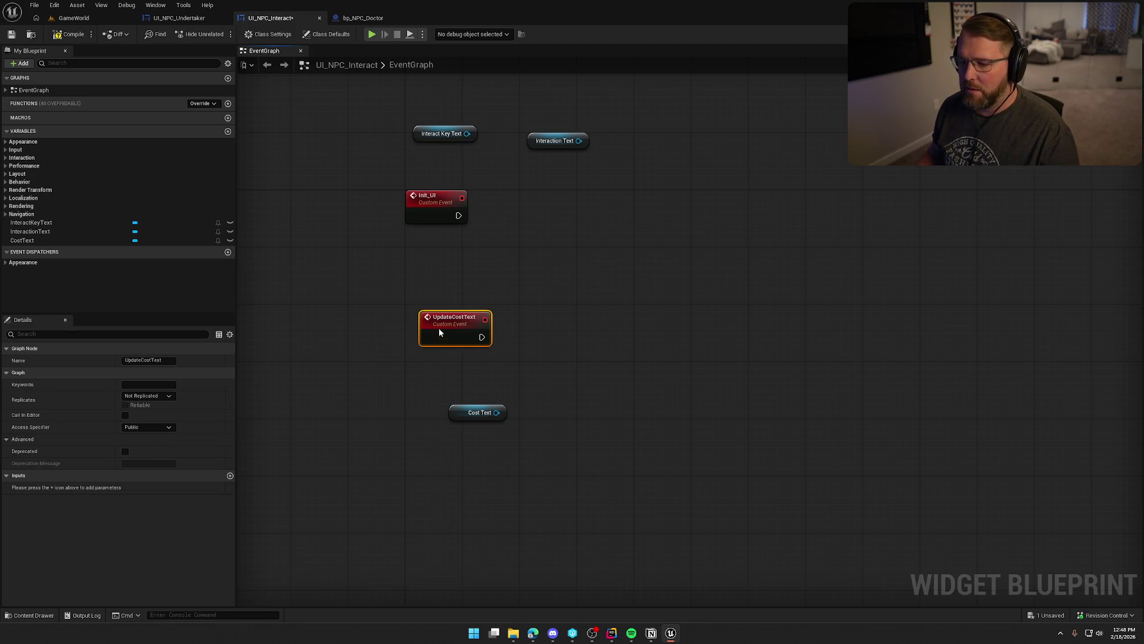
mouse_move(486, 401)
left_mouse_down()
mouse_move(429, 332)
mouse_move(490, 213)
left_mouse_up()
Add a SetText (Text) node for Cost Text and wire UpdateCostText's execution into it.
mouse_move(436, 348)
left_mouse_down()
mouse_move(524, 217)
mouse_move(548, 224)
mouse_move(563, 260)
left_mouse_up()
type("set text")
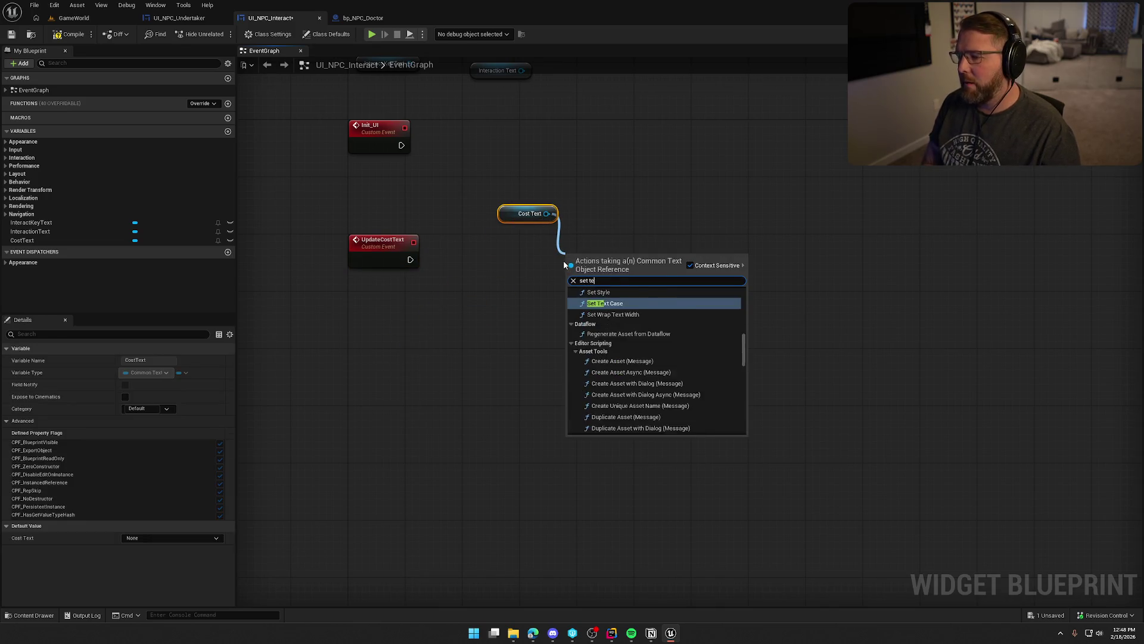
left_click(635, 419)
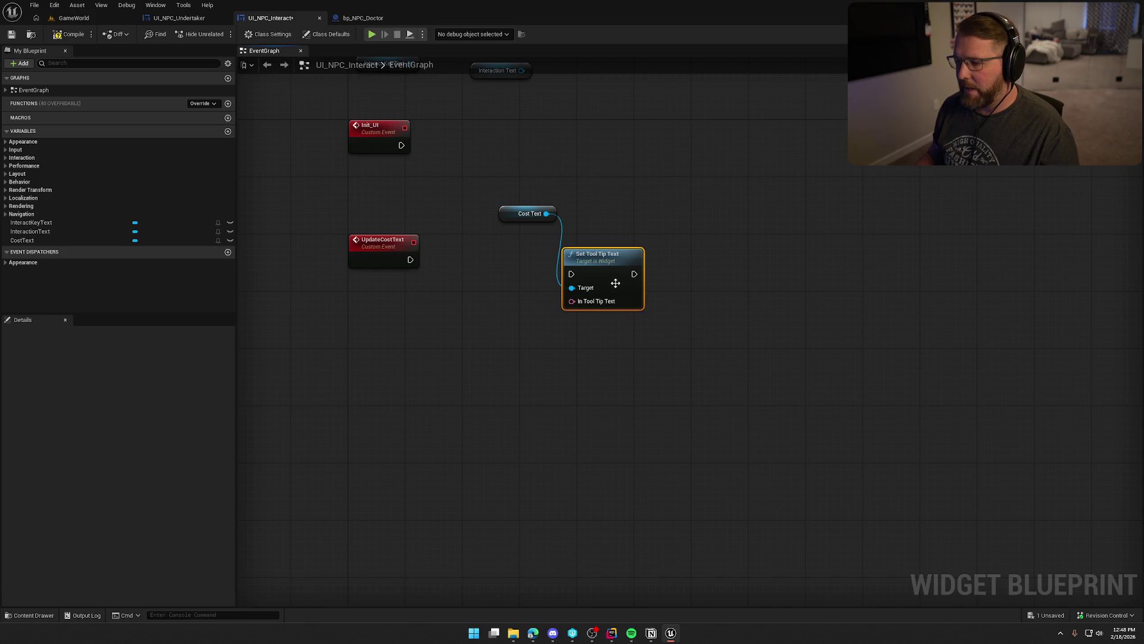
key("Delete")
left_click_drag(553, 213, 540, 246)
type("set text")
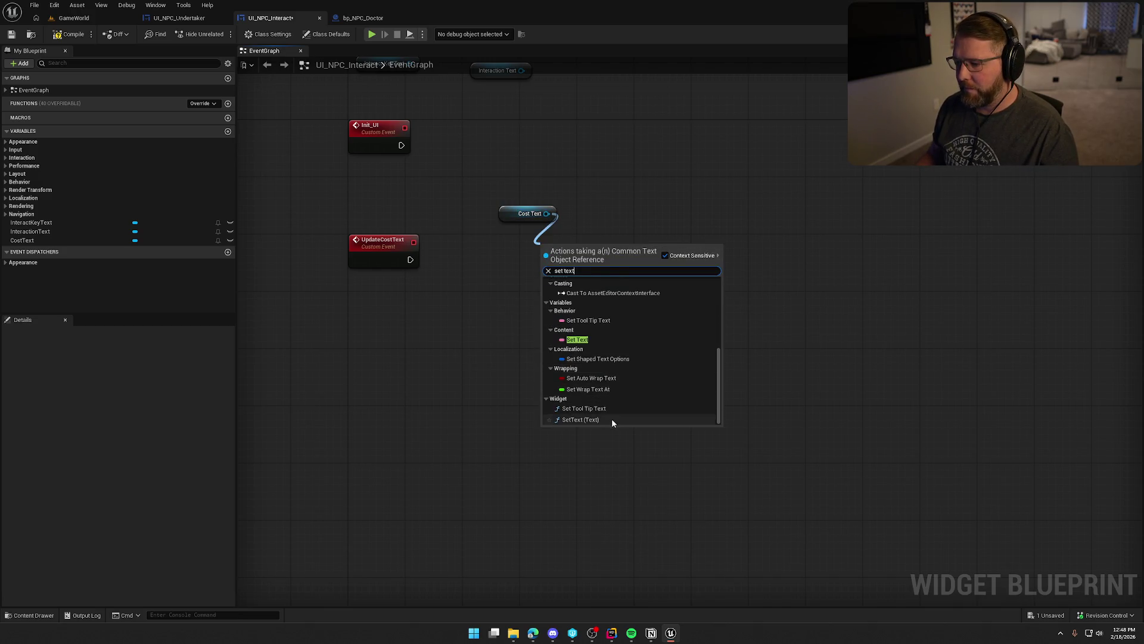
left_click(611, 418)
left_click_drag(524, 273, 410, 260)
left_click_drag(527, 213, 621, 249)
Feed SetText's In Text from a new Select node, then select the UpdateCostText event.
left_click_drag(586, 288, 550, 317)
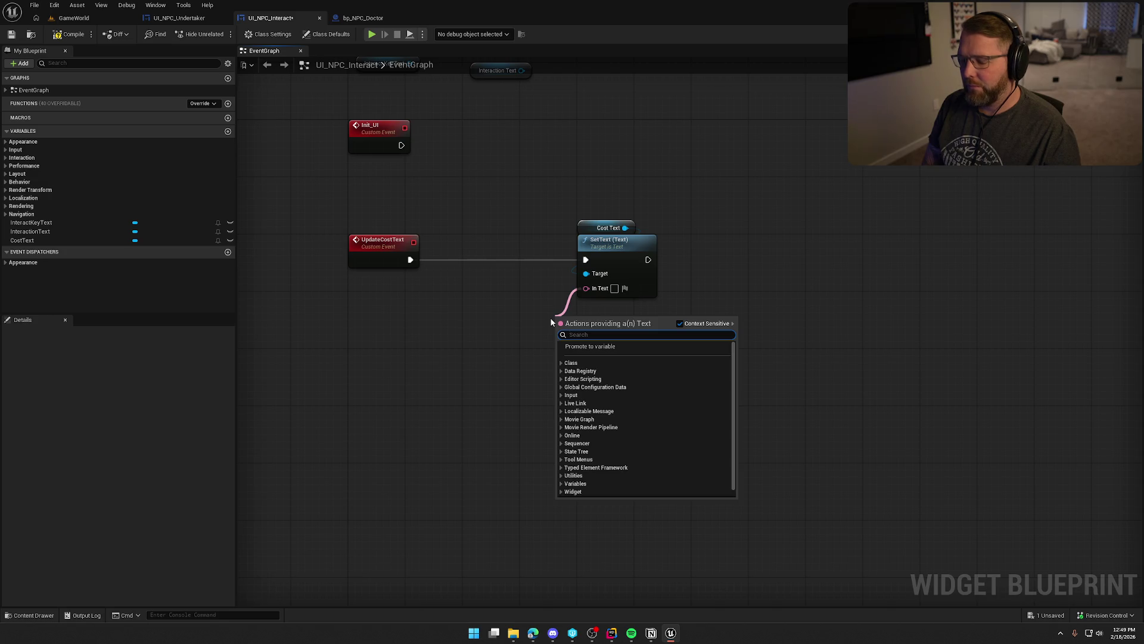
type("selec")
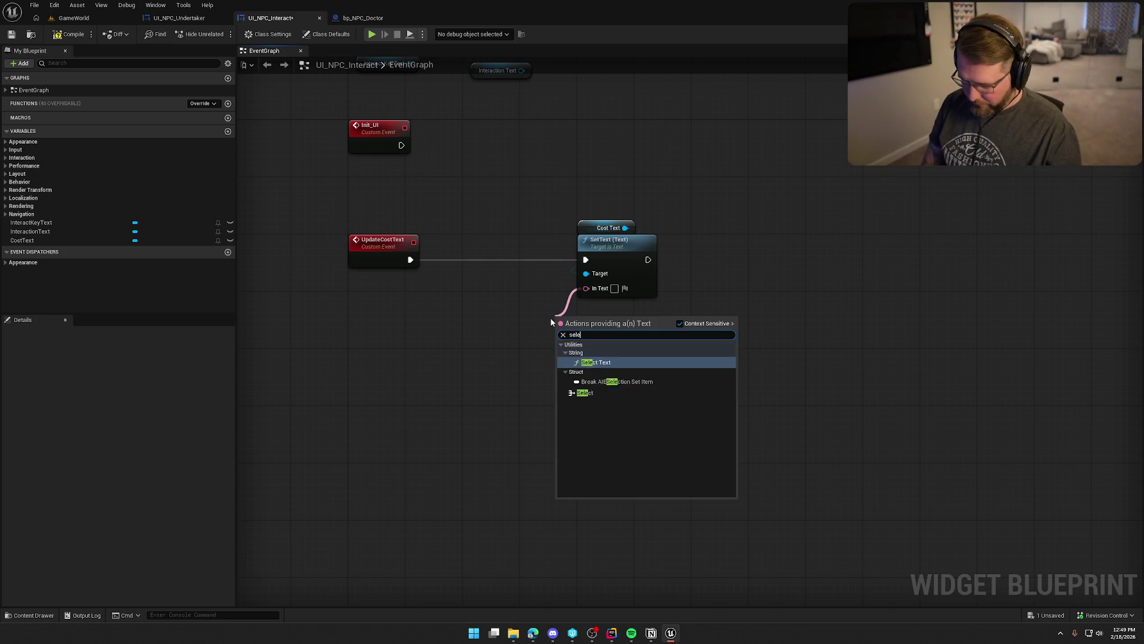
left_click(587, 393)
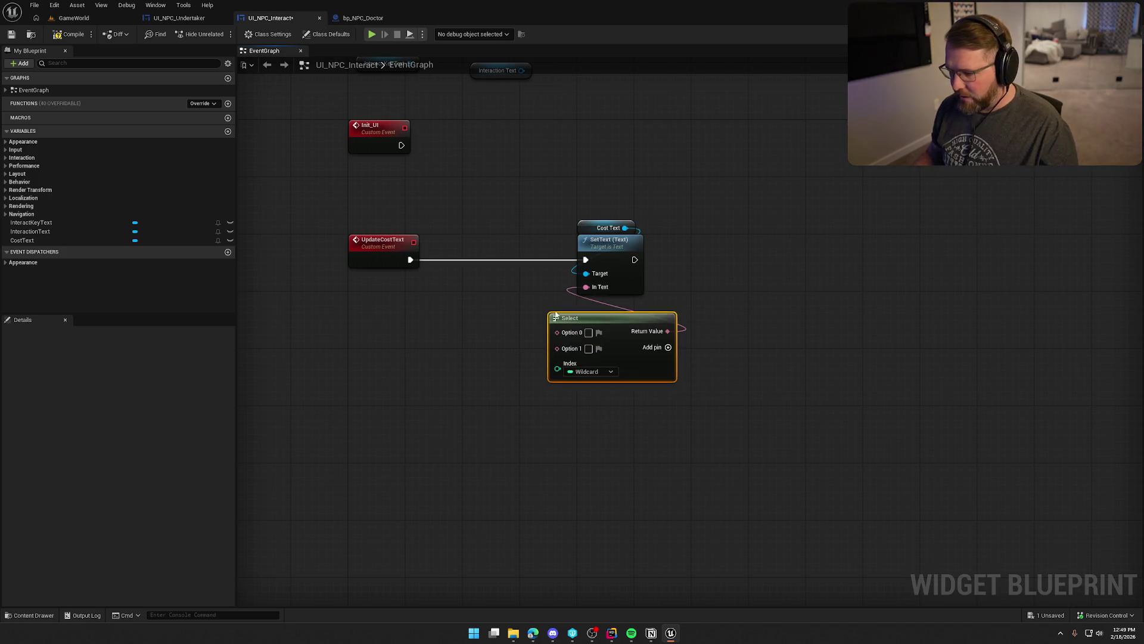
left_click(381, 253)
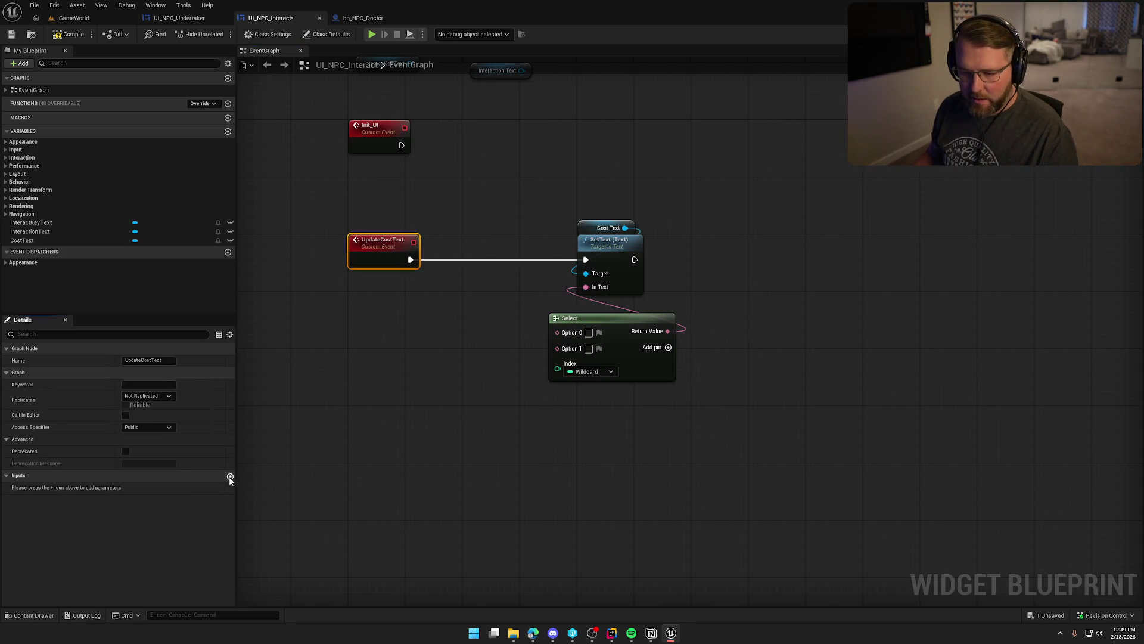
Give the UpdateCostText event a new input named Cost of type Float.
left_click(230, 475)
left_click(33, 487)
type("Cost")
key("Return")
left_click(149, 488)
left_click(157, 344)
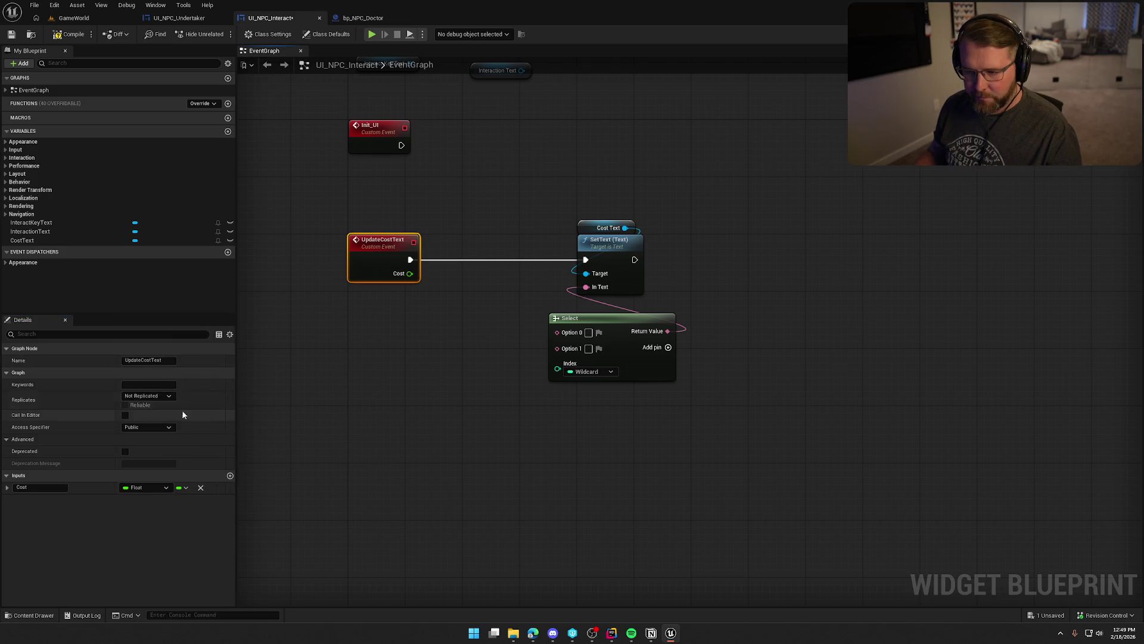
left_click(449, 295)
Wire a Cost < 0.0 Less comparison into the Select node's Index.
left_click_drag(398, 258, 408, 289)
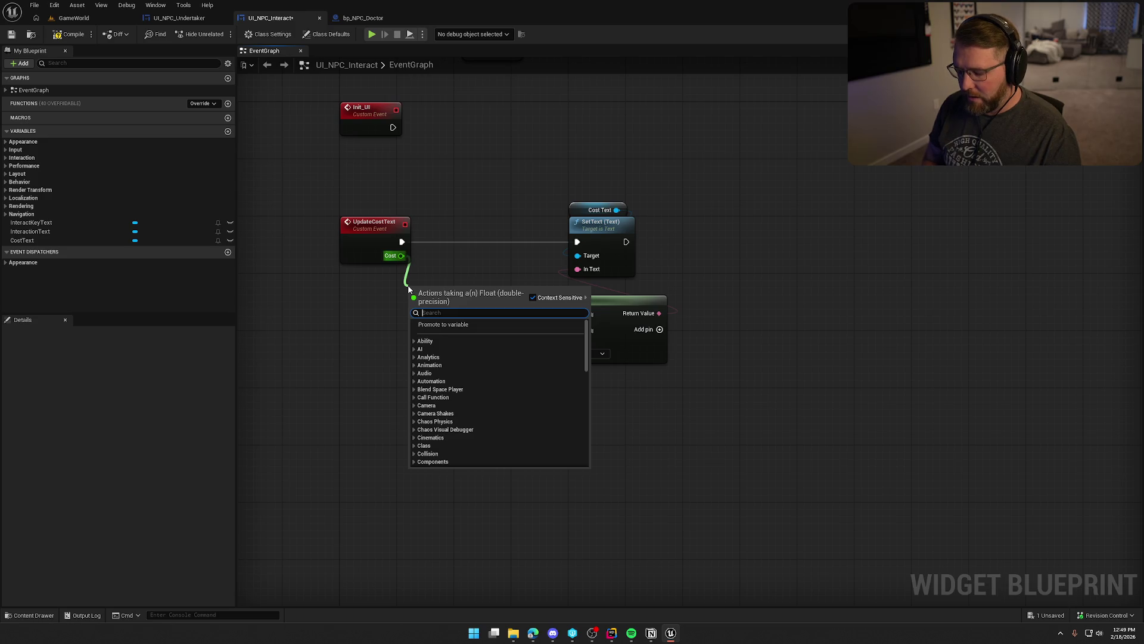
type("<")
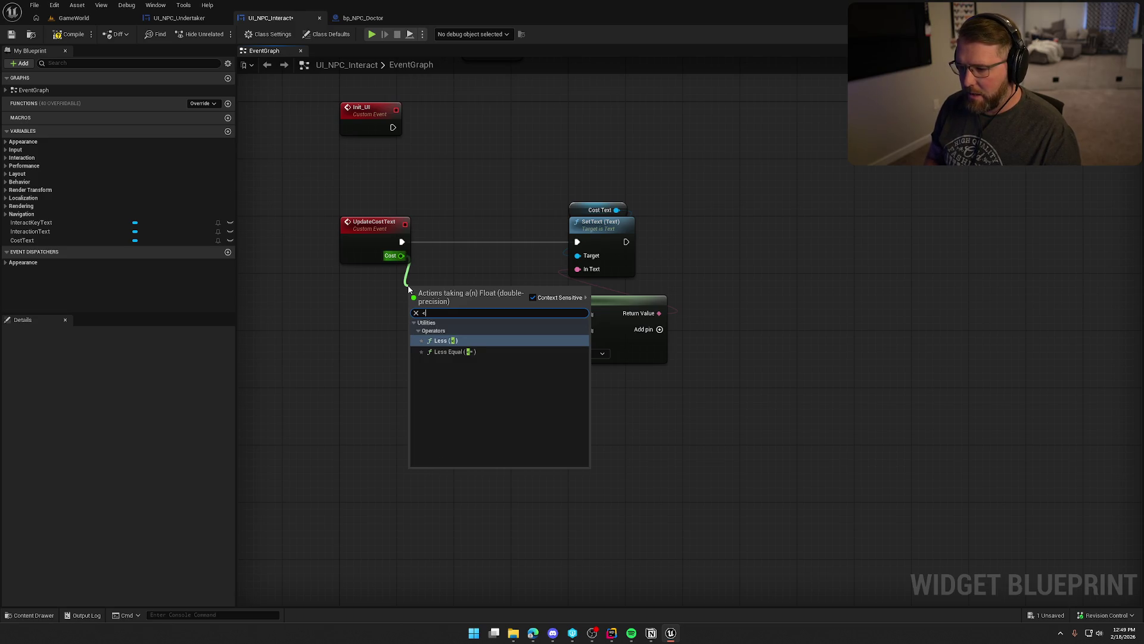
key("Down")
key("Up")
key("Return")
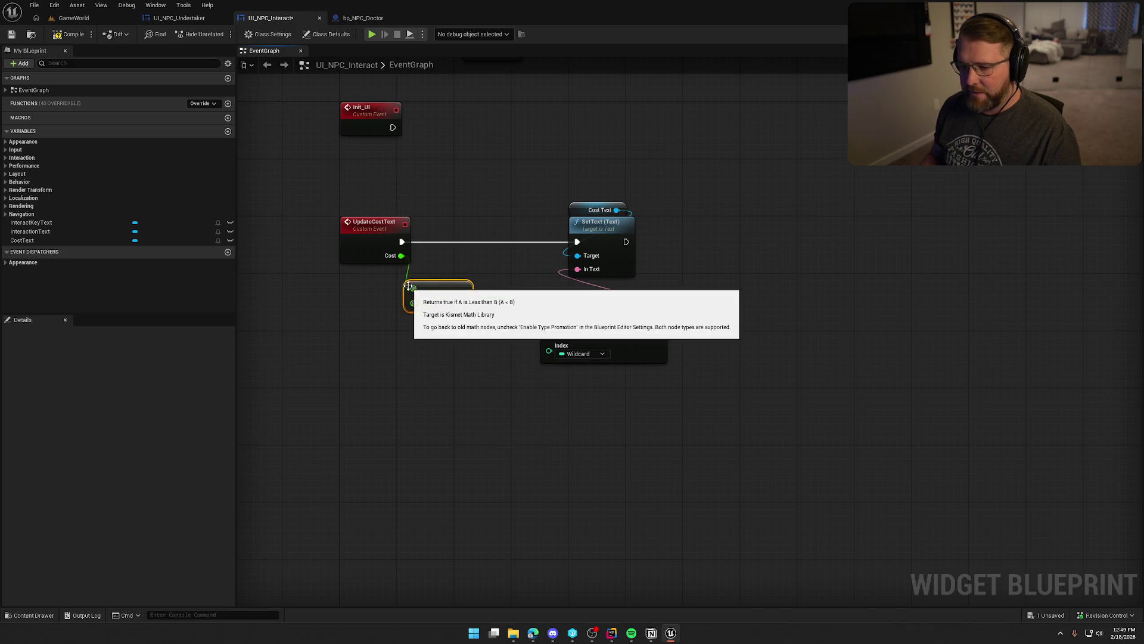
mouse_move(439, 295)
left_mouse_down()
mouse_move(375, 287)
mouse_move(549, 351)
left_mouse_up()
left_click_drag(588, 302, 500, 254)
Shift the Select, SetText and Cost Text nodes right to make room beside Select.
left_click_drag(549, 303, 587, 268)
left_click_drag(685, 152, 572, 250)
left_click_drag(645, 202, 749, 198)
left_click(525, 323)
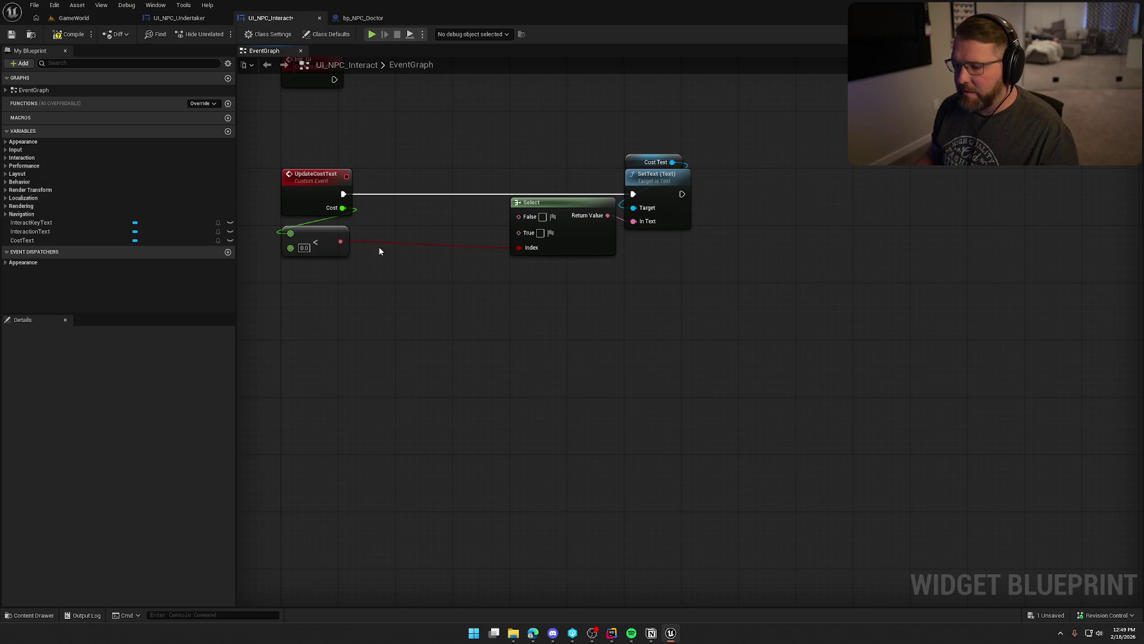
left_click_drag(379, 254, 402, 255)
left_click(540, 232)
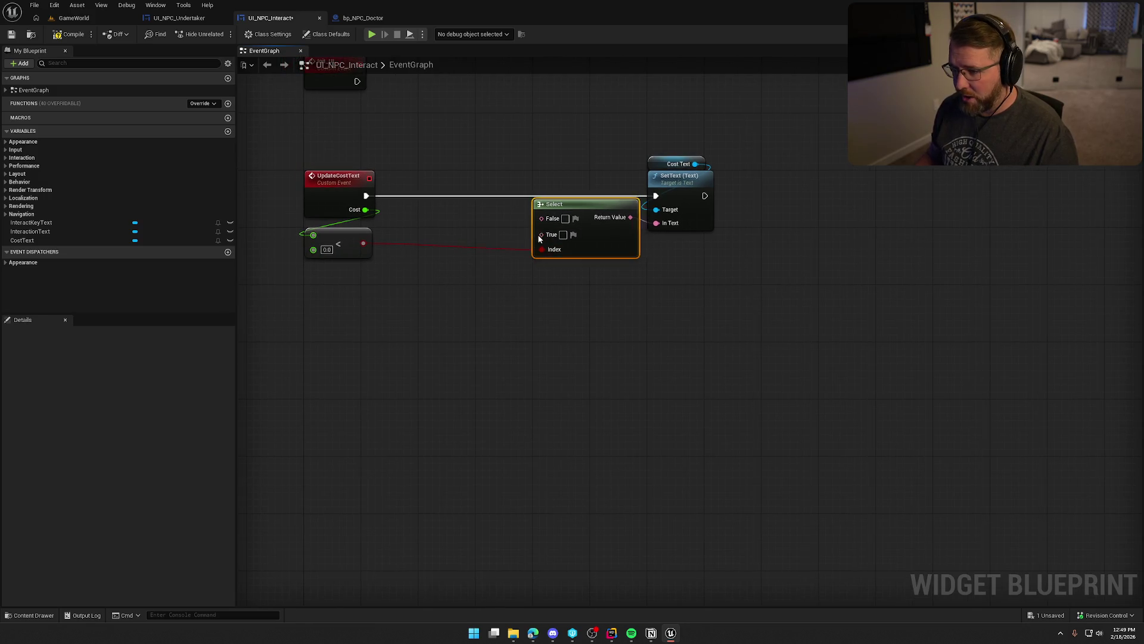
left_click_drag(496, 283, 496, 284)
Add a Format Text node 'Cost: {Price}' on Select's True, with Cost wired into Price.
type("format text")
key("Return")
left_click(527, 298)
type("Cost: {Price")
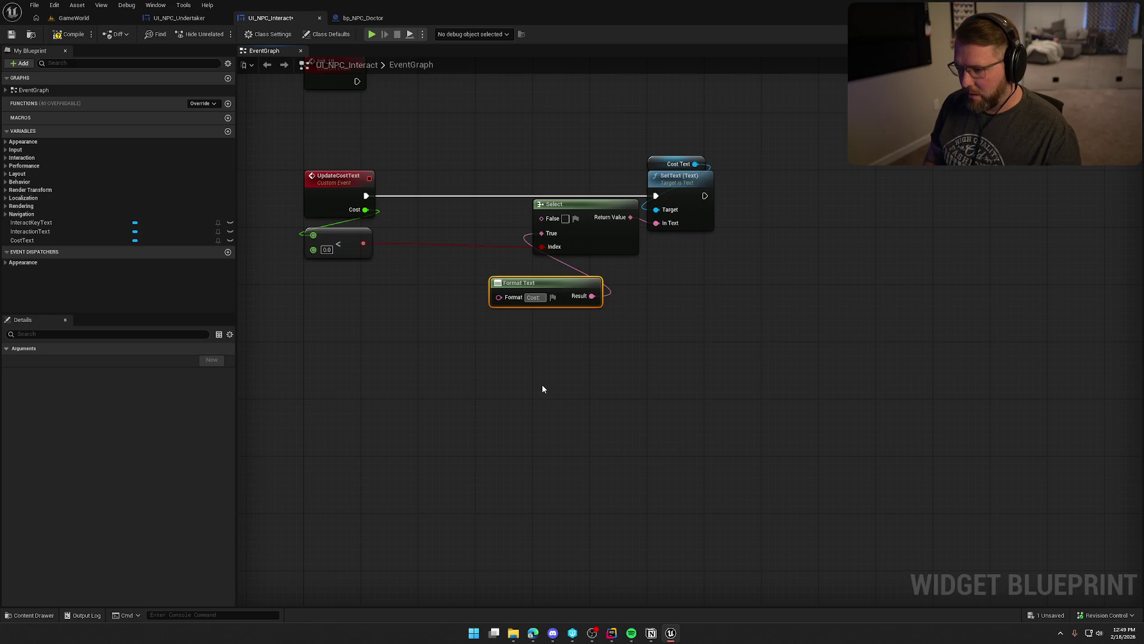
type("}")
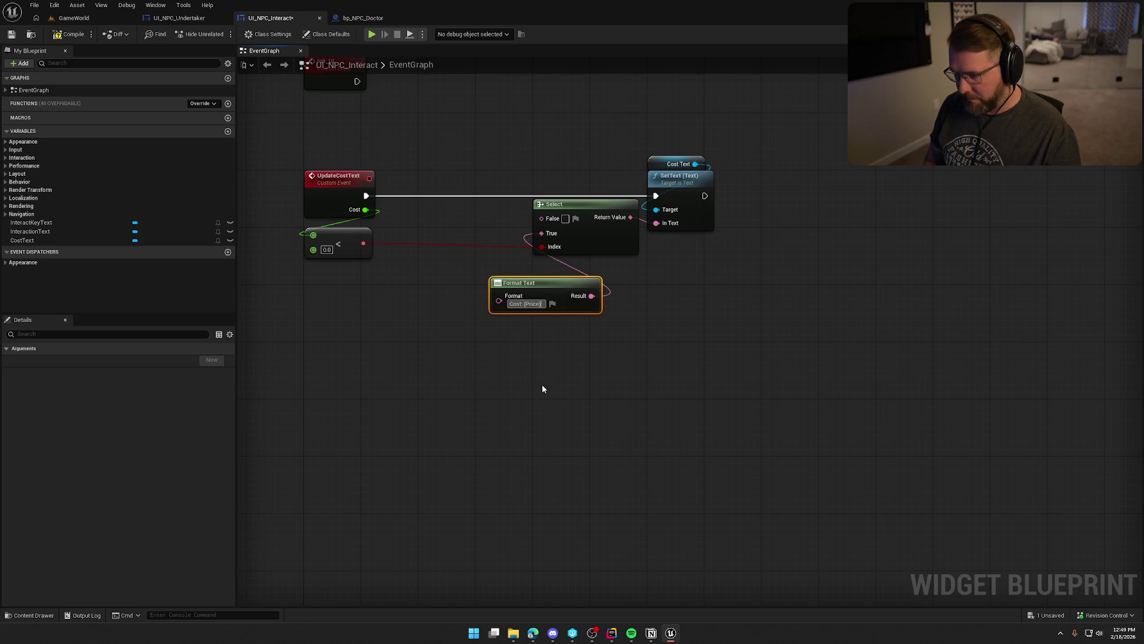
key("Return")
left_click_drag(499, 317, 365, 210)
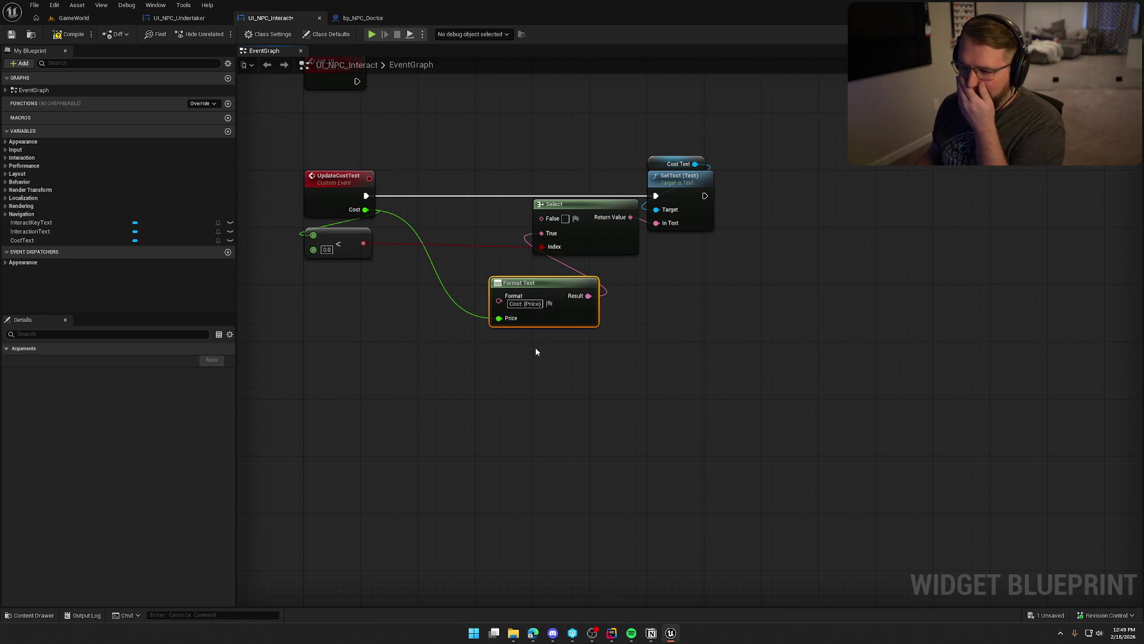
left_click_drag(540, 289, 525, 297)
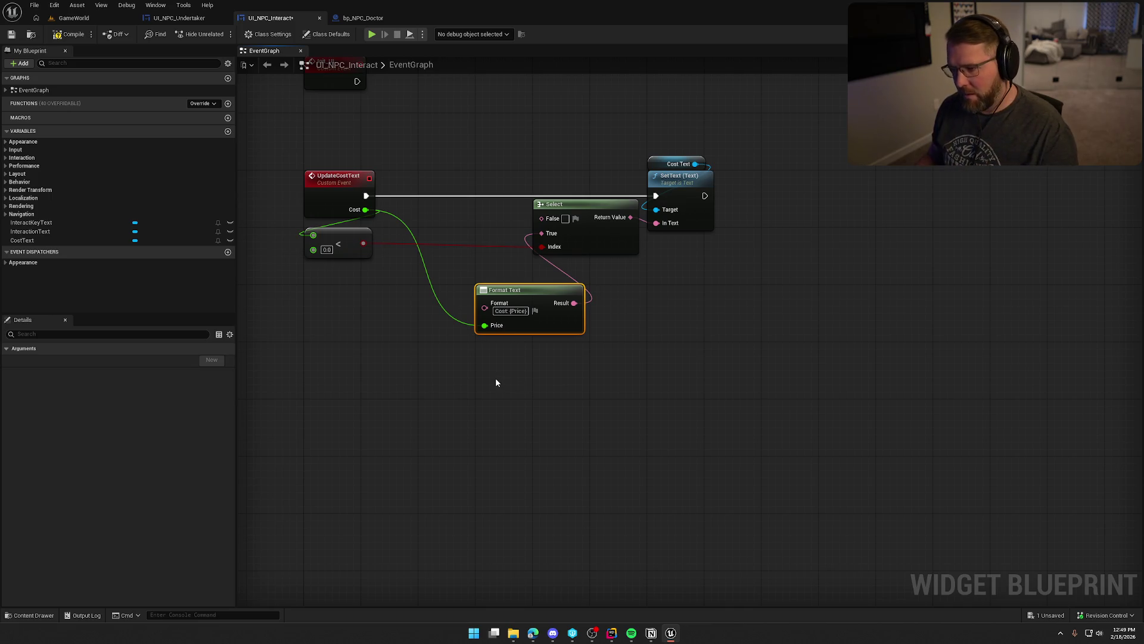
Route Cost through a To Text (Float) node into Select's False, then compile and save.
left_click_drag(366, 209, 542, 219)
left_click(475, 201)
left_click_drag(475, 200, 475, 215)
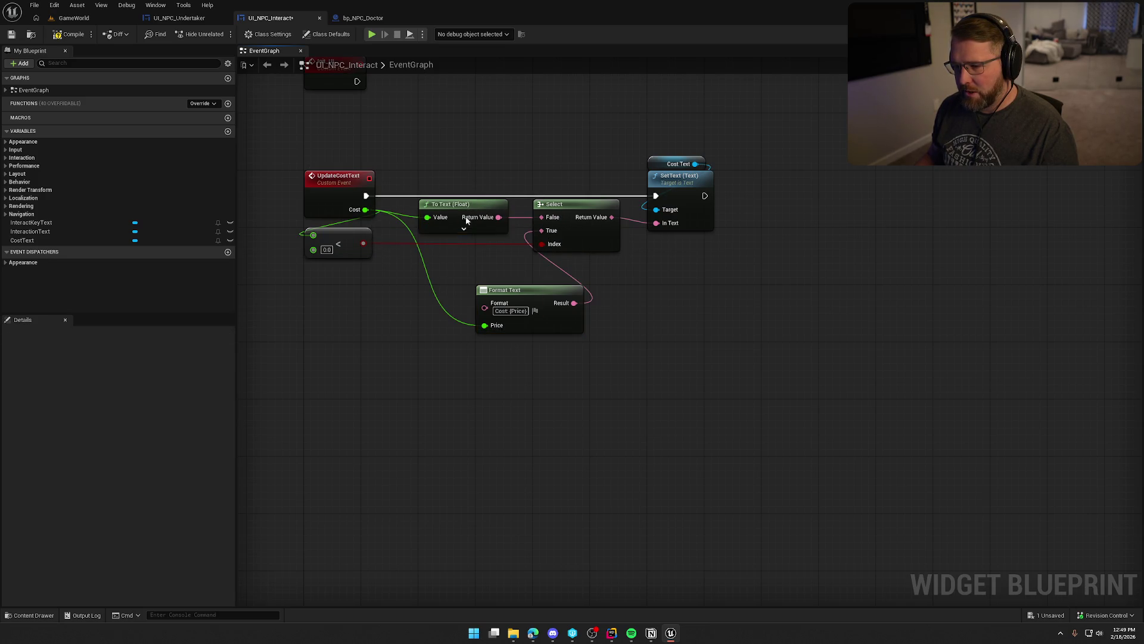
left_click(464, 229)
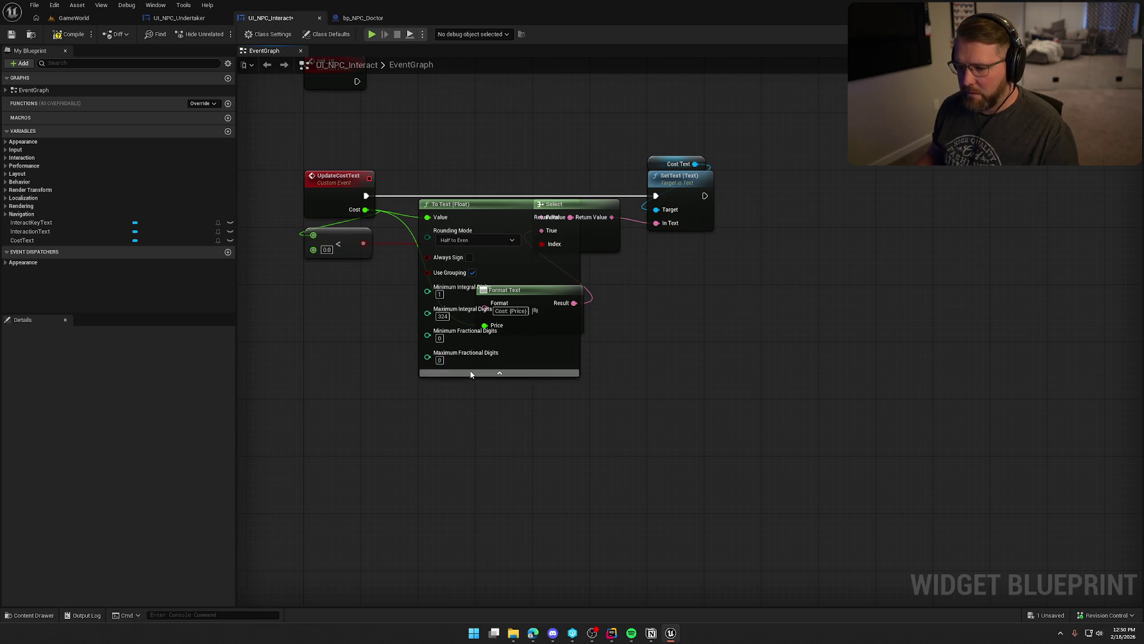
left_click(499, 372)
left_click(70, 34)
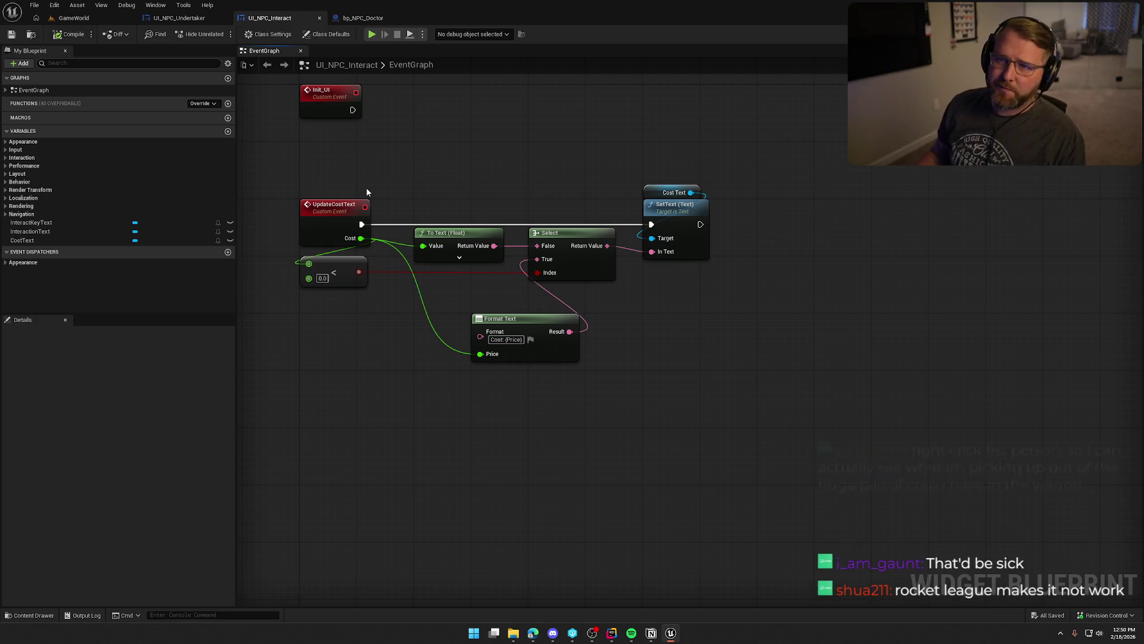
Play the GameWorld level and walk past the logs, rope and gun to the trading post.
left_click(74, 18)
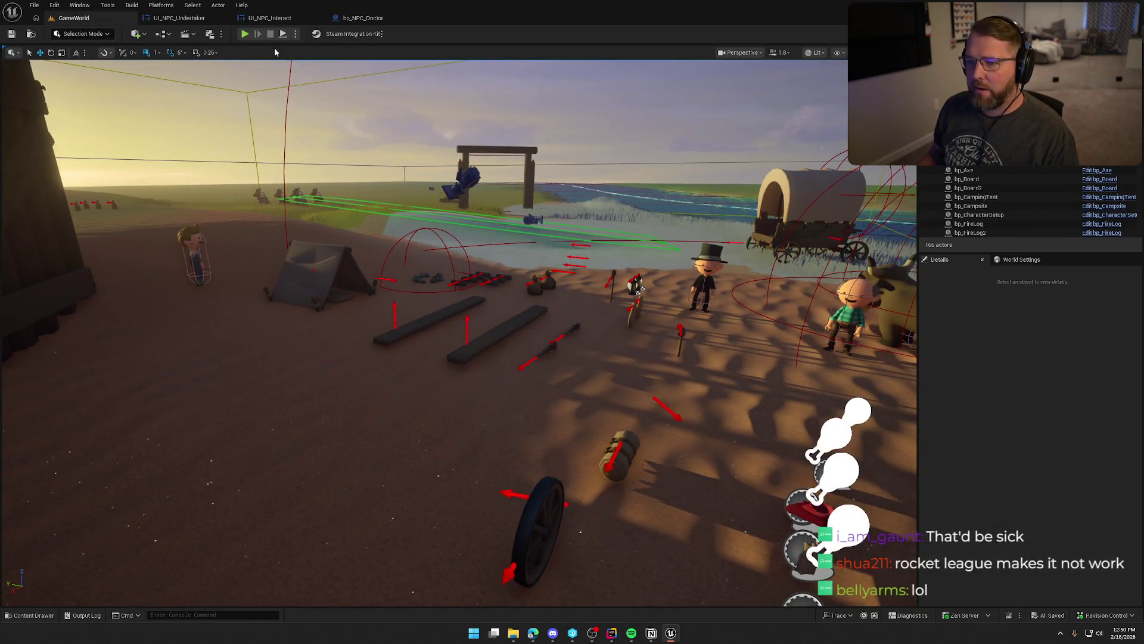
left_click(245, 34)
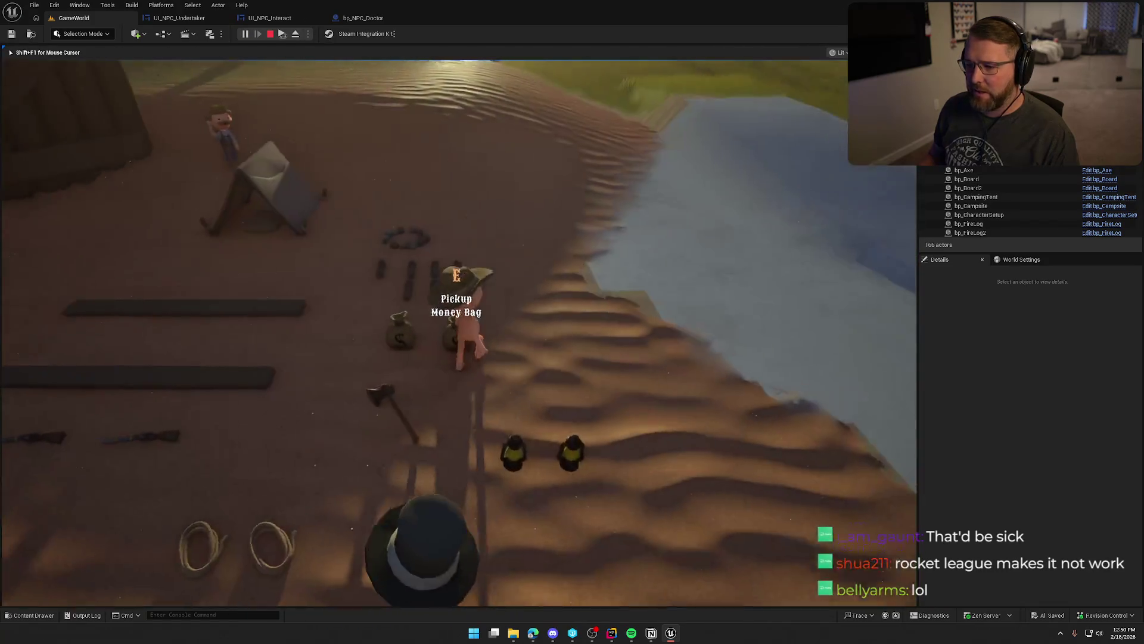
key("w")
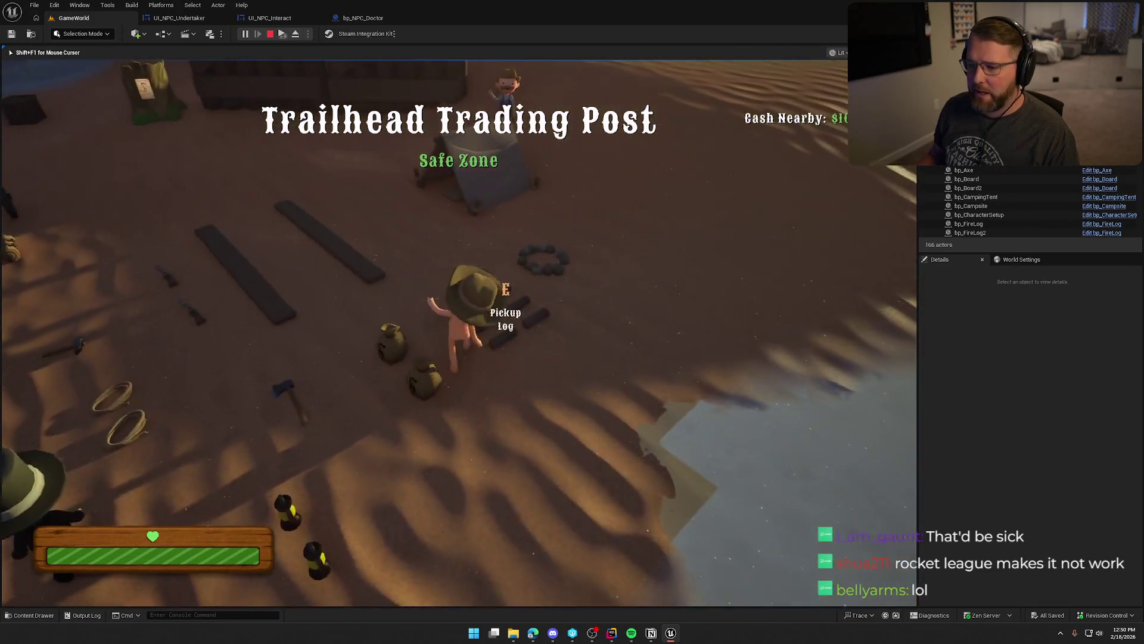
key("a")
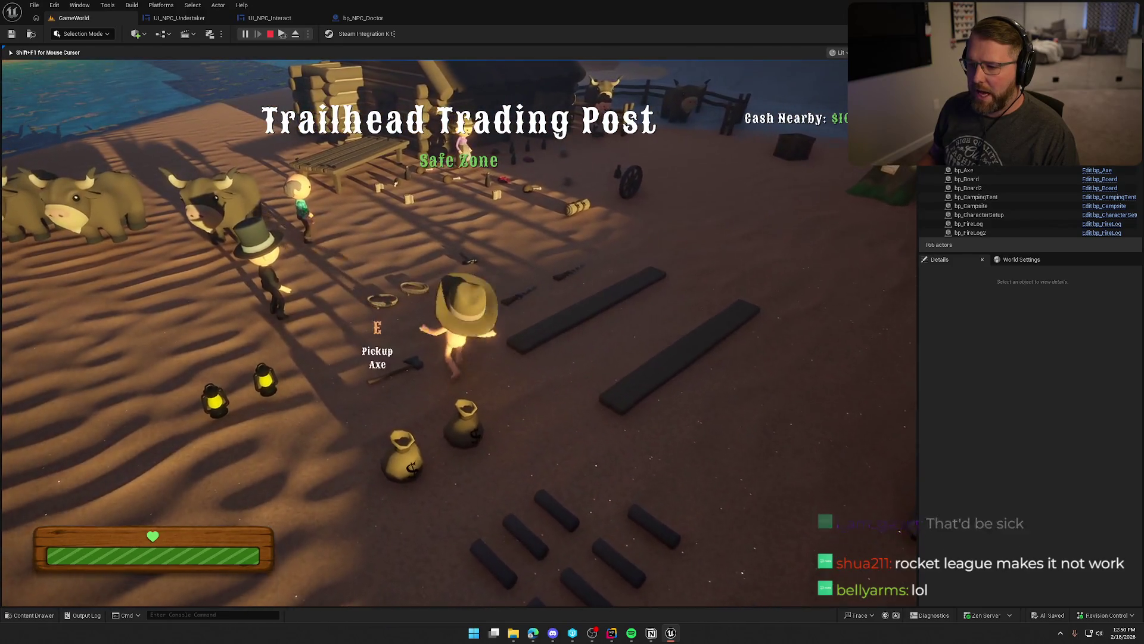
key("w")
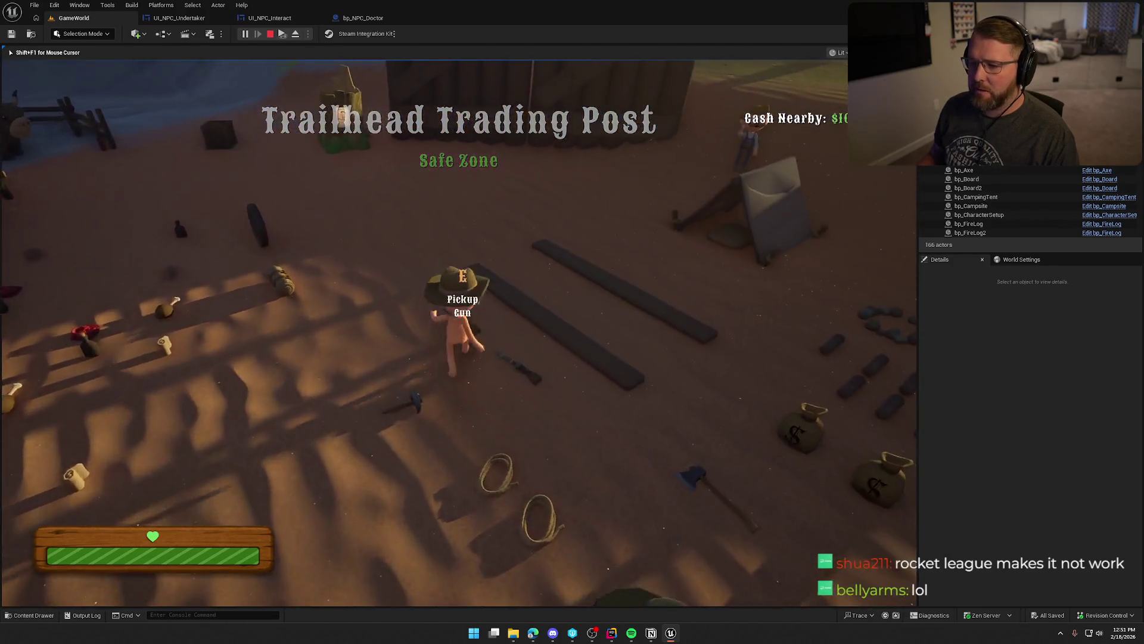
key("shift+w")
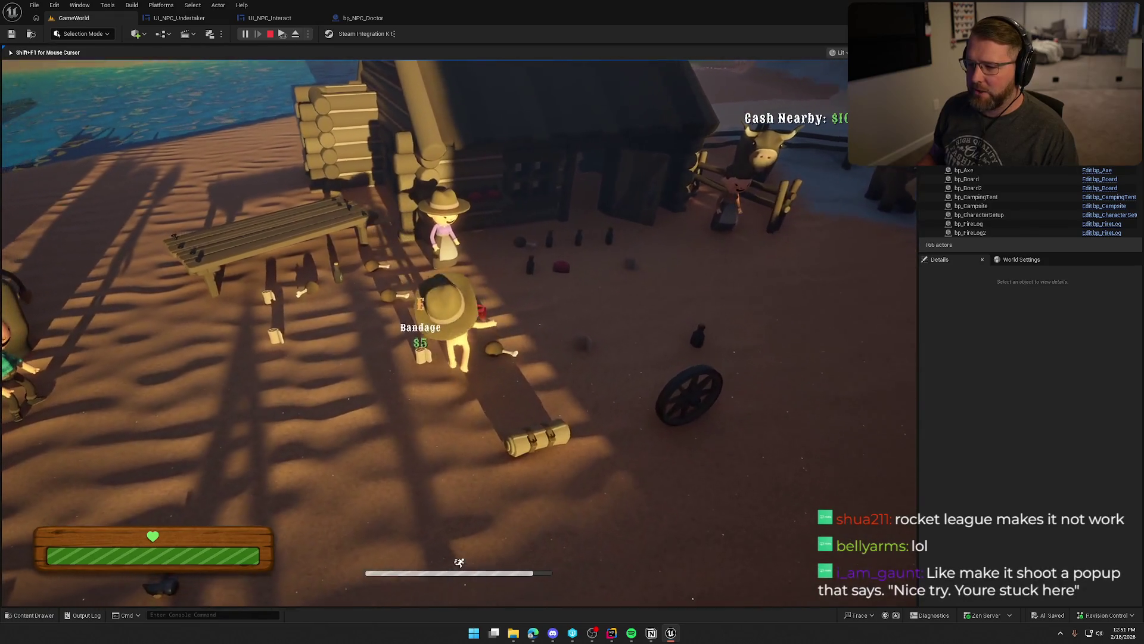
Check the Clothing $20 and Bandage $5 cost labels, sprint toward camp and river, then stop.
key("a")
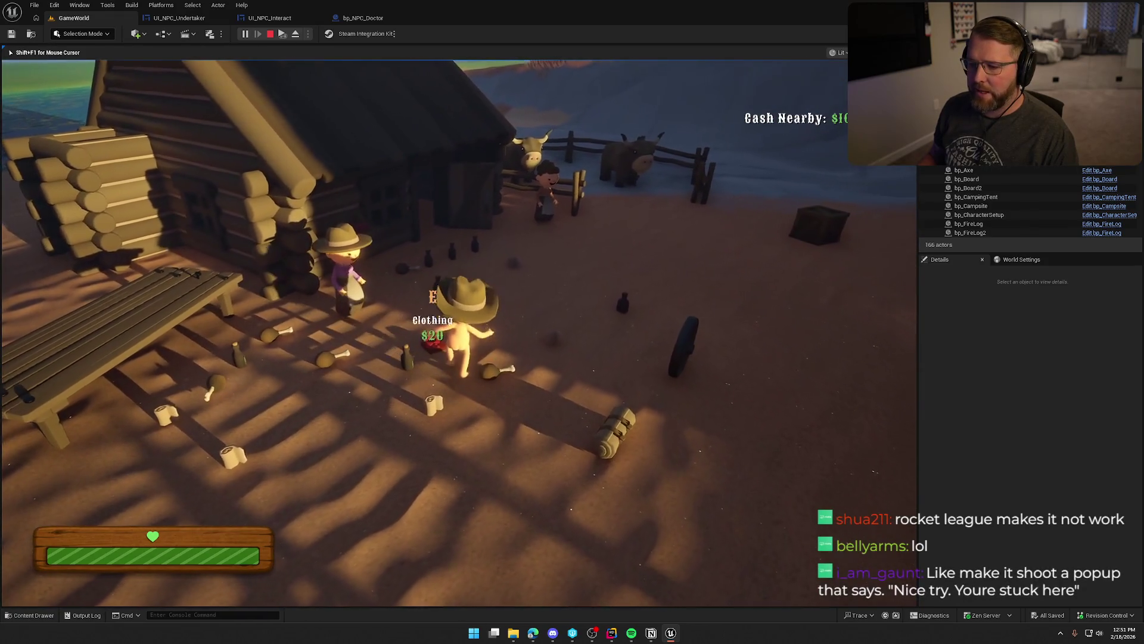
key("shift+w")
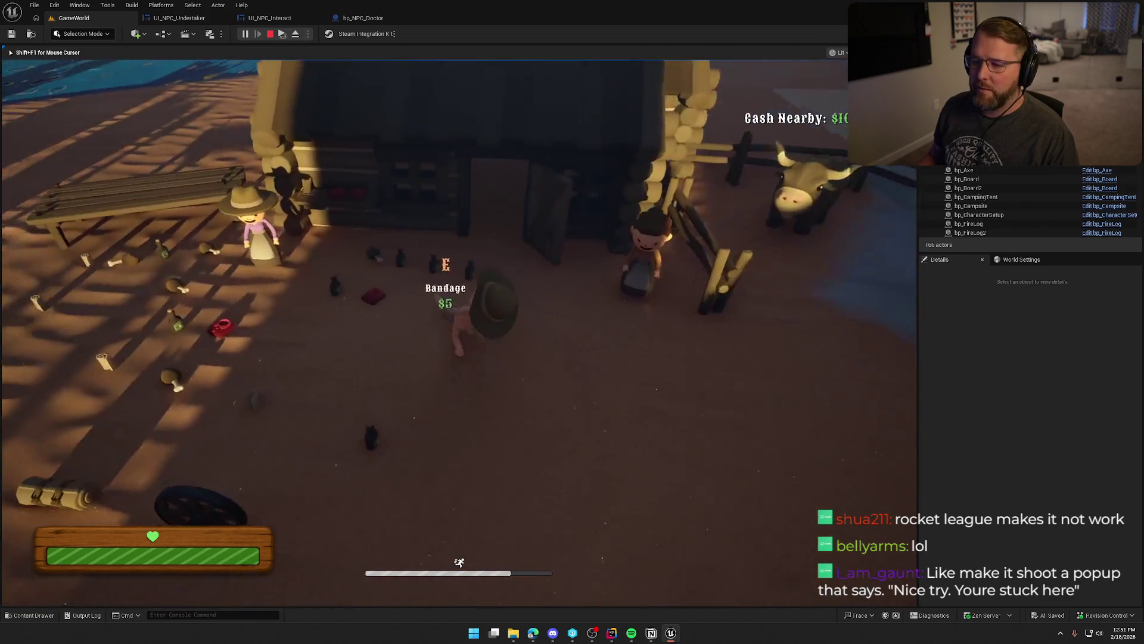
key("shift+w")
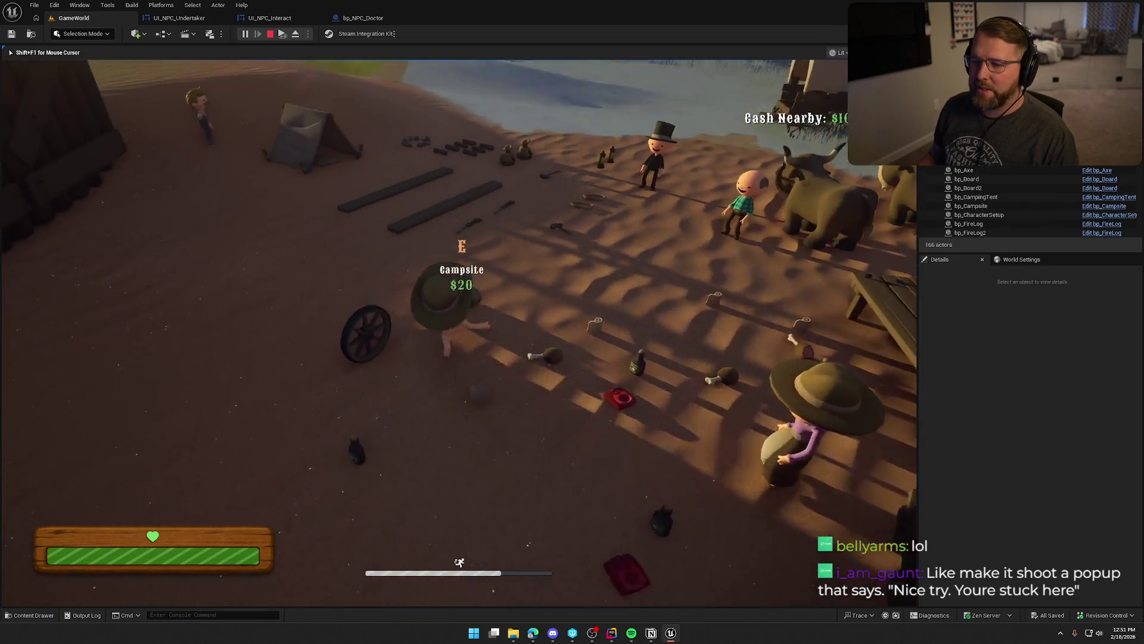
key("shift+w")
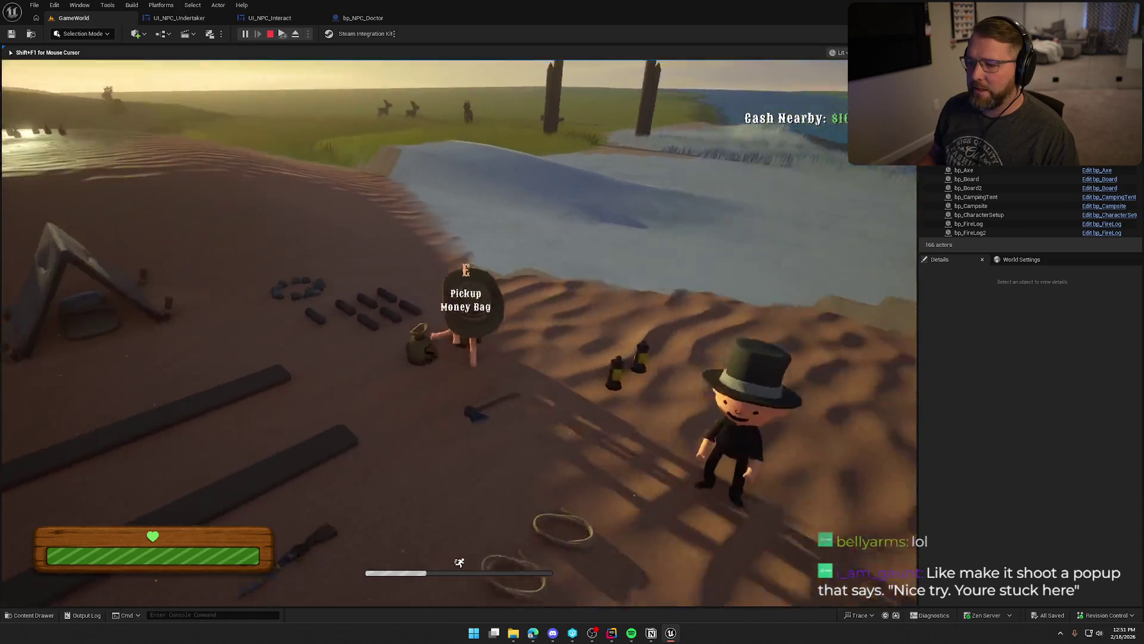
key("w")
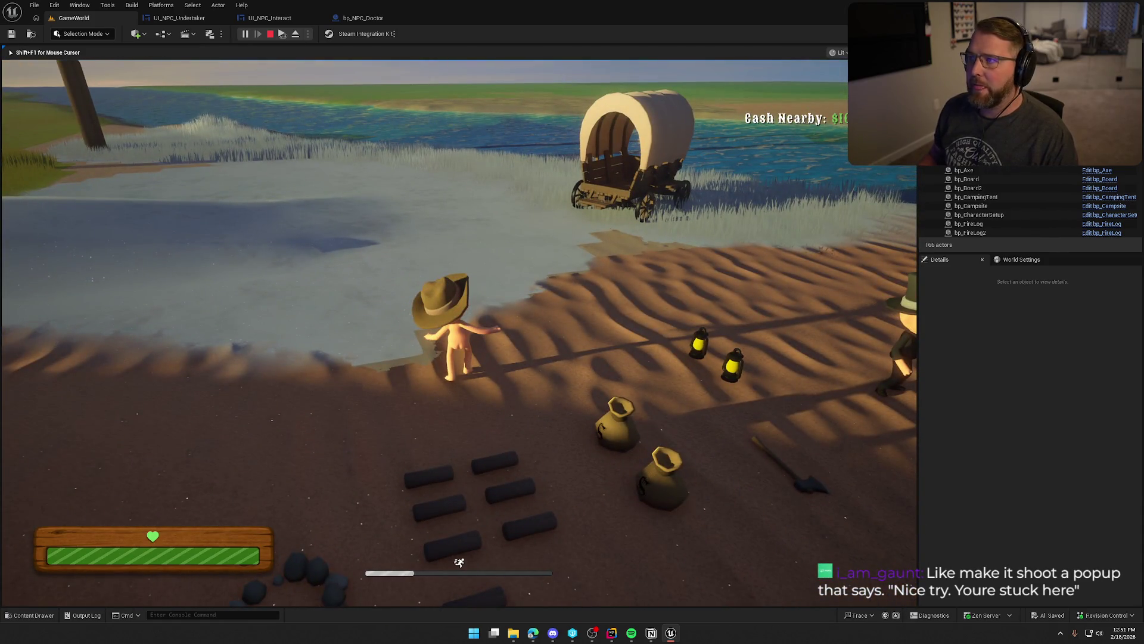
key("Escape")
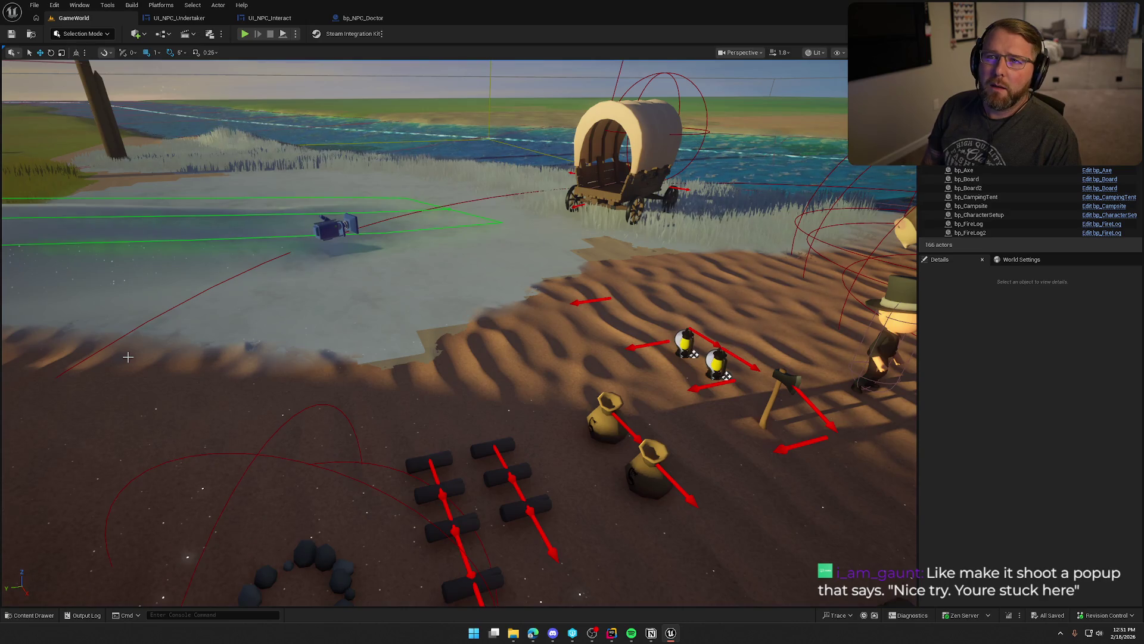
Fly the viewport camera up and back for an overhead view of the camp and shore.
left_click_drag(258, 327, 197, 140)
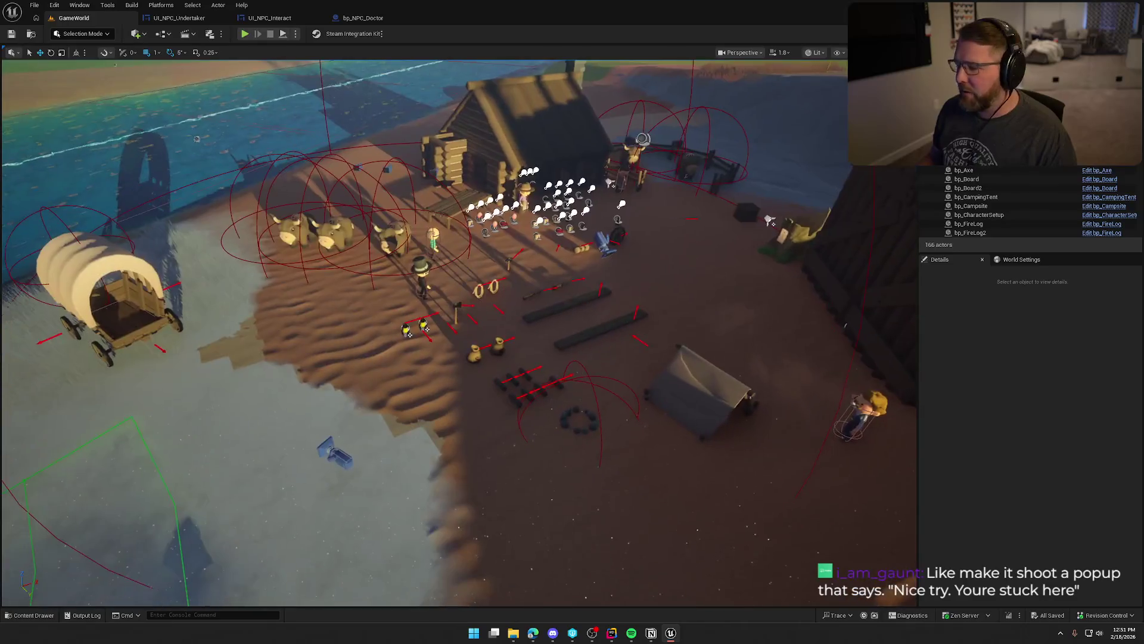
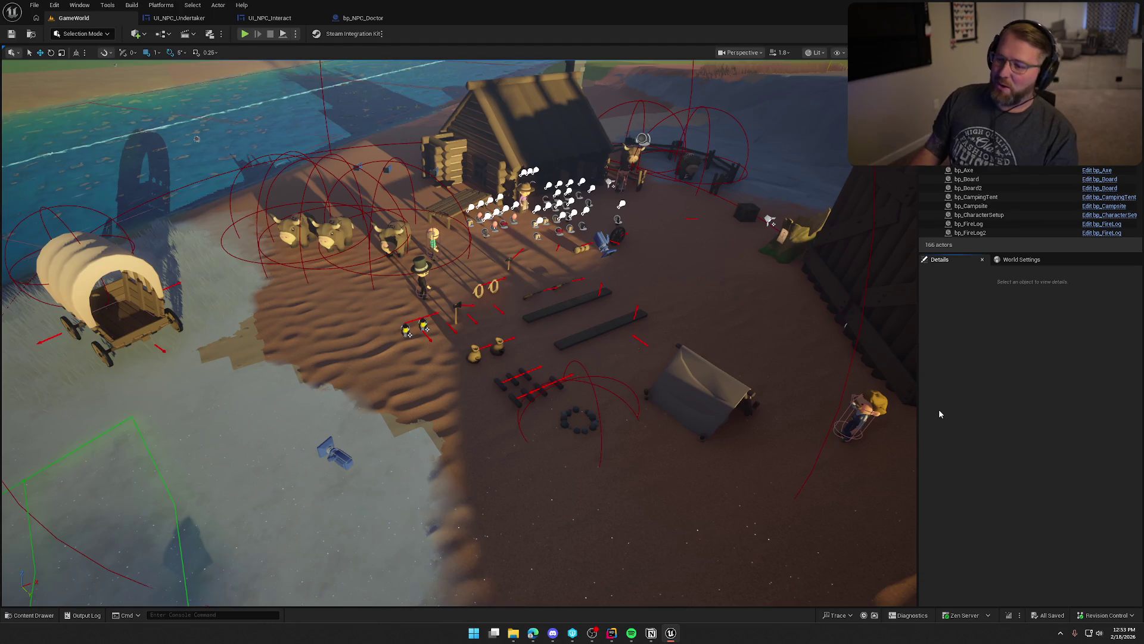
In UI_NPC_Interact, add a SetText node on Interaction Text and wire Init_UI's execution into it.
left_click_drag(717, 333, 715, 330)
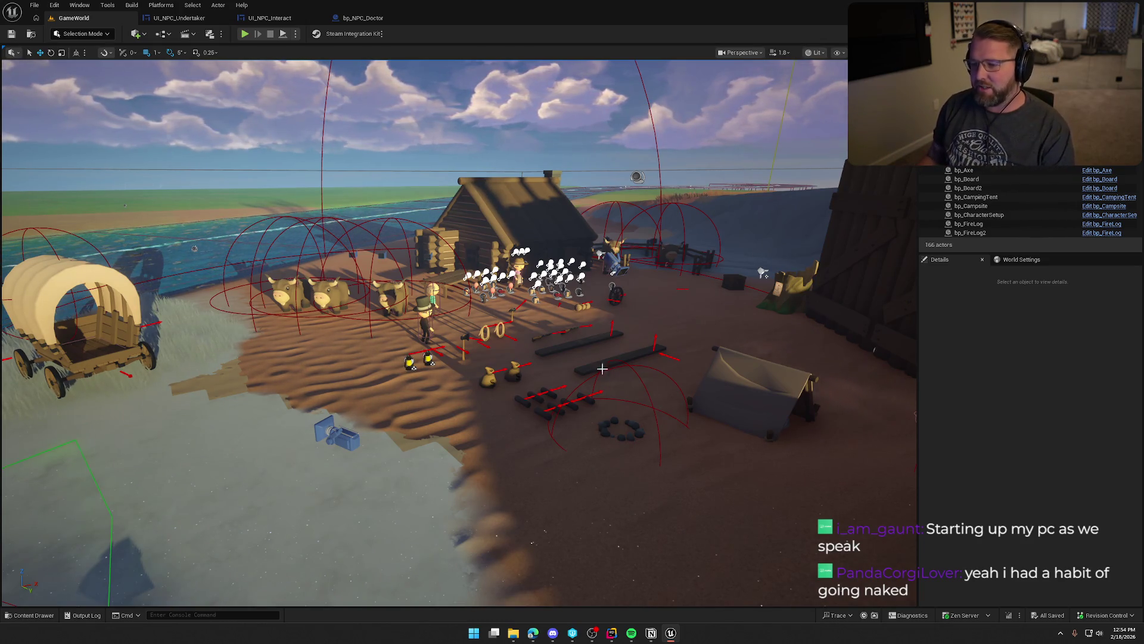
left_click_drag(590, 376, 590, 377)
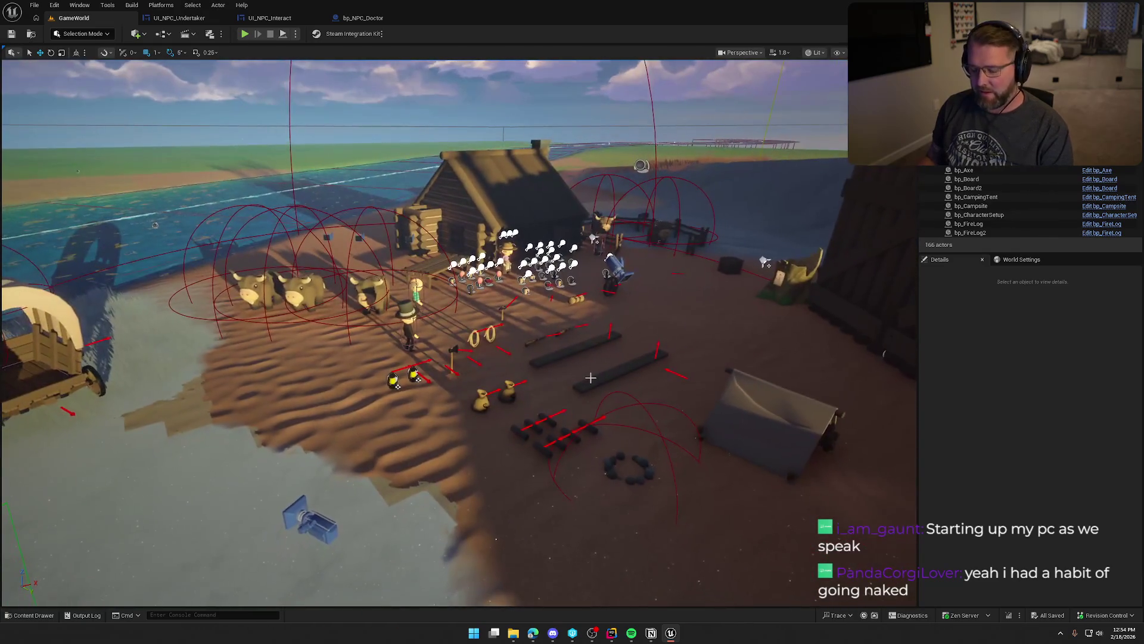
left_click_drag(583, 333, 577, 332)
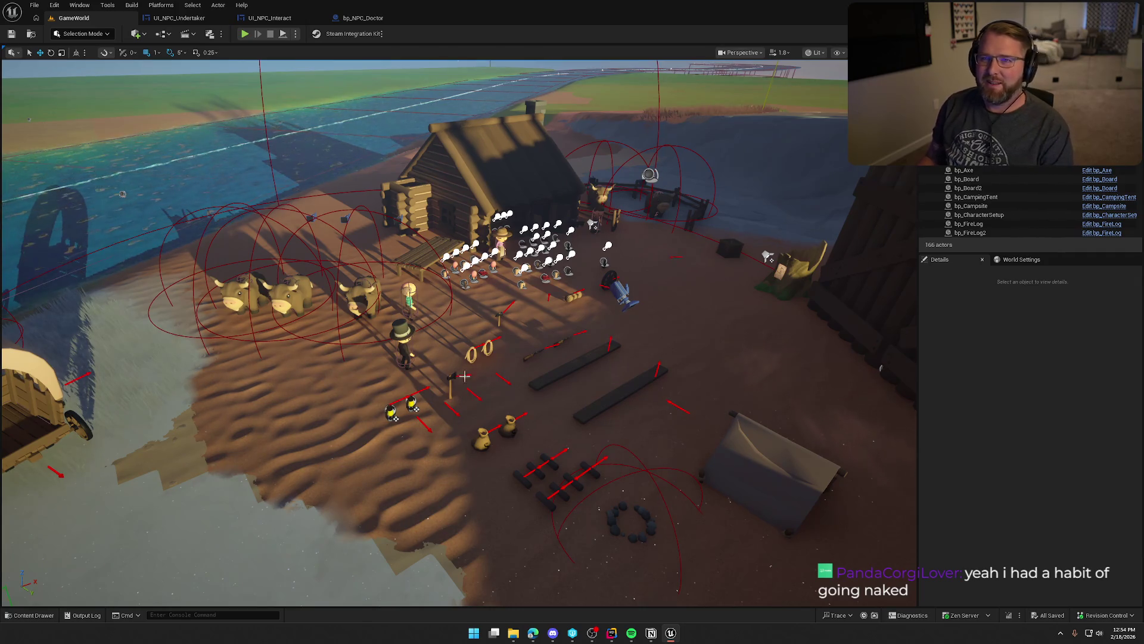
left_click_drag(454, 392, 477, 333)
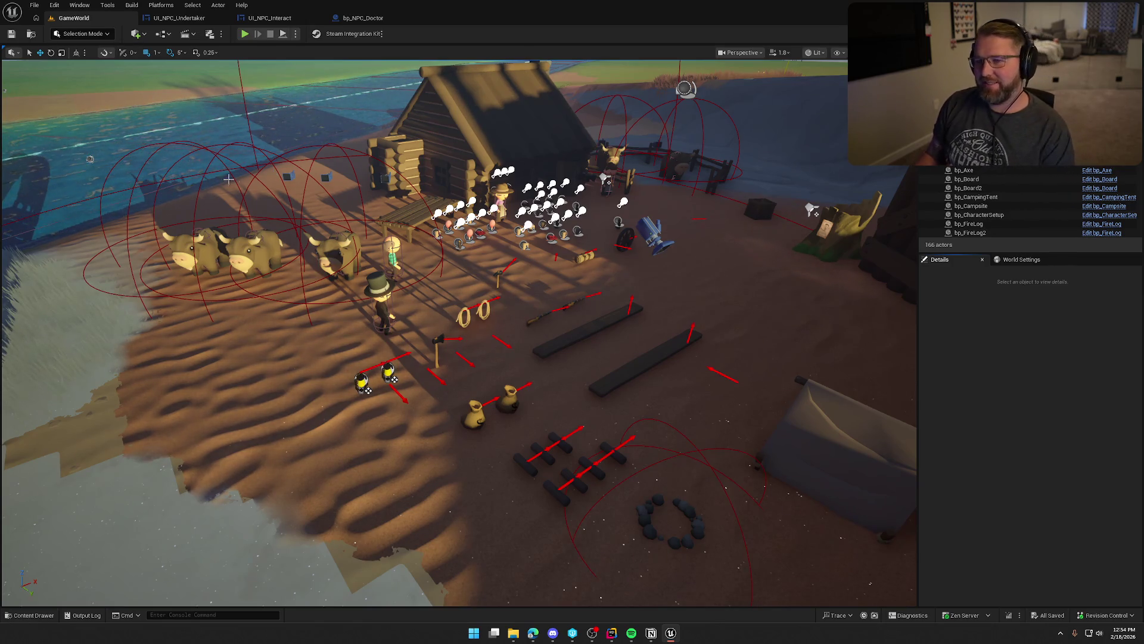
left_click(270, 18)
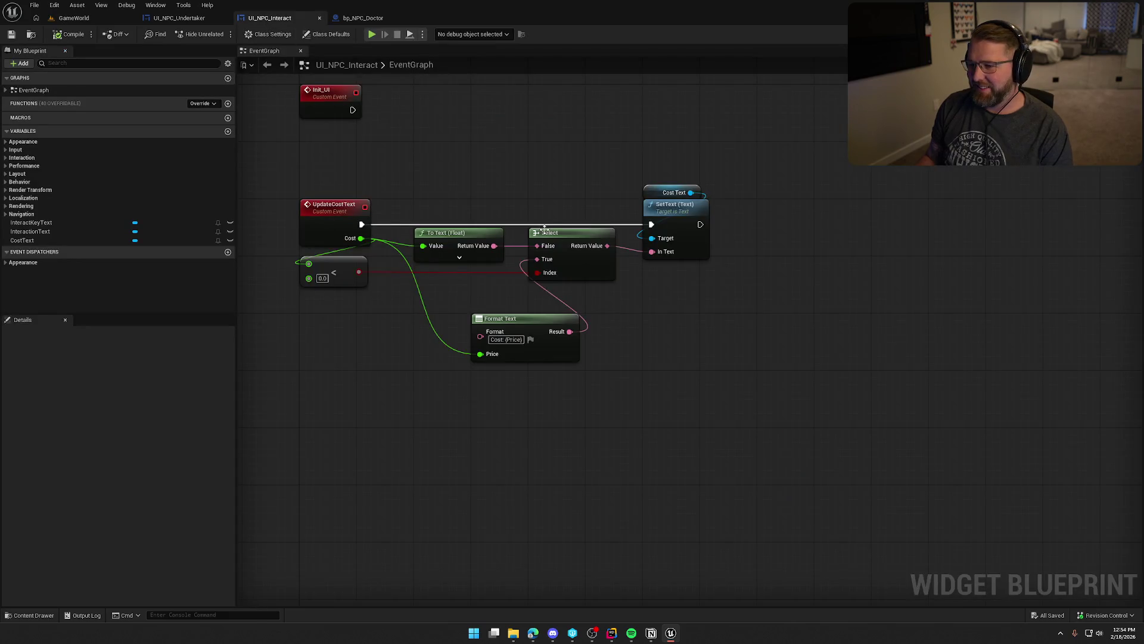
left_click_drag(544, 230, 550, 265)
left_click_drag(493, 124, 483, 156)
type("set text")
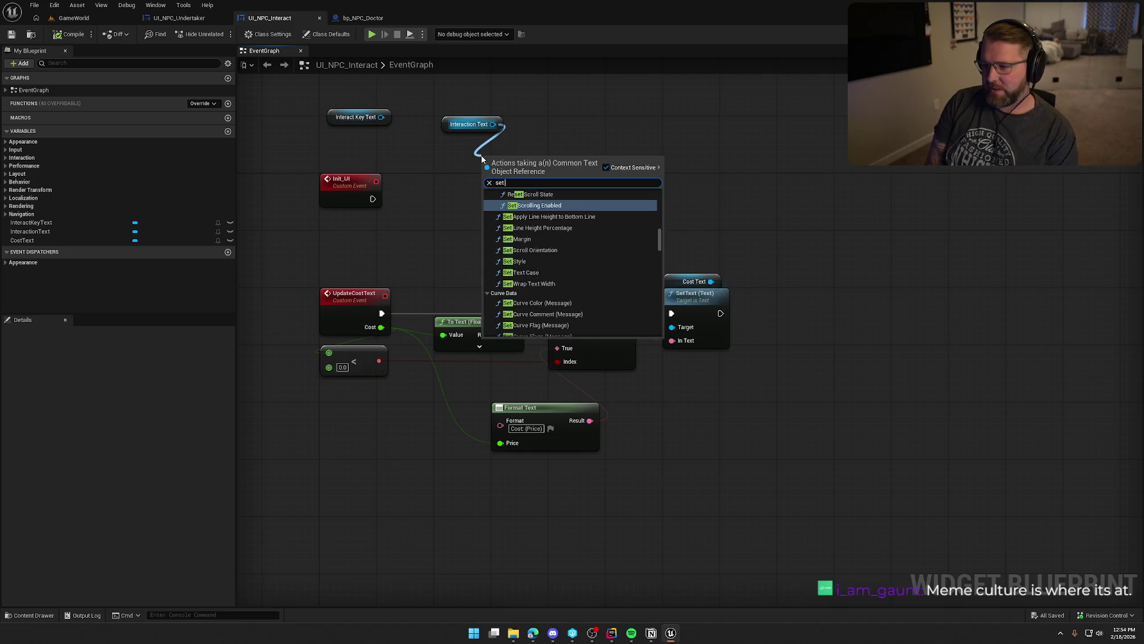
left_click(555, 291)
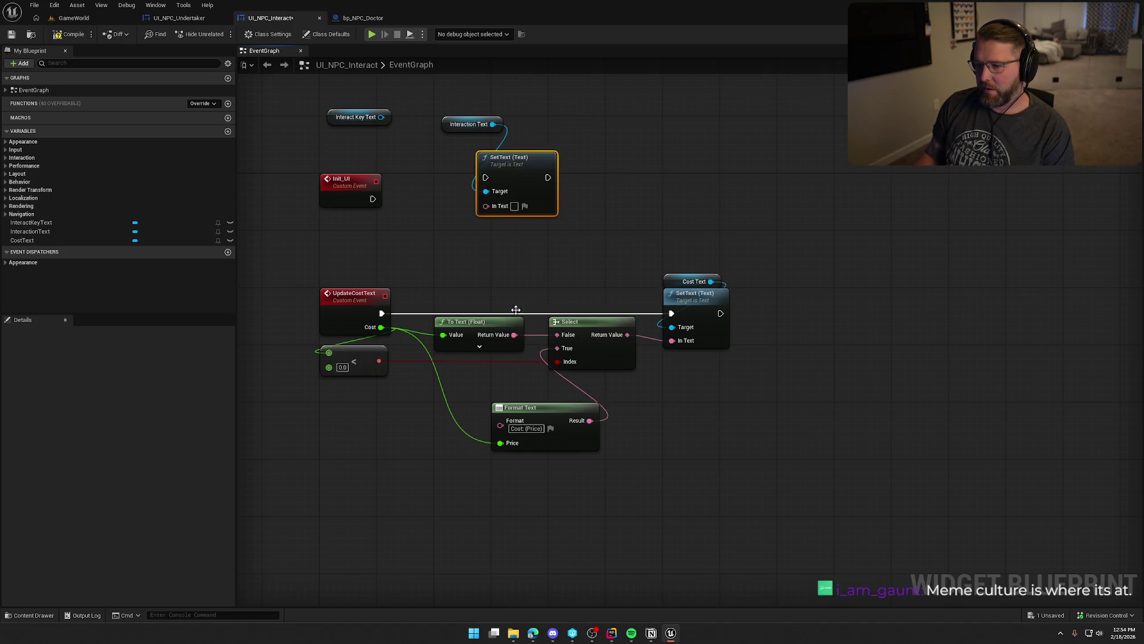
mouse_move(374, 198)
left_mouse_down()
mouse_move(485, 177)
mouse_move(469, 203)
mouse_move(358, 200)
left_mouse_up()
Give Init_UI a new text input named 'Interaction Text'.
left_click(348, 182)
left_click(49, 487)
type("In")
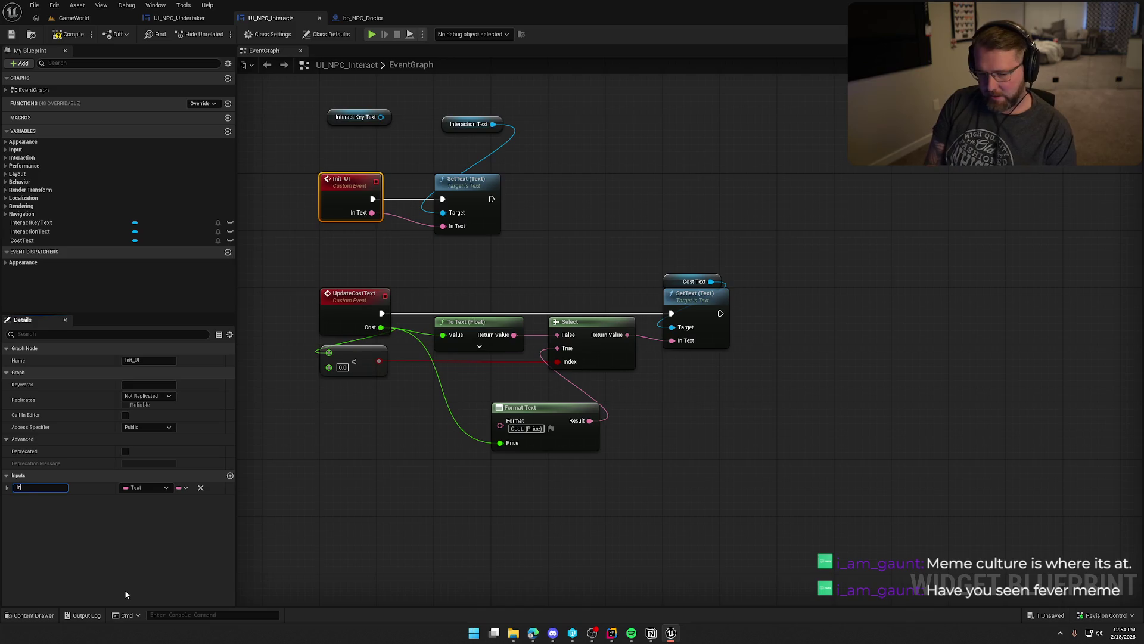
type("teraction Text")
key("Return")
Arrange the Interaction Text, Interact Key Text and Format Text nodes, then compile and save.
left_click_drag(464, 127, 460, 162)
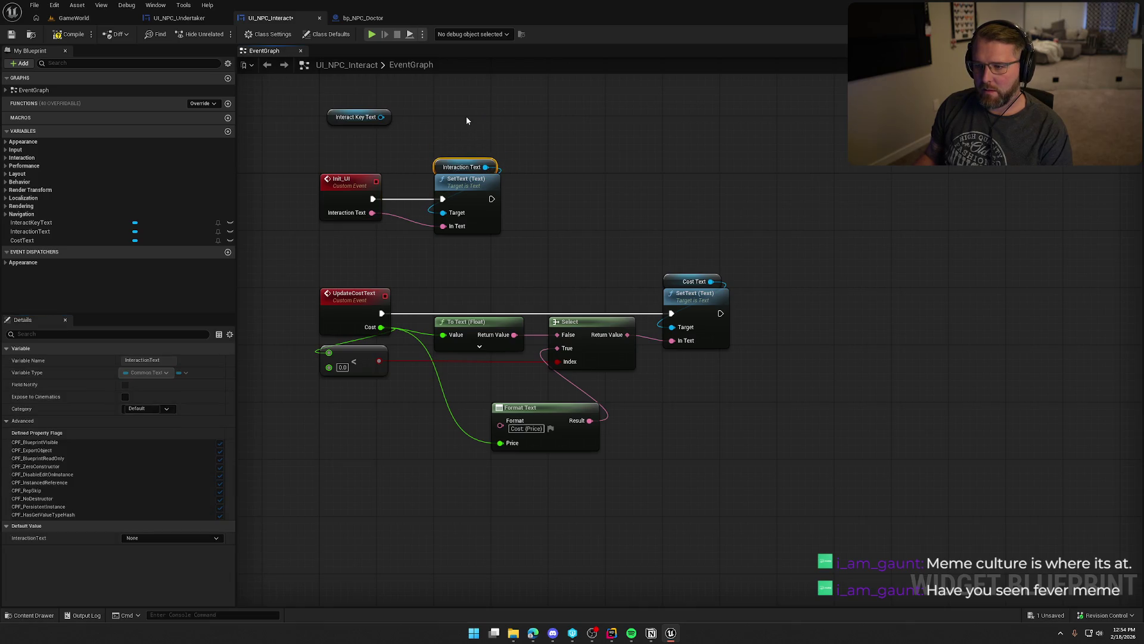
left_click_drag(377, 115, 492, 121)
left_click(560, 131)
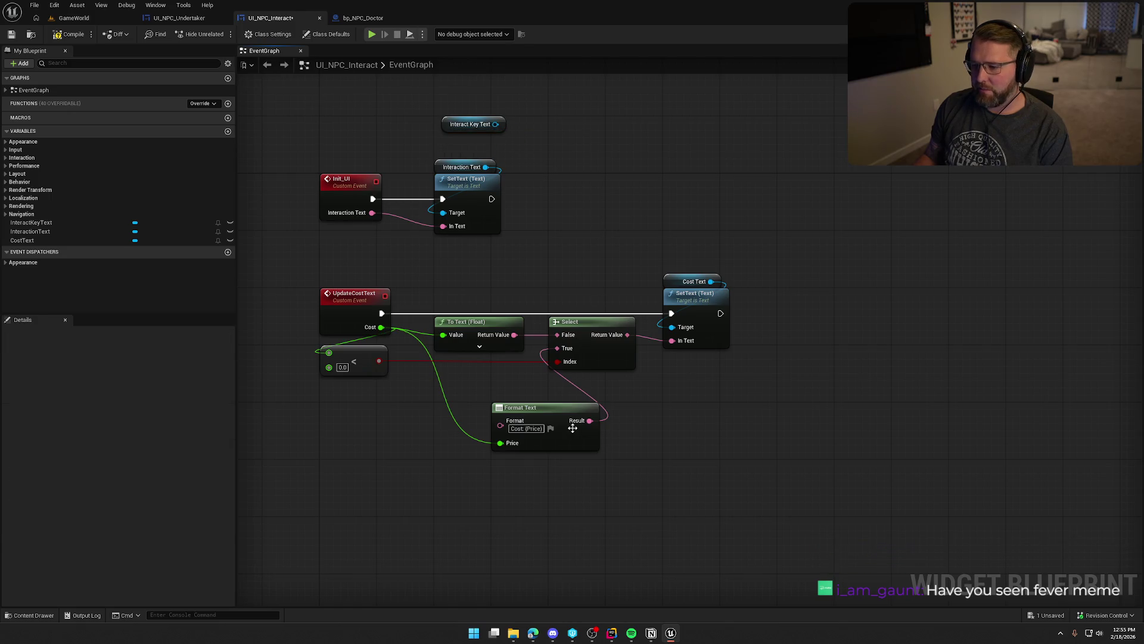
left_click_drag(573, 428, 515, 392)
left_click(616, 459)
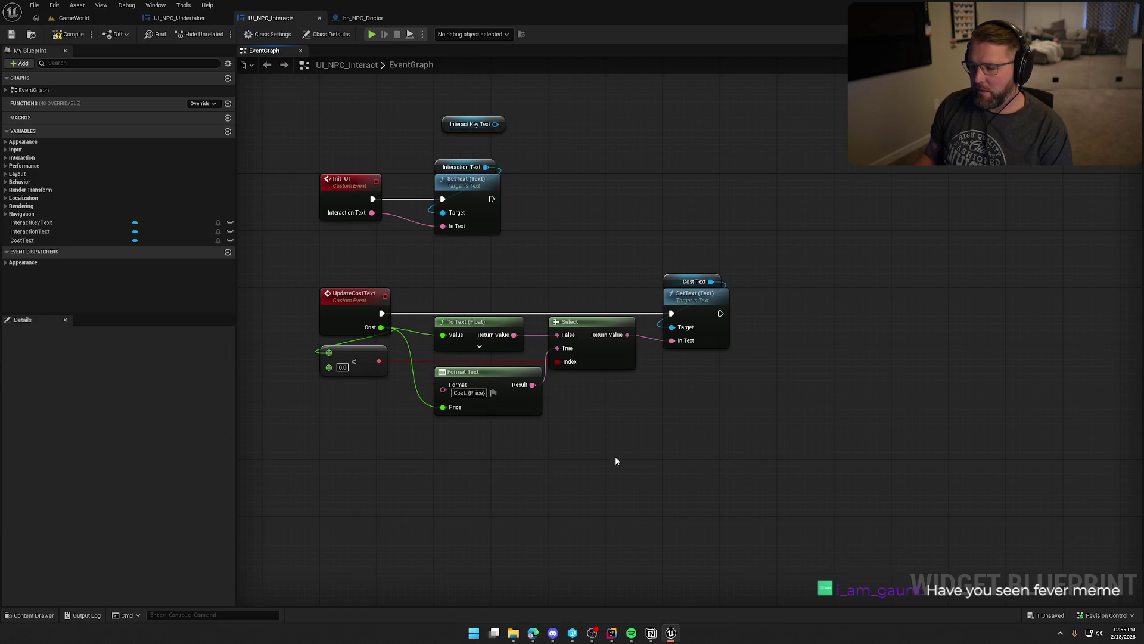
left_click_drag(626, 460, 652, 472)
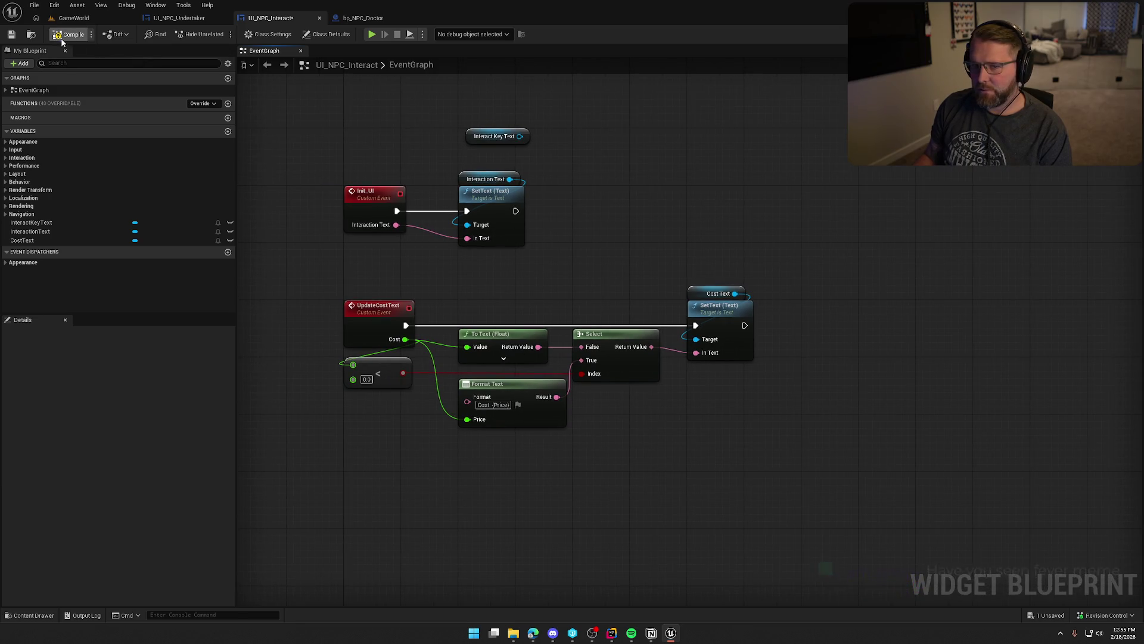
key("ctrl+s")
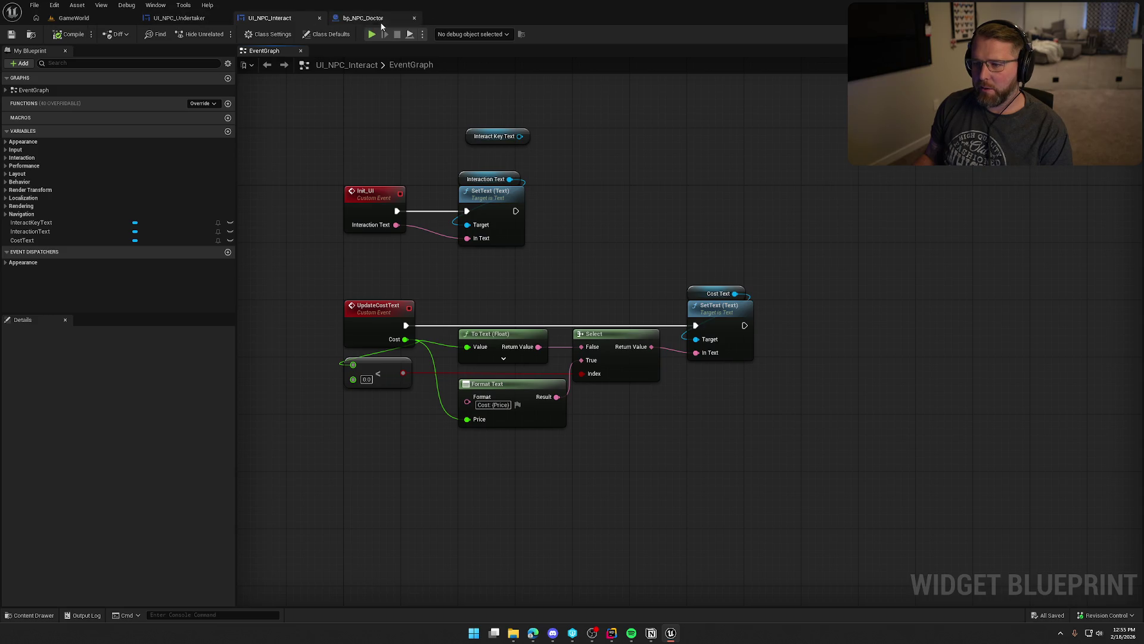
left_click(352, 19)
Create a Blueprint Class with parent NPCActor named bp_NPC_Master in the NPC folder.
key("ctrl+space")
right_click(352, 529)
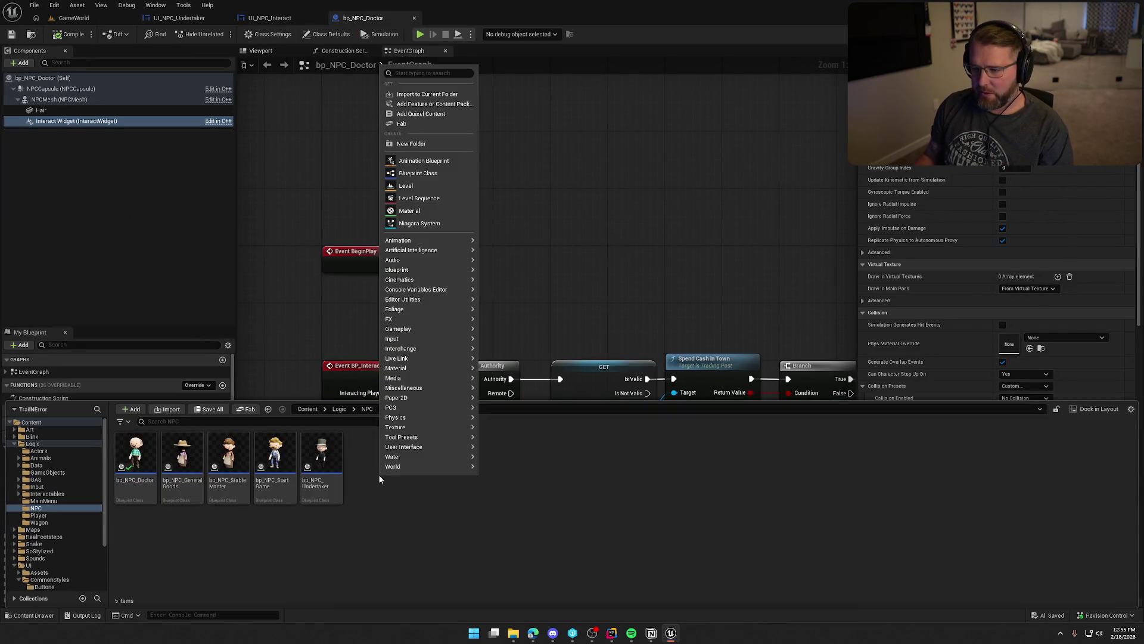
left_click(423, 176)
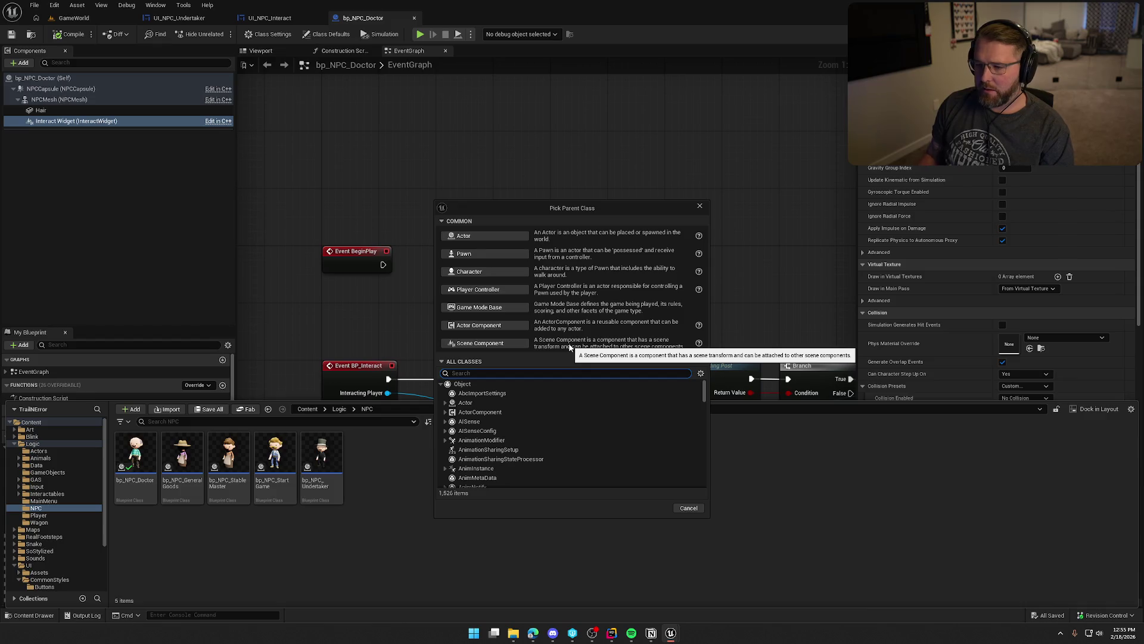
type("nm")
type("npc")
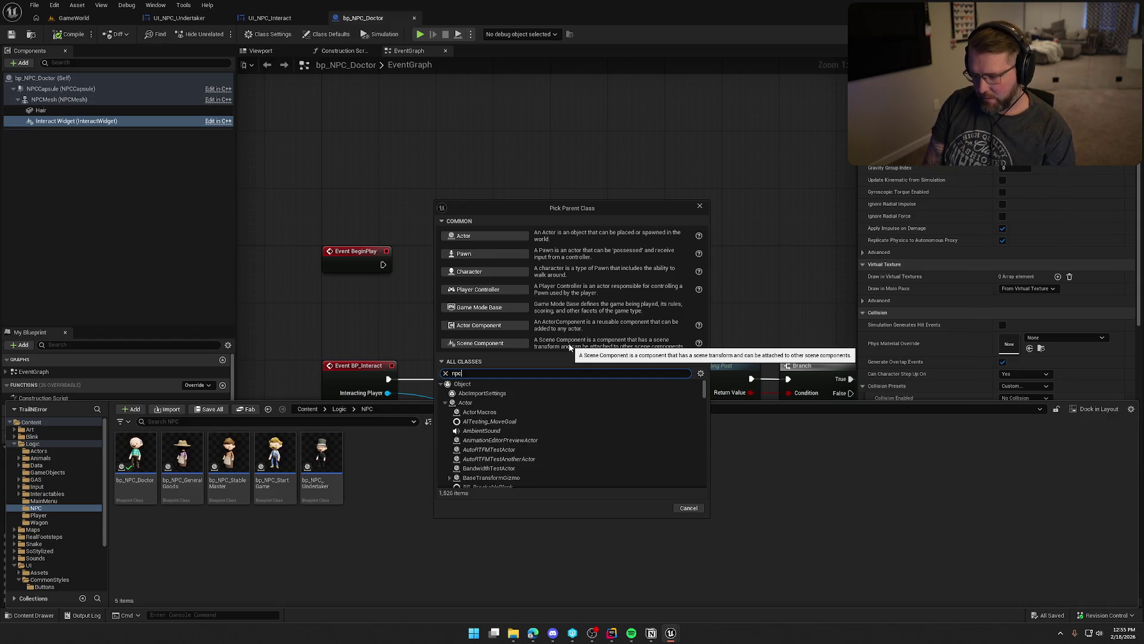
left_click(509, 414)
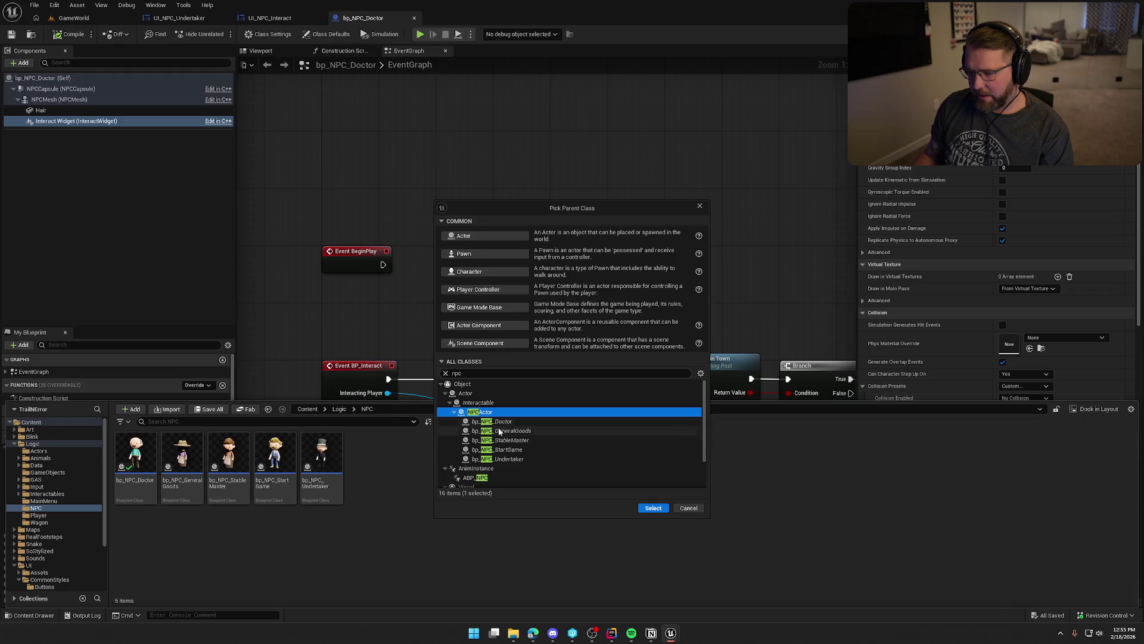
left_click(653, 508)
type("bp")
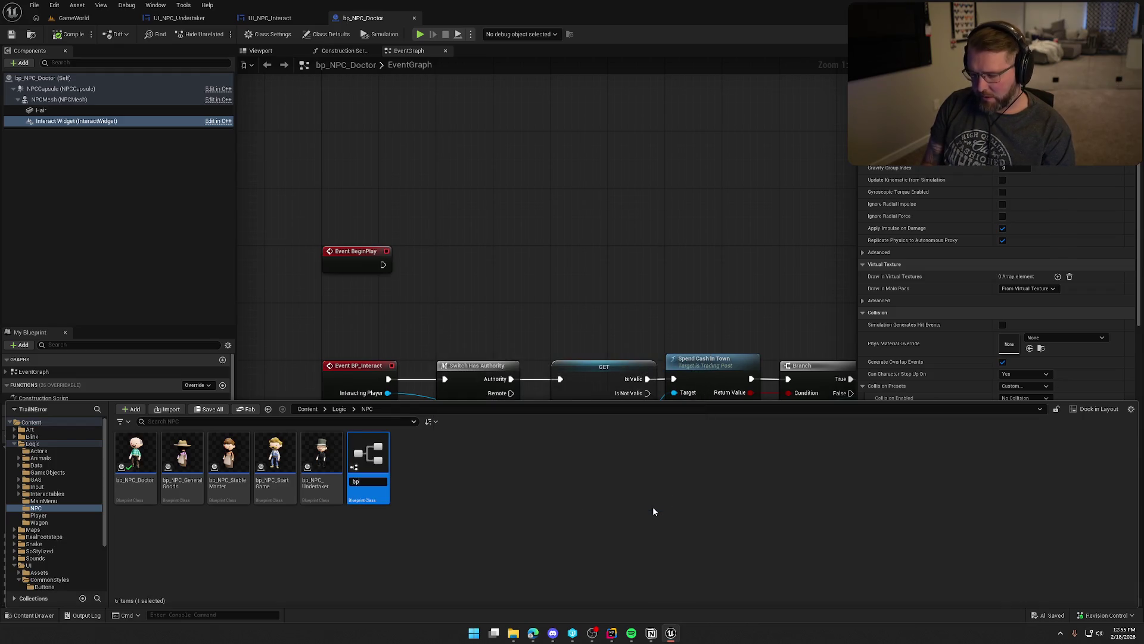
type("_NPC_Master")
key("Return")
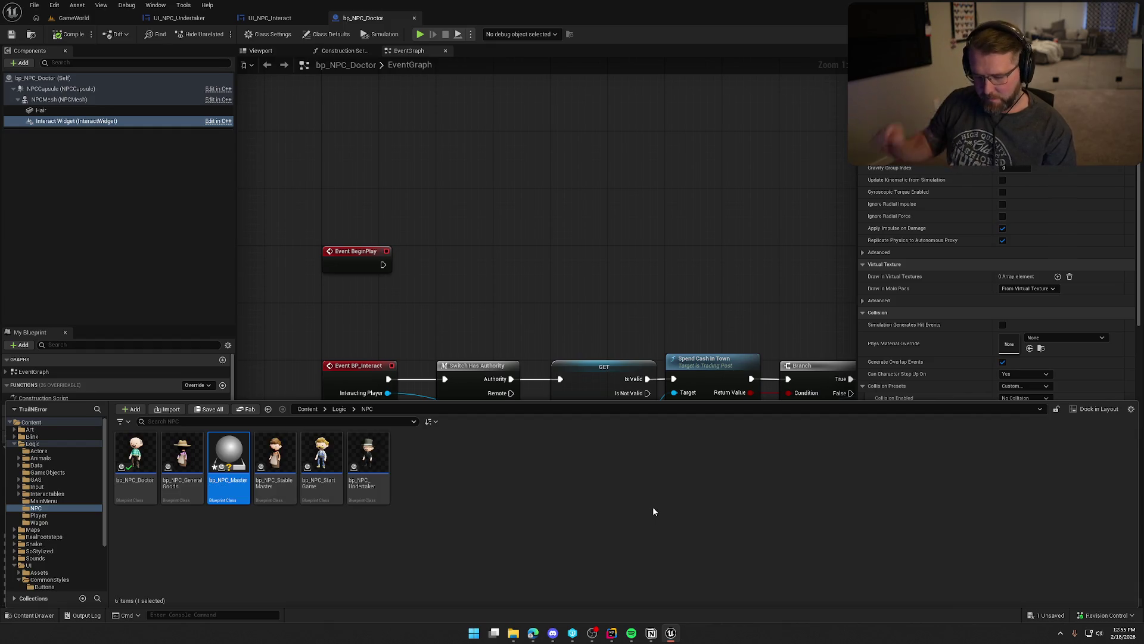
Save bp_NPC_Master and open it in the blueprint editor.
key("ctrl+s")
left_click(467, 542)
left_click(230, 447)
key("ctrl+space")
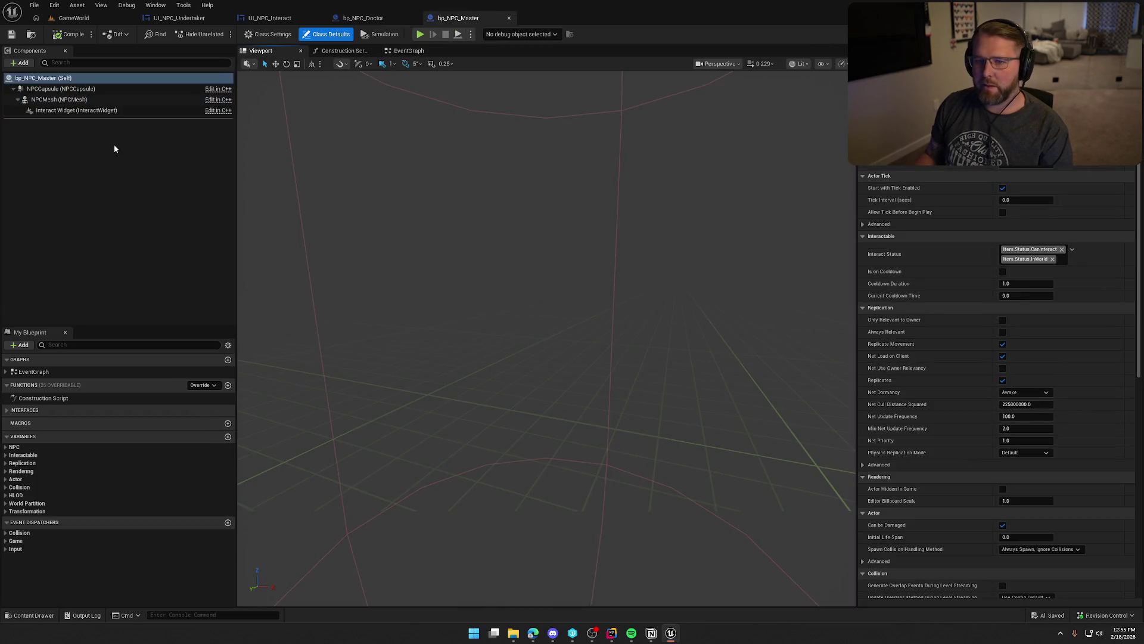
left_click(74, 110)
Set the master's Interact Widget space to Screen and enable Draw at Desired Size.
scroll(988, 325, "down", 15)
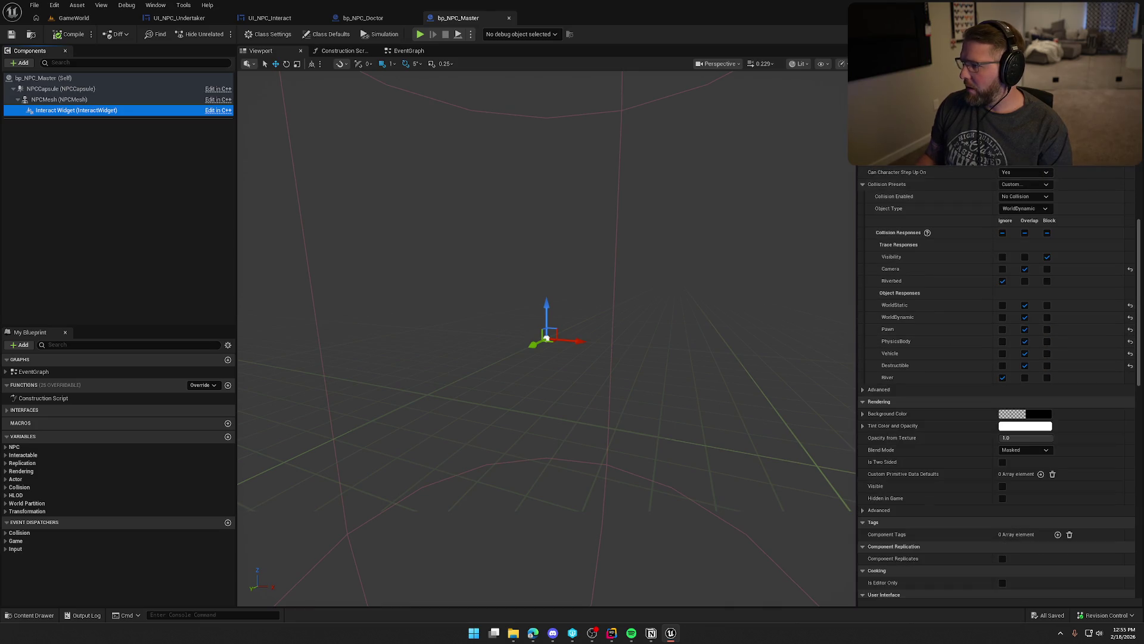
left_click(1002, 172)
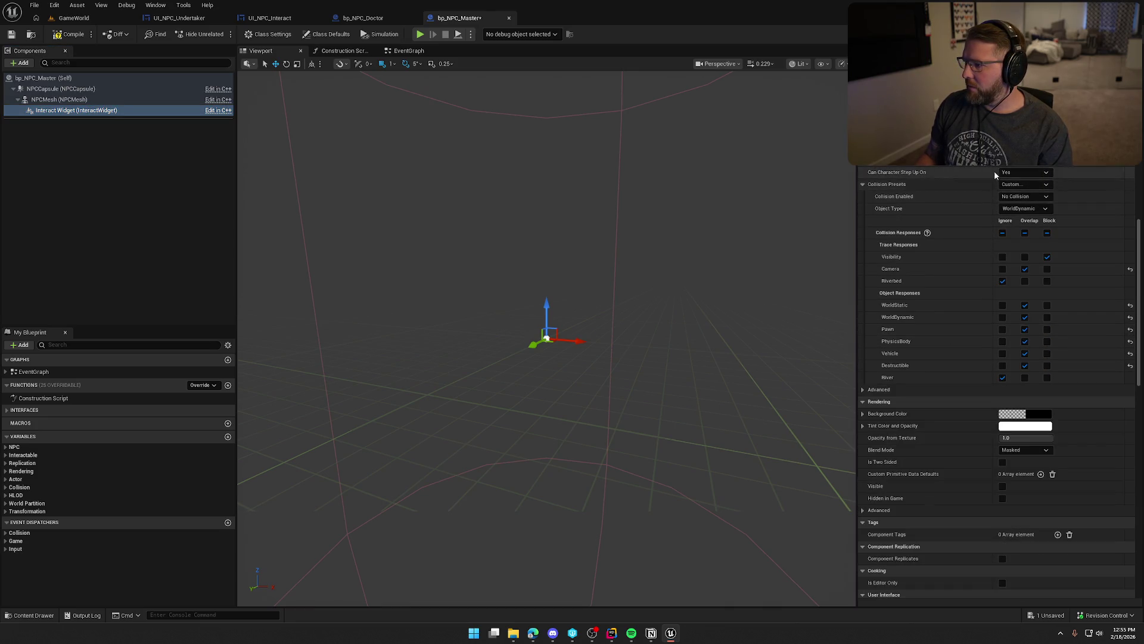
scroll(991, 255, "down", 1)
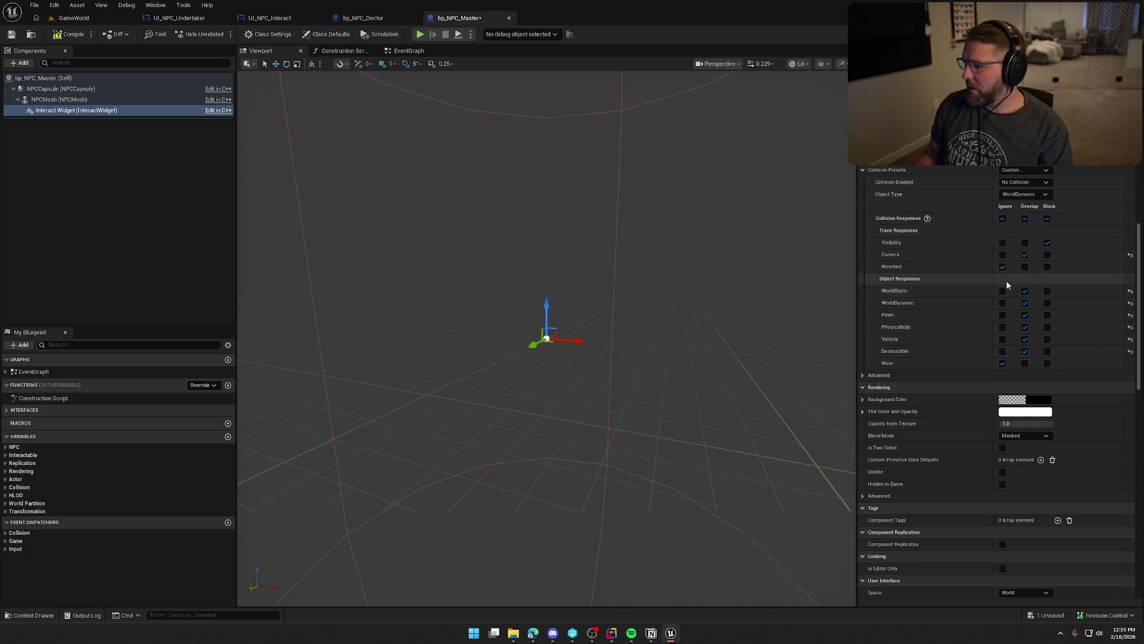
scroll(1037, 292, "down", 6)
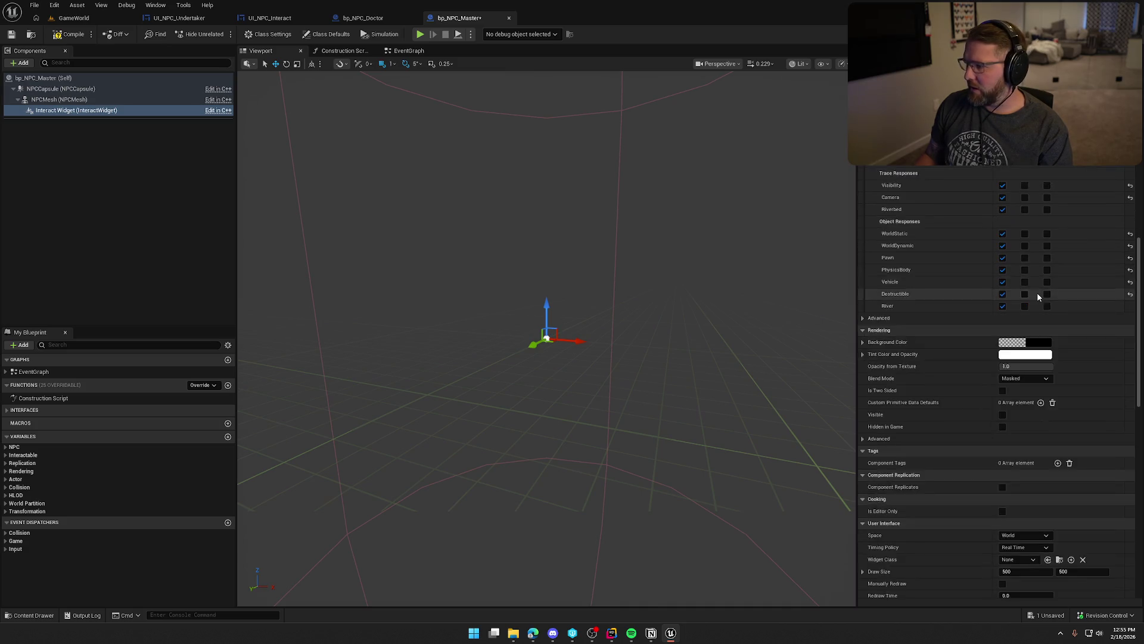
scroll(988, 342, "down", 3)
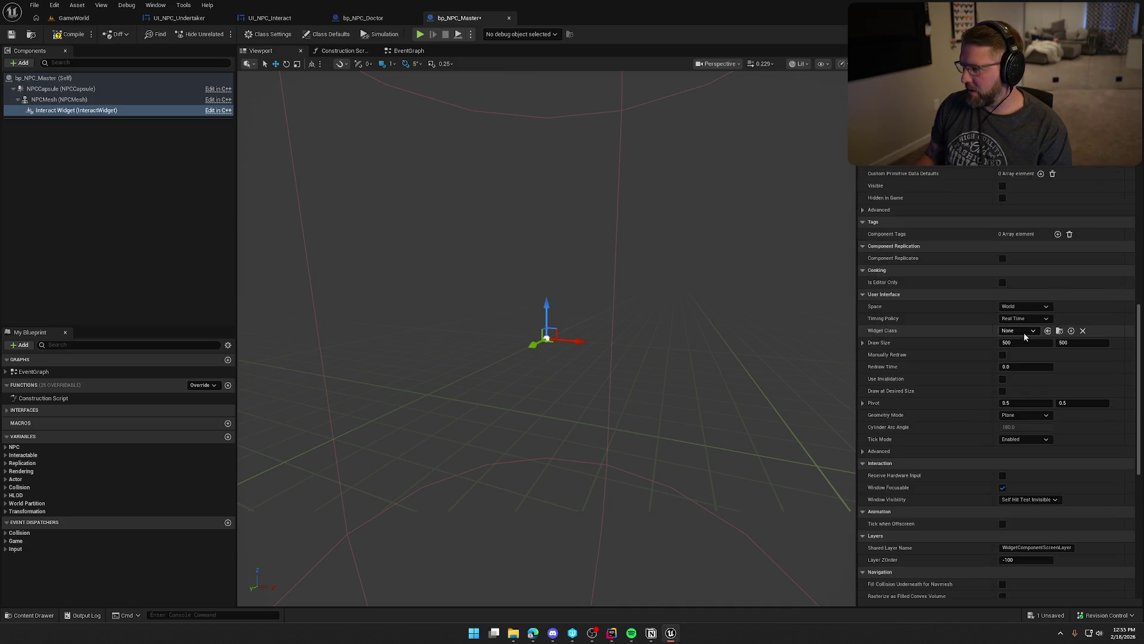
left_click(1024, 306)
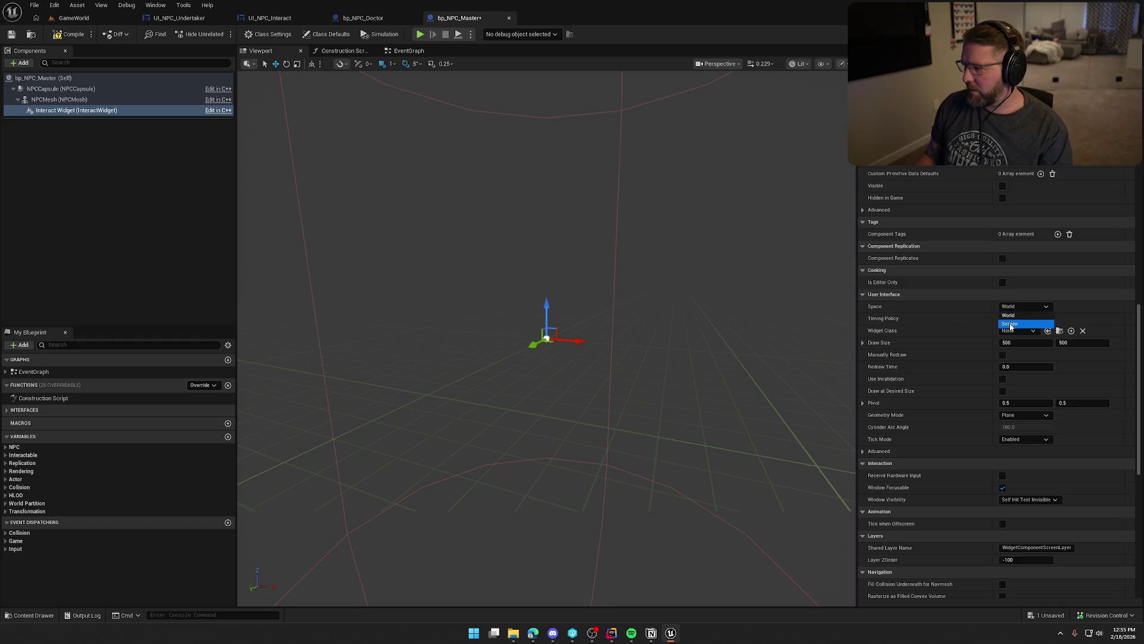
left_click(1013, 326)
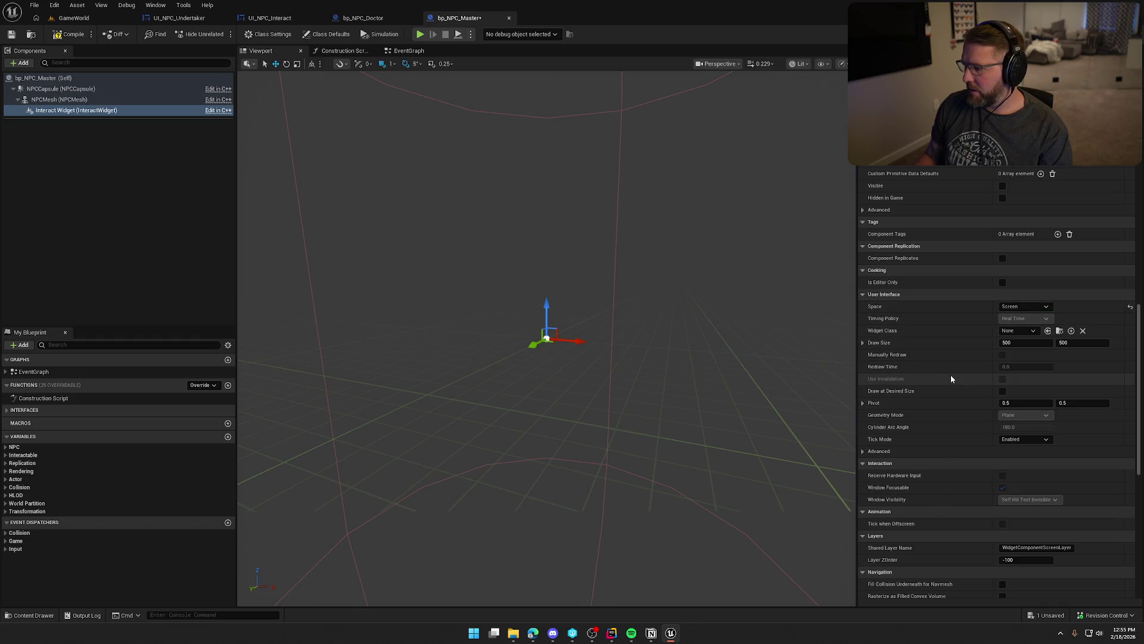
left_click(1003, 391)
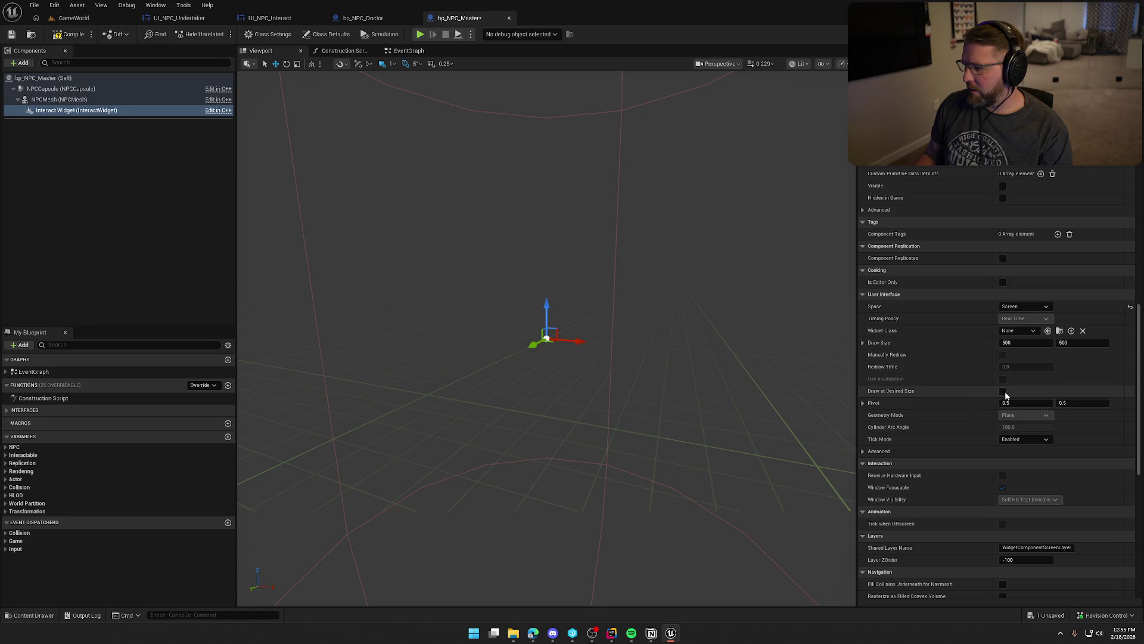
Inspect the Interact Widget component settings in bp_NPC_Doctor.
left_click(365, 18)
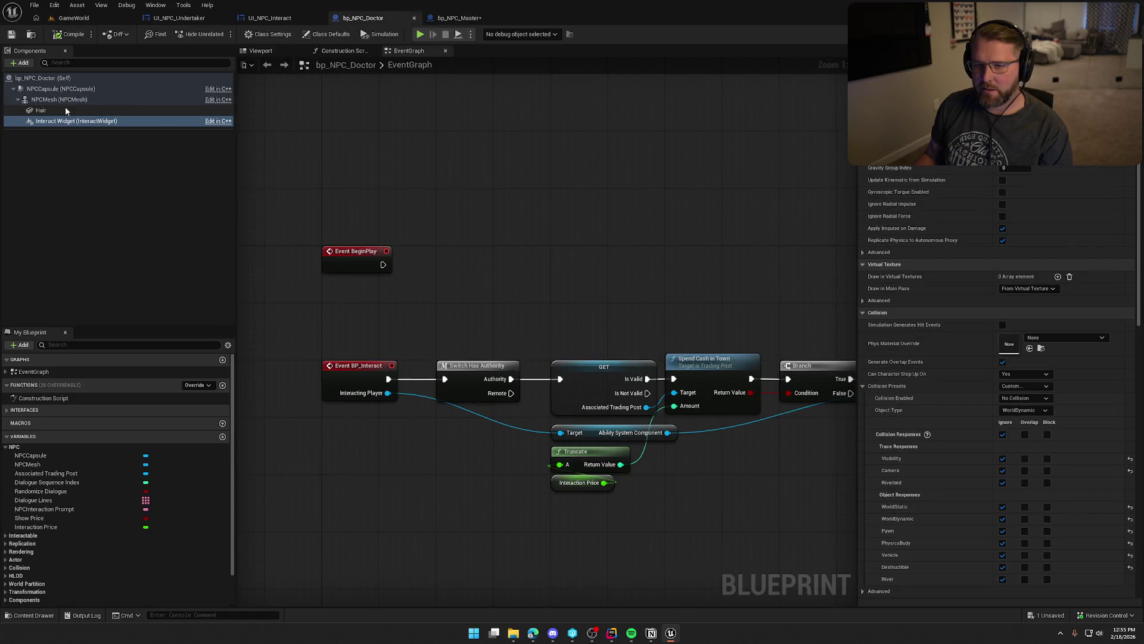
left_click(41, 110)
left_click(76, 121)
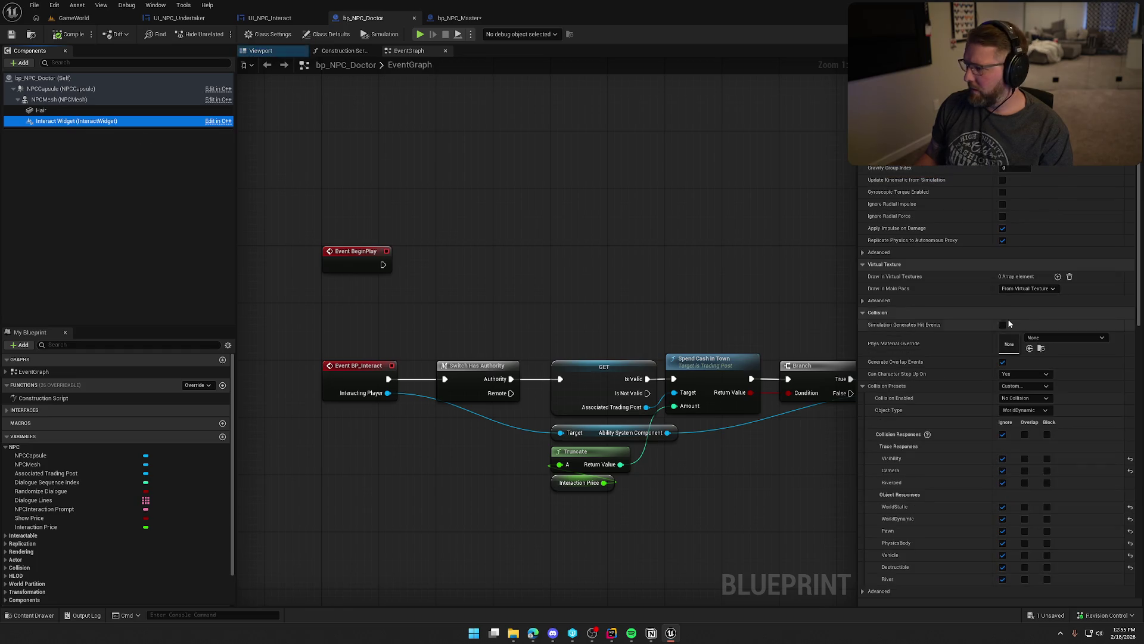
scroll(971, 313, "down", 3)
scroll(971, 313, "down", 10)
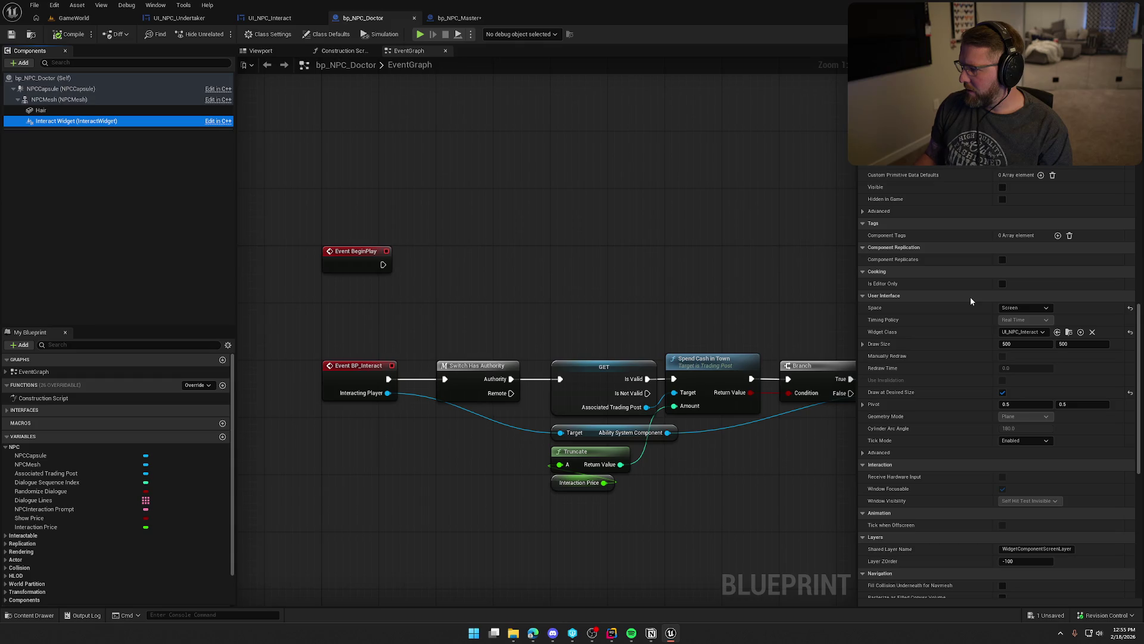
Set bp_NPC_Master's Interact Widget class to UI_NPC_Interact.
key("ctrl+Tab")
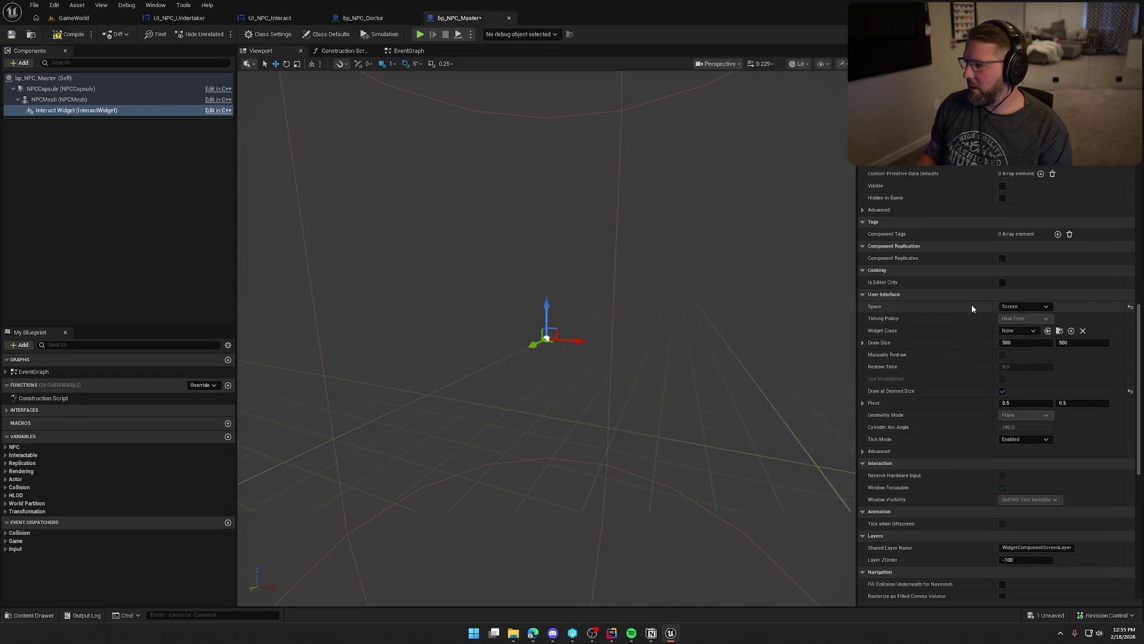
left_click(1017, 330)
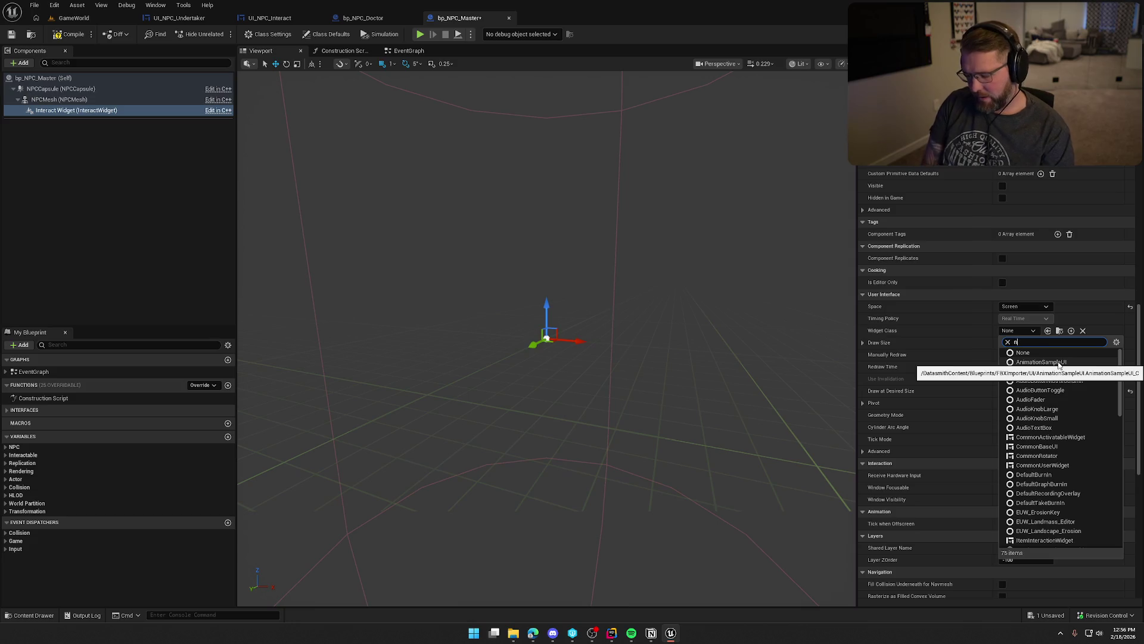
type("pc")
left_click(1042, 361)
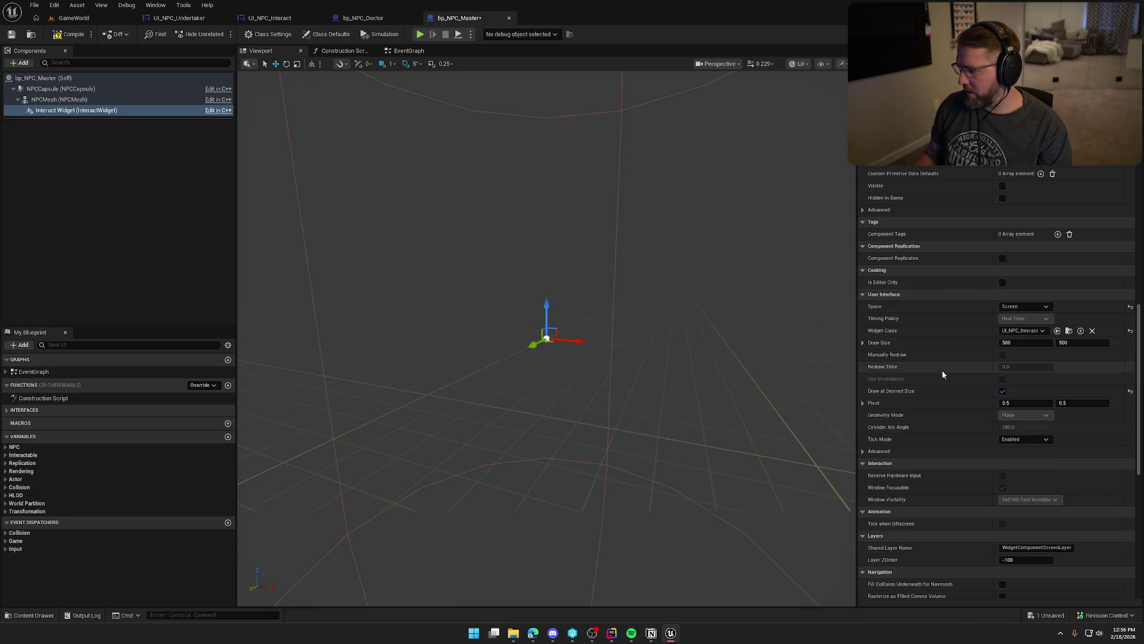
scroll(963, 385, "down", 5)
scroll(962, 388, "down", 3)
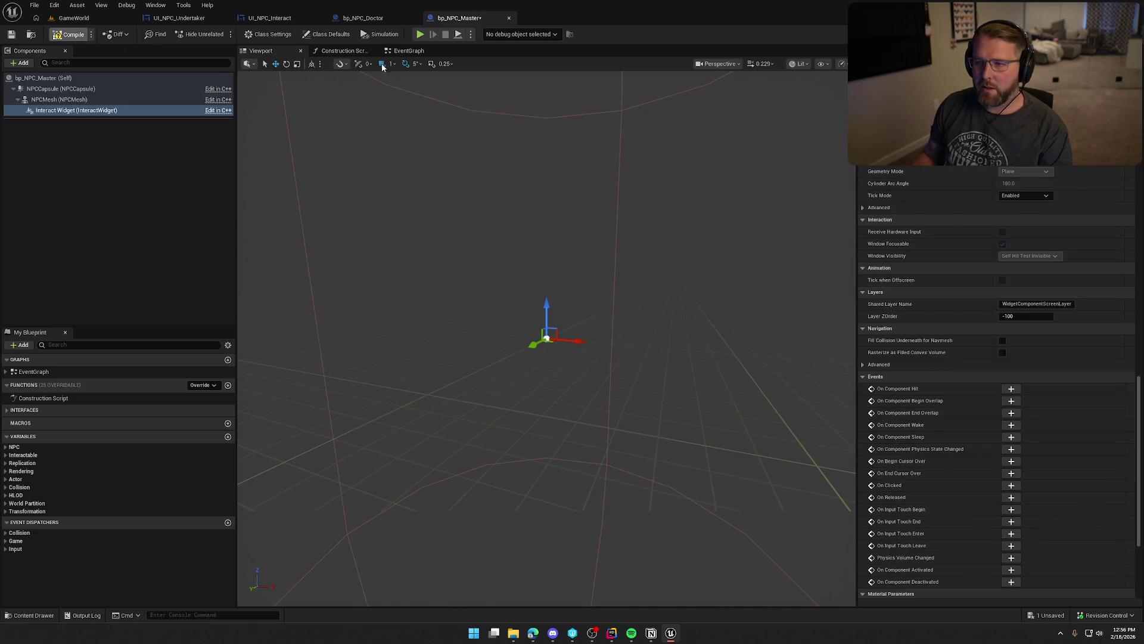
Delete the unused Overlap and Tick events and add Get Widget from the Interact Widget component.
left_click(409, 51)
left_click_drag(355, 256, 522, 469)
key("Delete")
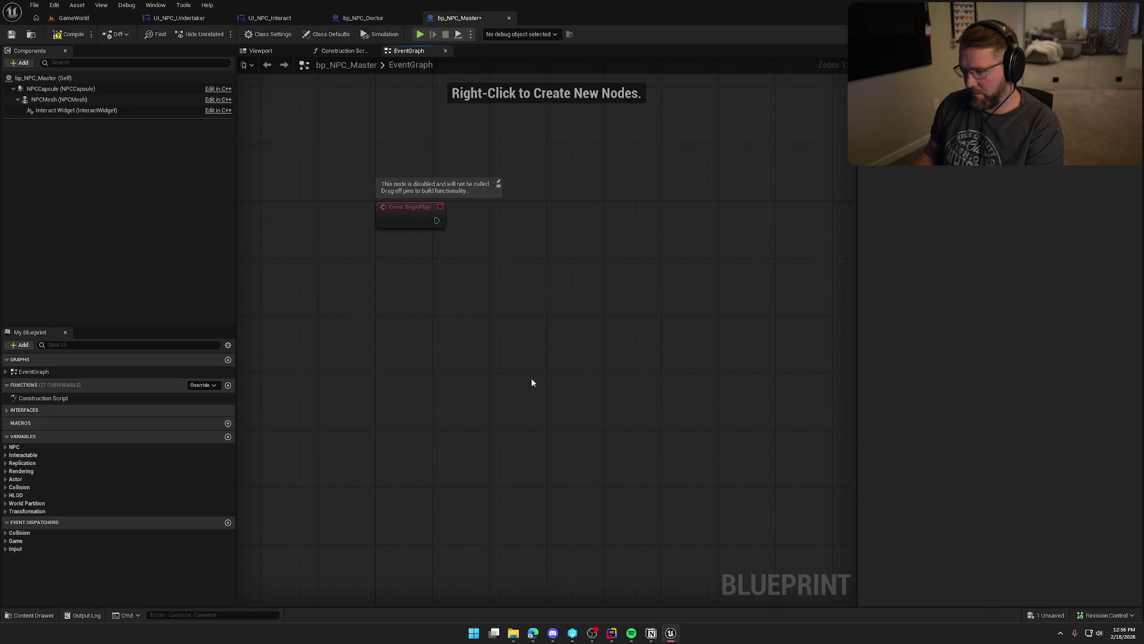
mouse_move(75, 110)
left_mouse_down()
mouse_move(370, 248)
mouse_move(477, 253)
left_mouse_up()
type("cast t")
key("BackSpace")
key("BackSpace")
key("BackSpace")
type("get widget")
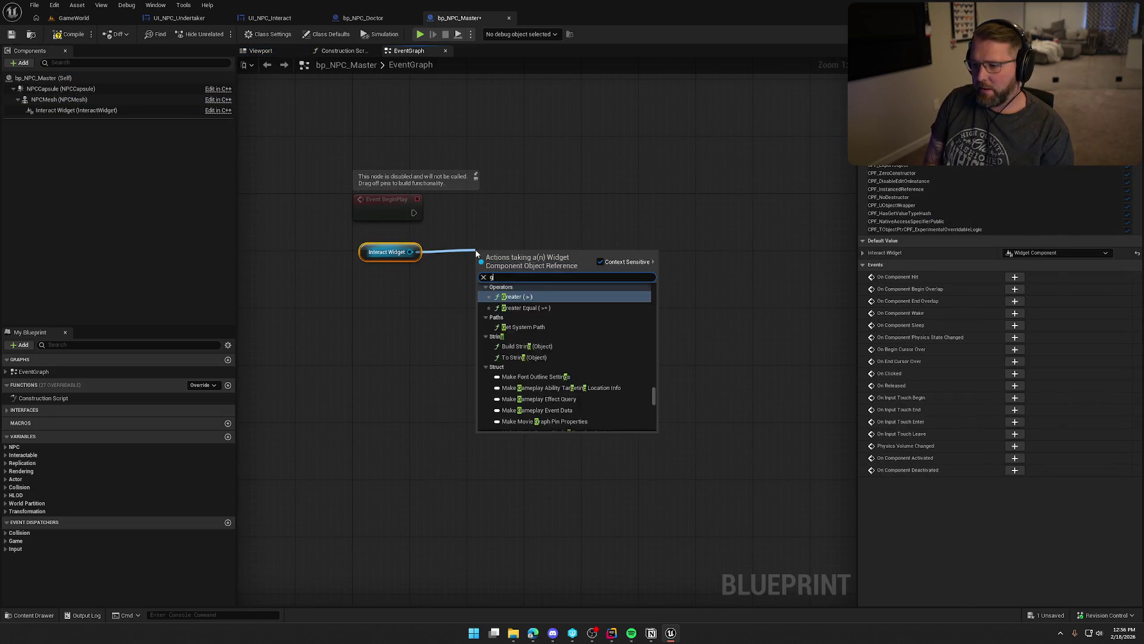
key("Return")
mouse_move(387, 251)
left_mouse_down()
mouse_move(477, 311)
mouse_move(501, 281)
mouse_move(398, 243)
mouse_move(514, 259)
left_mouse_up()
left_click(520, 257, "ctrl")
Add a Cast To UI_NPC_Interact node driven by BeginPlay.
type("cast")
type("ui_npc")
key("Return")
left_click_drag(409, 229, 414, 213)
mouse_move(552, 270)
left_mouse_down()
mouse_move(509, 211)
mouse_move(584, 257)
mouse_move(636, 190)
left_mouse_up()
Call Init UI after the cast, feeding NPCInteraction Prompt into Interaction Text.
type("init")
key("Return")
left_click(476, 382)
left_click(14, 446)
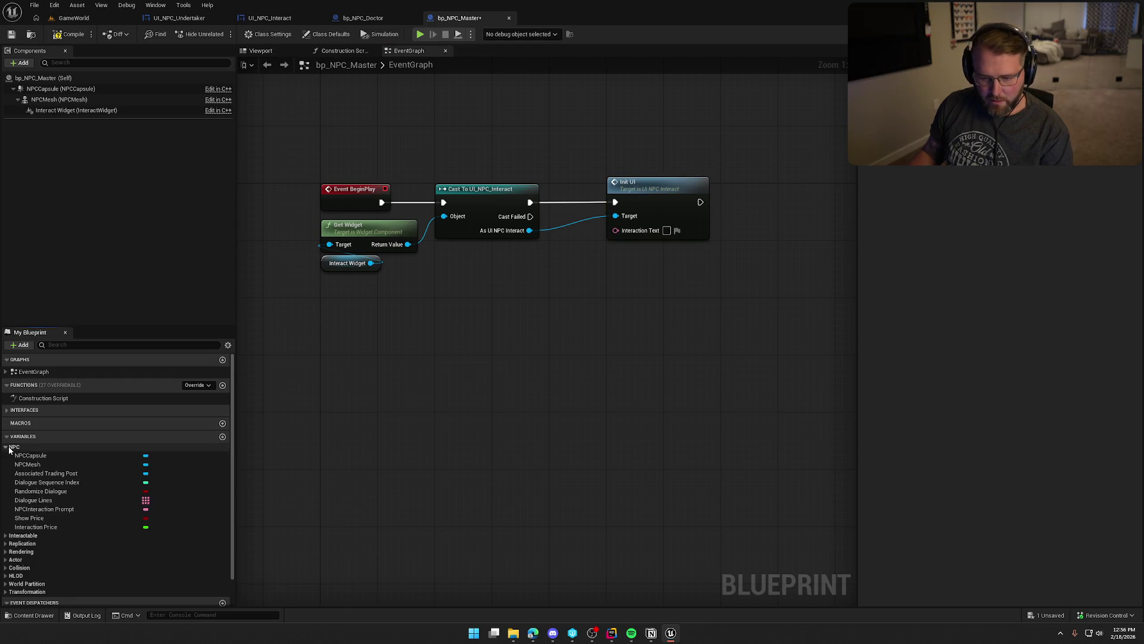
left_click(62, 510)
mouse_move(62, 510)
left_mouse_down()
mouse_move(623, 238)
mouse_move(615, 230)
left_mouse_up()
left_click_drag(476, 312, 620, 259)
left_click_drag(693, 295, 656, 191)
left_click_drag(655, 194, 602, 194)
left_click(663, 248)
left_click_drag(590, 249, 465, 250)
left_click(543, 250)
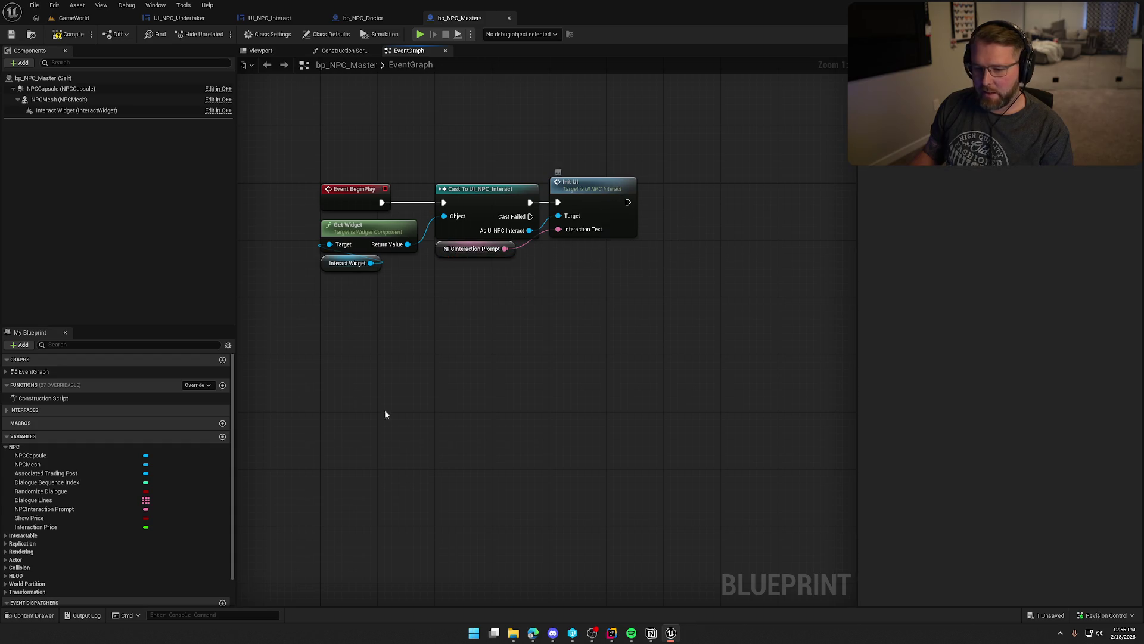
Add an Interaction Price getter and open the widget's Init_UI to extend it after SetText.
mouse_move(35, 527)
left_mouse_down()
mouse_move(462, 303)
mouse_move(453, 275)
left_mouse_up()
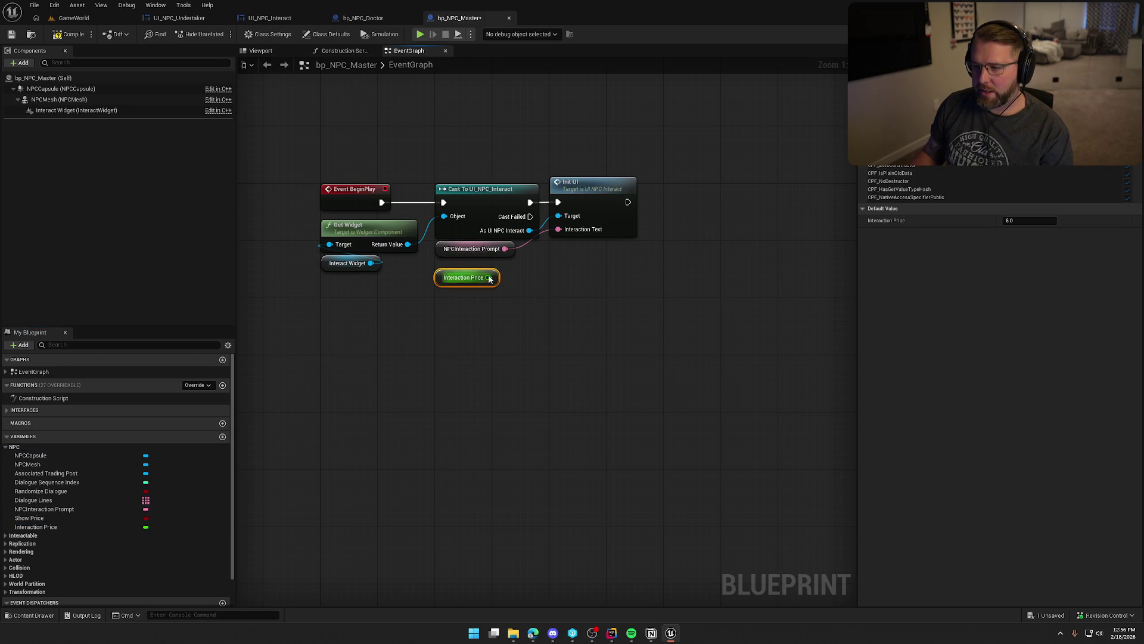
double_click(586, 197)
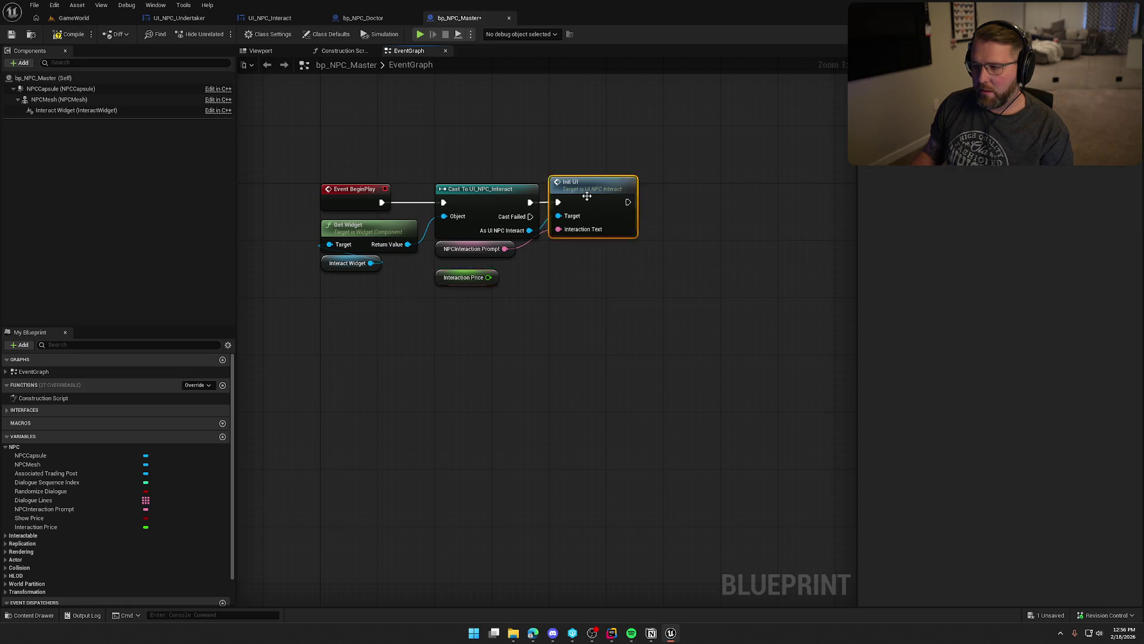
left_click_drag(522, 211, 567, 211)
type("updatecost")
key("Return")
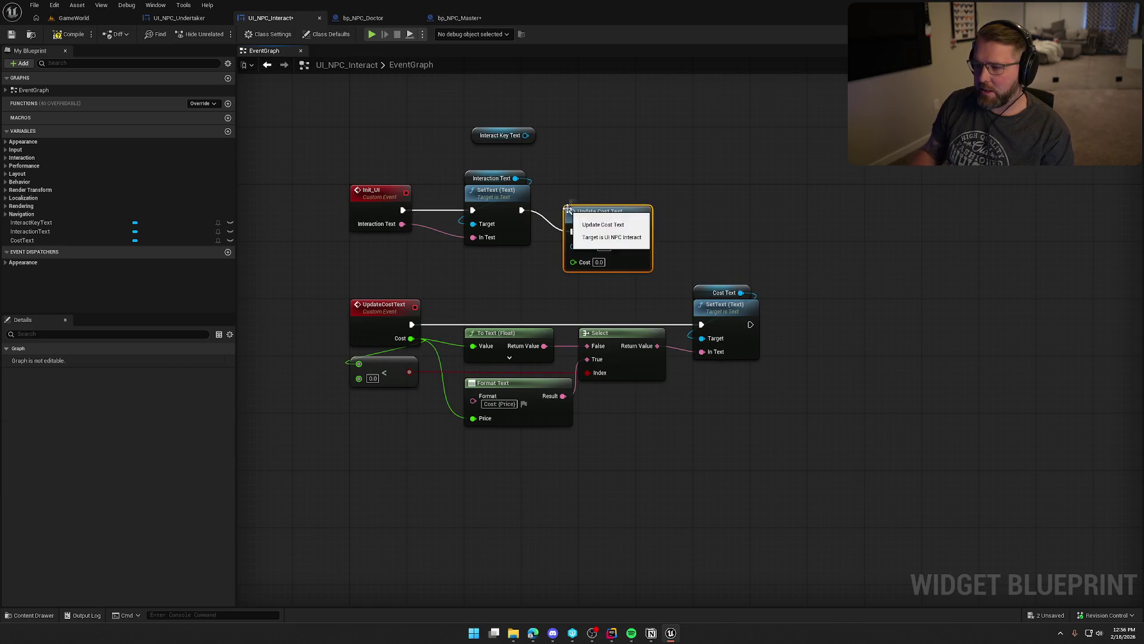
left_click_drag(588, 240, 381, 215)
left_click(69, 34)
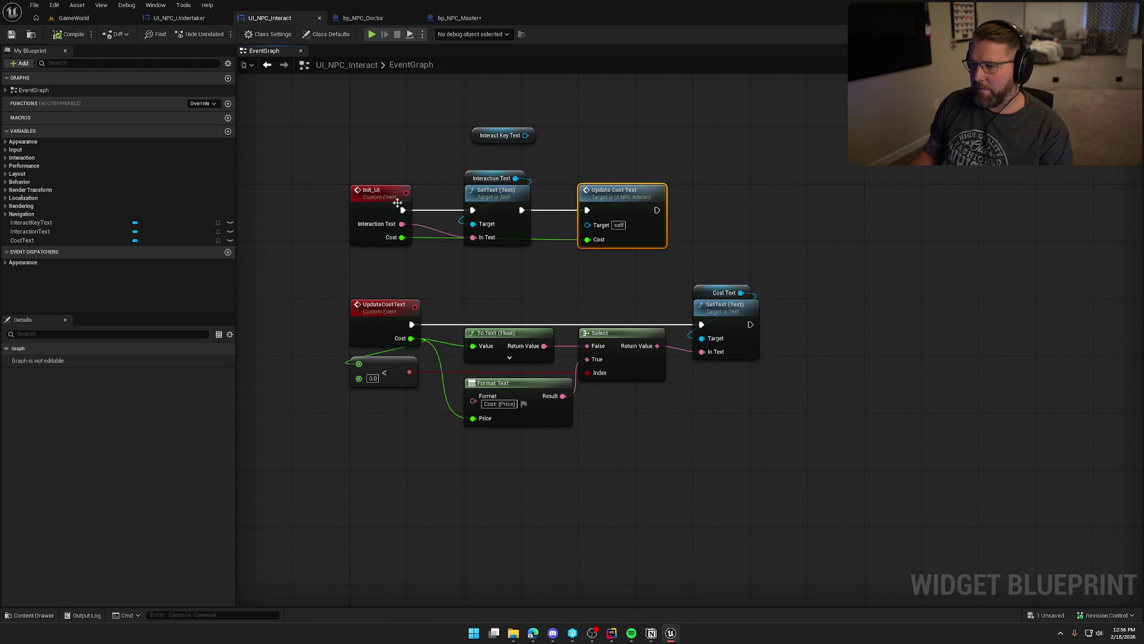
left_click_drag(812, 445, 345, 274)
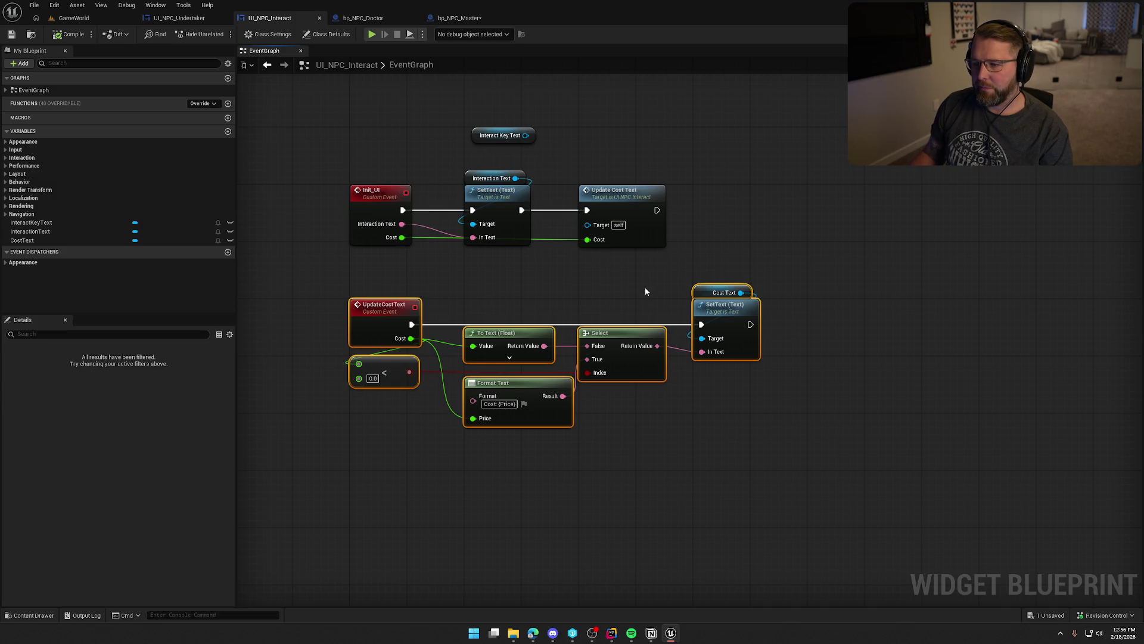
left_click(655, 276)
left_click(611, 201)
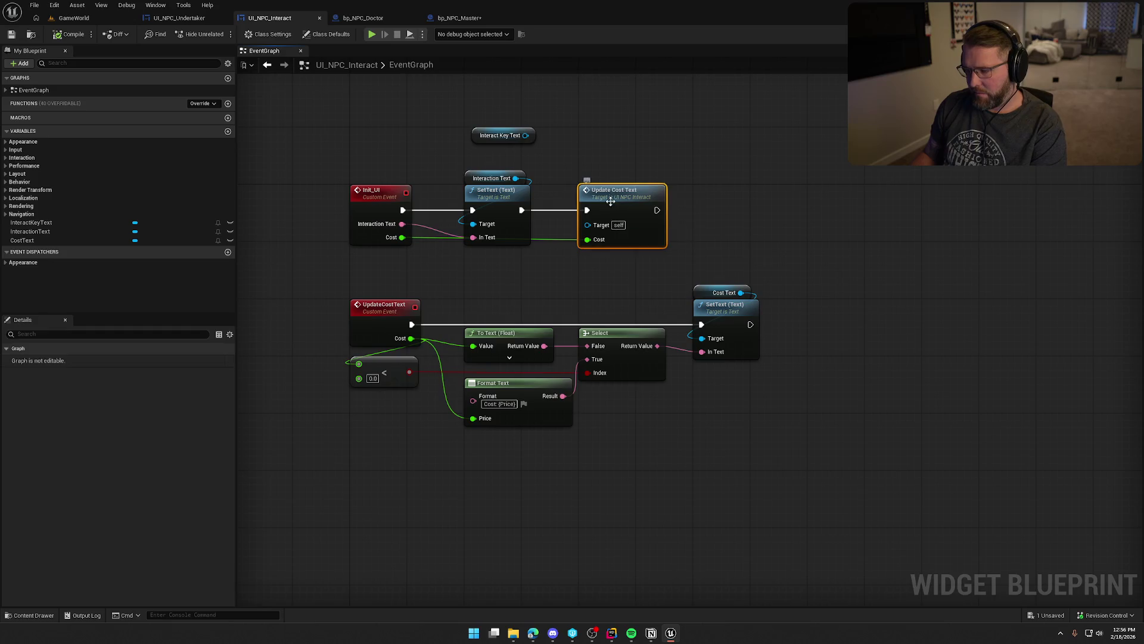
key("Delete")
left_click(381, 194)
left_click(200, 500)
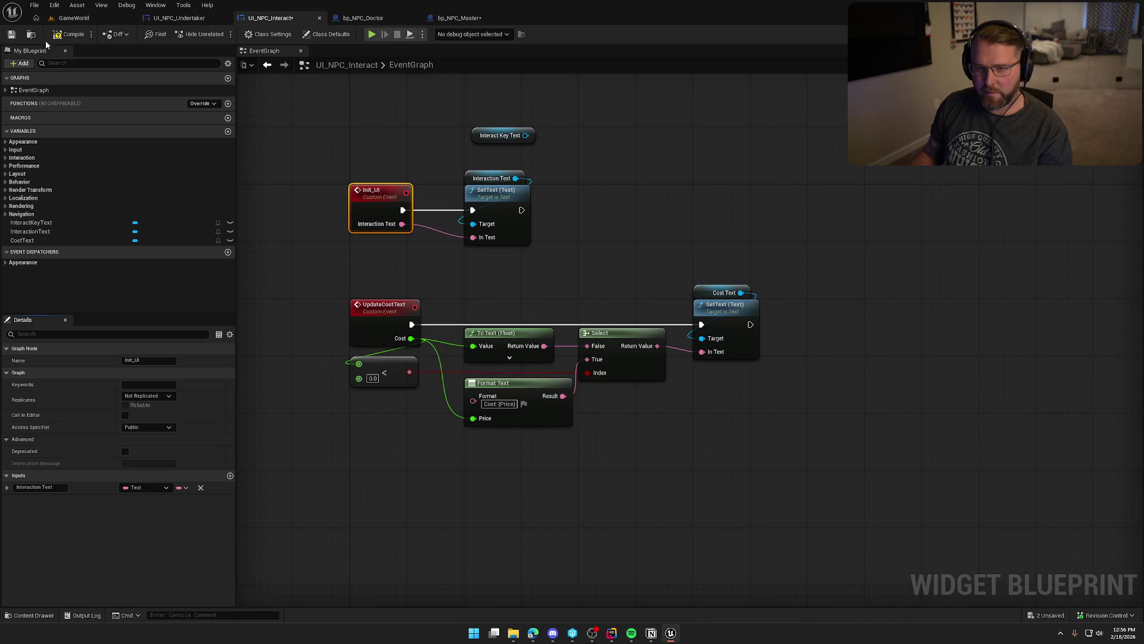
left_click(70, 34)
Call Update Cost Text after Init UI, passing Interaction Price into Cost.
left_click(459, 18)
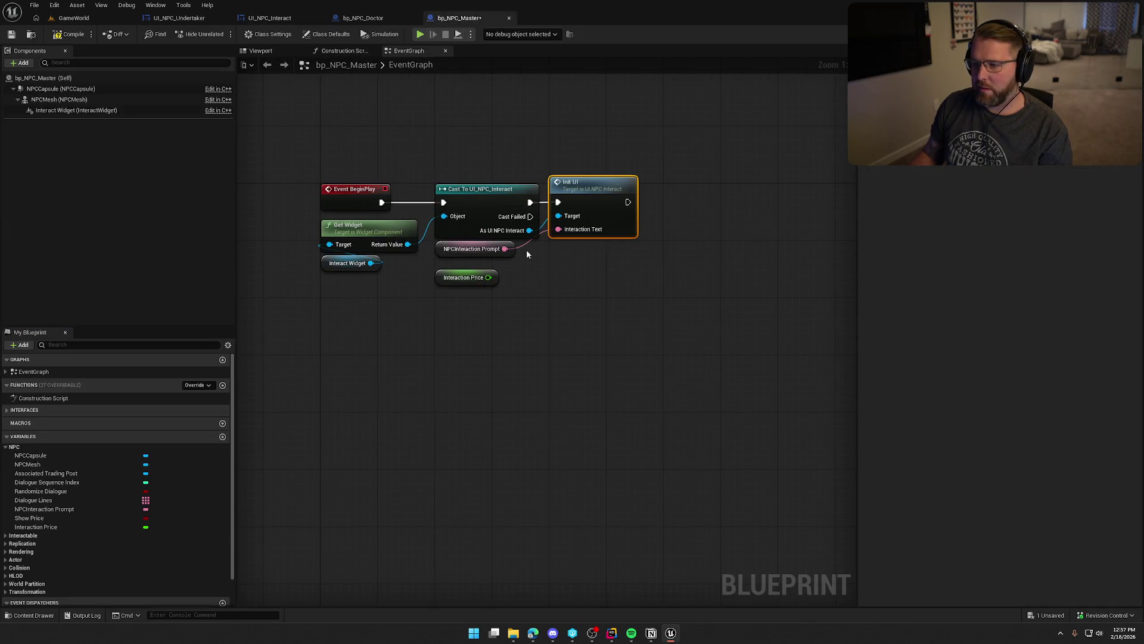
left_click_drag(528, 230, 623, 257)
type("update cost")
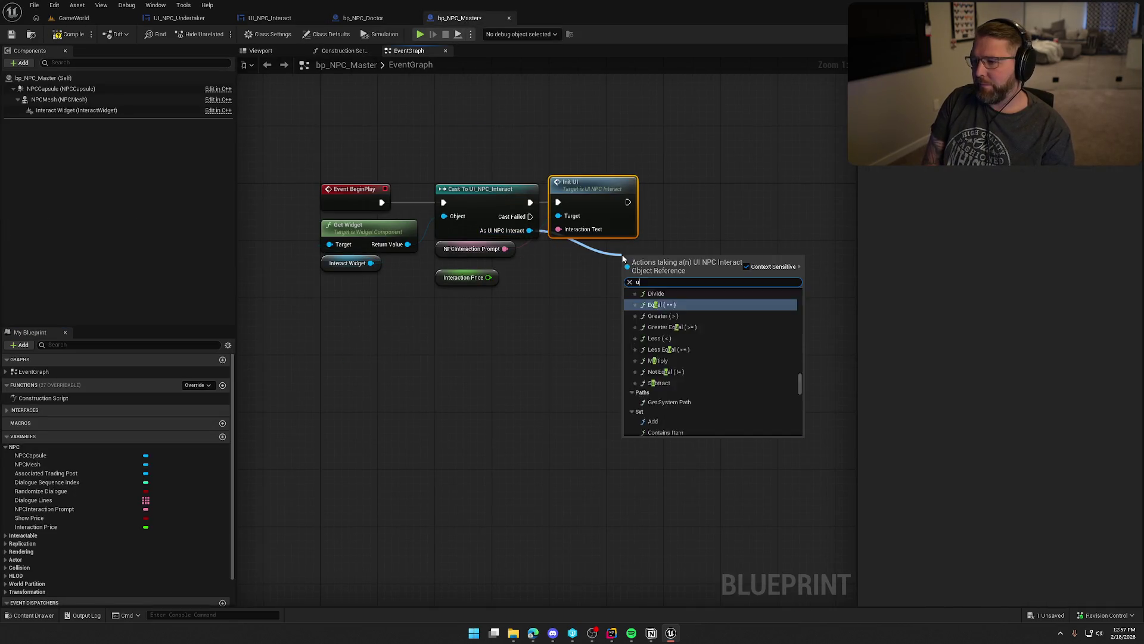
key("Return")
left_click_drag(629, 281, 628, 202)
mouse_move(676, 286)
left_mouse_down()
mouse_move(718, 207)
mouse_move(486, 279)
mouse_move(695, 252)
left_mouse_up()
left_click(665, 325)
left_click_drag(665, 325, 612, 317)
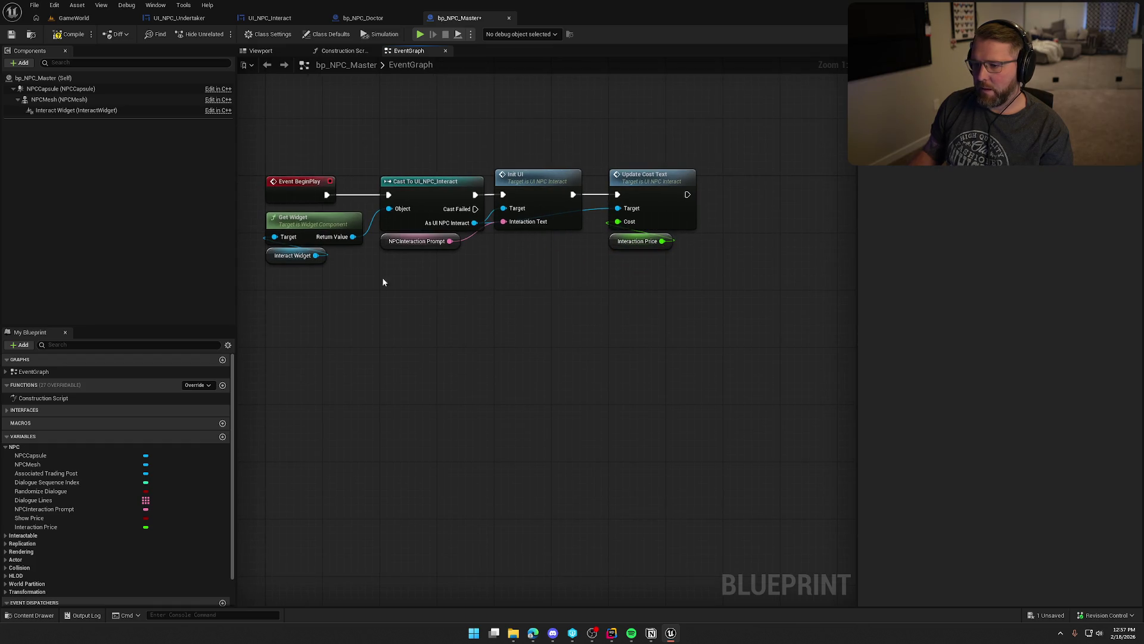
left_click_drag(401, 242, 517, 242)
left_click_drag(590, 343, 626, 395)
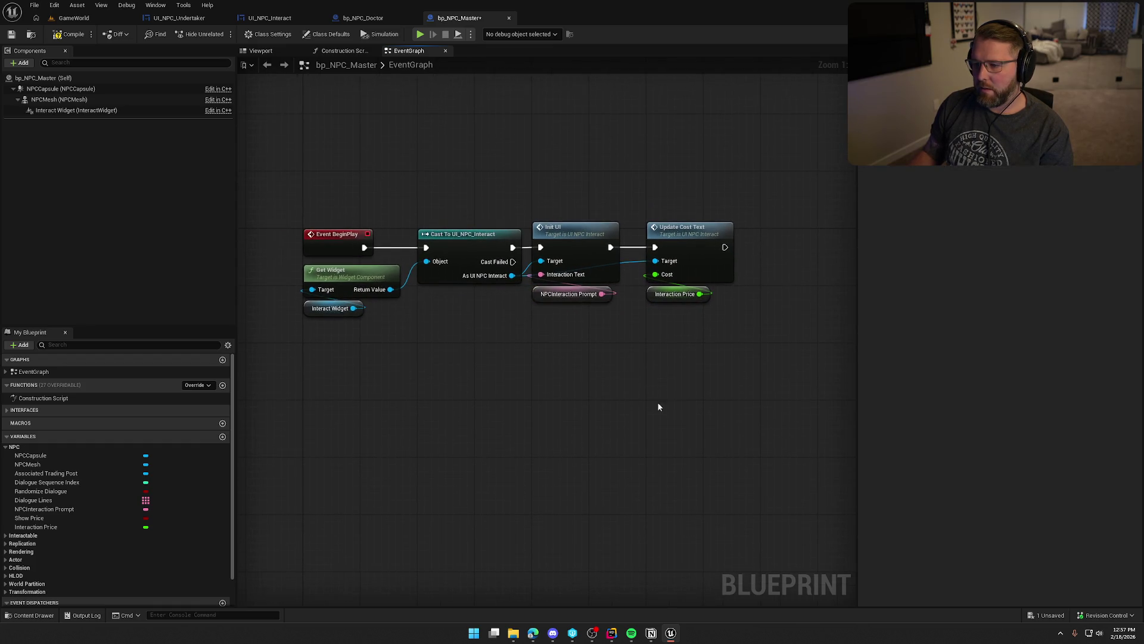
Compile and save bp_NPC_Master, then select the cost-text node group in UI_NPC_Interact.
key("ctrl+s")
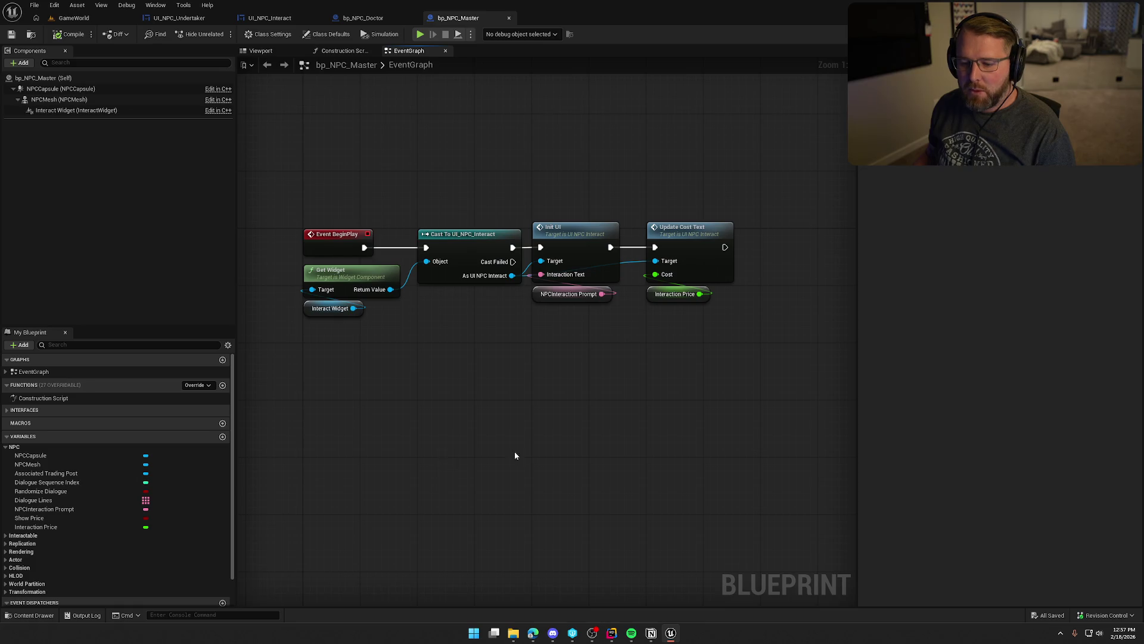
scroll(592, 390, "down", 1)
scroll(641, 398, "up", 1)
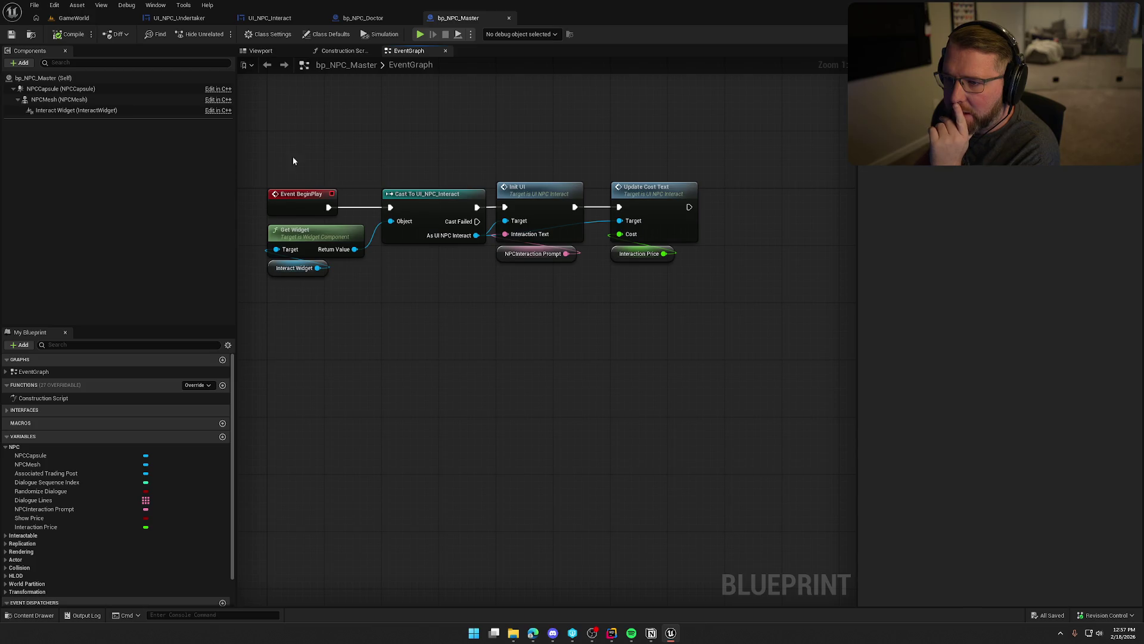
left_click(280, 18)
left_click_drag(307, 263, 818, 477)
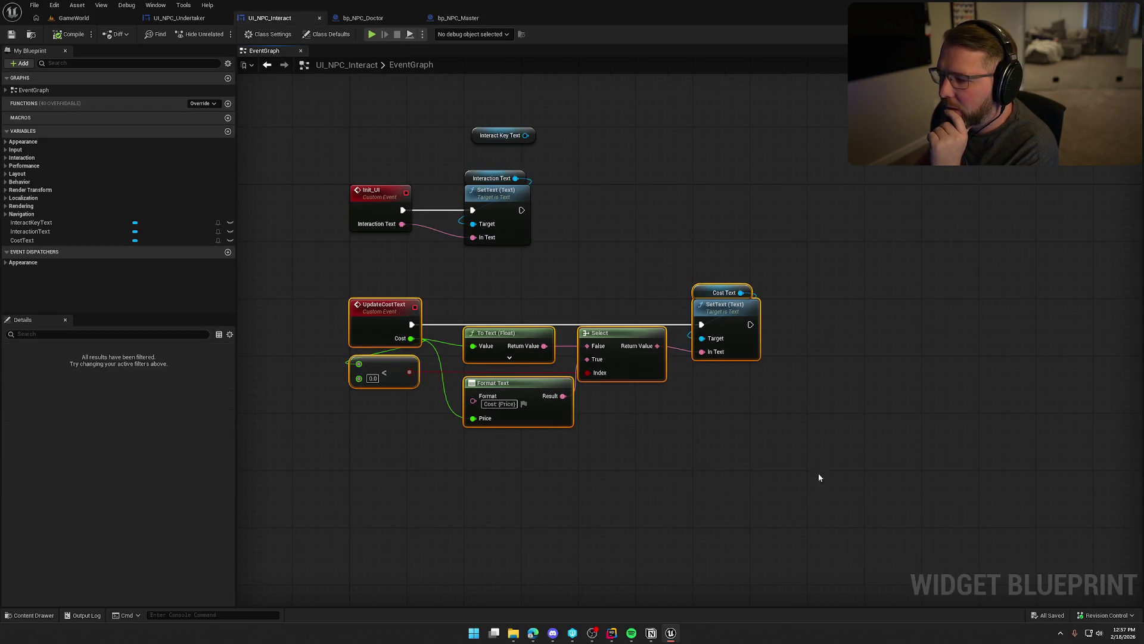
left_click(818, 478)
left_click(1100, 34)
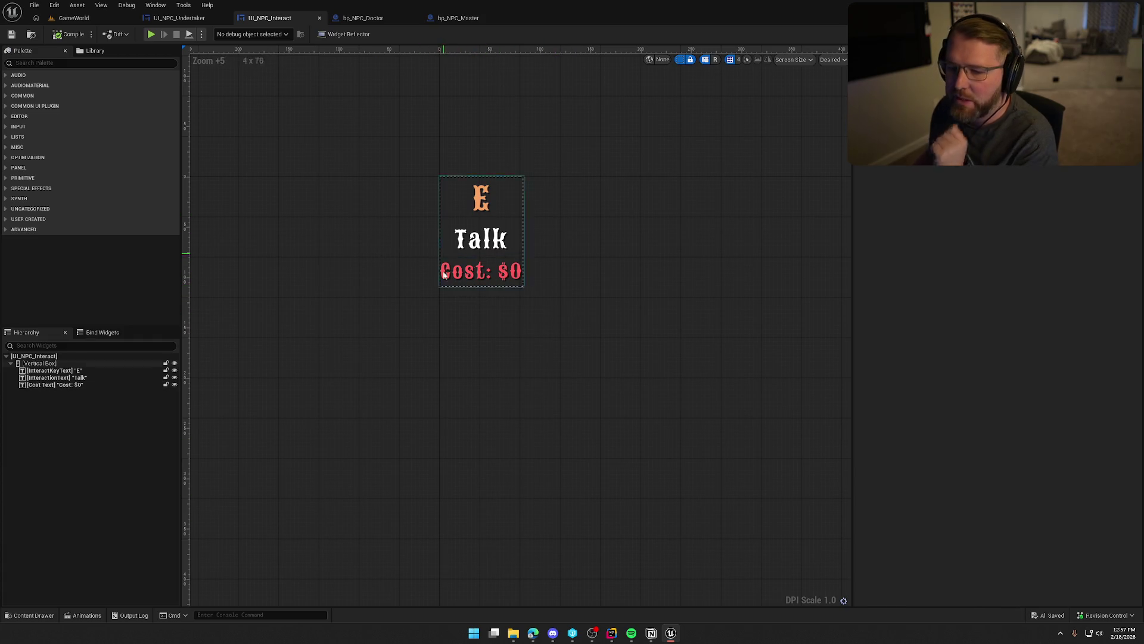
left_click(42, 385)
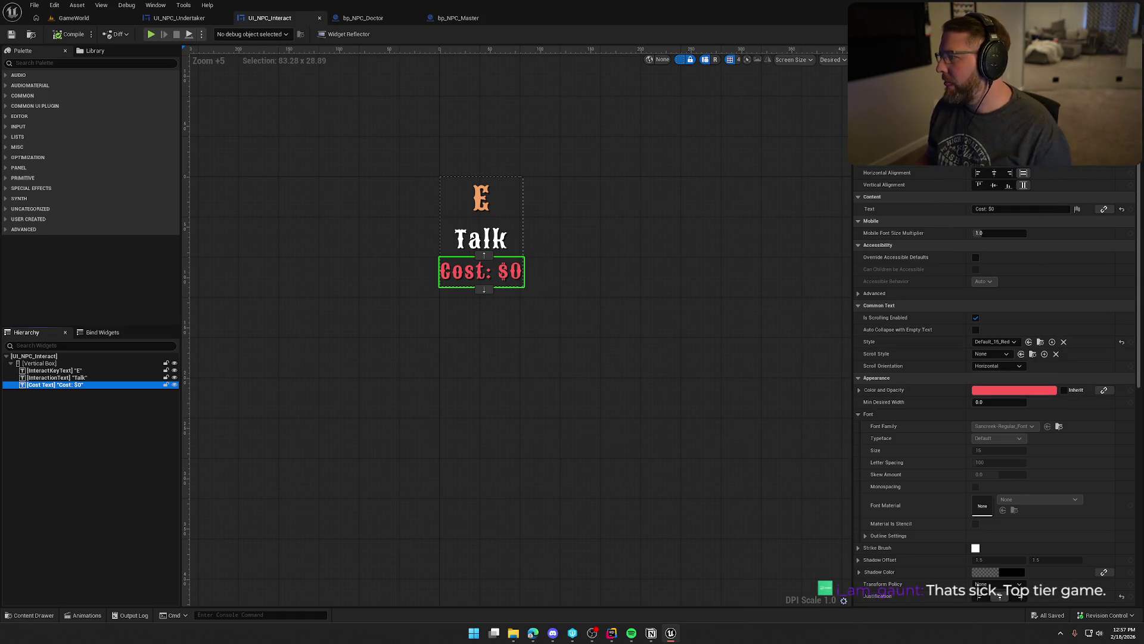
left_click(1123, 34)
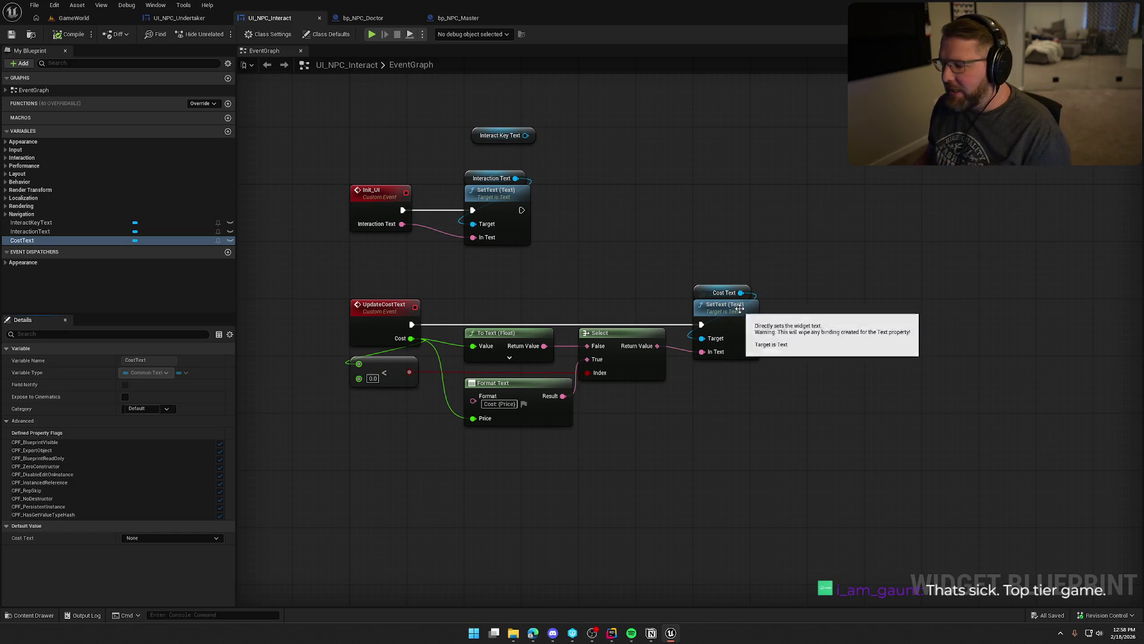
Add a Set Visibility node on Cost Text after the cost text is set.
left_click_drag(736, 287, 872, 279)
key("ctrl+z")
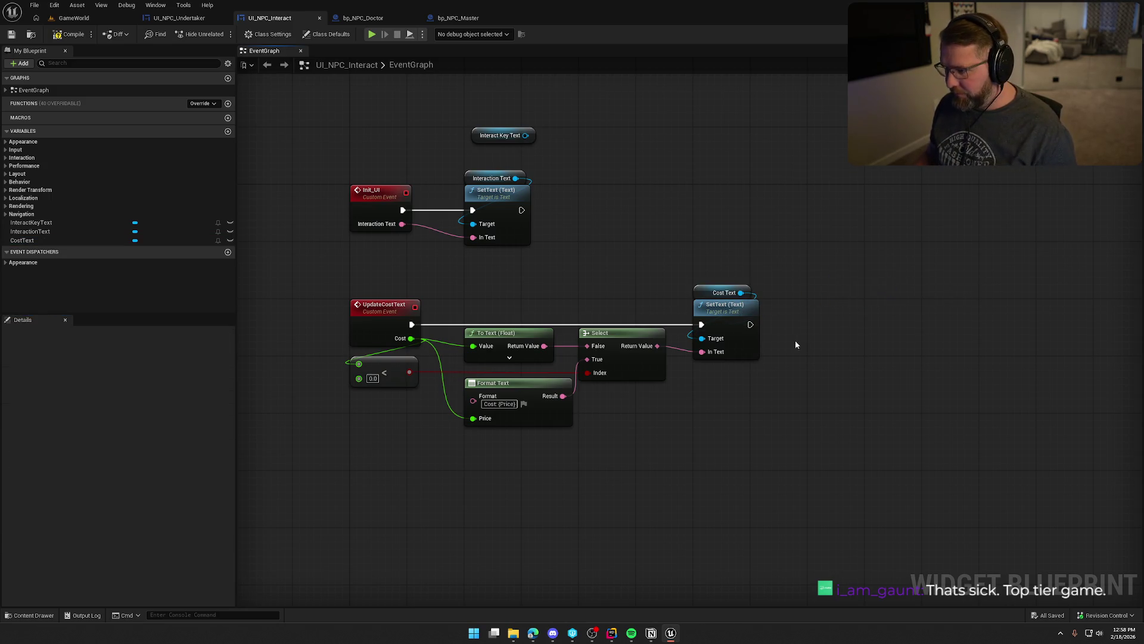
left_click_drag(741, 292, 846, 330)
type("set visi")
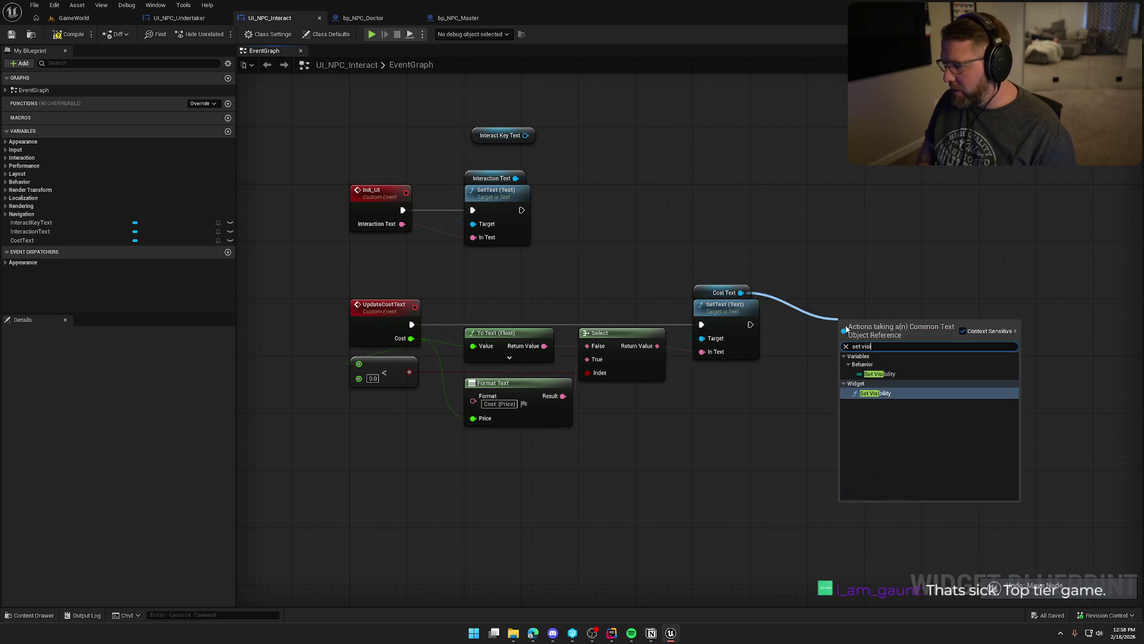
left_click(886, 394)
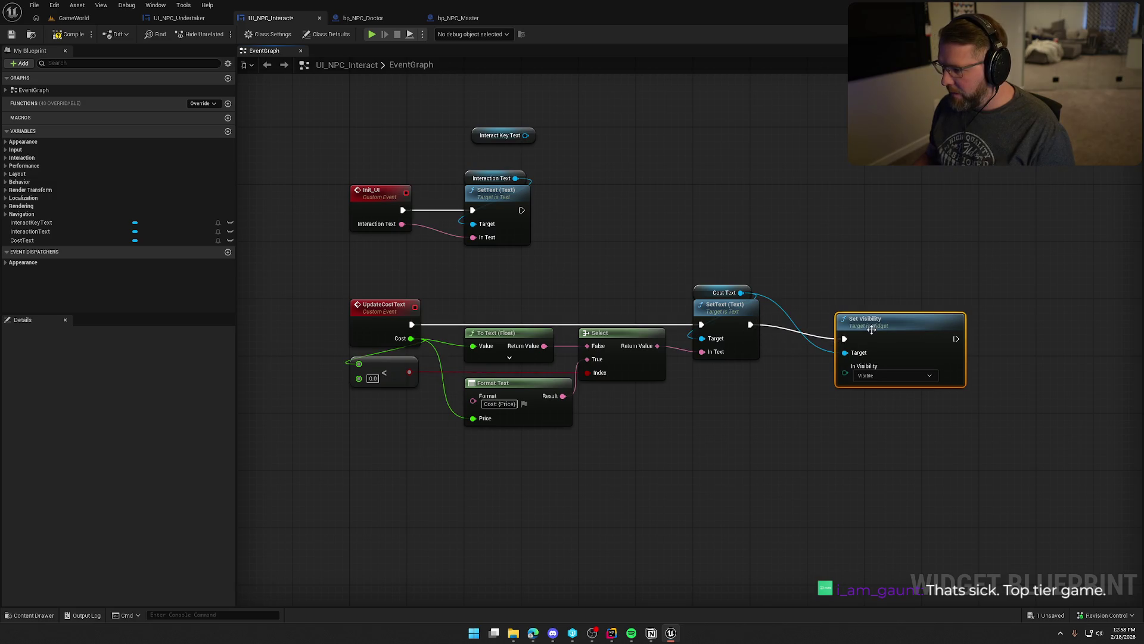
left_click_drag(871, 330, 843, 316)
Drive the visibility with a Select node indexed by a Cost == 0 check.
left_click_drag(815, 359, 765, 404)
type("selec")
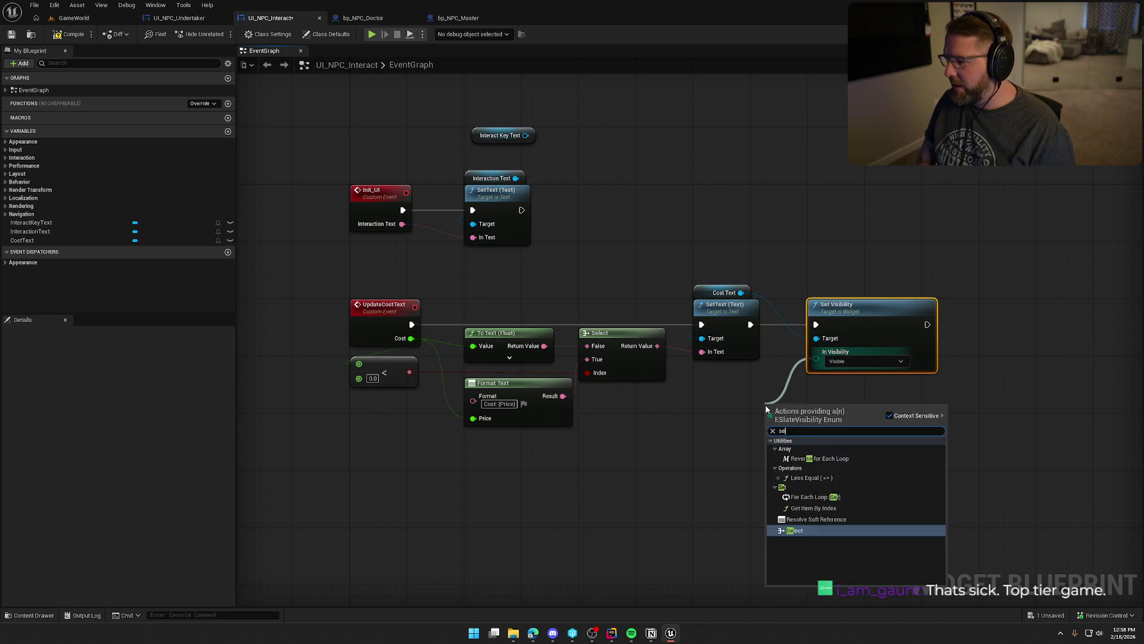
key("Return")
mouse_move(411, 338)
left_mouse_down()
mouse_move(443, 366)
mouse_move(623, 413)
left_mouse_up()
type("==")
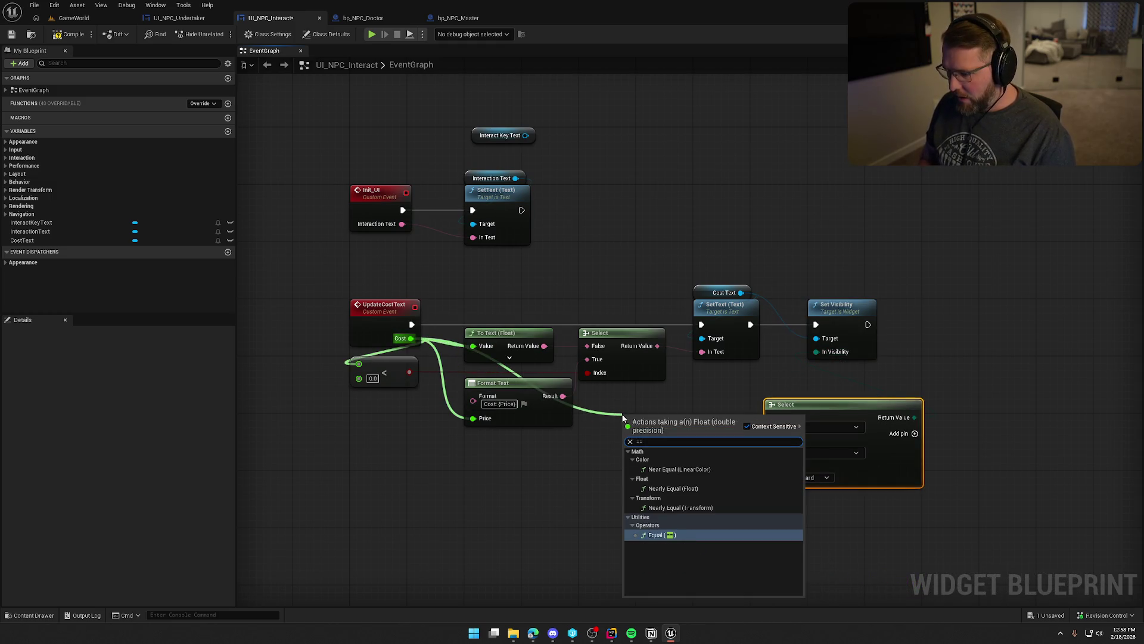
key("Return")
left_click_drag(691, 429, 774, 476)
mouse_move(816, 414)
left_mouse_down()
mouse_move(758, 378)
mouse_move(684, 380)
left_mouse_up()
Set the Select's True case to Collapsed and False to Not Hit-Testable (Self Only), then save.
left_click(764, 417)
left_click(751, 438)
left_click_drag(553, 429, 532, 430)
left_click(625, 393)
left_click(644, 440)
left_click(647, 370)
left_click(744, 390)
left_click_drag(852, 406, 874, 409)
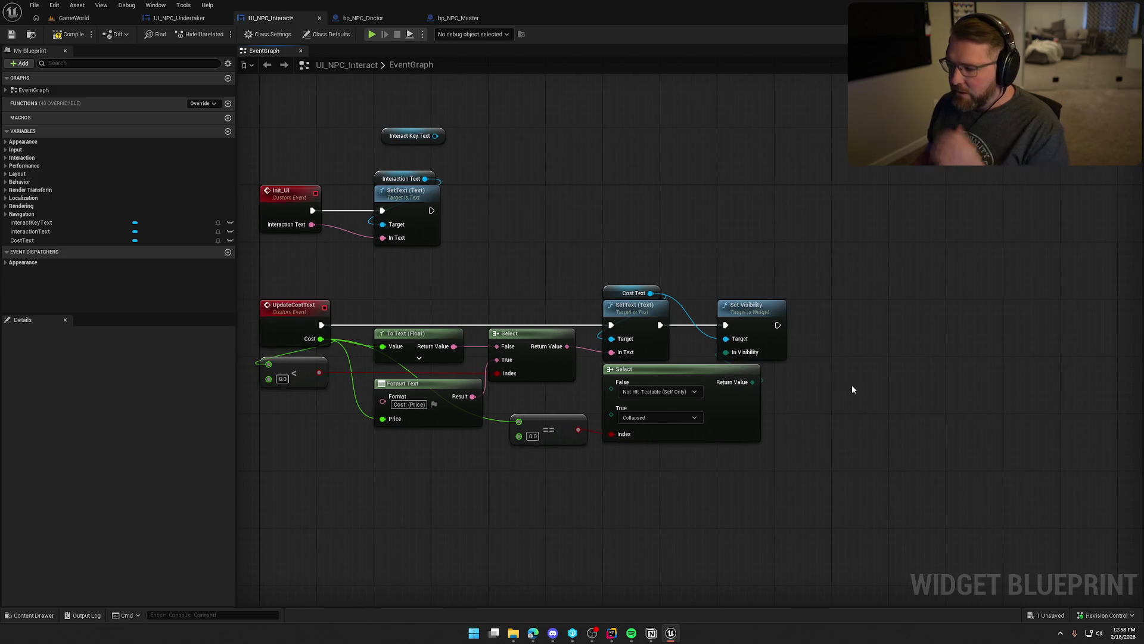
key("ctrl+s")
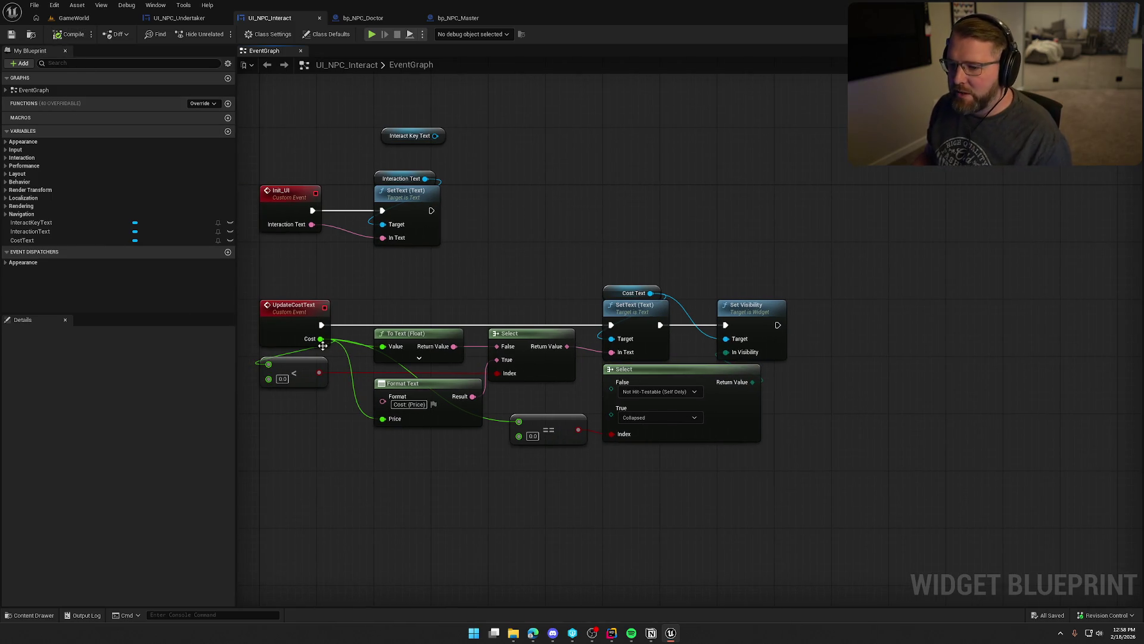
Delete the unused Event BeginPlay node in bp_NPC_Doctor and move the remaining interact nodes up.
left_click(363, 18)
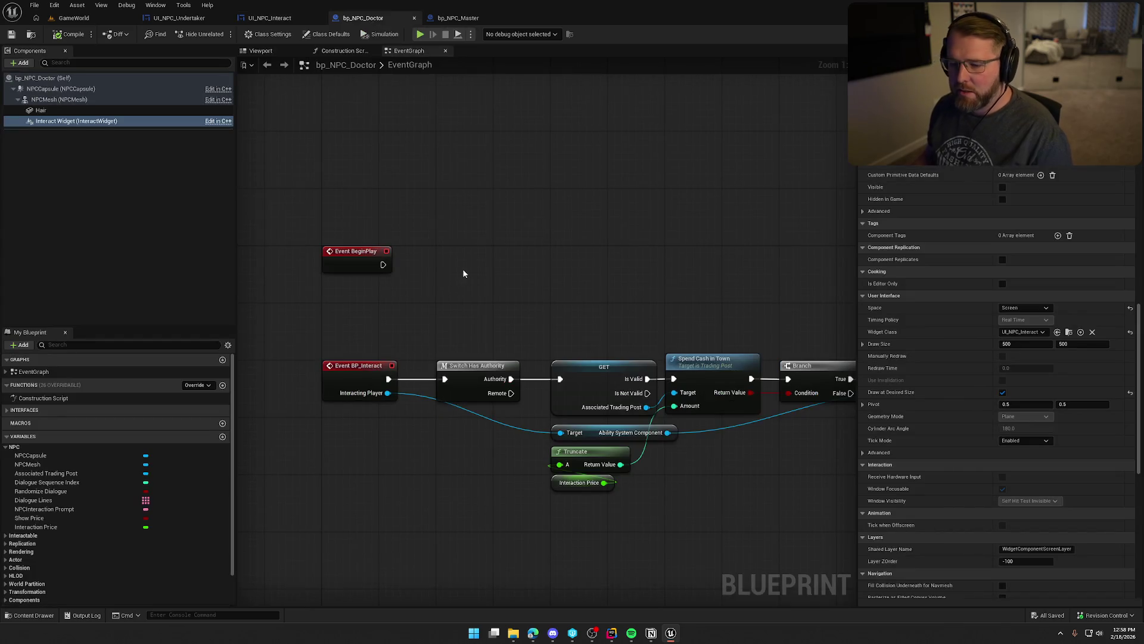
left_click_drag(671, 399, 498, 311)
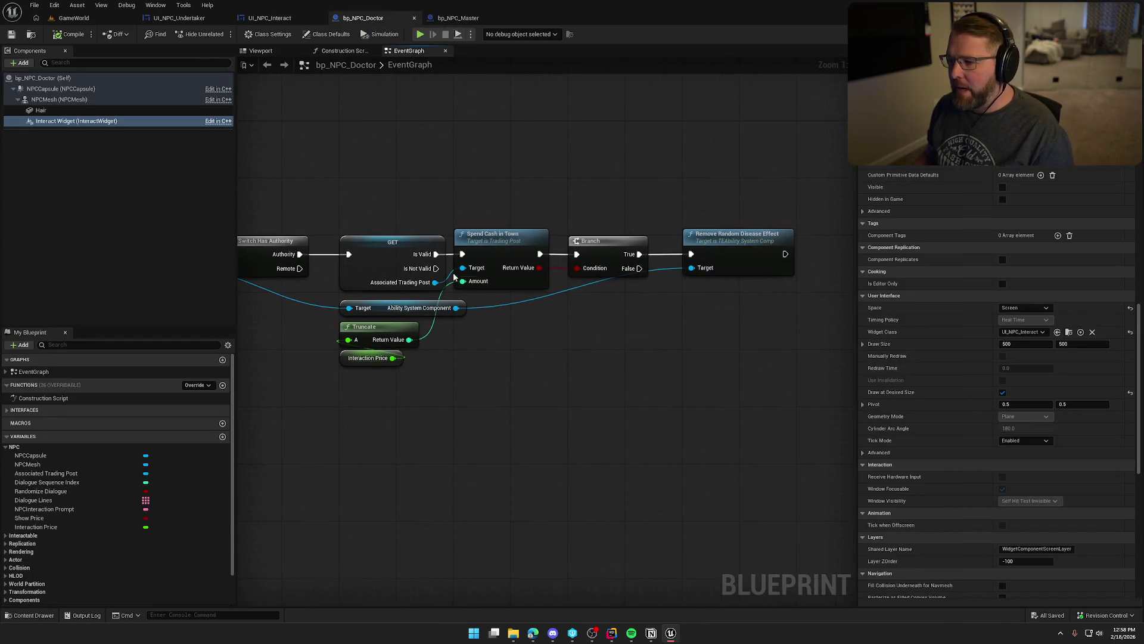
left_click_drag(404, 132, 486, 141)
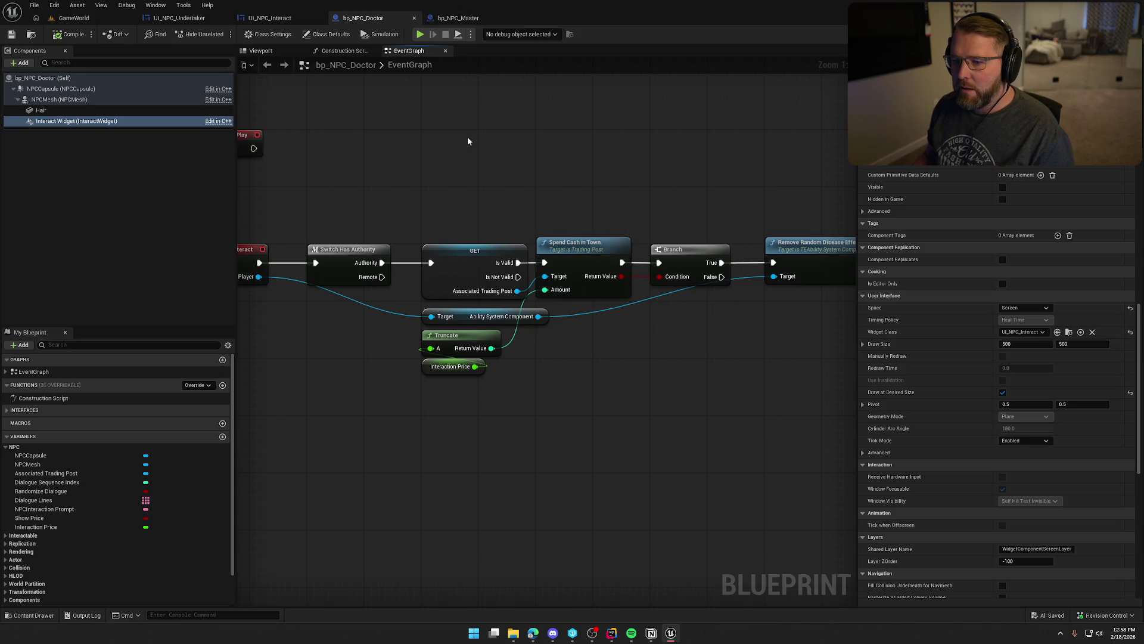
left_click_drag(419, 197, 448, 204)
left_click(269, 152)
left_click_drag(358, 141, 491, 150)
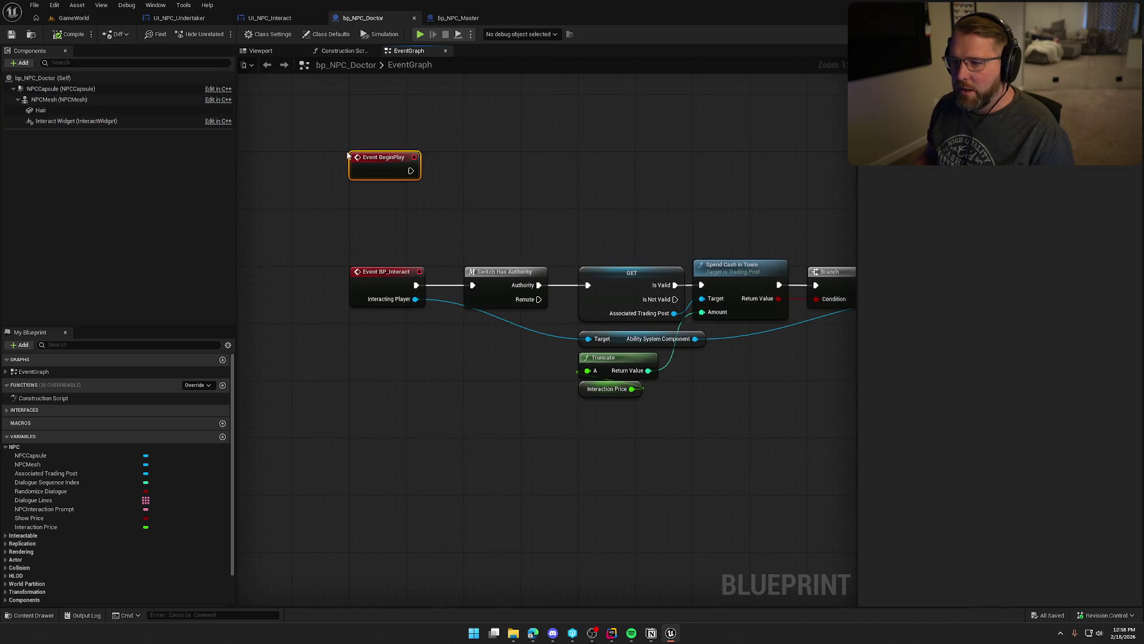
key("Delete")
left_click_drag(408, 200, 425, 241)
scroll(426, 239, "down", 1)
key("ctrl+a")
left_click_drag(354, 291, 342, 260)
left_click(255, 271)
Compile and save bp_NPC_Doctor, then check its parent class in Class Settings without changing it.
left_click(61, 37)
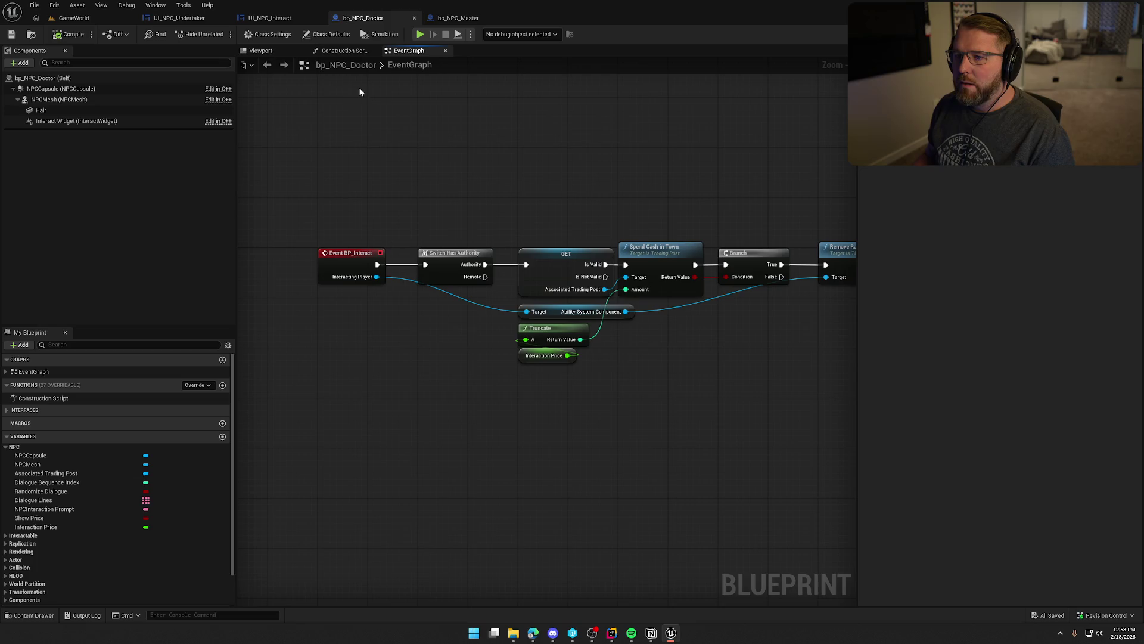
left_click(268, 34)
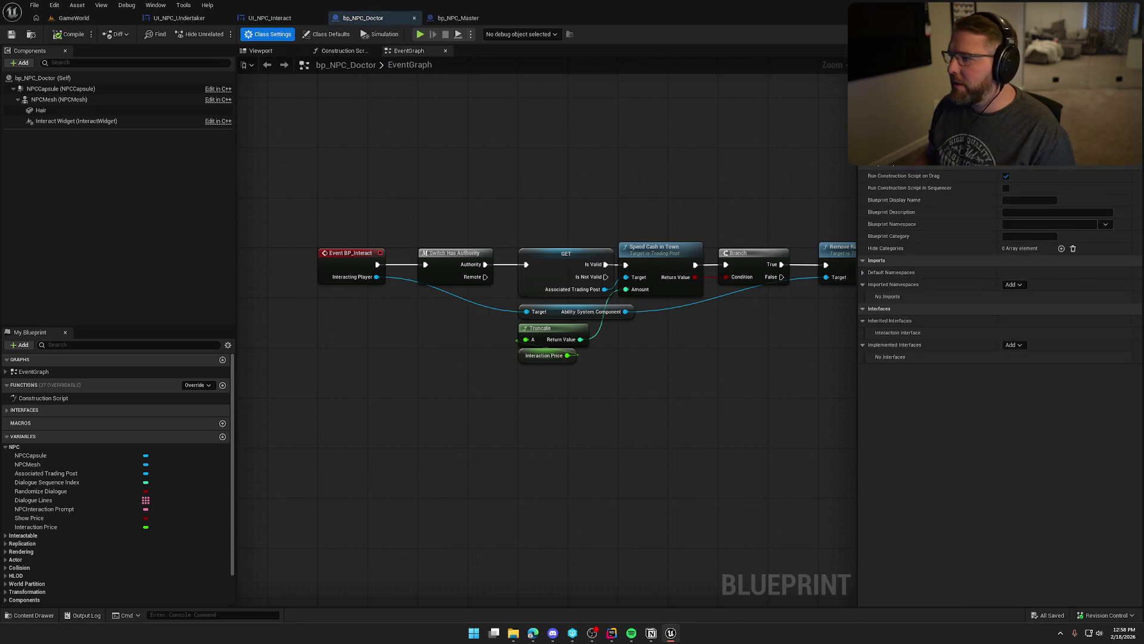
left_click(1035, 154)
type("bp")
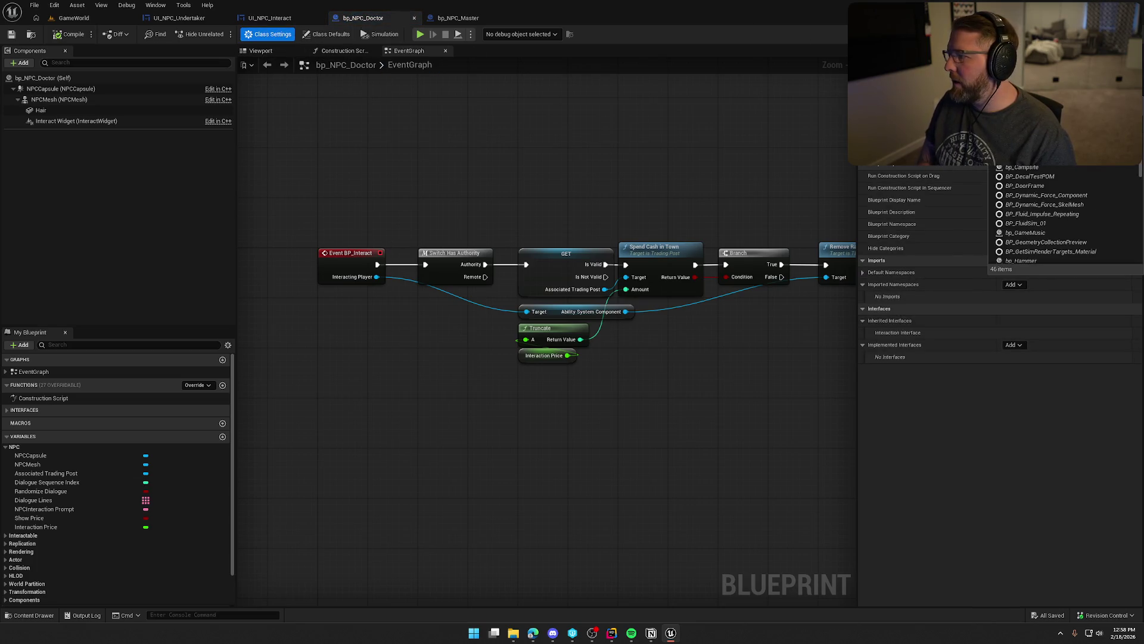
key("Escape")
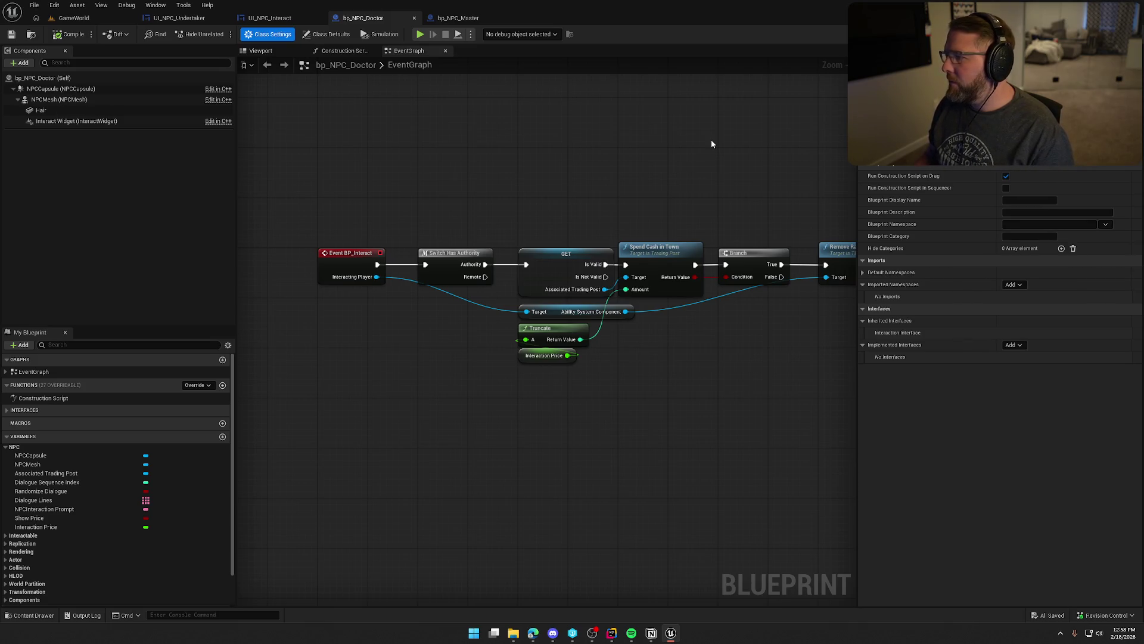
Review the Interact Widget component's properties, then bring up bp_NPC_Master's event graph.
left_click(74, 121)
scroll(942, 307, "down", 10)
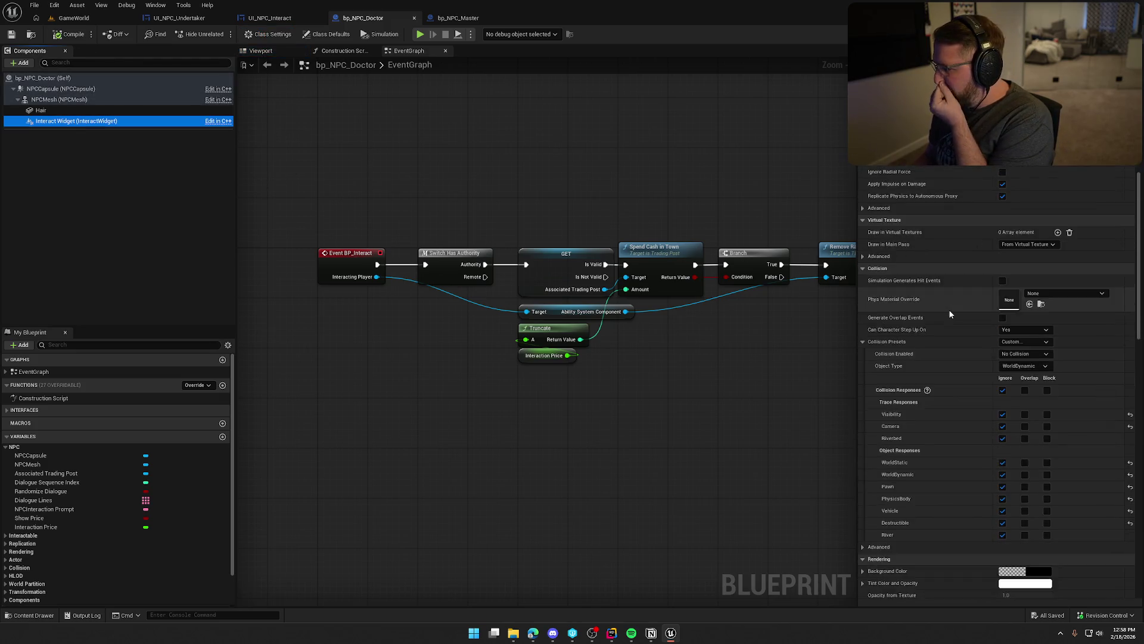
scroll(950, 314, "down", 12)
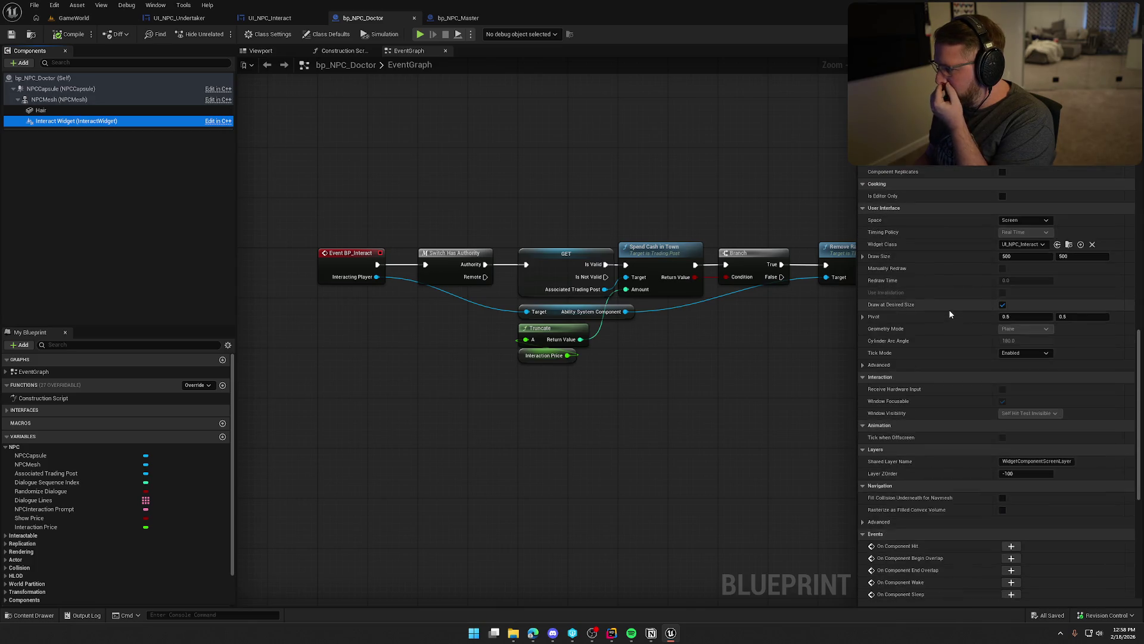
scroll(950, 314, "down", 5)
left_click_drag(575, 213, 539, 235)
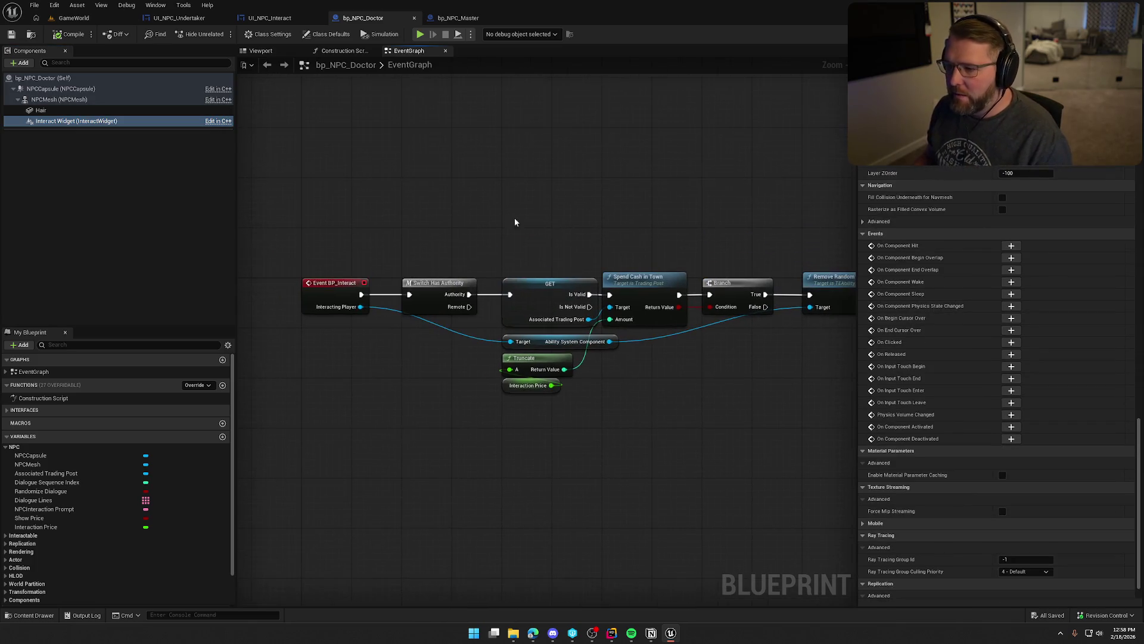
left_click_drag(414, 139, 400, 178)
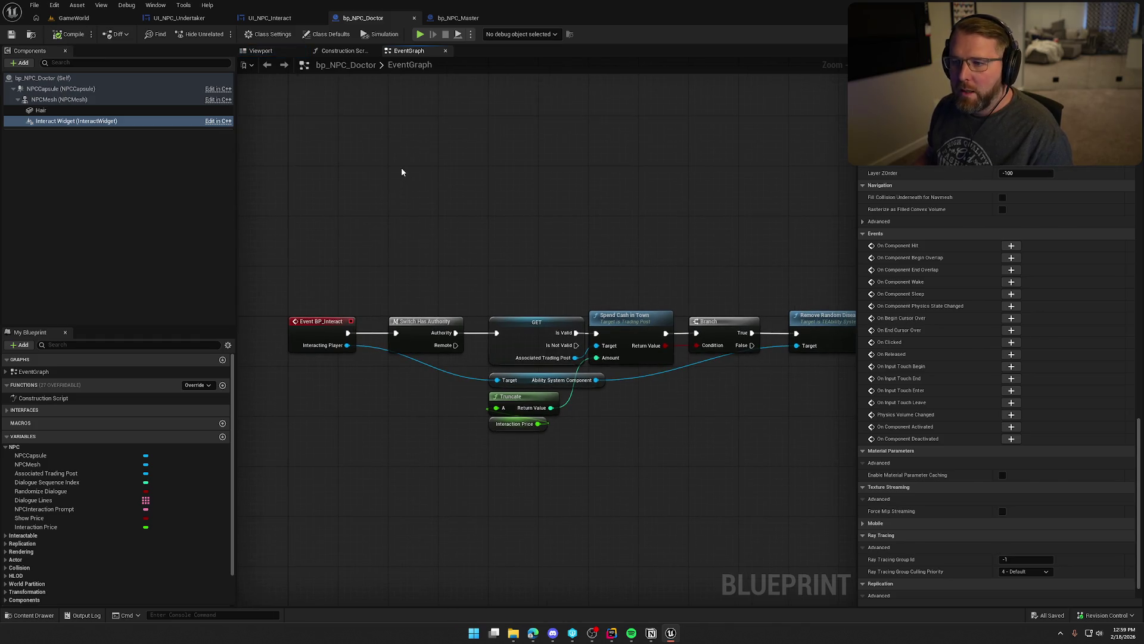
left_click(457, 18)
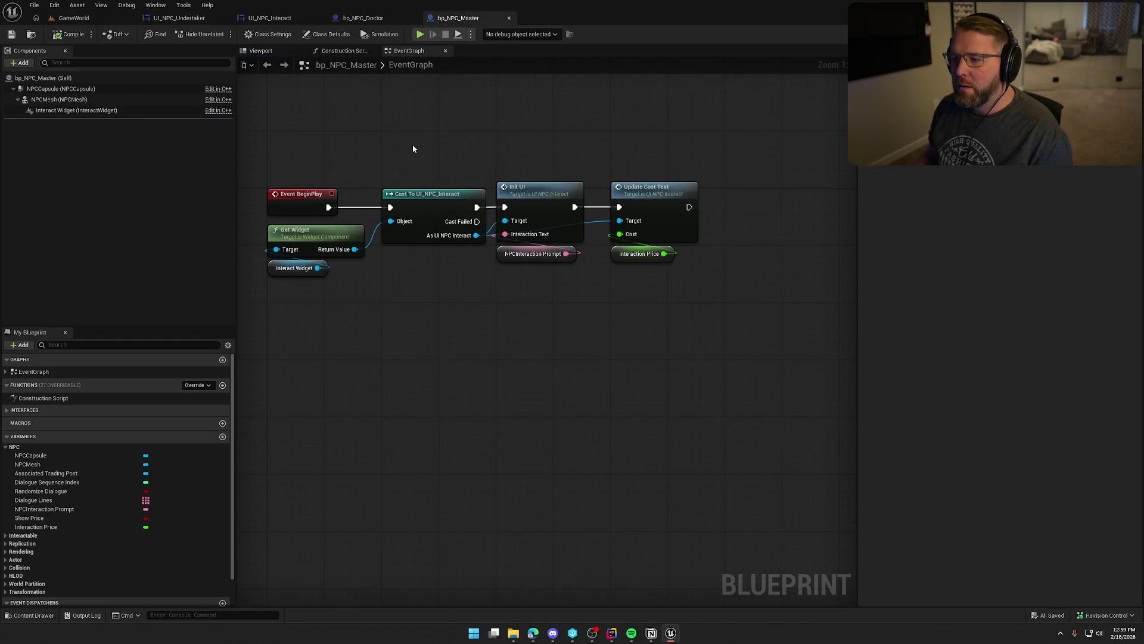
Review UI_NPC_Interact's UpdateCostText and visibility logic, then bring up the erroring Undertaker blueprint.
left_click_drag(414, 149, 434, 161)
left_click(270, 18)
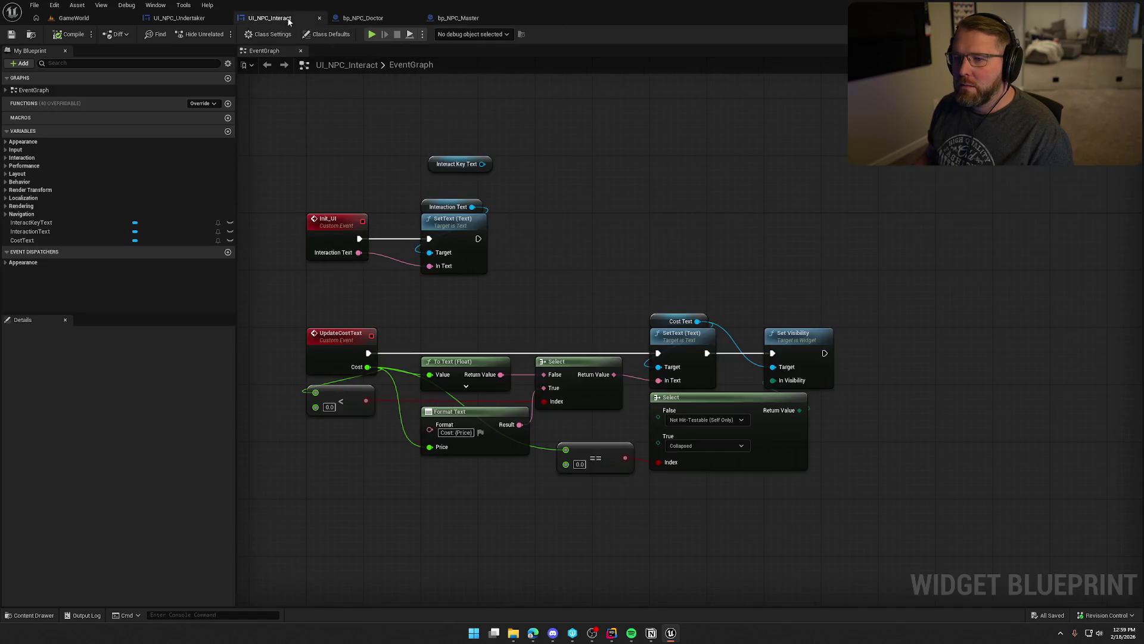
mouse_move(650, 264)
left_mouse_down()
mouse_move(654, 169)
mouse_move(671, 244)
left_mouse_up()
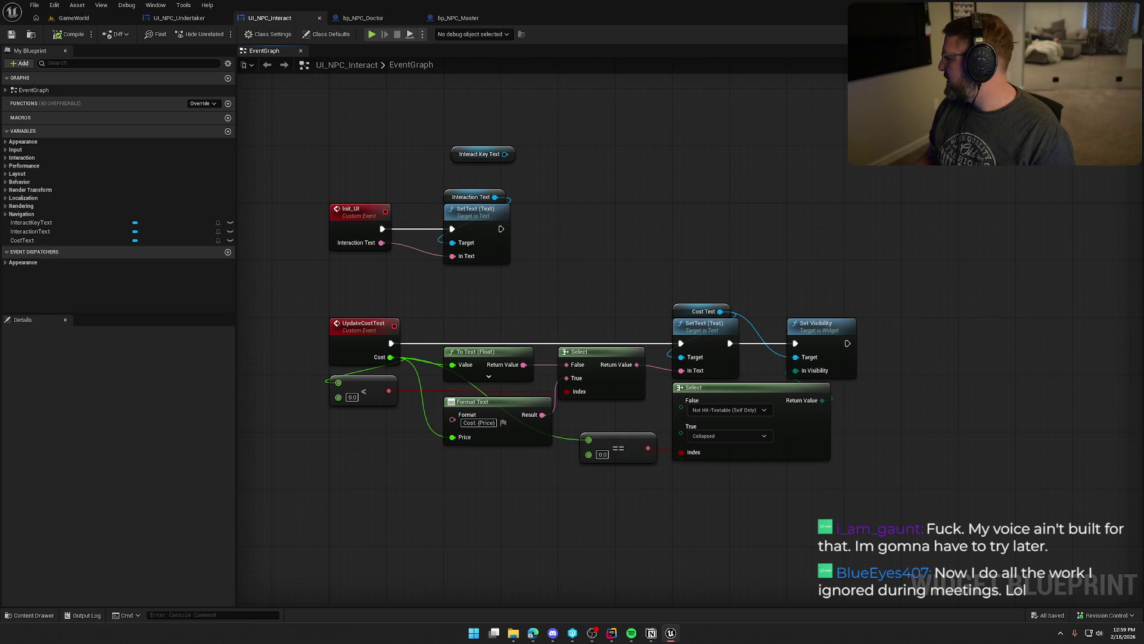
key("alt+Tab")
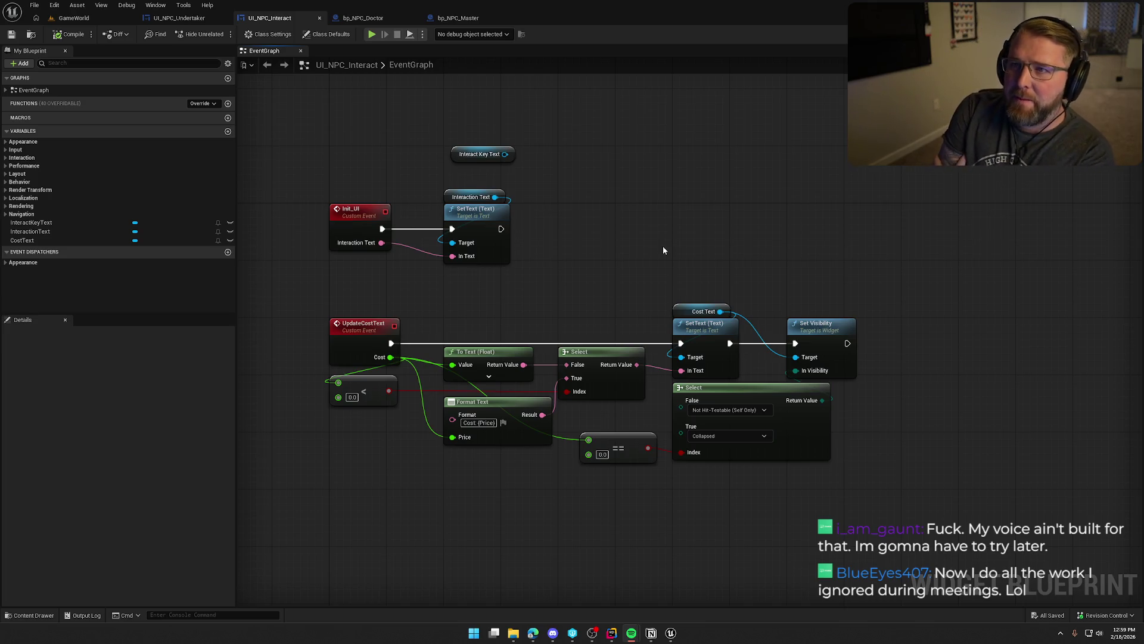
mouse_move(636, 252)
left_mouse_down()
mouse_move(646, 217)
mouse_move(643, 251)
left_mouse_up()
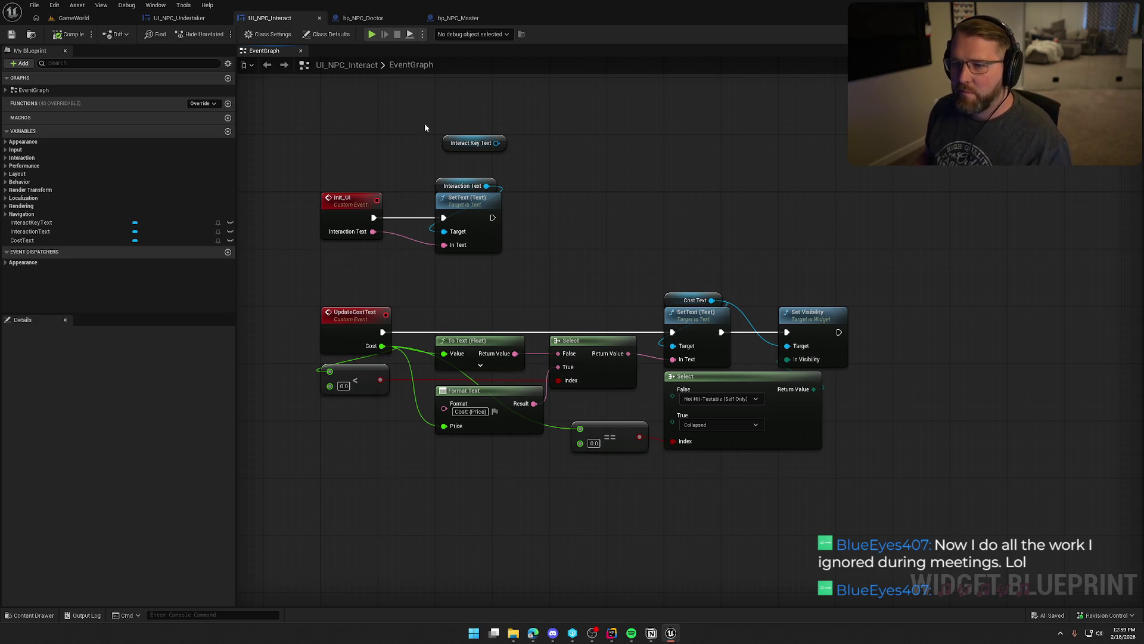
left_click(178, 18)
In OnRep_ReviveCost, add a pure cast to UI_NPC_Interact and an Update Cost Text call fed by Revive Cost.
key("alt+Tab")
left_click_drag(494, 310, 516, 312)
type("cast to")
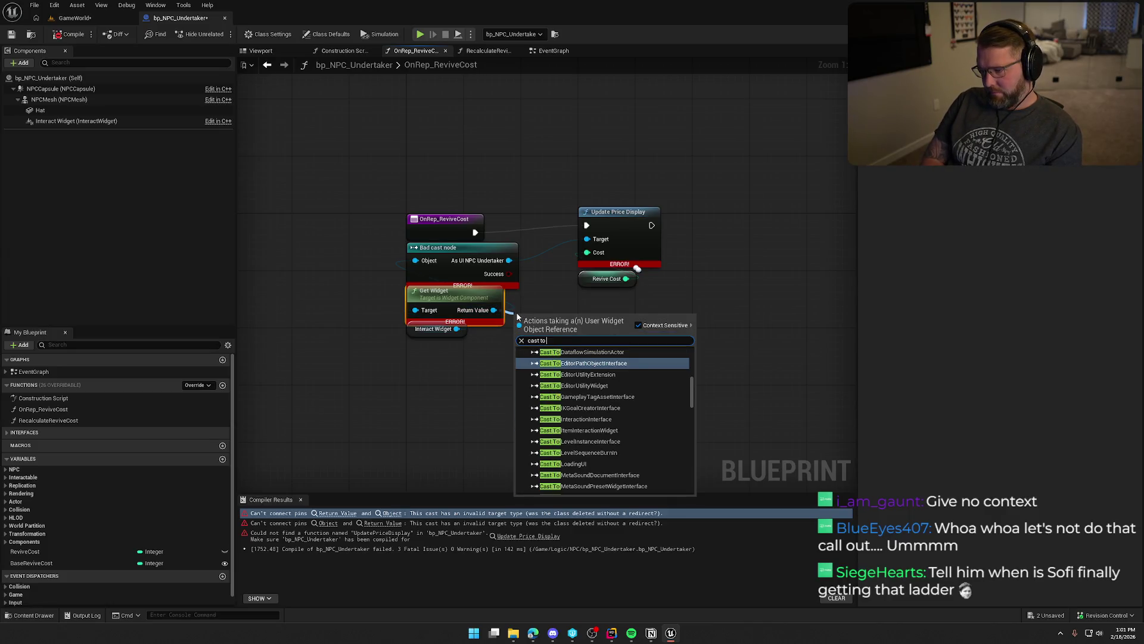
type(" ui")
key("Return")
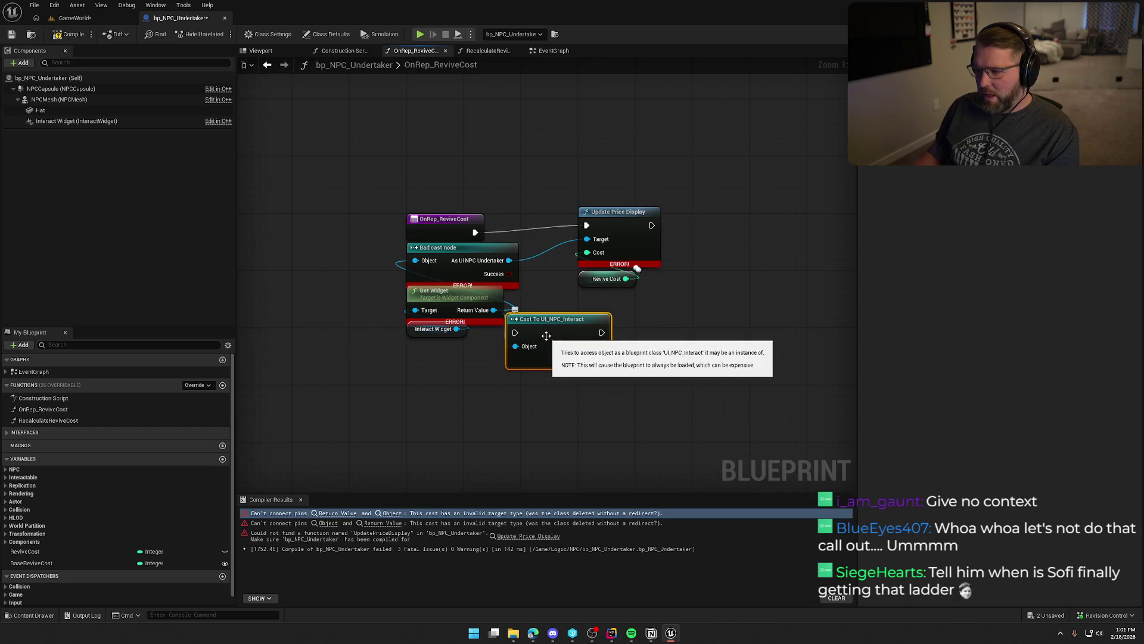
right_click(546, 336)
left_click(584, 583)
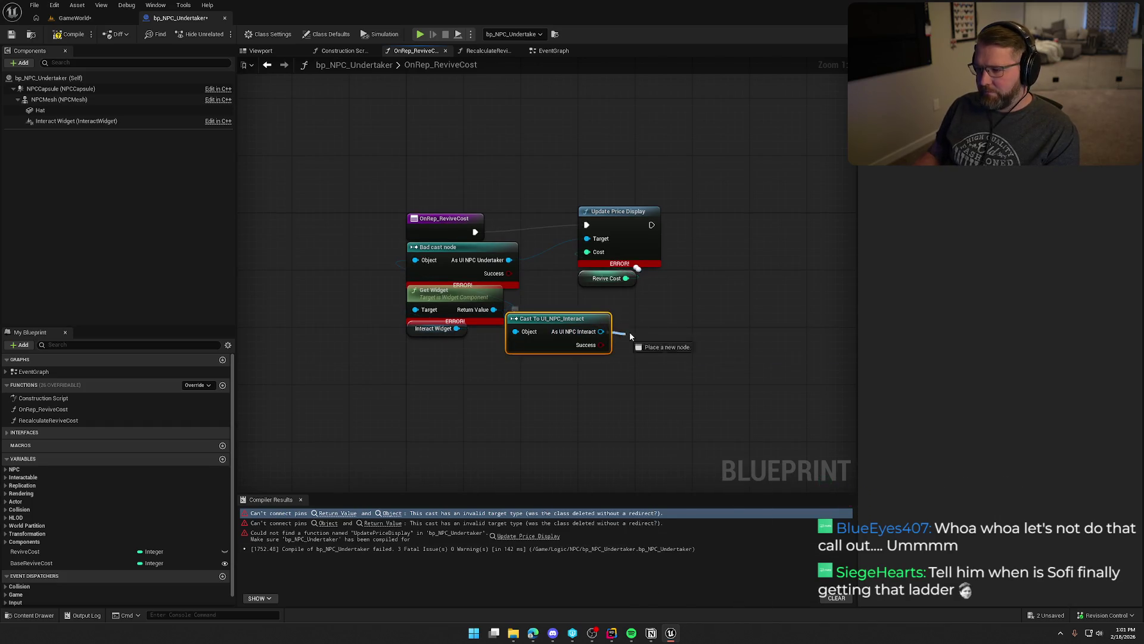
left_click_drag(620, 339, 641, 323)
type("update cost")
key("Return")
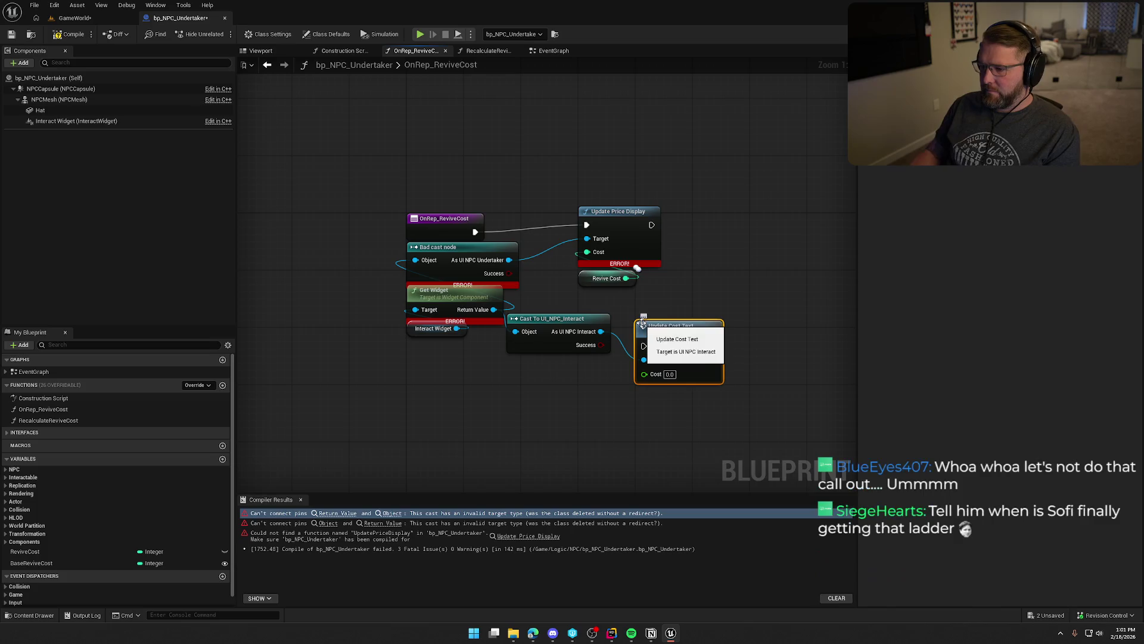
left_click_drag(625, 278, 645, 375)
left_click_drag(586, 224, 644, 345)
Delete the broken Update Price Display and old cast nodes, and tidy the new nodes' layout.
left_click_drag(652, 227, 645, 226)
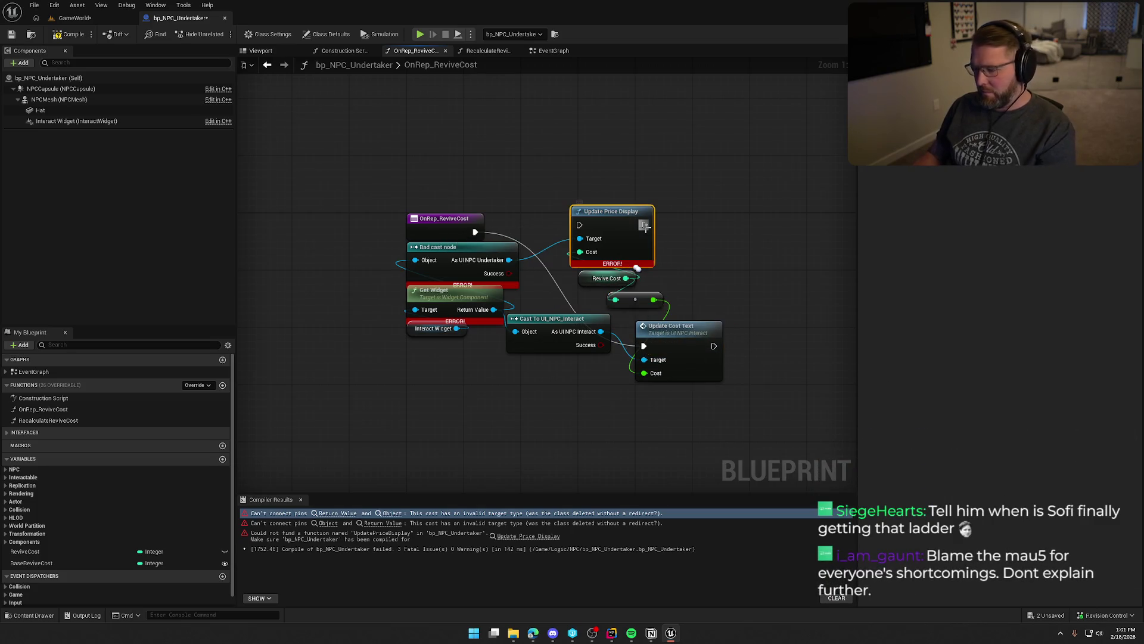
key("Delete")
left_click(480, 262)
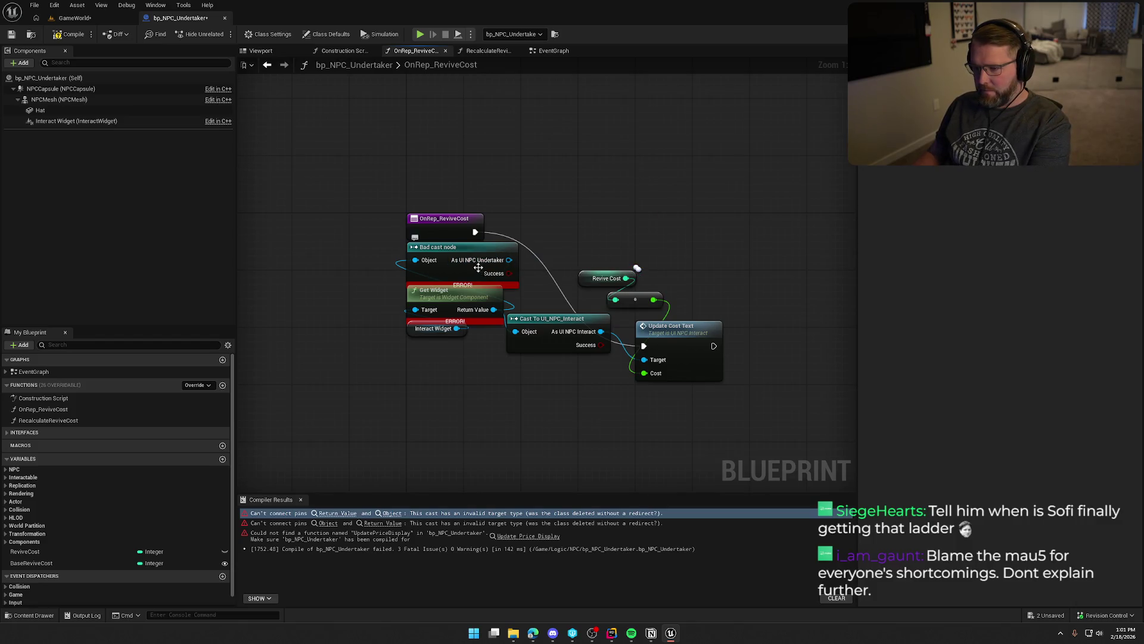
key("Delete")
left_click_drag(557, 324, 462, 254)
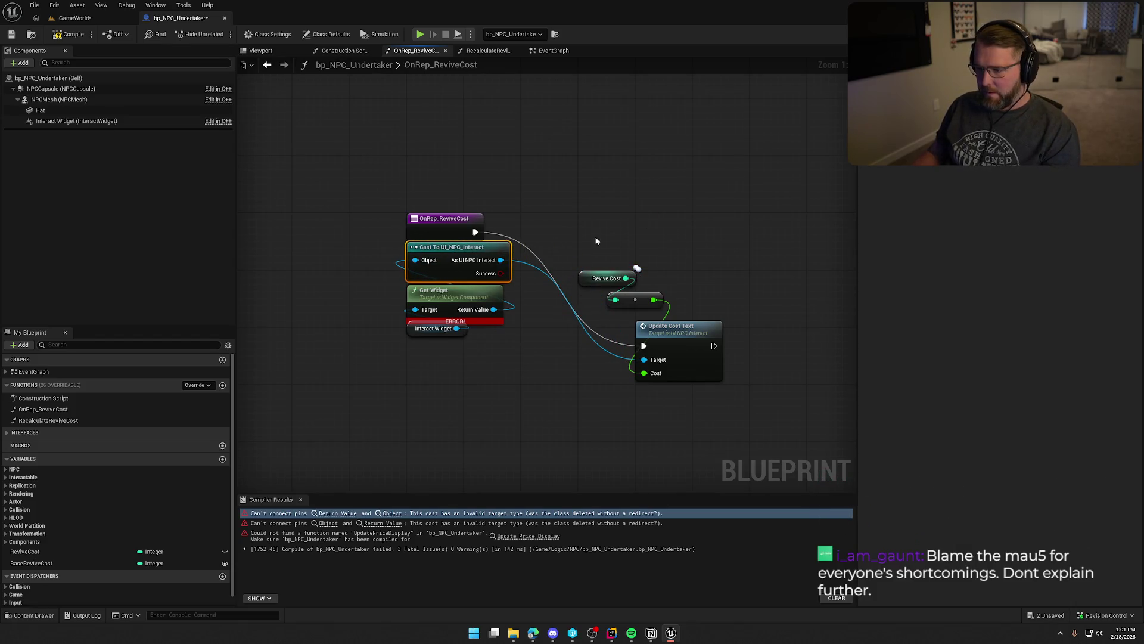
left_click_drag(668, 338, 560, 226)
mouse_move(599, 278)
left_mouse_down()
mouse_move(629, 334)
mouse_move(628, 314)
mouse_move(542, 293)
left_mouse_up()
Compile the Undertaker blueprint without errors and return to the GameWorld level.
left_click(70, 34)
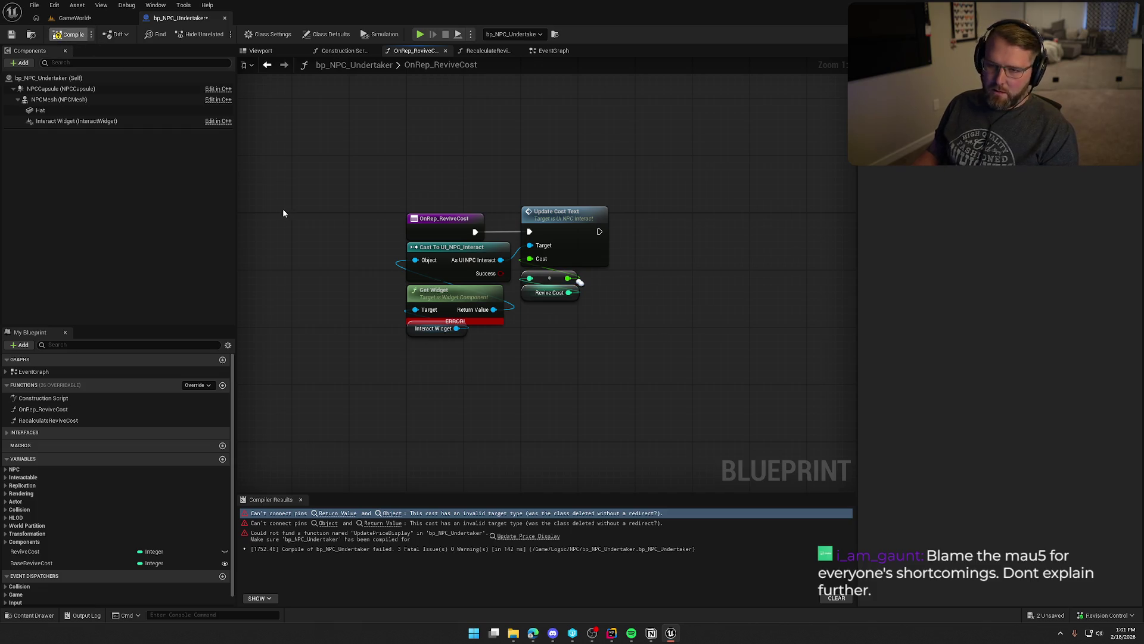
left_click(299, 500)
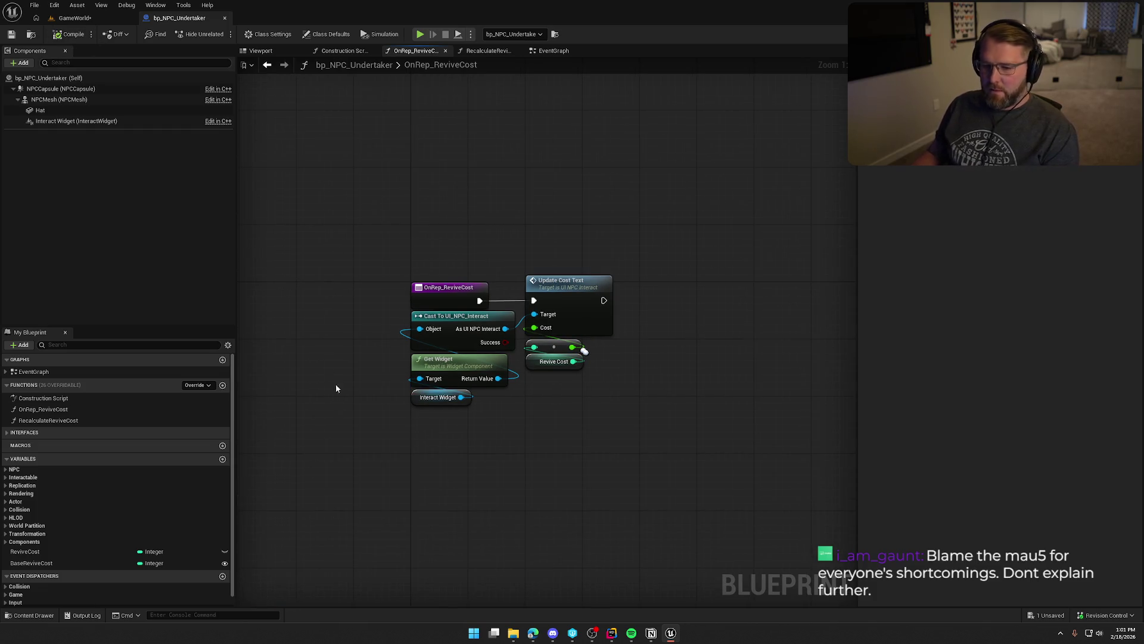
left_click(74, 18)
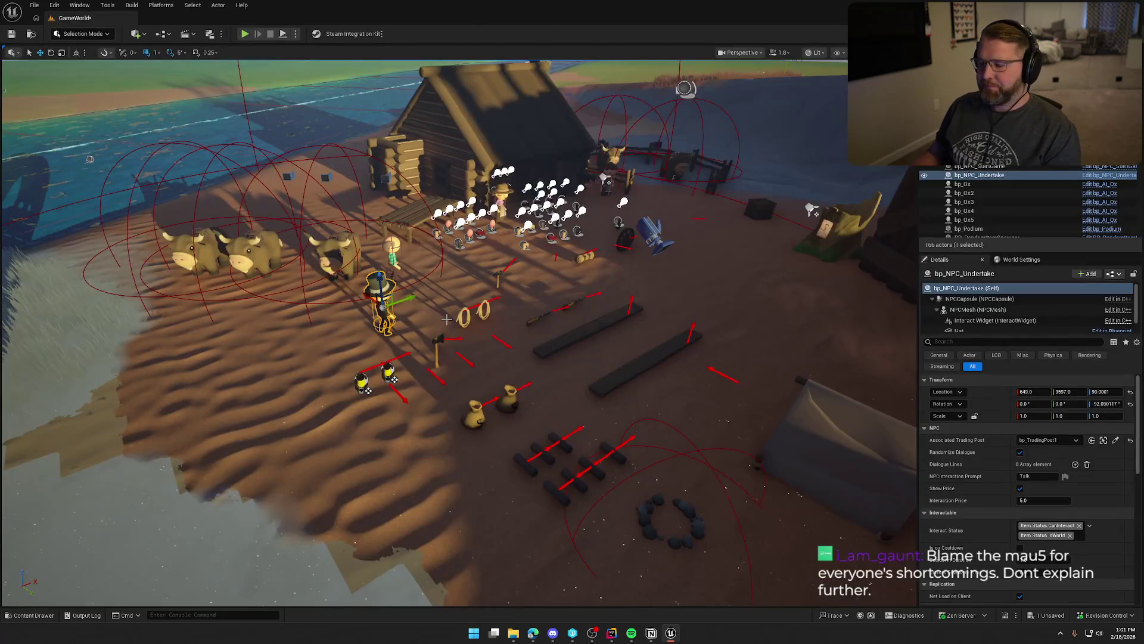
Open bp_NPC_Doctor from the Content Drawer and review its interact chain.
key("ctrl+space")
double_click(136, 465)
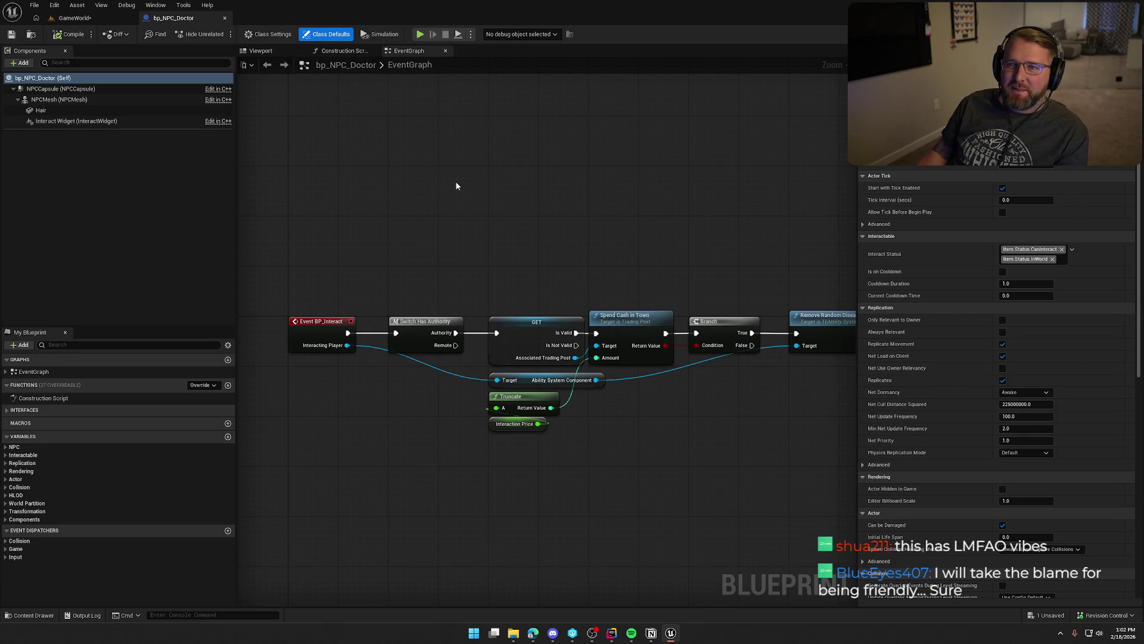
mouse_move(457, 189)
left_mouse_down()
mouse_move(419, 196)
mouse_move(460, 206)
left_mouse_up()
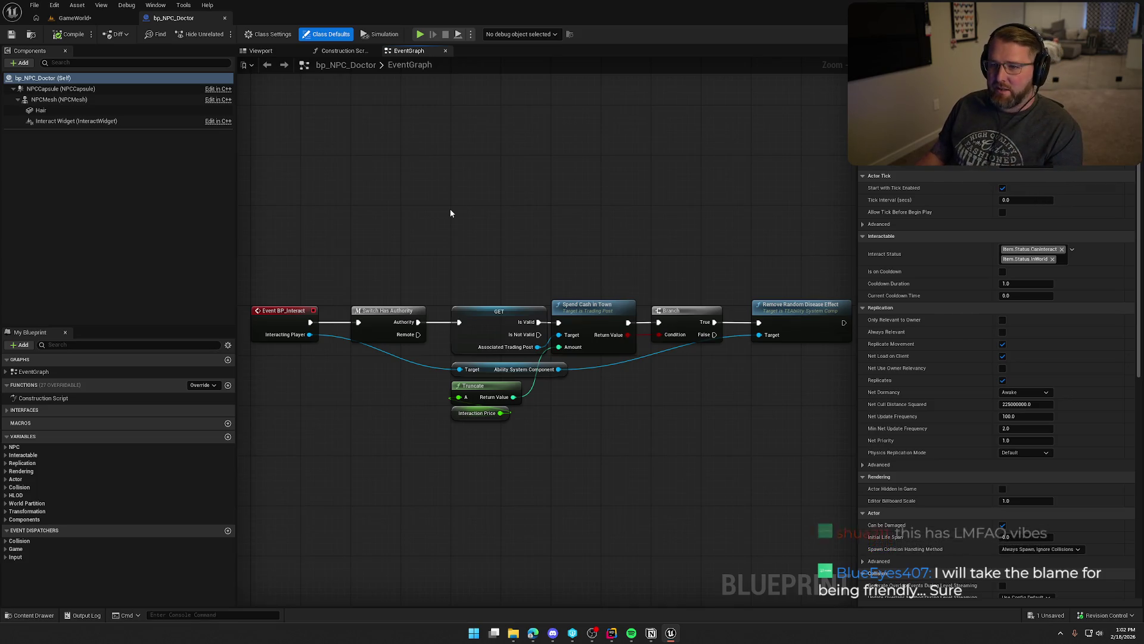
mouse_move(455, 223)
left_mouse_down()
mouse_move(424, 217)
mouse_move(453, 191)
mouse_move(460, 202)
left_mouse_up()
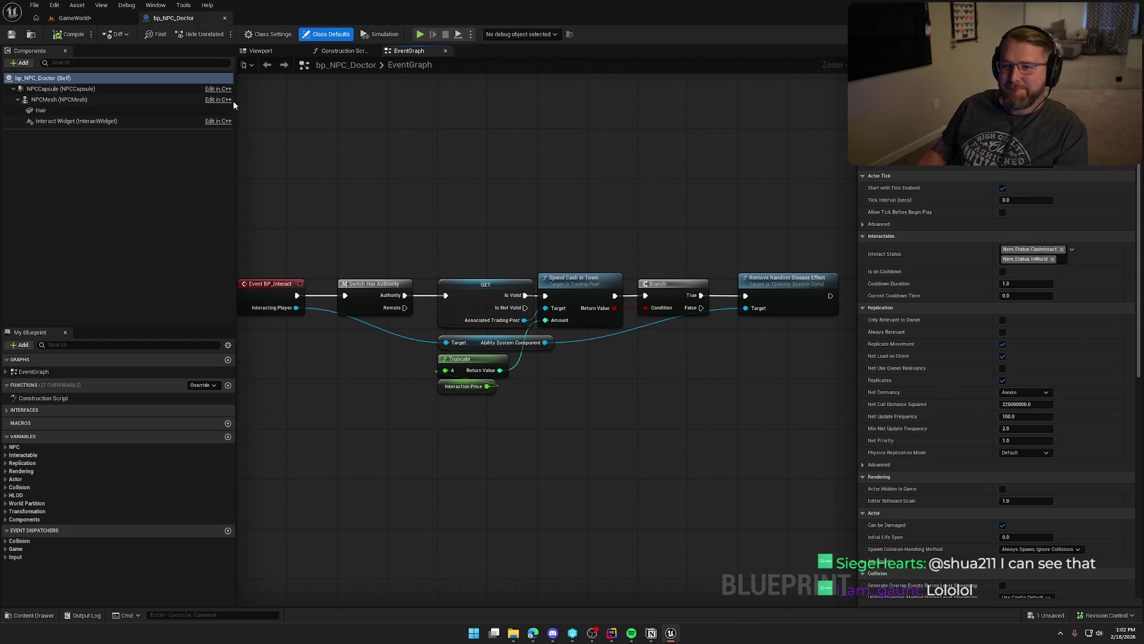
Save all changes and open bp_NPC_GeneralGoods from the NPC blueprints folder.
key("ctrl+shift+s")
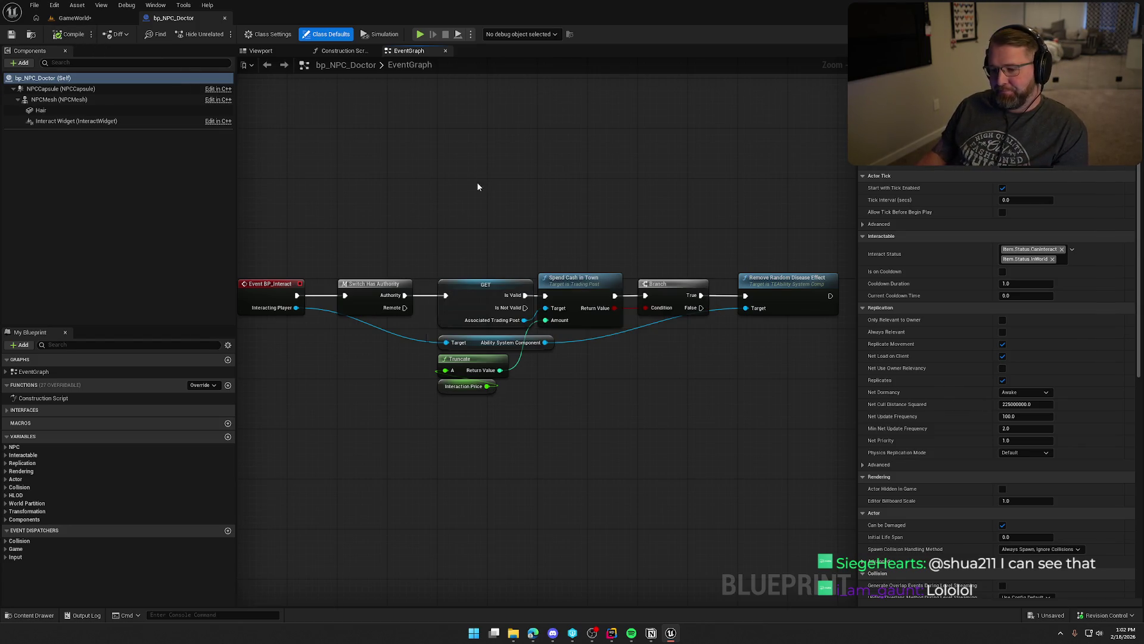
key("ctrl+space")
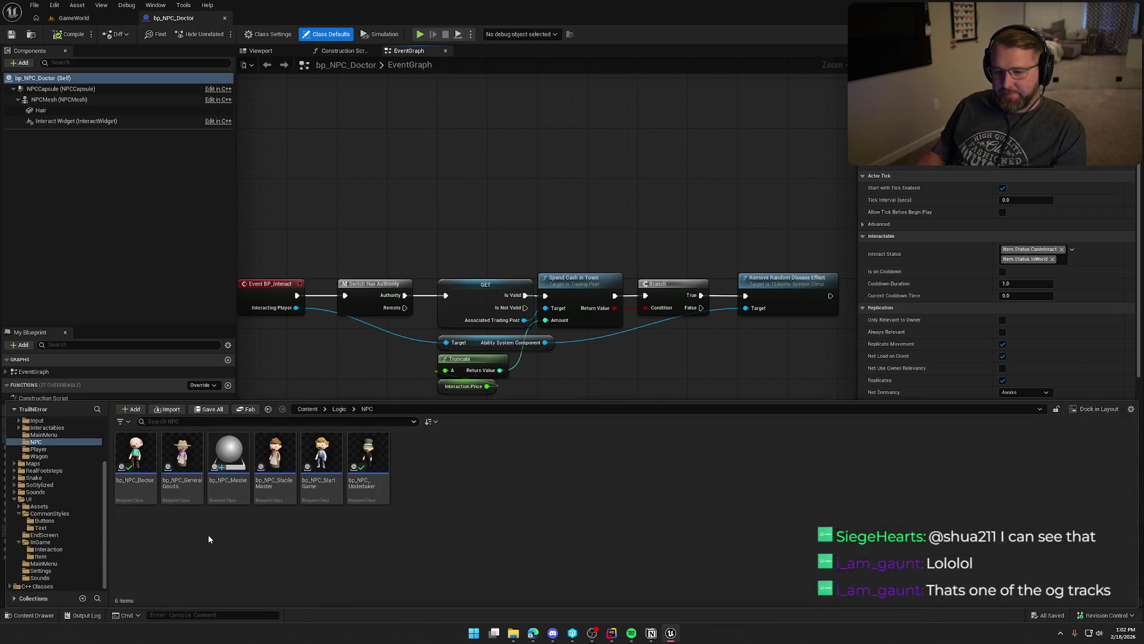
double_click(184, 456)
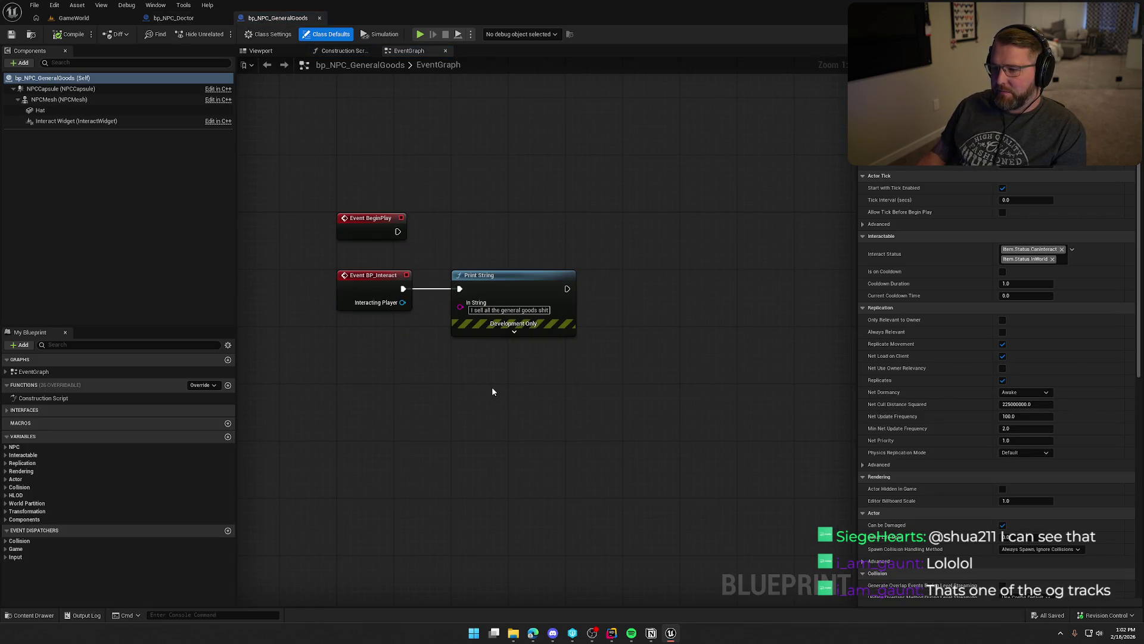
Delete General Goods' unused BeginPlay event, shift the interact nodes up, and check out and save it.
left_click(371, 218)
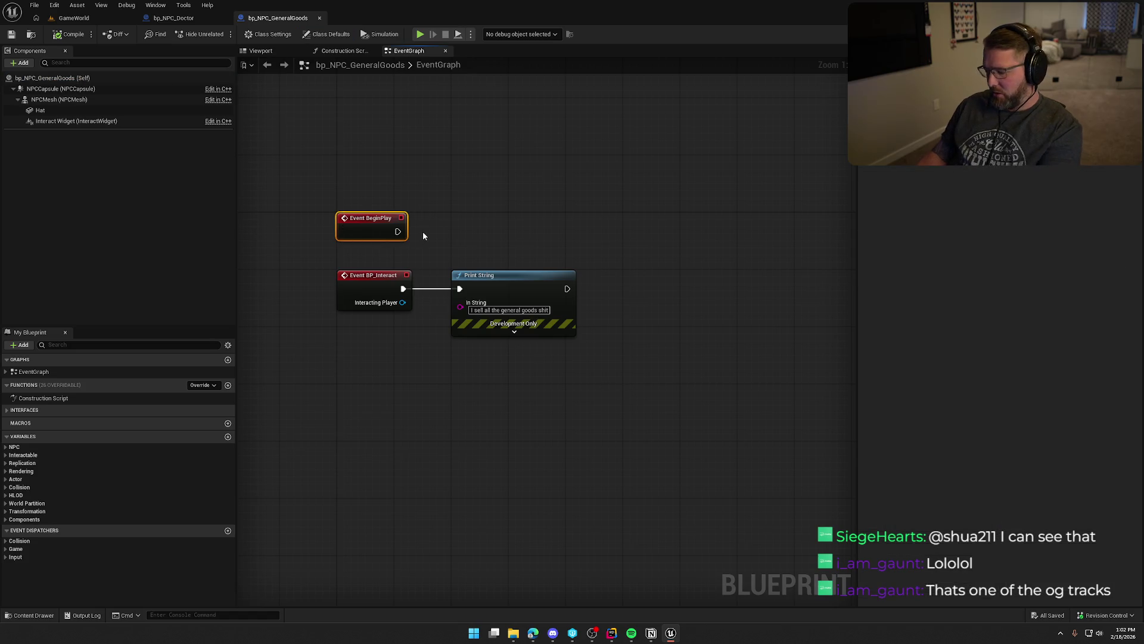
key("Delete")
key("ctrl+a")
left_click_drag(383, 279, 383, 227)
left_click(400, 201)
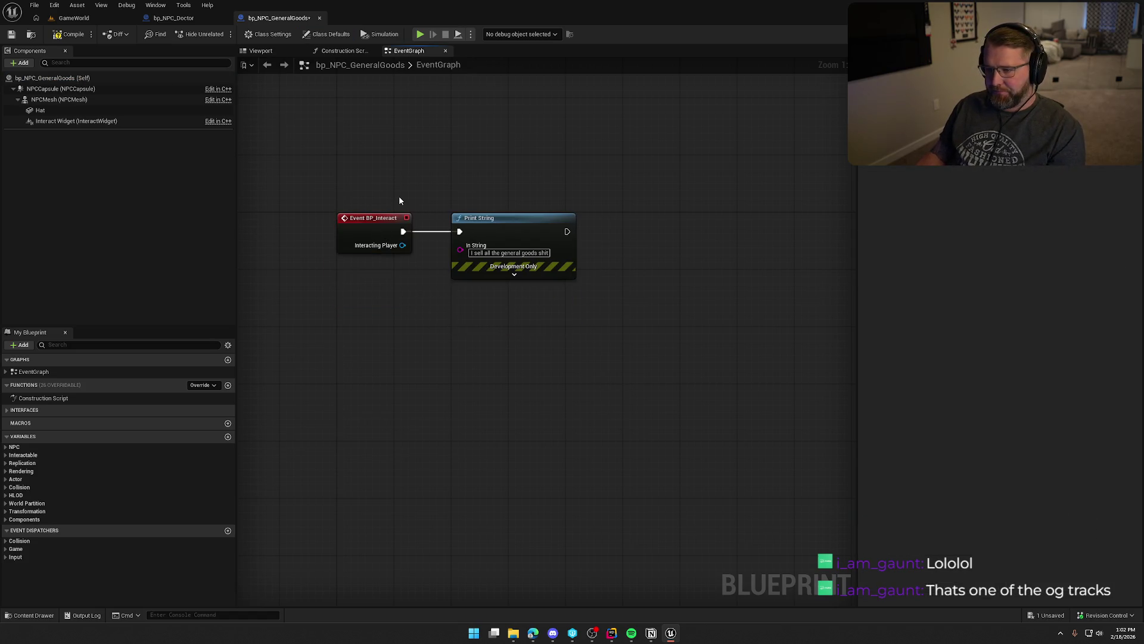
key("ctrl+s")
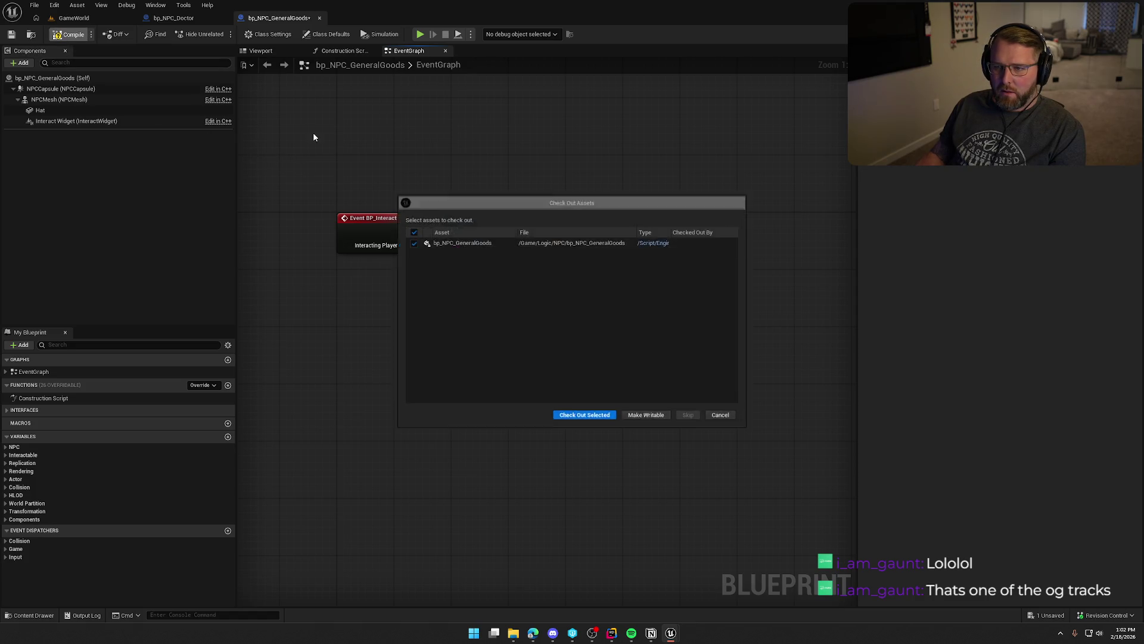
key("Return")
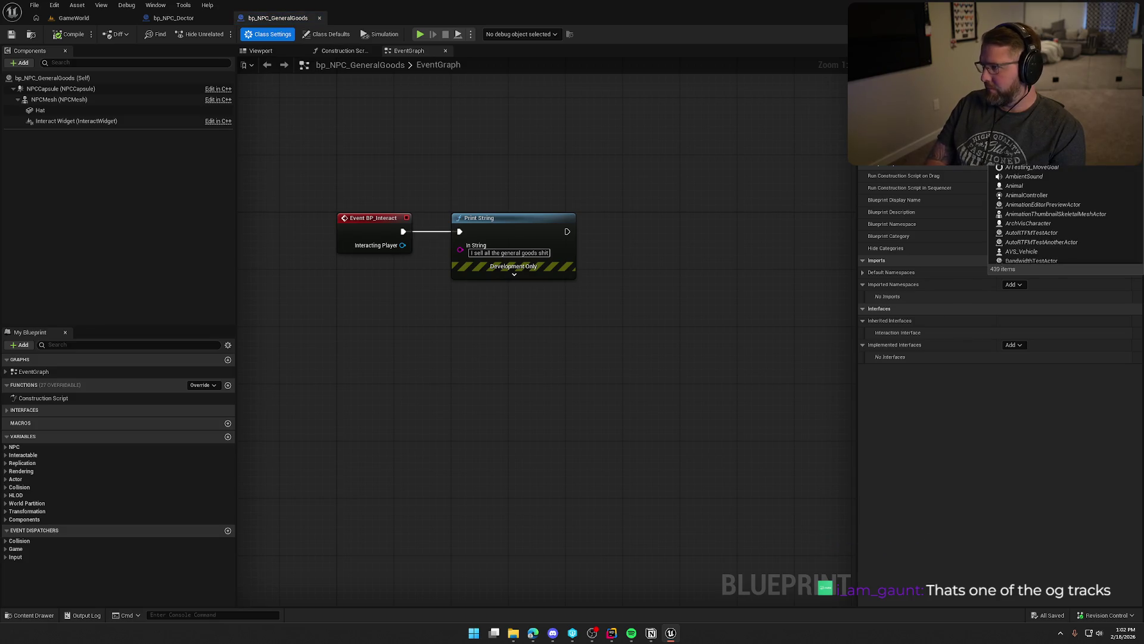
left_click(732, 151)
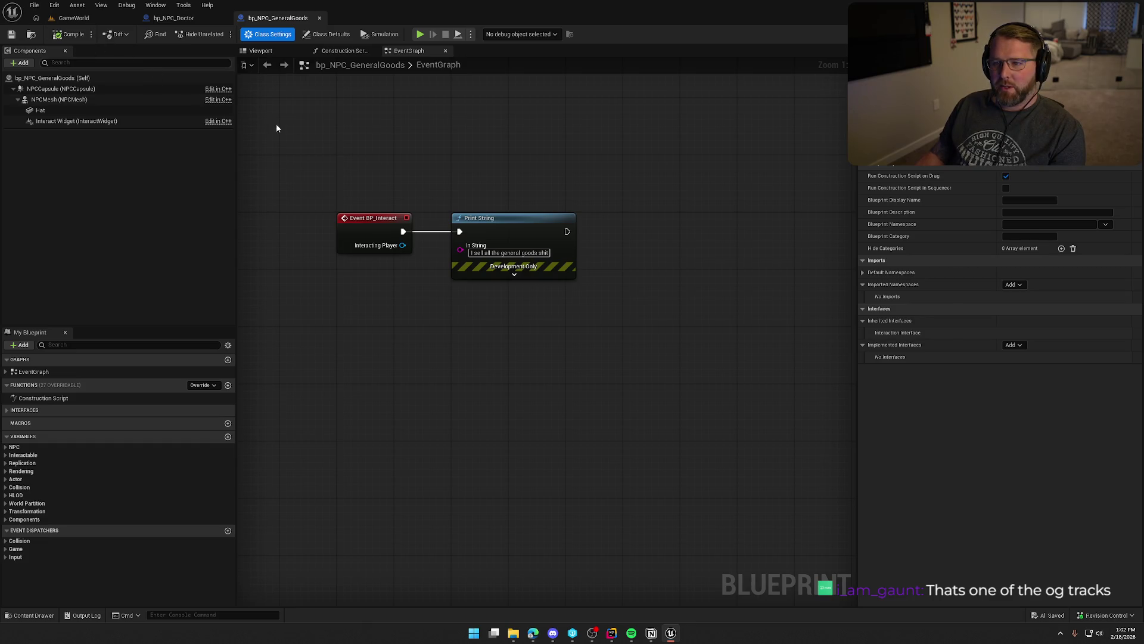
Open bp_NPC_StableMaster and reparent it to an NPC class filtered with 'npc', checking it out.
key("ctrl+space")
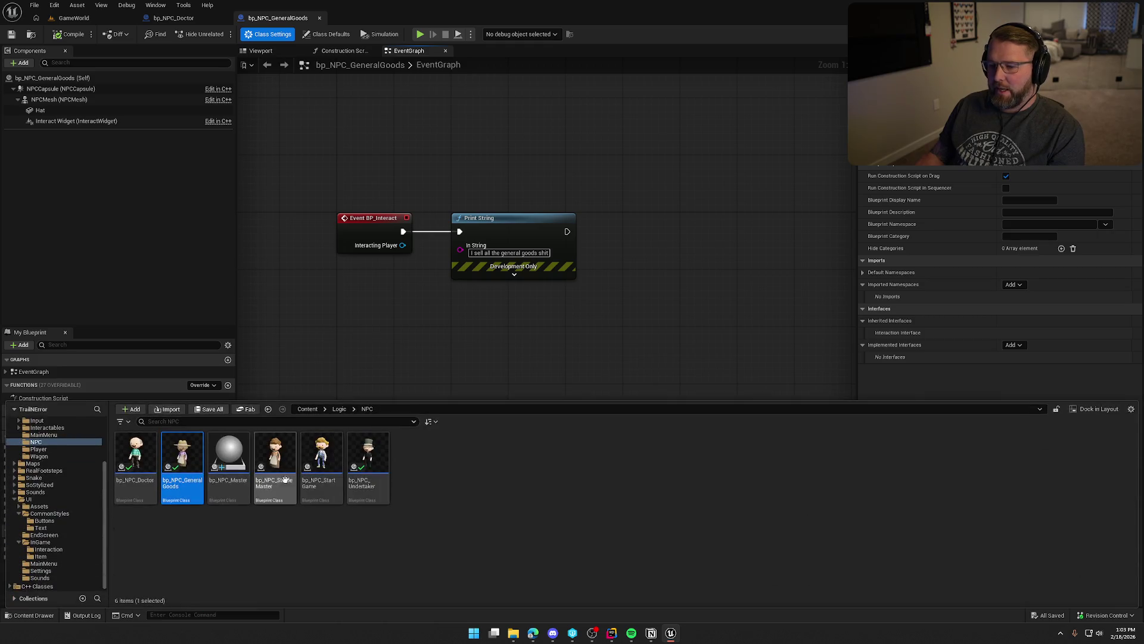
double_click(275, 453)
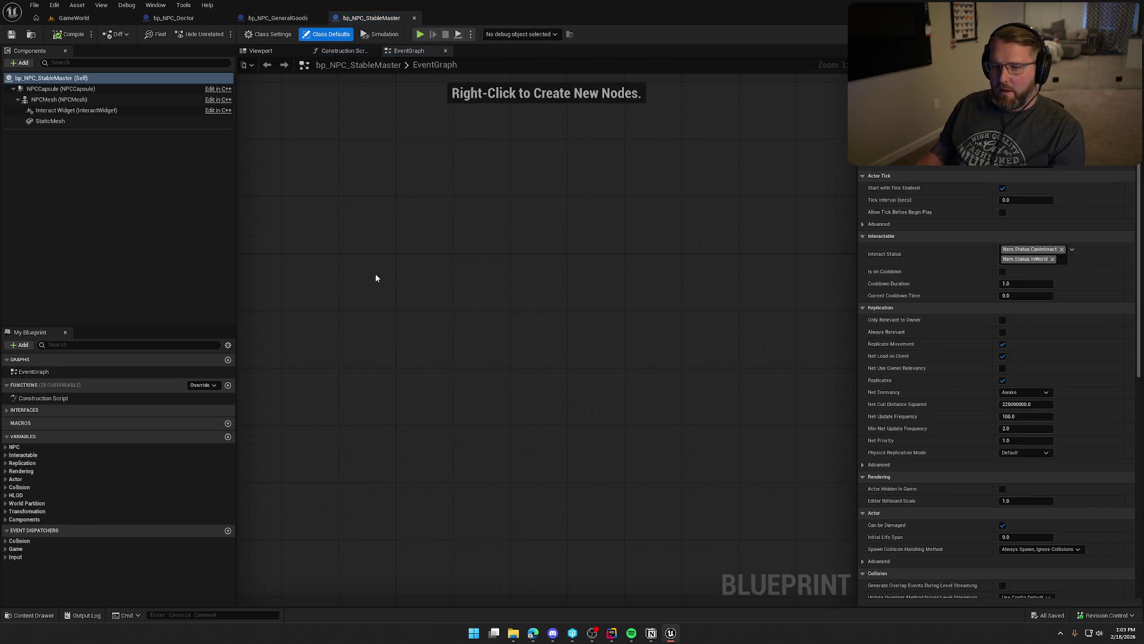
left_click(267, 34)
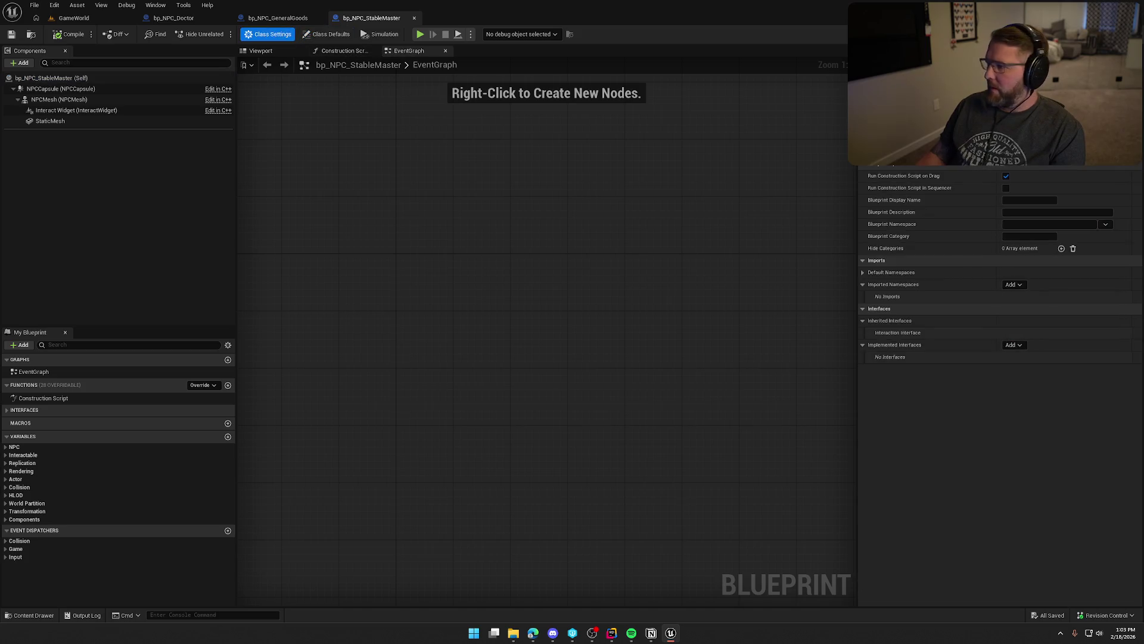
left_click(1049, 149)
type("npc")
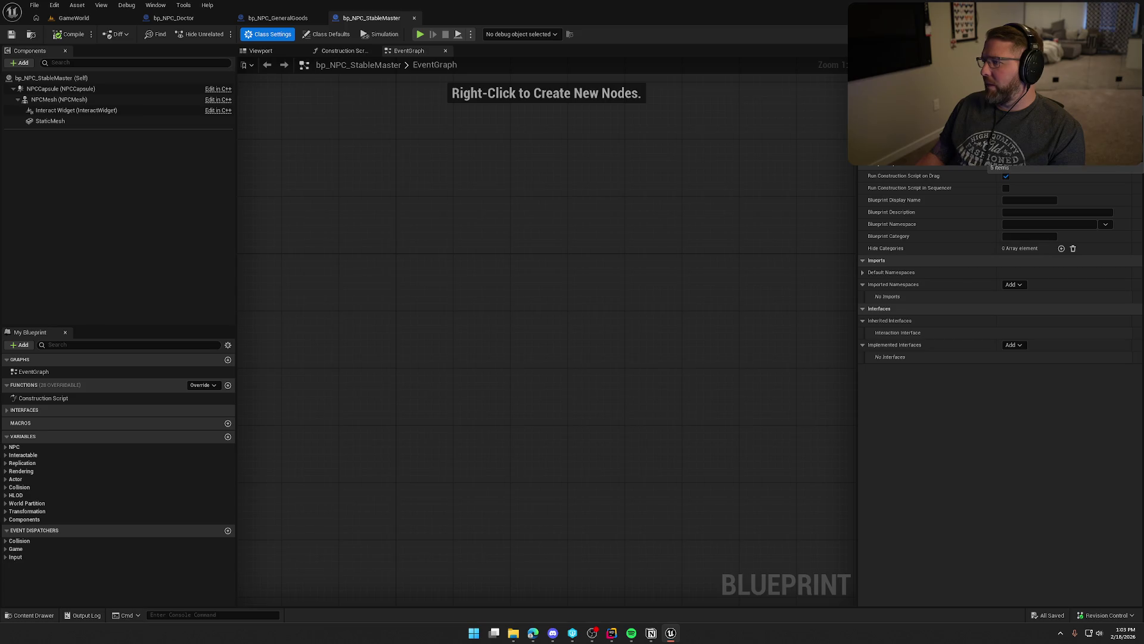
left_click(1097, 162)
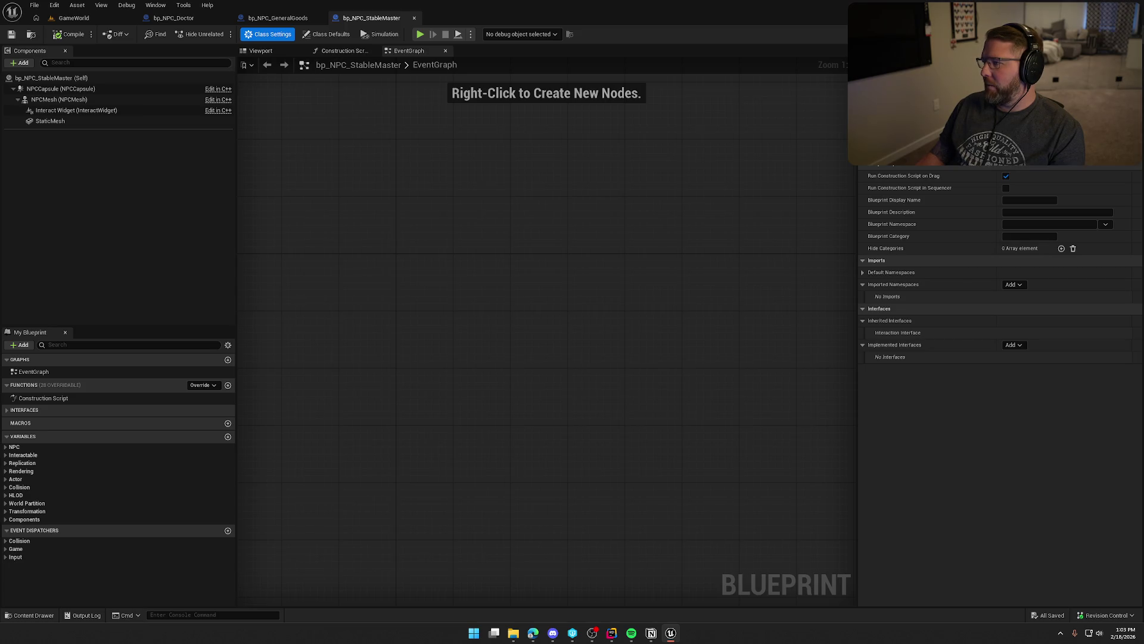
left_click(583, 419)
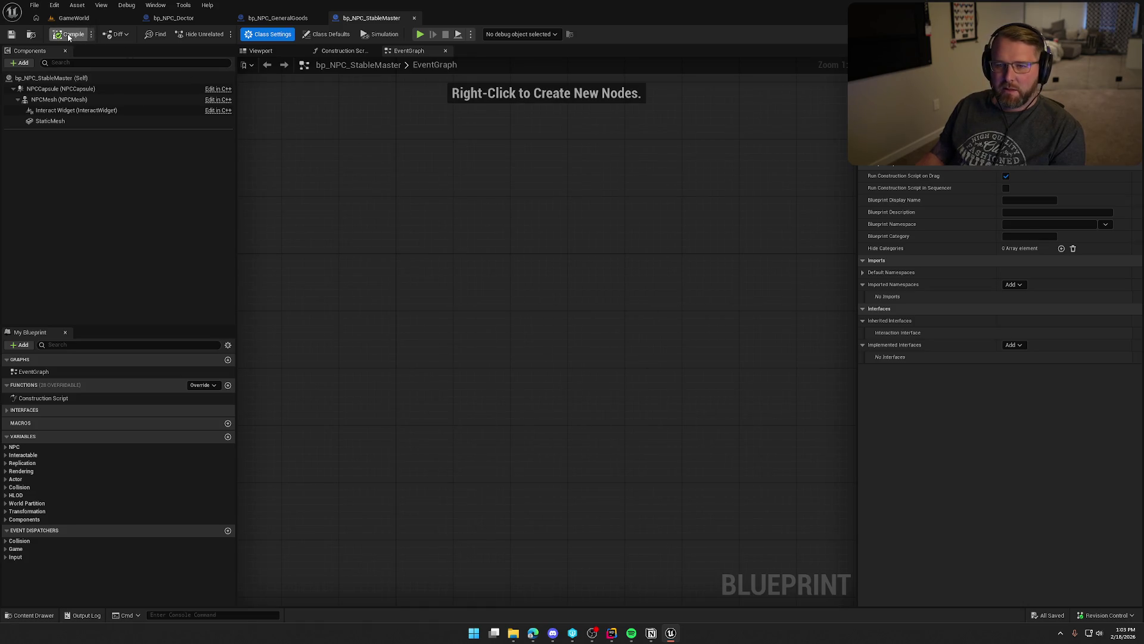
Open bp_NPC_StartGame and bring its interact chain into view.
key("ctrl+space")
double_click(321, 455)
mouse_move(718, 274)
left_mouse_down()
mouse_move(725, 391)
mouse_move(590, 407)
mouse_move(511, 345)
left_mouse_up()
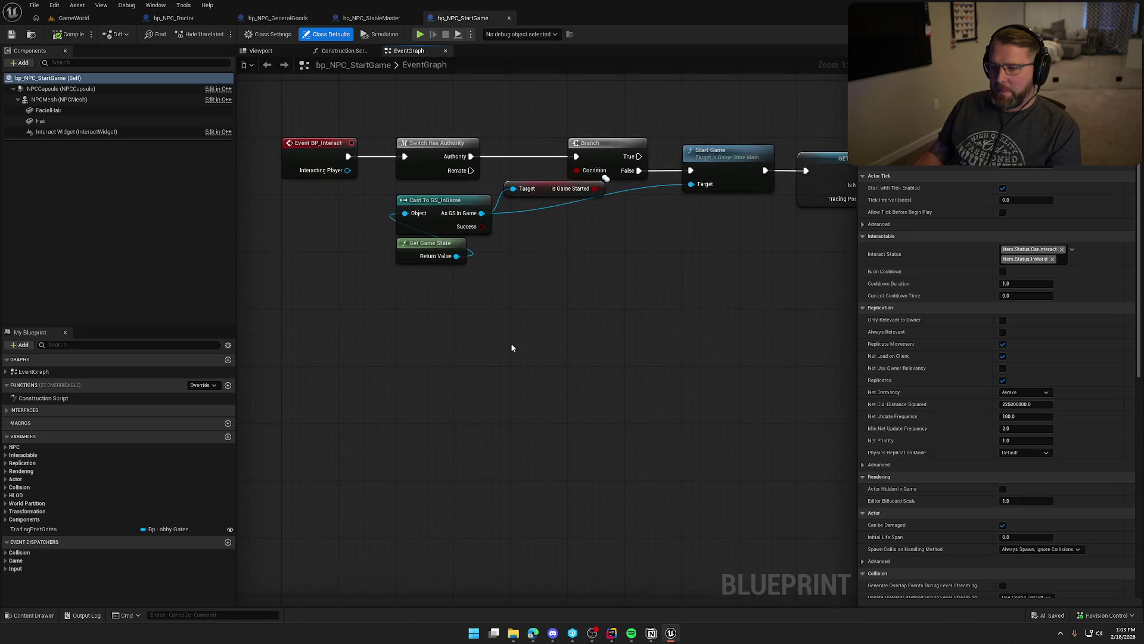
Box-select all StartGame nodes and shift the whole interact chain to the right.
scroll(476, 277, "down", 3)
left_click_drag(416, 212, 800, 404)
scroll(404, 241, "up", 3)
mouse_move(404, 241)
left_mouse_down()
mouse_move(477, 287)
mouse_move(476, 240)
left_mouse_up()
left_click(345, 319)
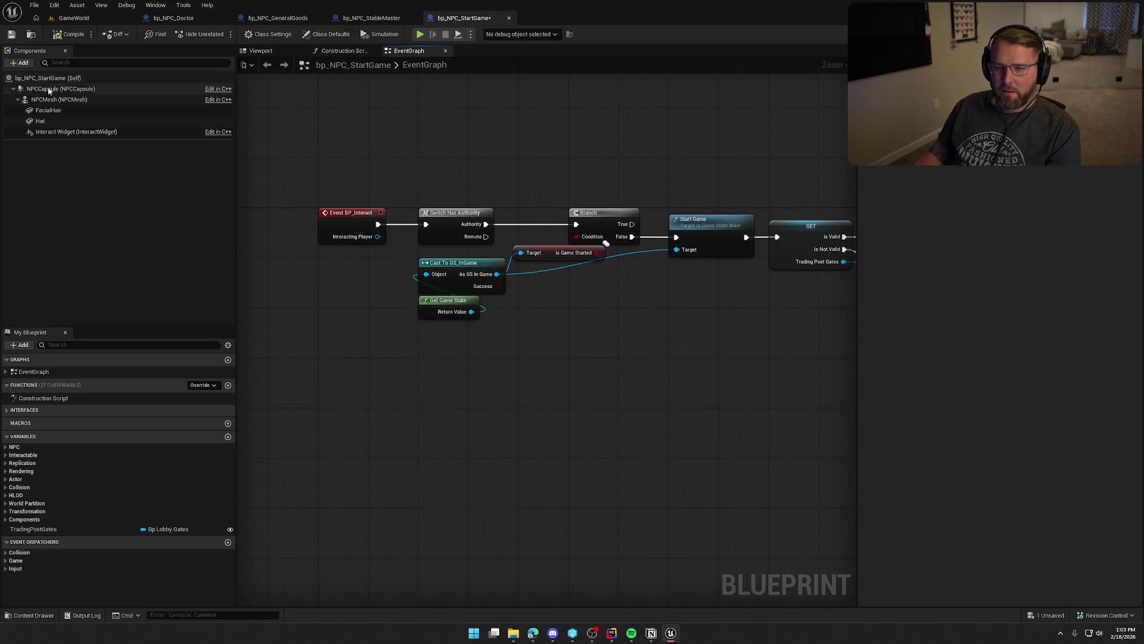
Check the parent class unchanged, then save and check out bp_NPC_StartGame.
left_click(268, 34)
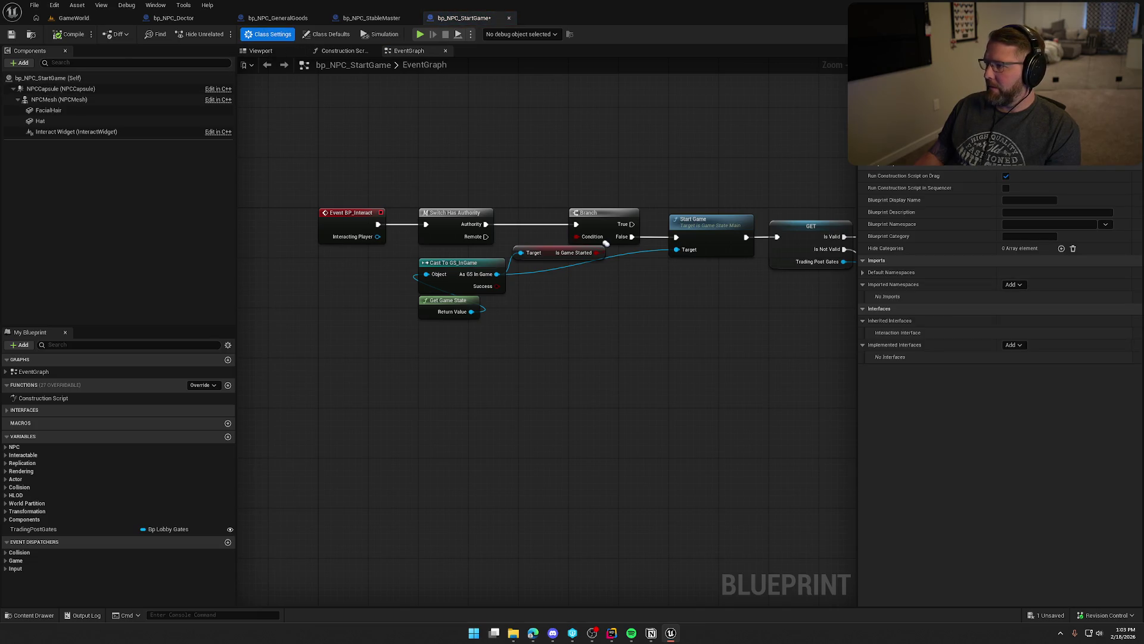
left_click(606, 244)
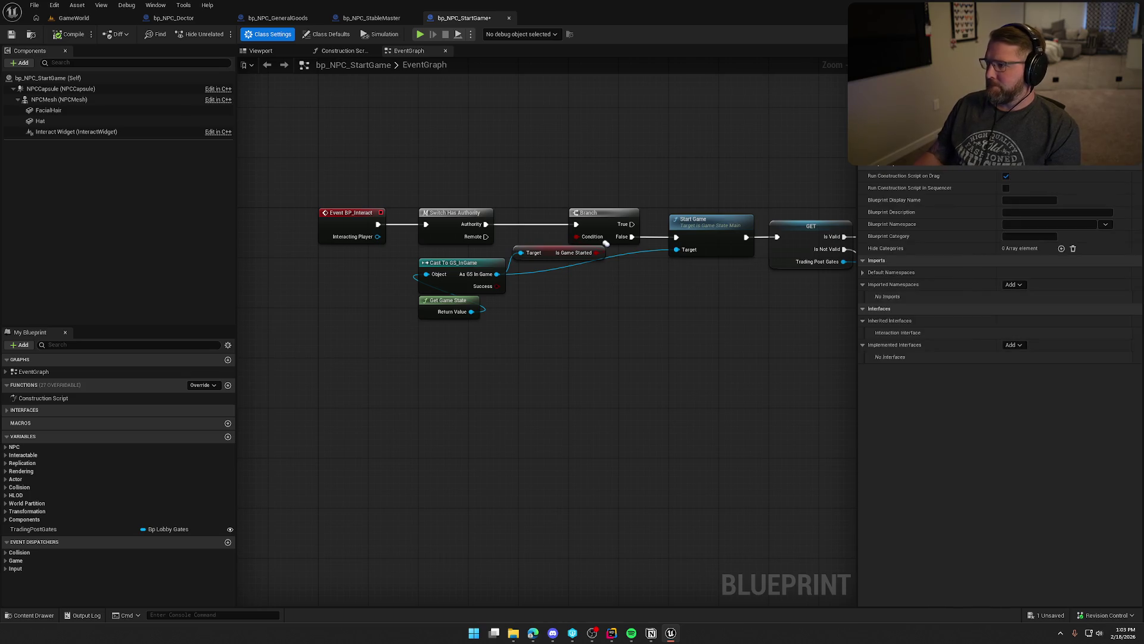
left_click(1025, 134)
key("Escape")
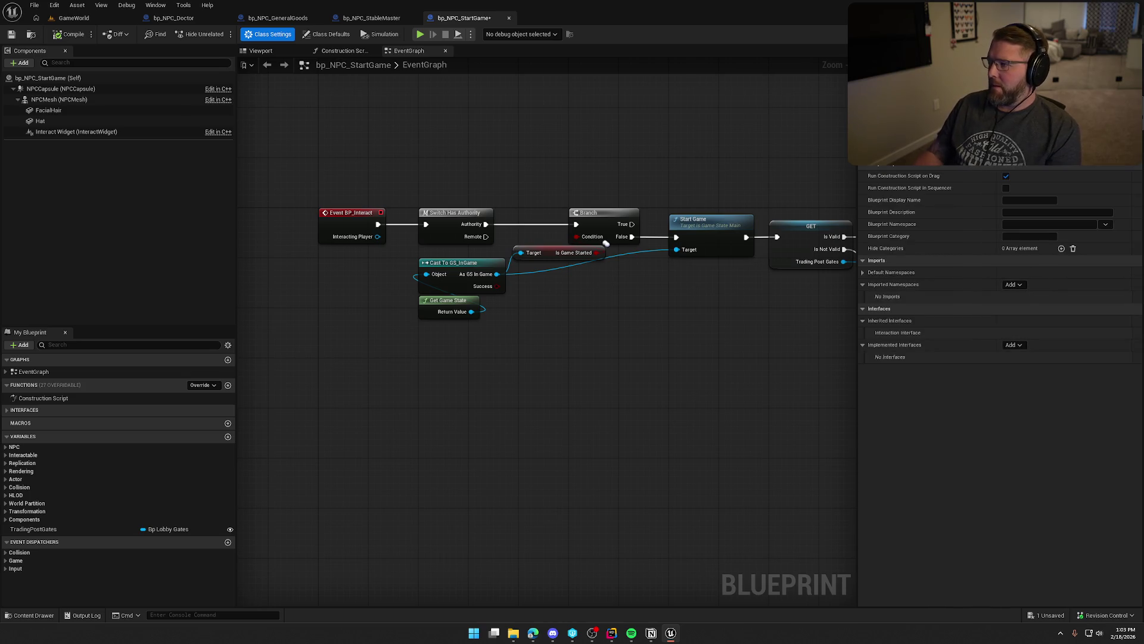
key("ctrl+s")
left_click(585, 412)
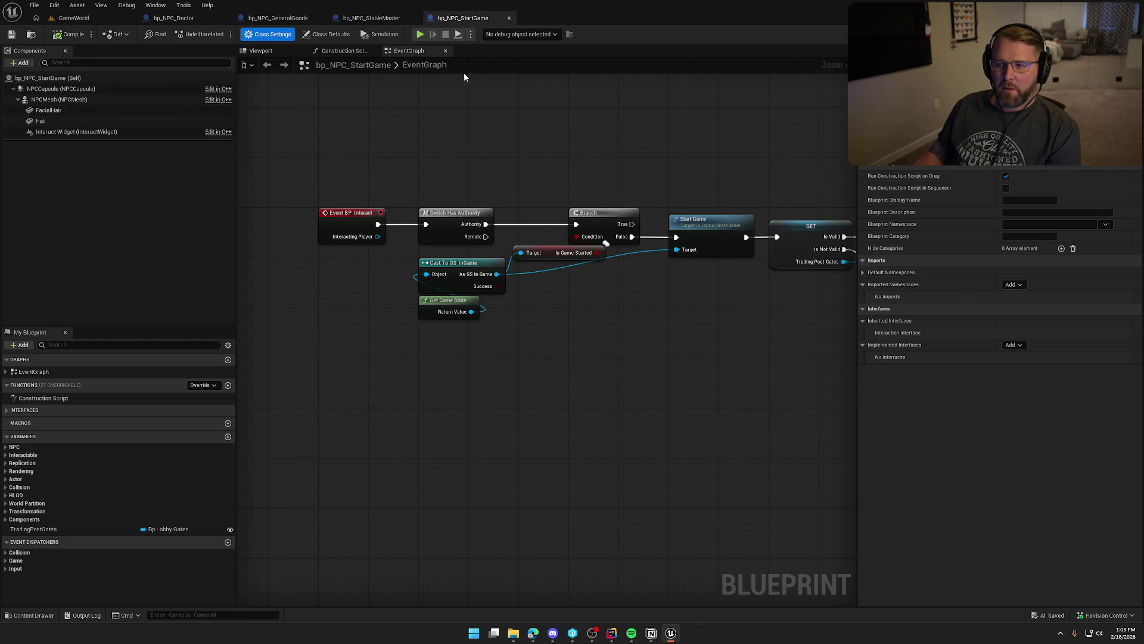
left_click(372, 18)
left_click(278, 17)
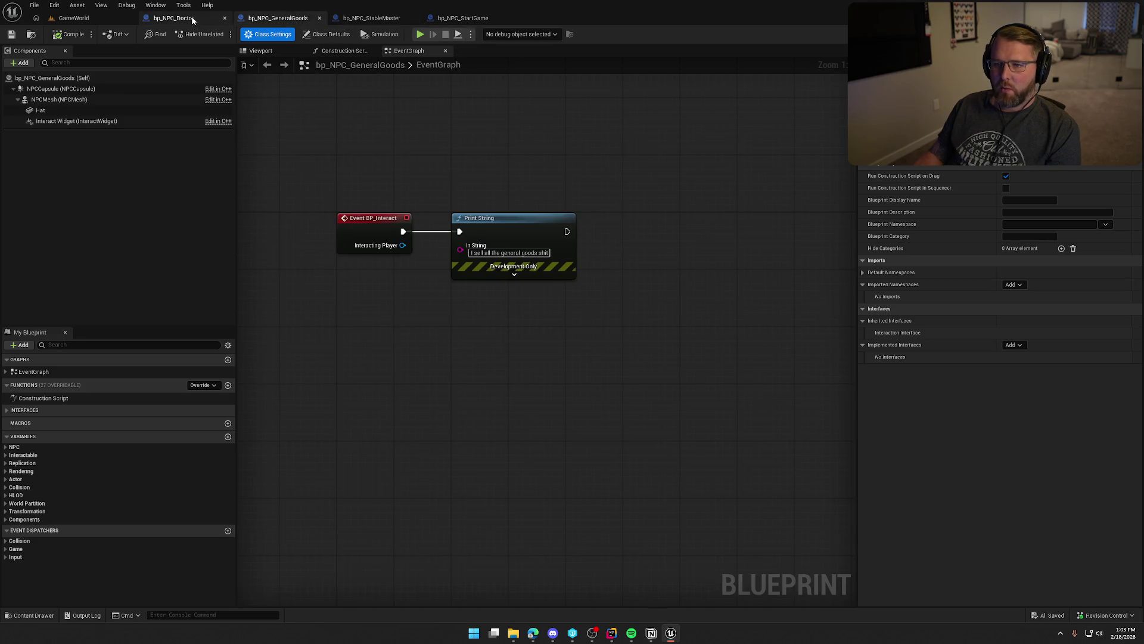
In bp_NPC_Doctor, review the NPCInteraction Prompt, Show Price and Interaction Price default values.
left_click(193, 19)
key("ctrl+space")
left_click(449, 581)
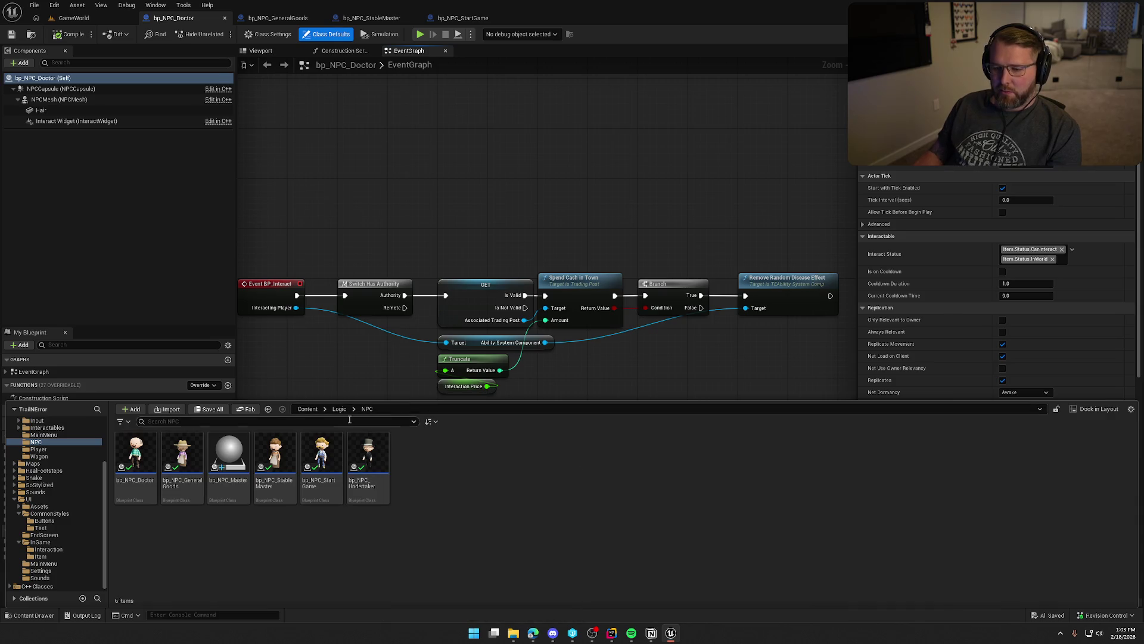
left_click(148, 448)
left_click(398, 264)
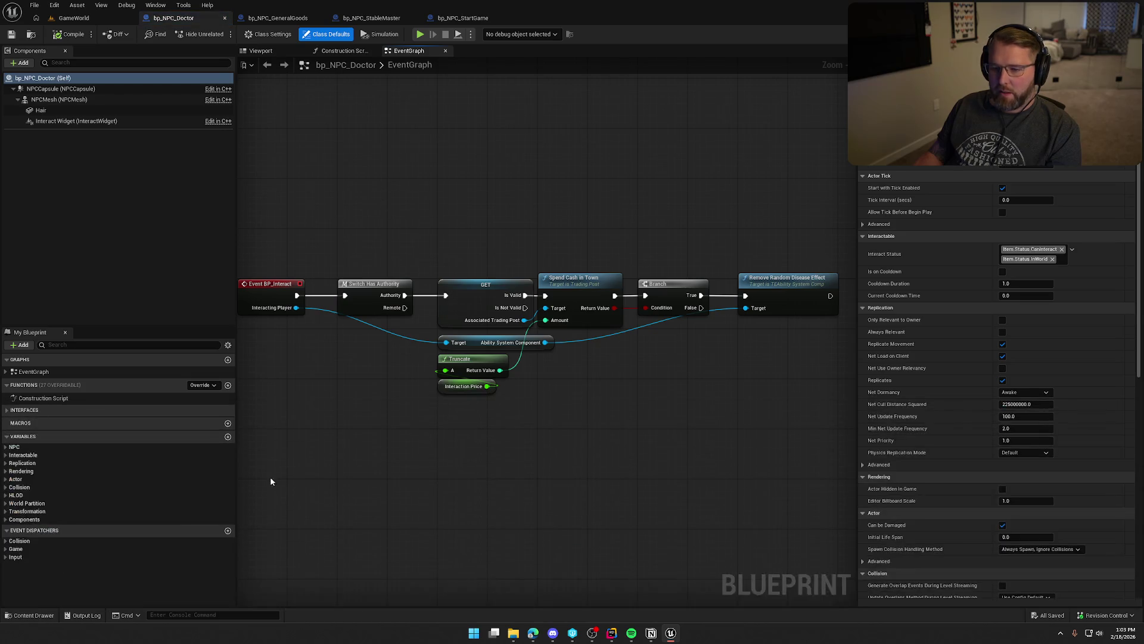
left_click(6, 447)
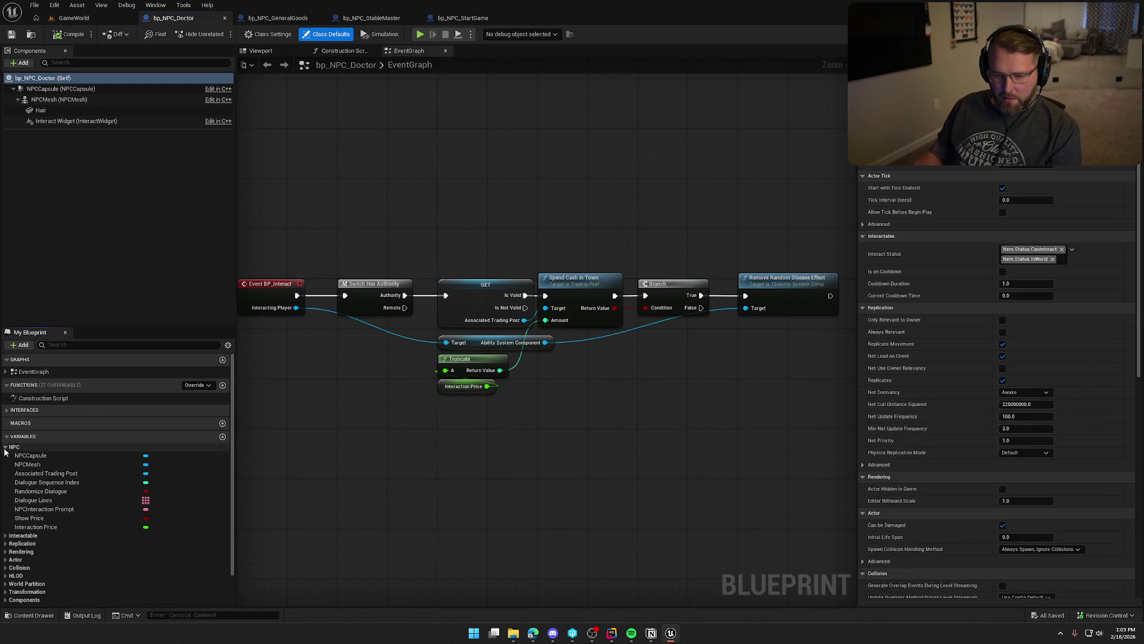
left_click(60, 509)
left_click(63, 518)
left_click(73, 528)
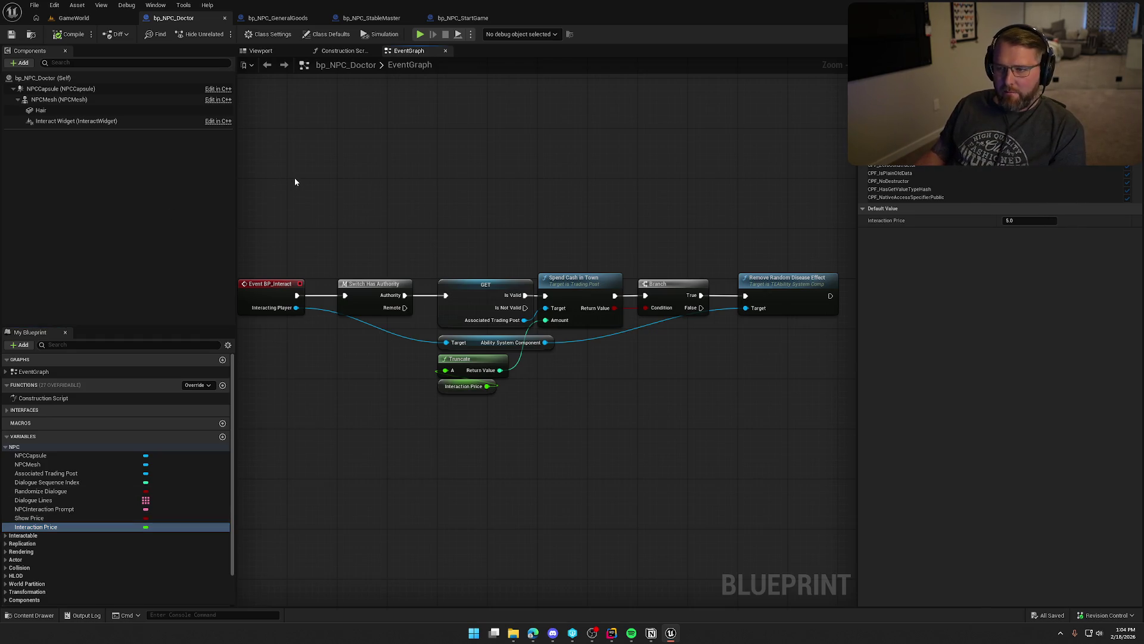
left_click(278, 18)
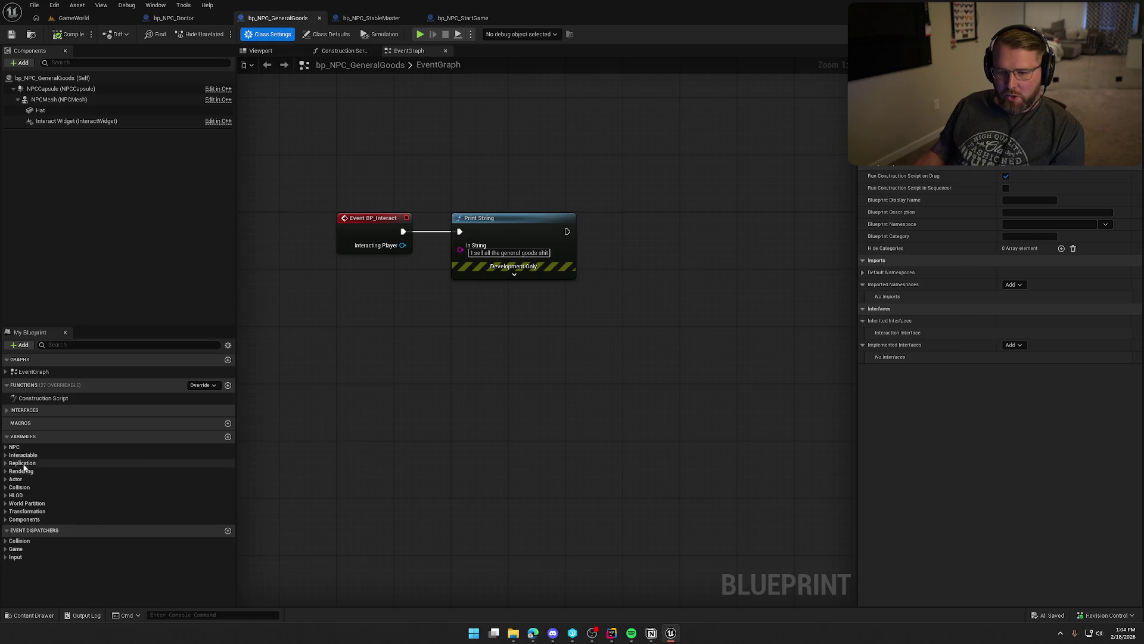
Set General Goods' NPCInteraction Prompt default to 'Sell Items'.
left_click(7, 448)
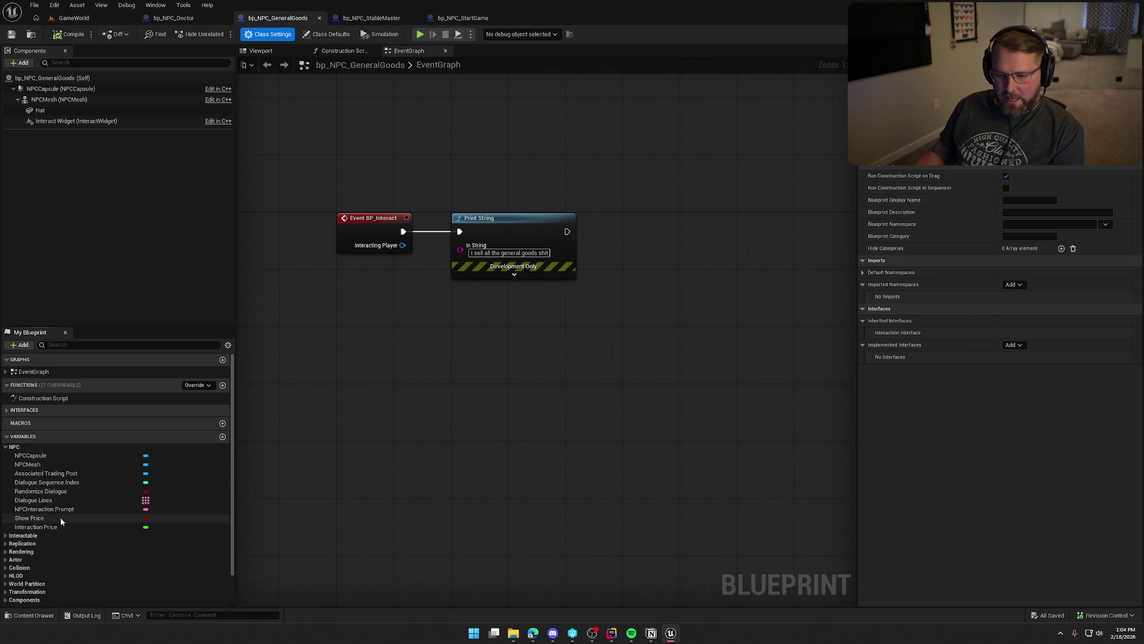
left_click(45, 509)
left_click(1023, 189)
type("Sell Items")
key("Return")
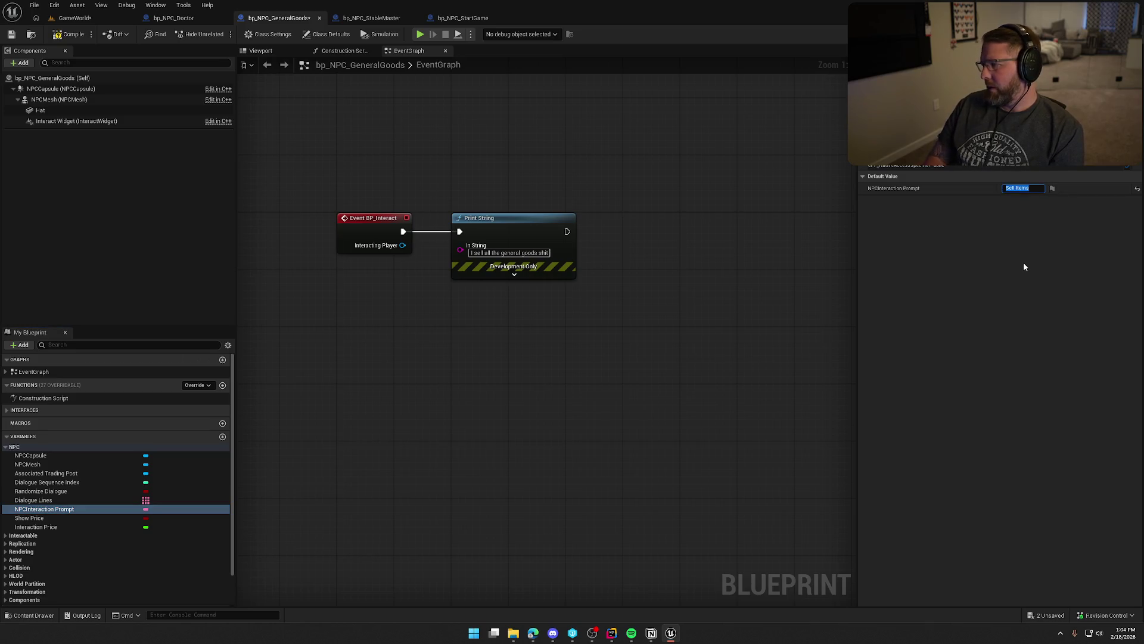
Set the Interaction Price default to 0.0 and save the General Goods blueprint.
left_click(59, 517)
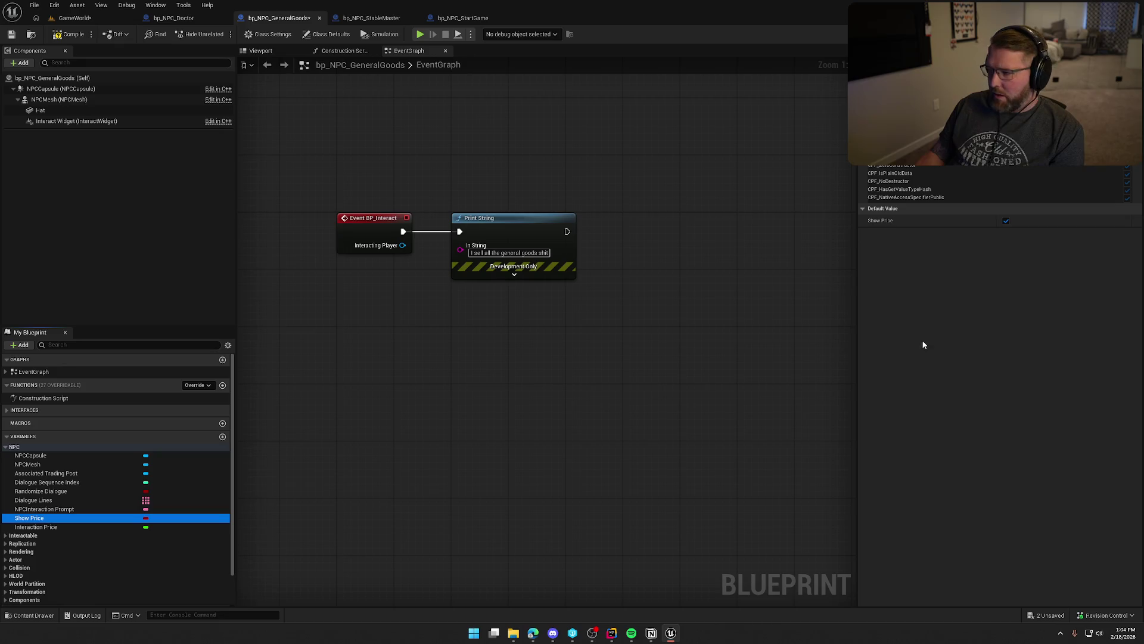
left_click(137, 527)
left_click(1029, 220)
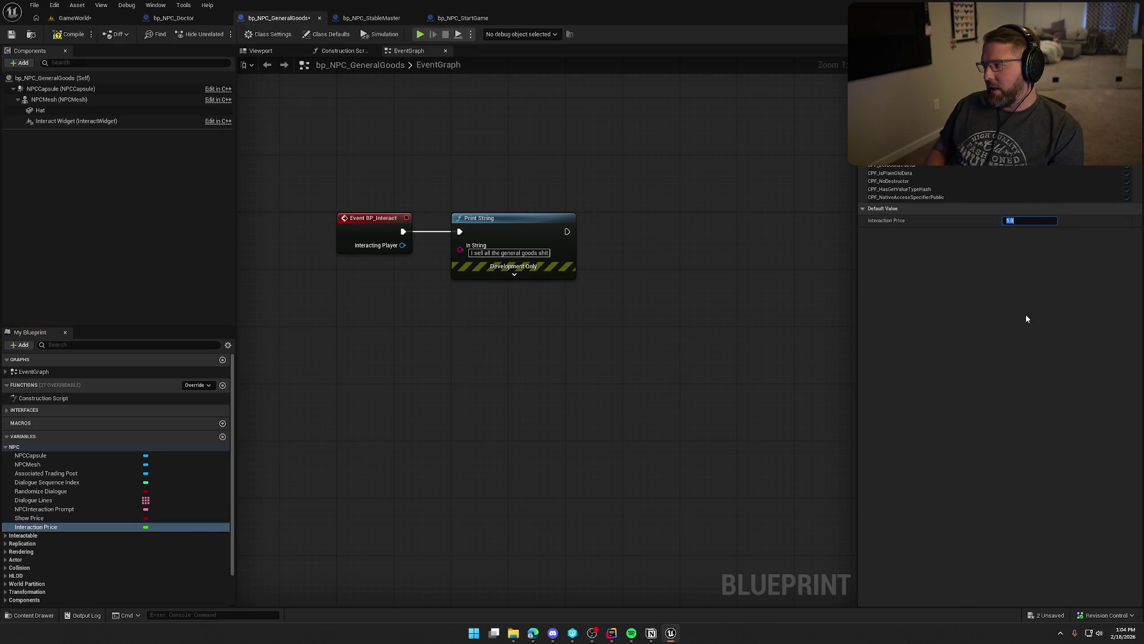
type("0")
key("Return")
key("ctrl+s")
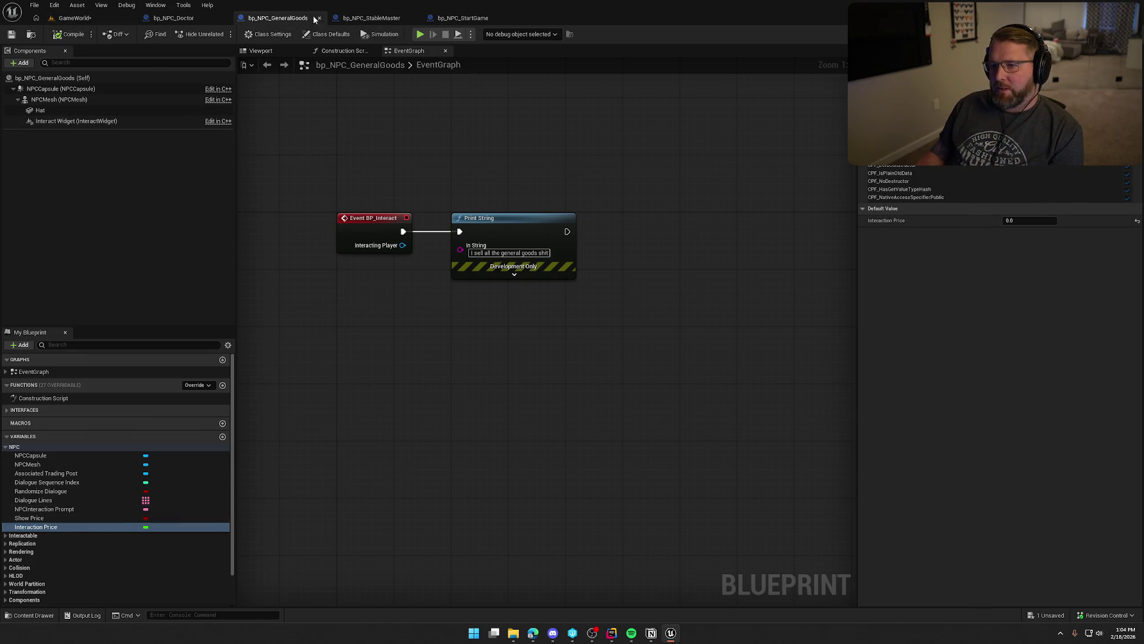
left_click(377, 17)
left_click(27, 447)
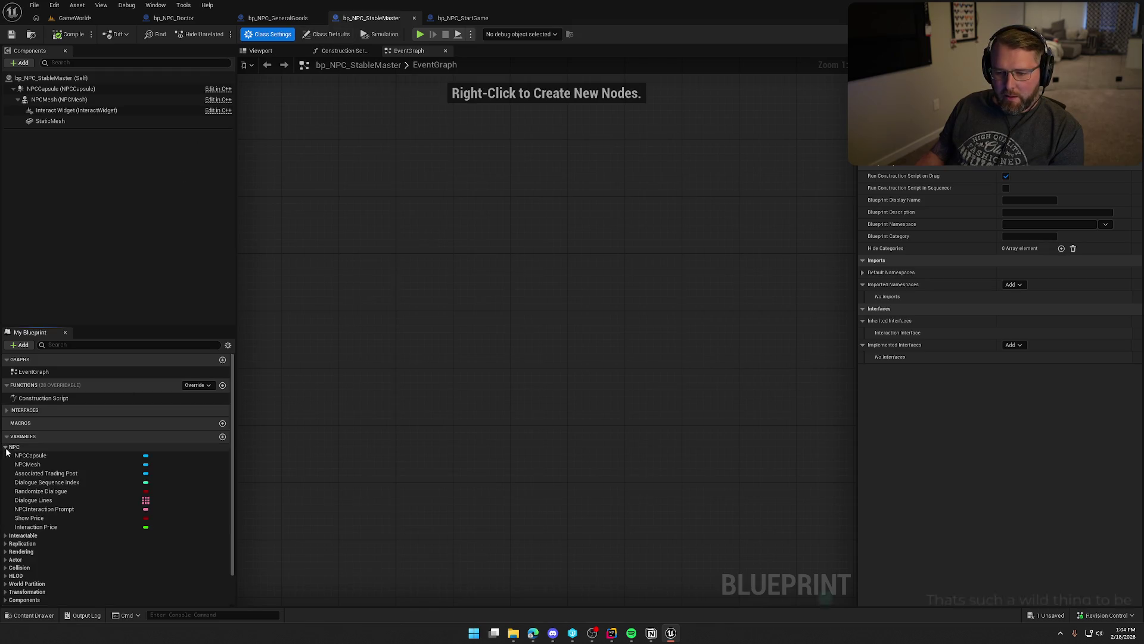
Change bp_NPC_StableMaster's Interaction Price default from 5.0 to 0.0, keeping the Talk prompt, and save.
left_click(111, 509)
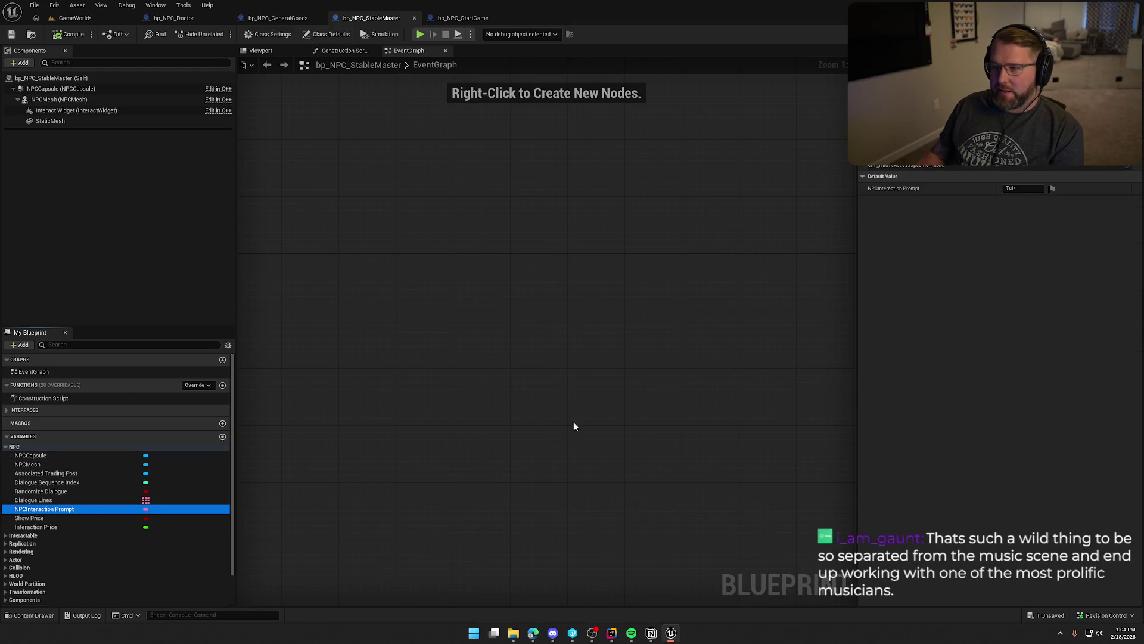
left_click(1025, 189)
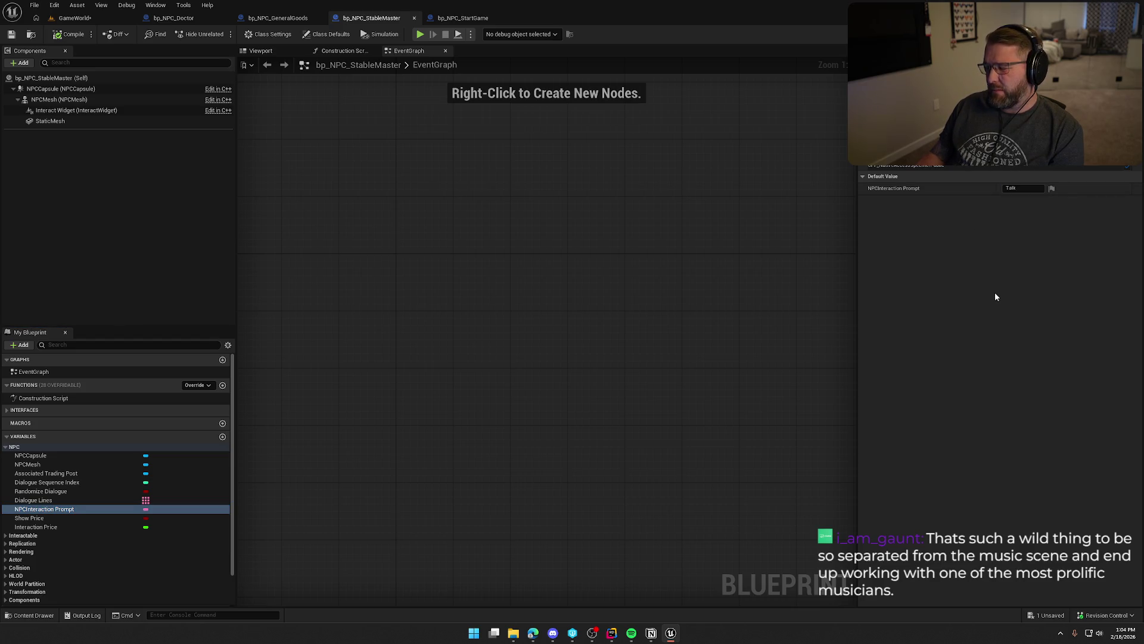
left_click(81, 517)
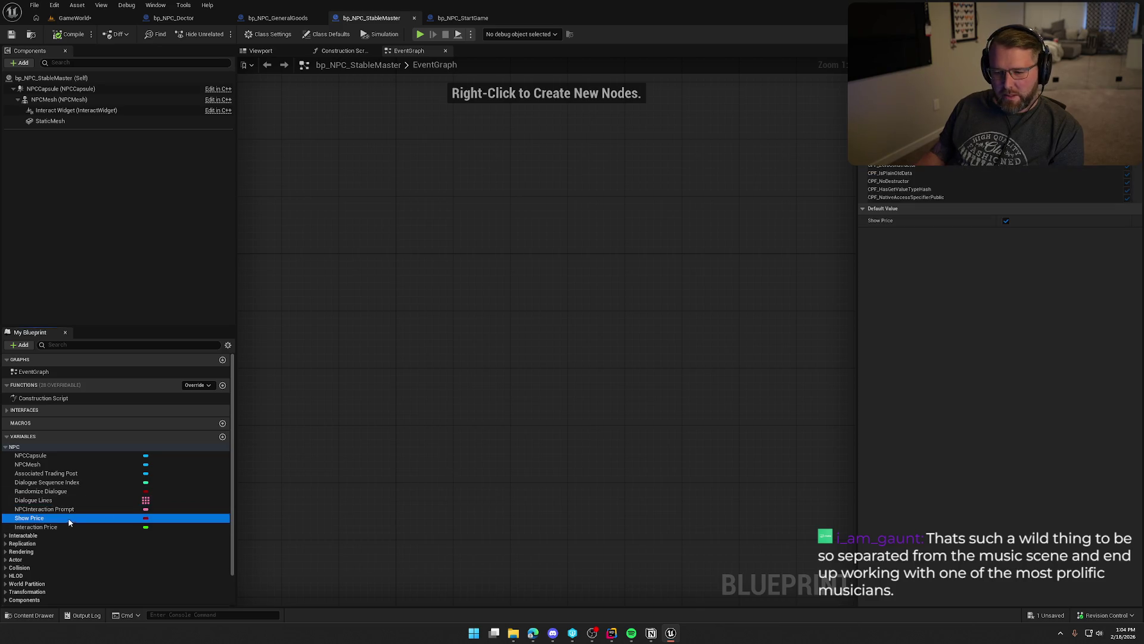
left_click(82, 527)
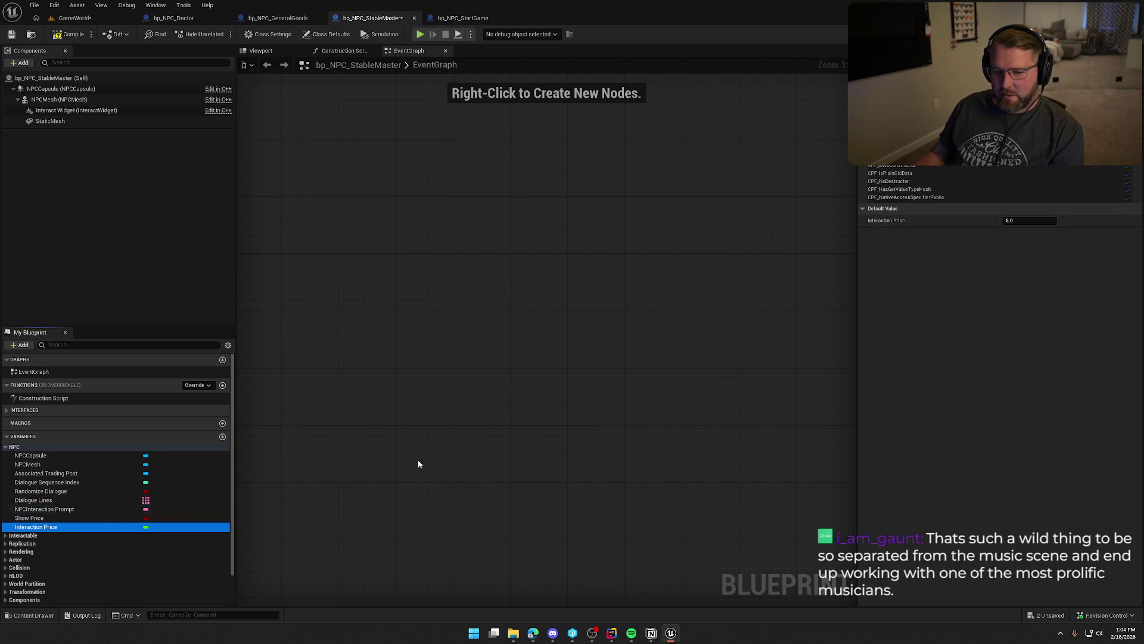
left_click(1021, 222)
type("0")
key("Return")
left_click(68, 34)
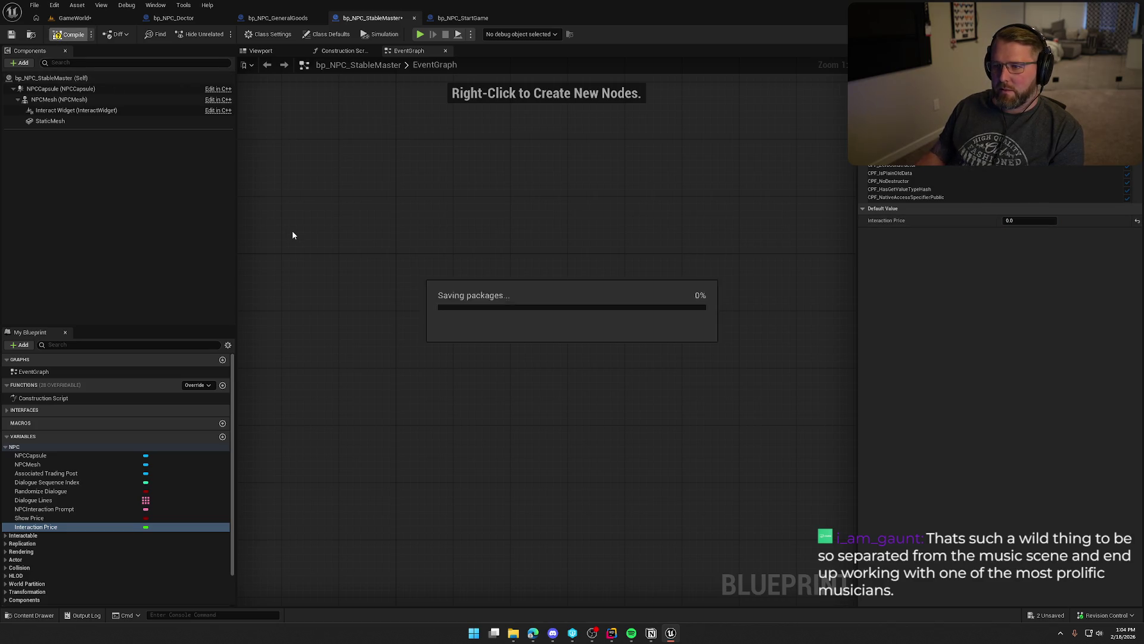
left_click(463, 17)
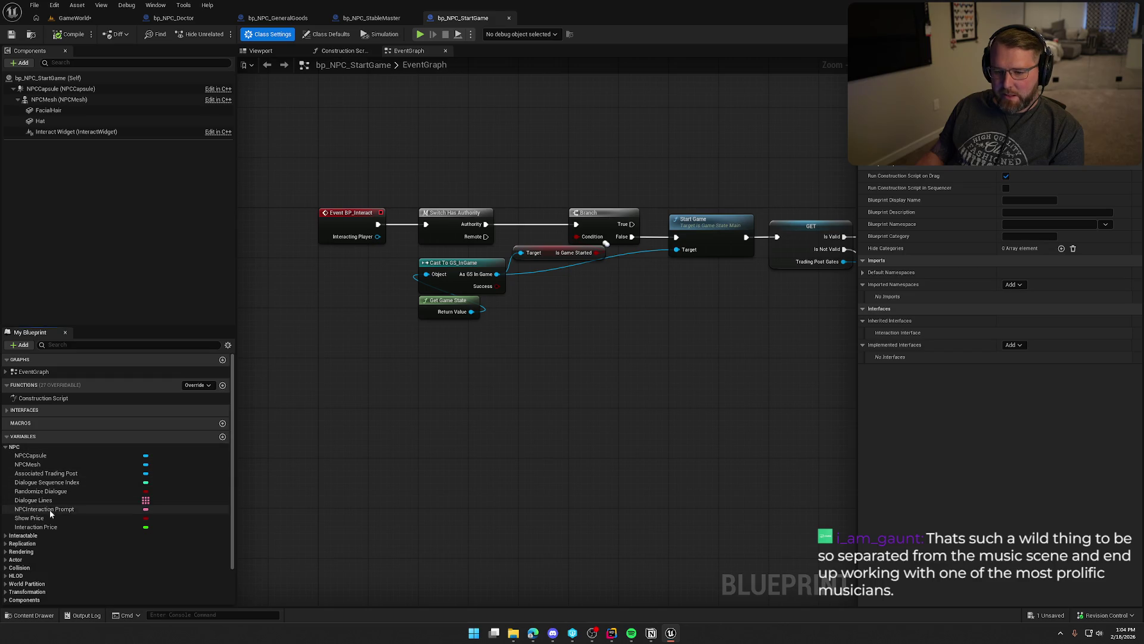
Set the Start Game NPC's NPCInteraction Prompt default to 'Start Trail'.
left_click(51, 510)
left_click(1014, 189)
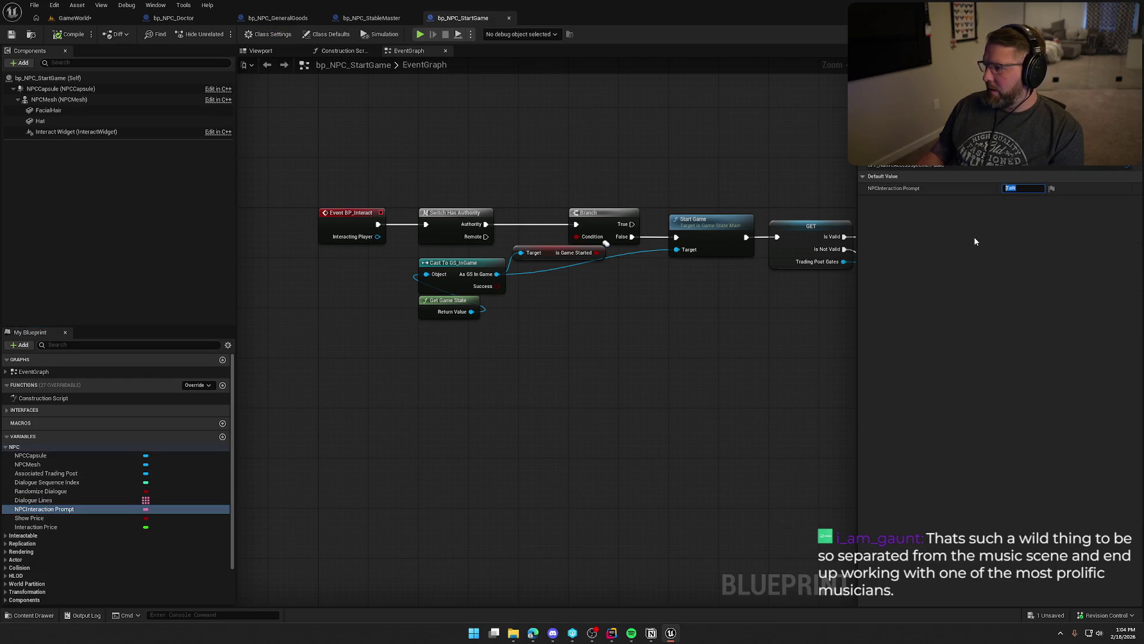
type("Start Trail")
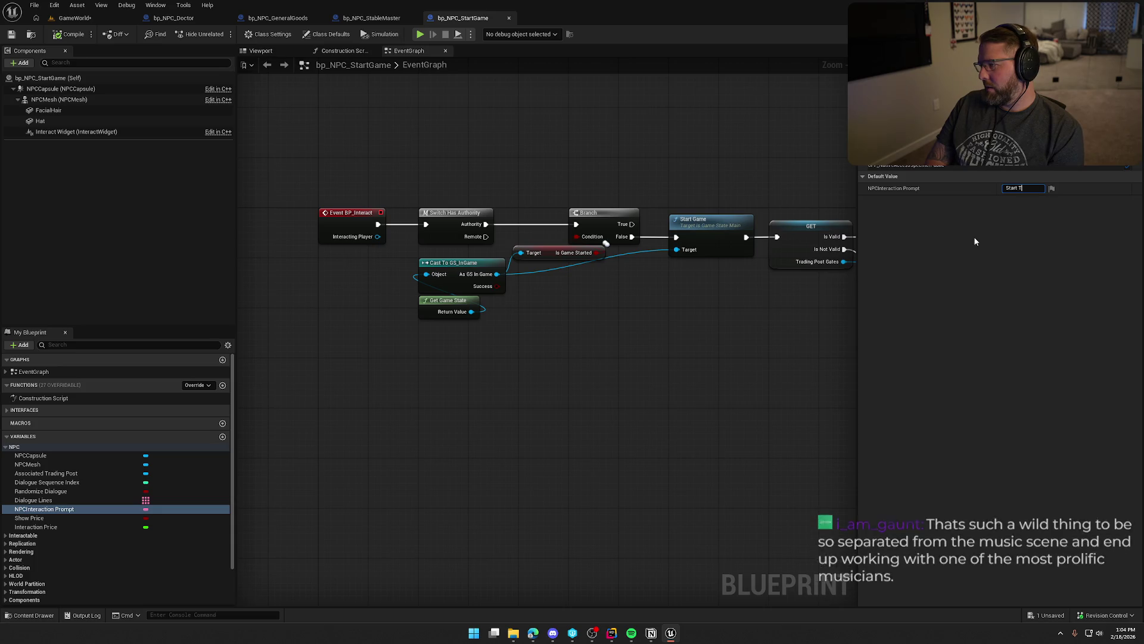
key("Return")
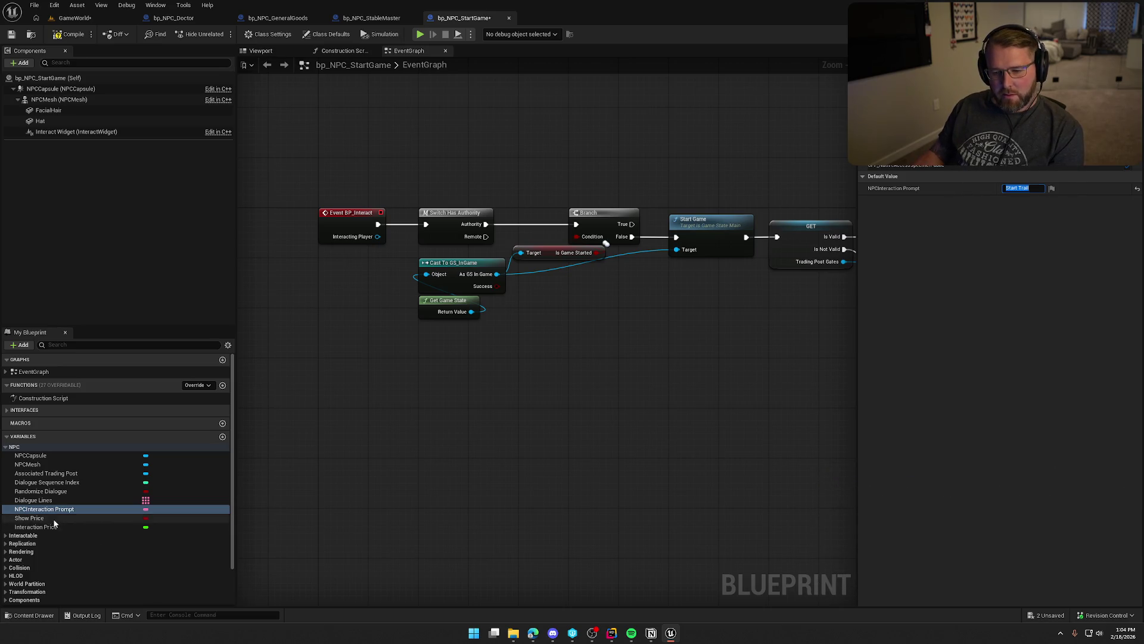
Set the Interaction Price default to 0.0 and save bp_NPC_StartGame.
left_click(30, 518)
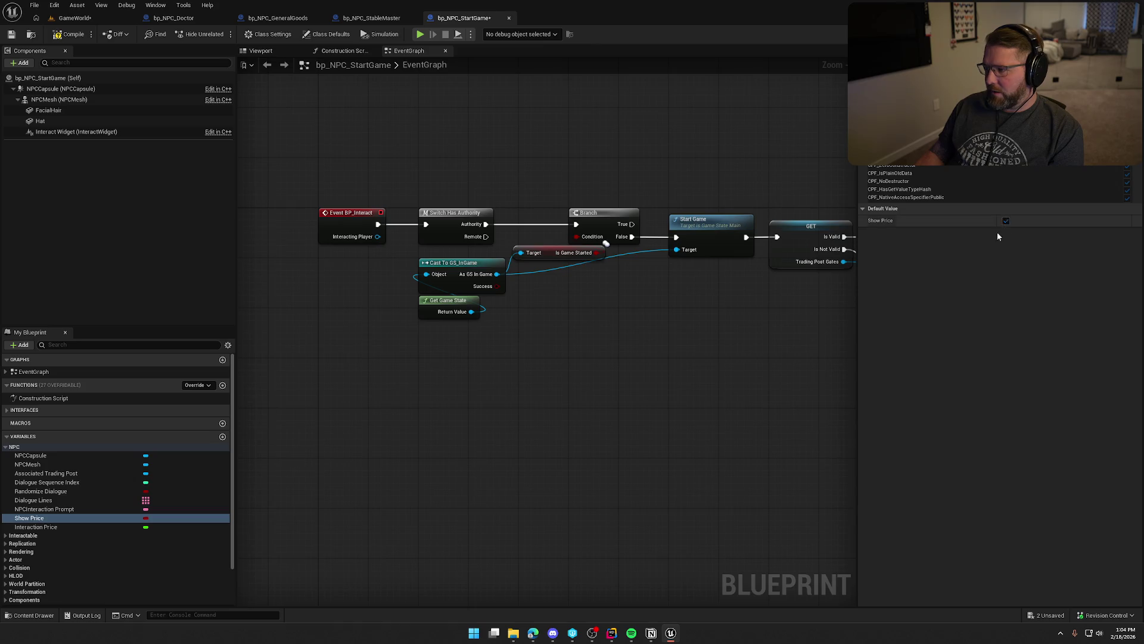
left_click(36, 527)
left_click(1041, 220)
type("0")
key("Return")
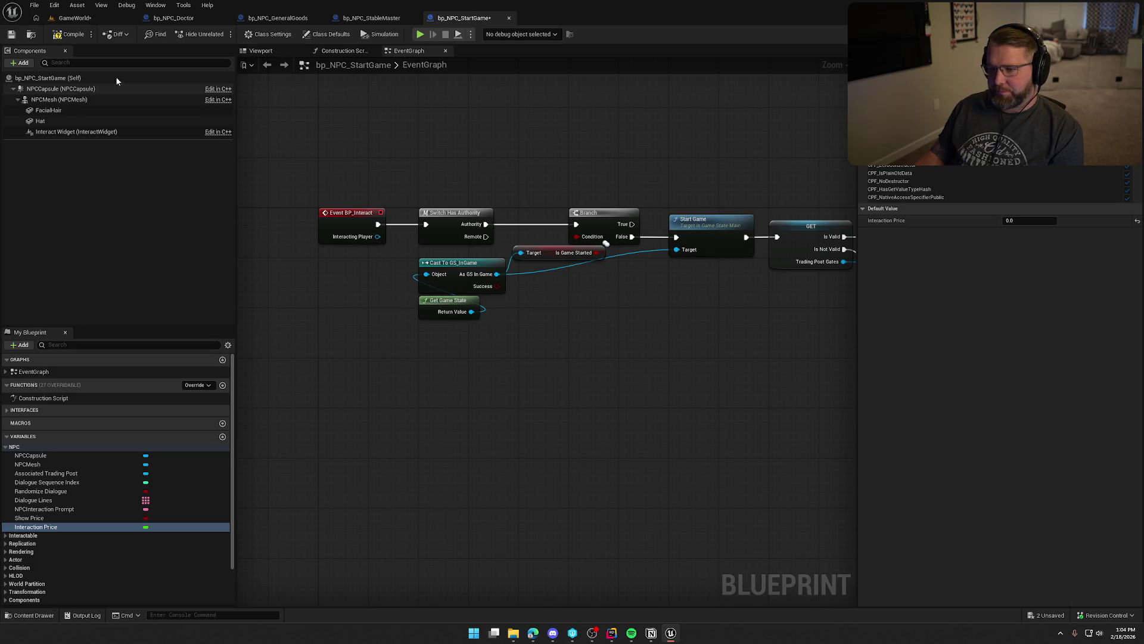
key("ctrl+s")
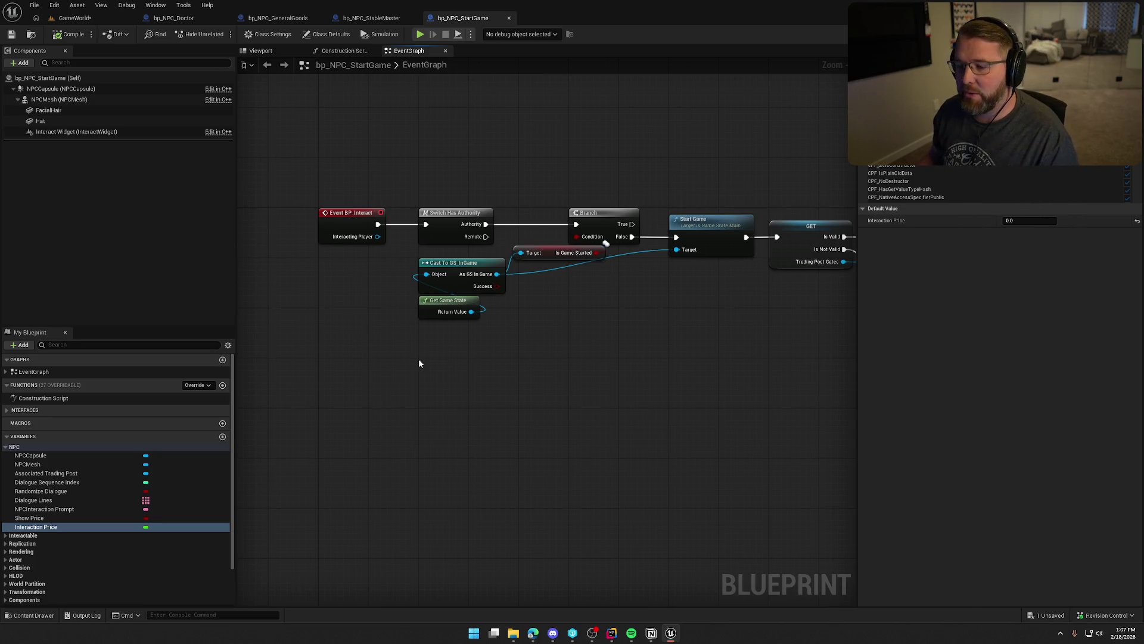
Move the cast and game-state nodes under Is Game Started in the Start Game graph.
mouse_move(445, 338)
left_mouse_down()
mouse_move(375, 241)
mouse_move(451, 262)
mouse_move(566, 250)
left_mouse_up()
left_click(520, 243, "shift")
left_click(613, 328)
scroll(537, 340, "down", 5)
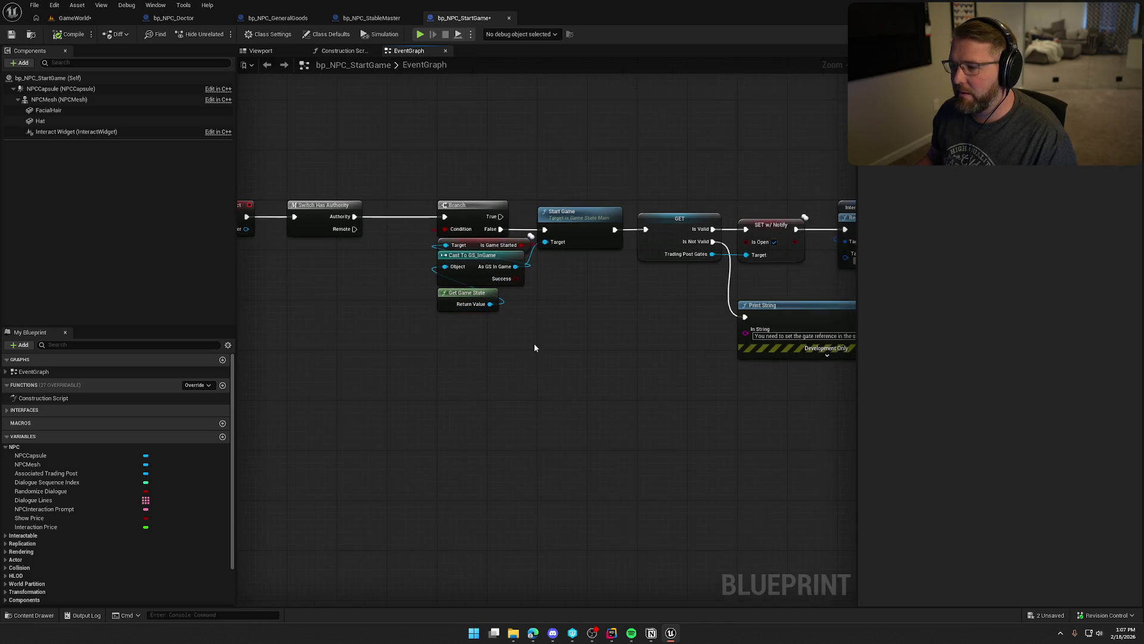
left_click_drag(465, 230, 825, 358)
scroll(824, 358, "up", 6)
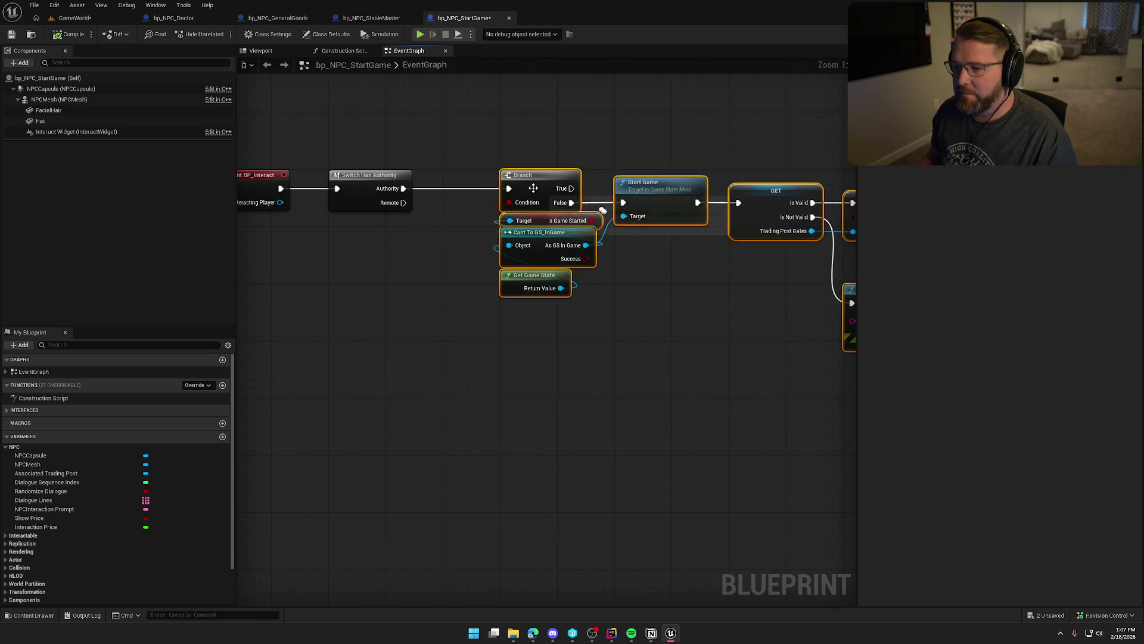
left_click(538, 299)
left_click_drag(538, 300, 469, 337)
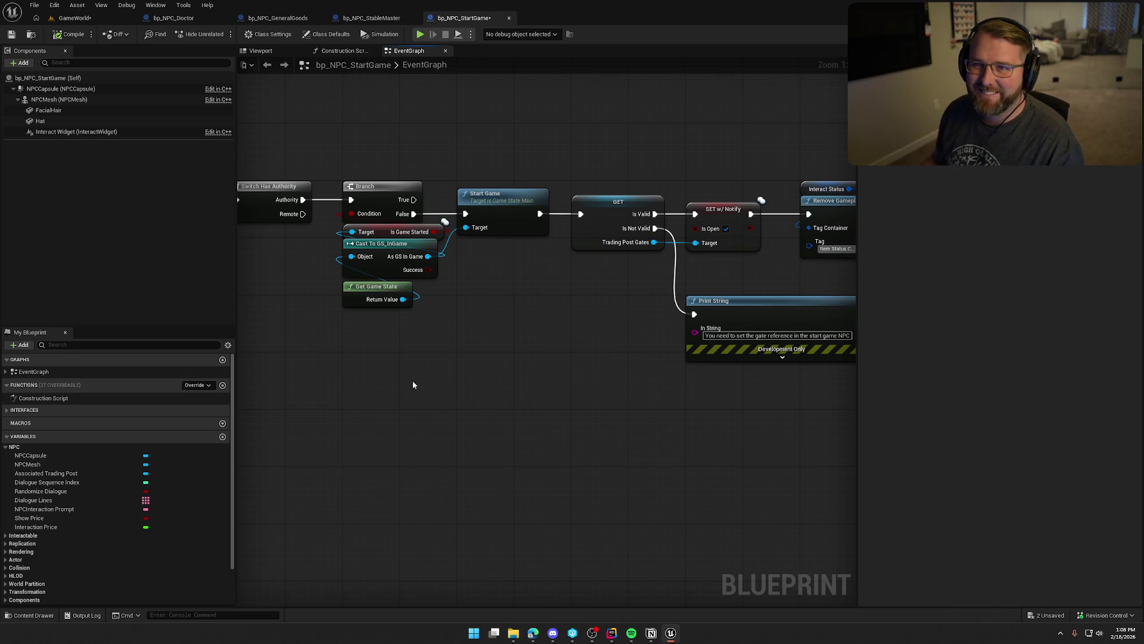
mouse_move(469, 382)
left_mouse_down()
mouse_move(330, 324)
mouse_move(535, 368)
left_mouse_up()
Compile and save bp_NPC_StartGame, review its node chain, then return to bp_NPC_GeneralGoods.
left_click(69, 34)
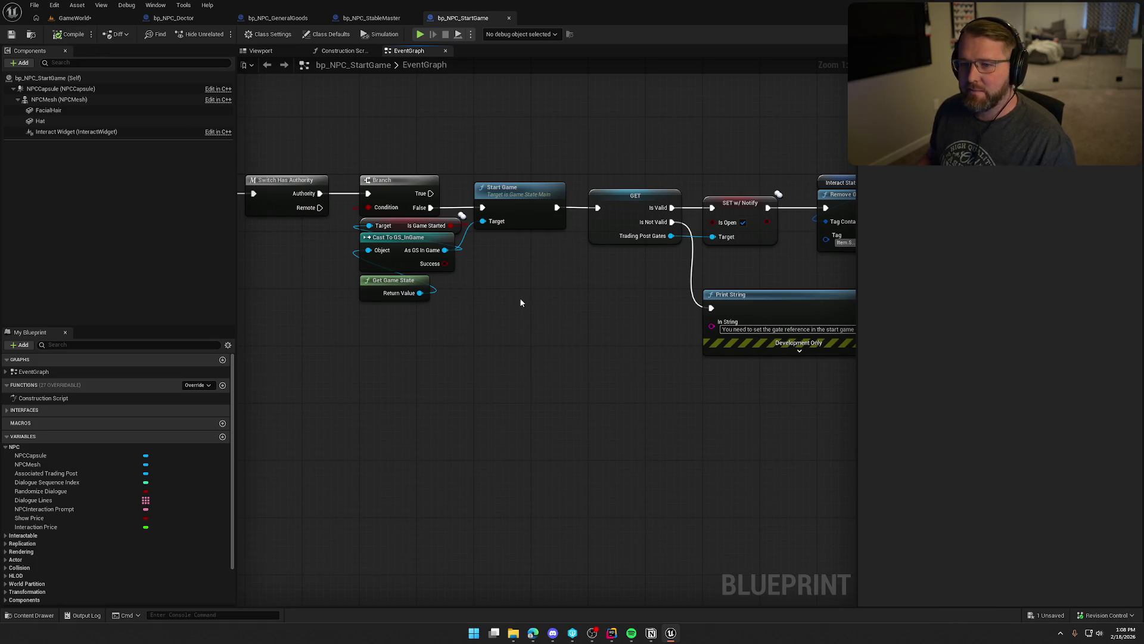
key("ctrl+s")
mouse_move(477, 311)
left_mouse_down()
mouse_move(604, 373)
mouse_move(529, 410)
mouse_move(470, 378)
left_mouse_up()
scroll(604, 373, "down", 2)
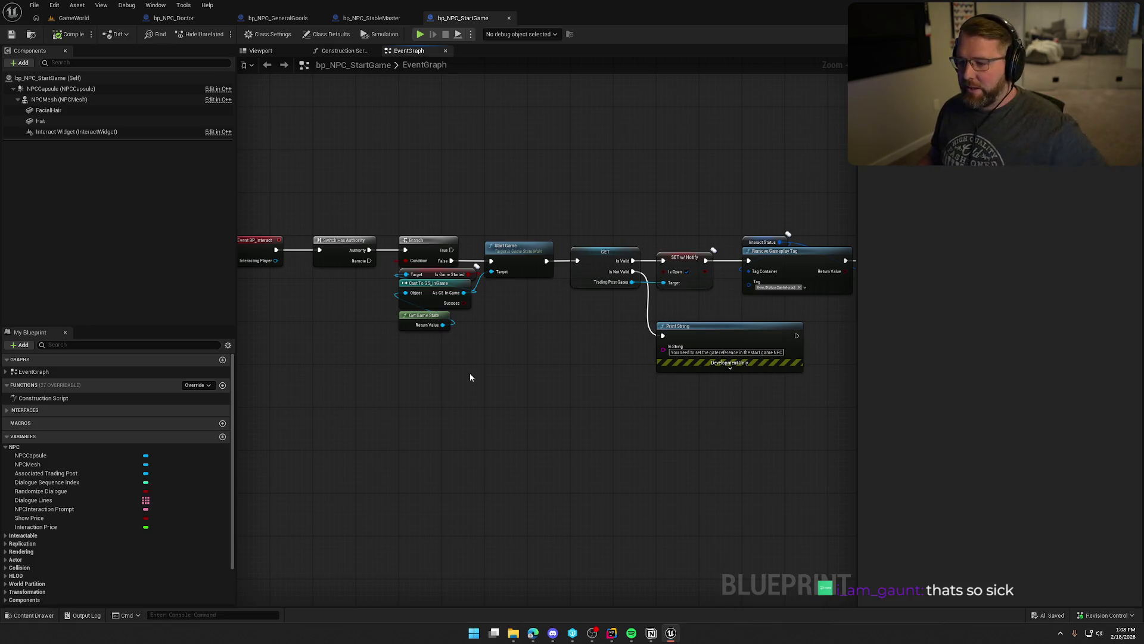
mouse_move(543, 373)
left_mouse_down()
mouse_move(356, 349)
mouse_move(402, 363)
left_mouse_up()
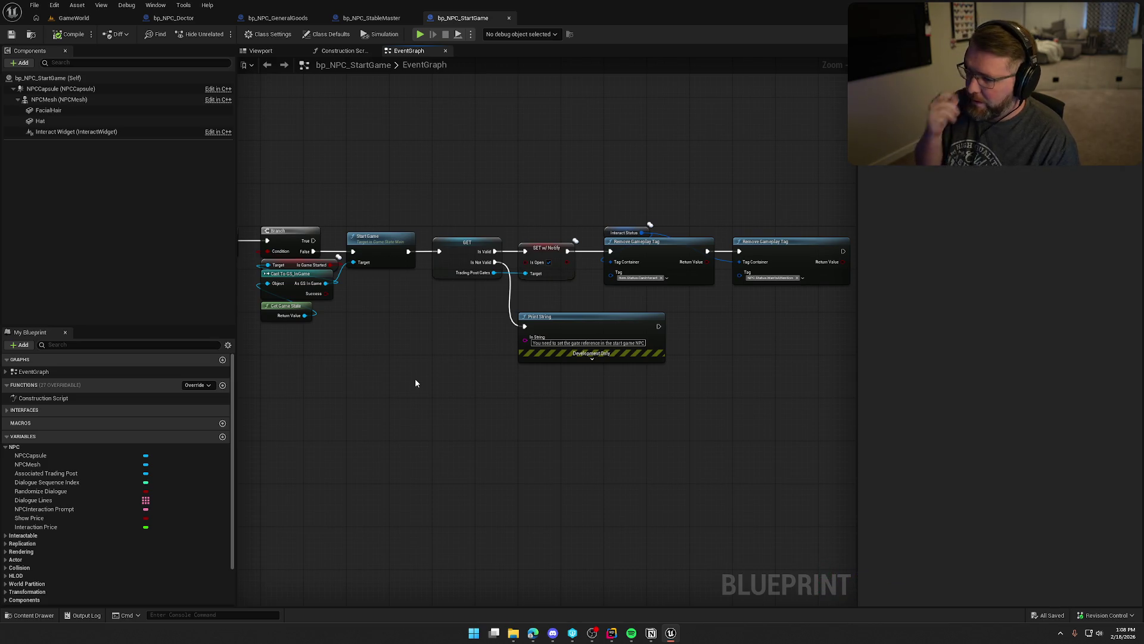
scroll(415, 383, "up", 2)
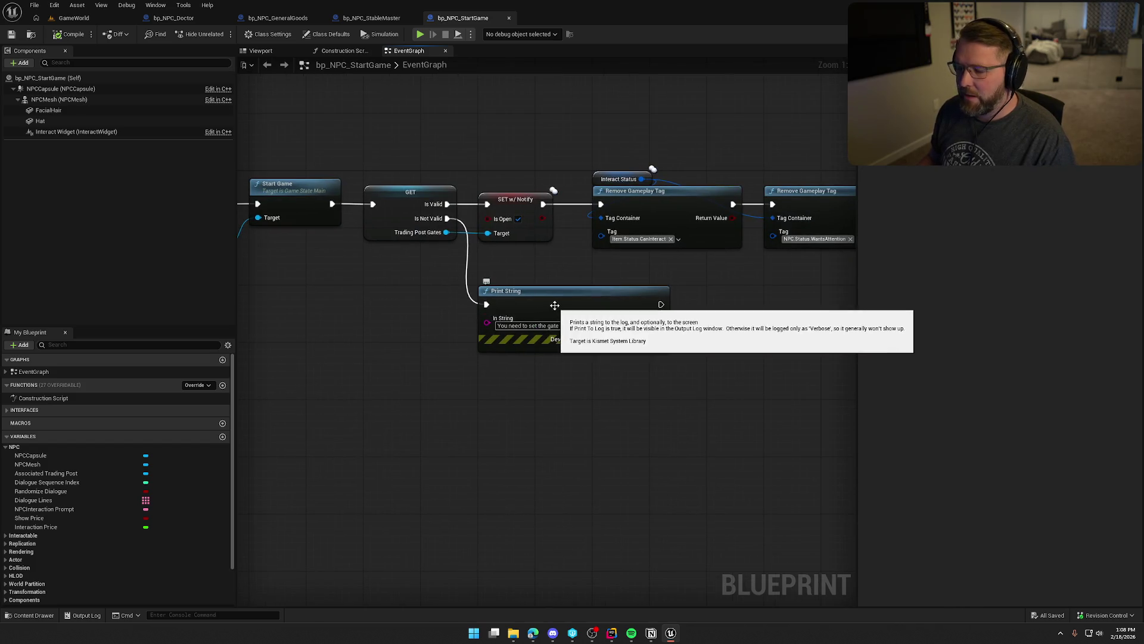
mouse_move(432, 457)
left_mouse_down()
mouse_move(633, 398)
mouse_move(620, 357)
mouse_move(490, 460)
left_mouse_up()
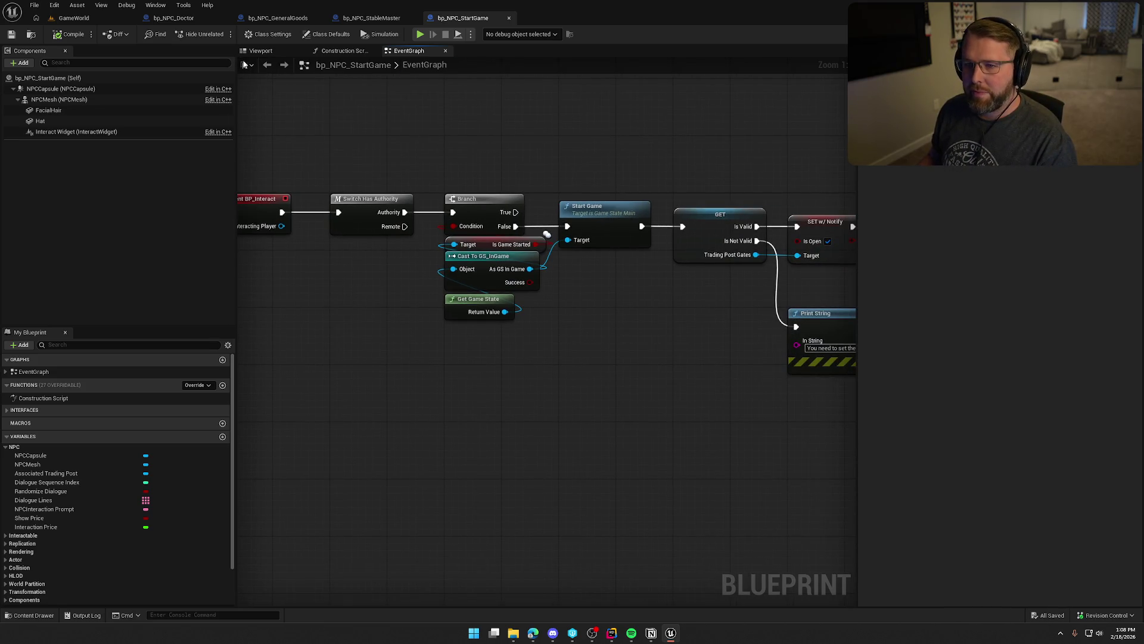
left_click(278, 18)
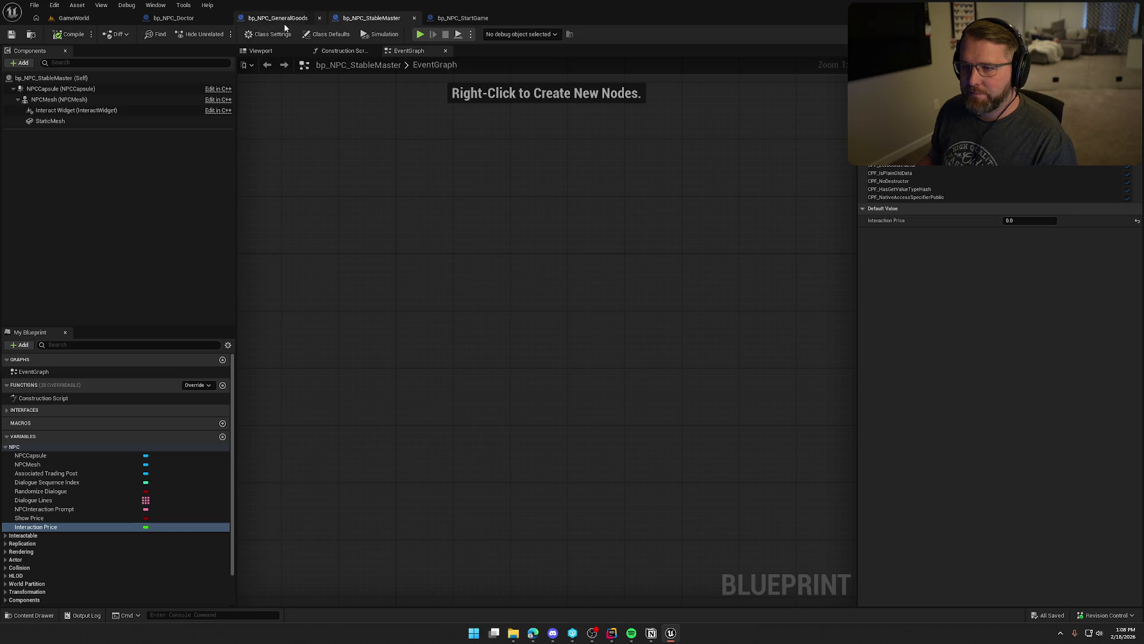
Back in GameWorld, turn the camera to the Undertaker and open bp_NPC_Undertaker from the Content Drawer.
left_click(190, 19)
left_click(74, 18)
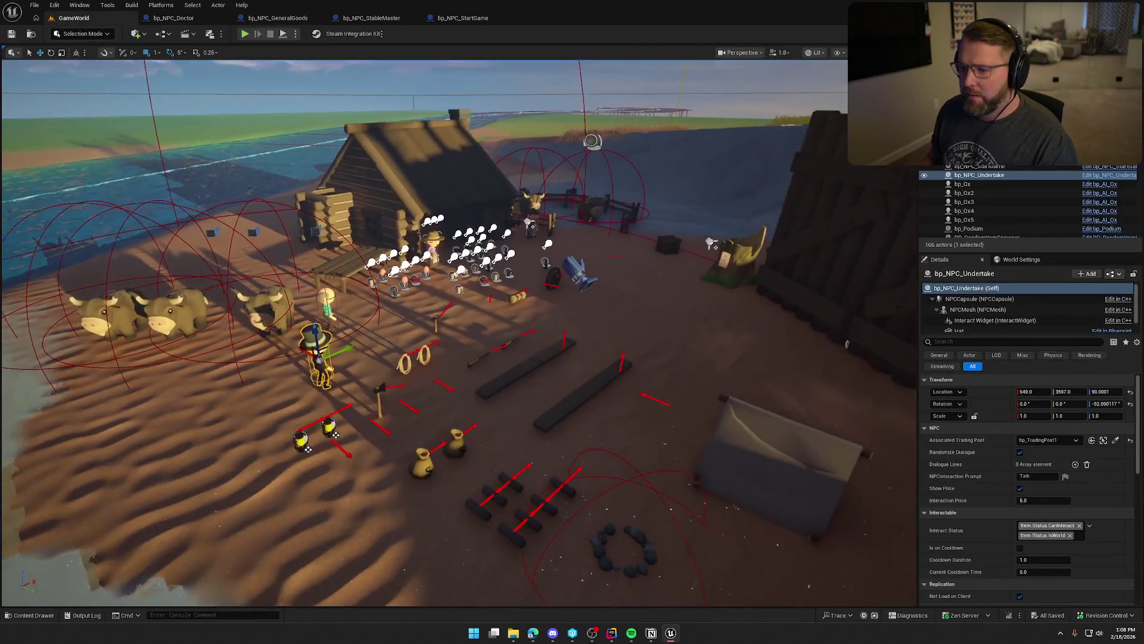
left_click_drag(847, 343, 822, 310)
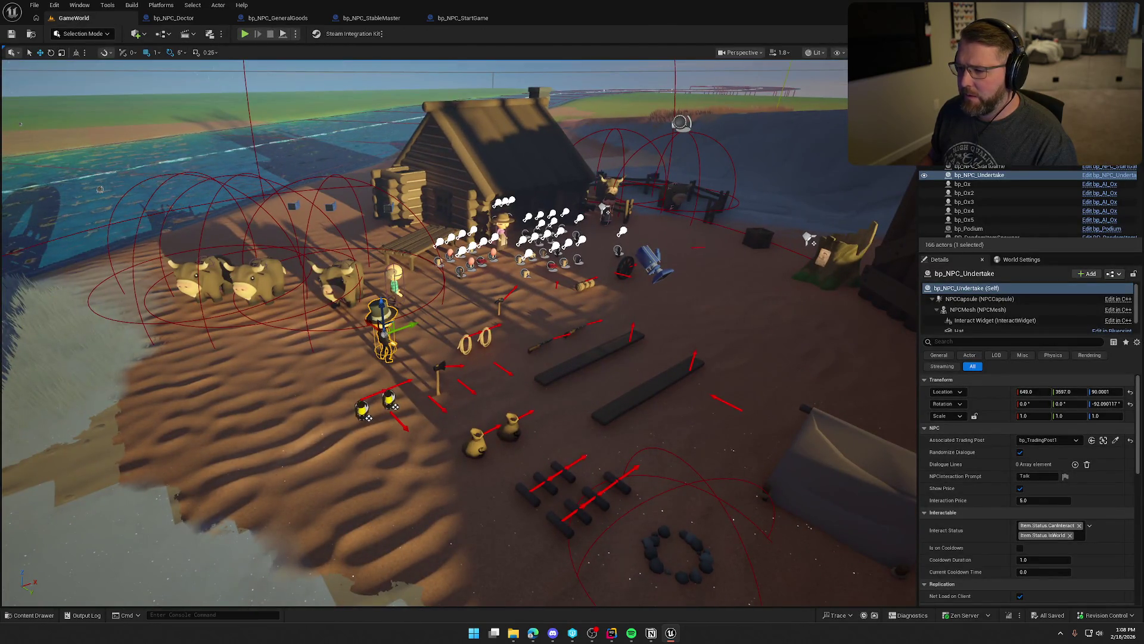
left_click_drag(775, 298, 755, 283)
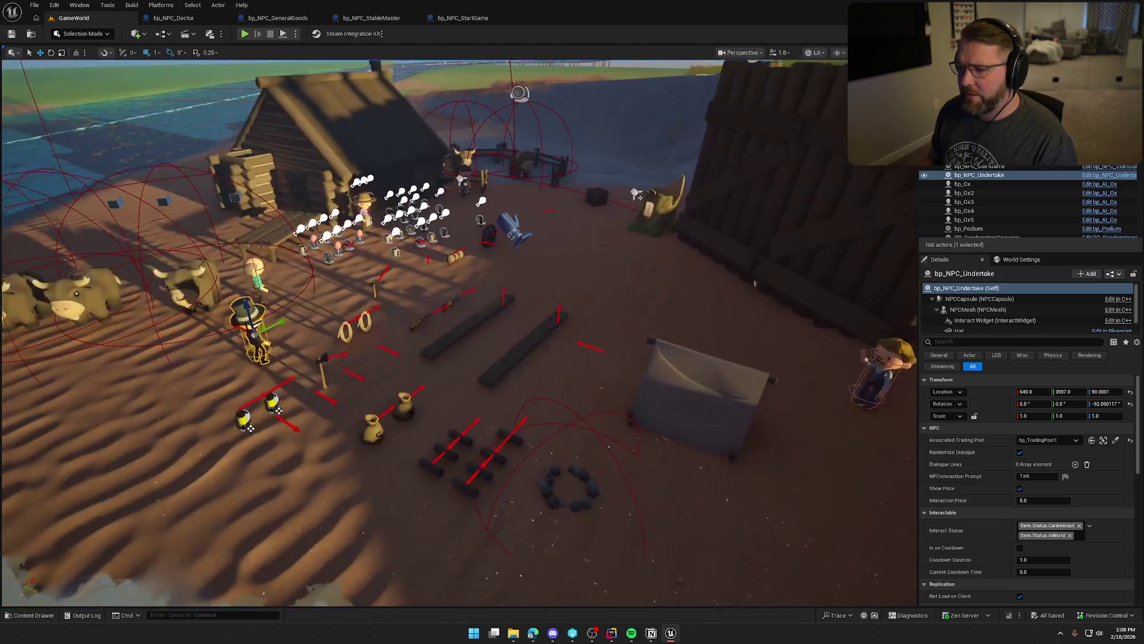
scroll(755, 283, "down", 3)
key("ctrl+space")
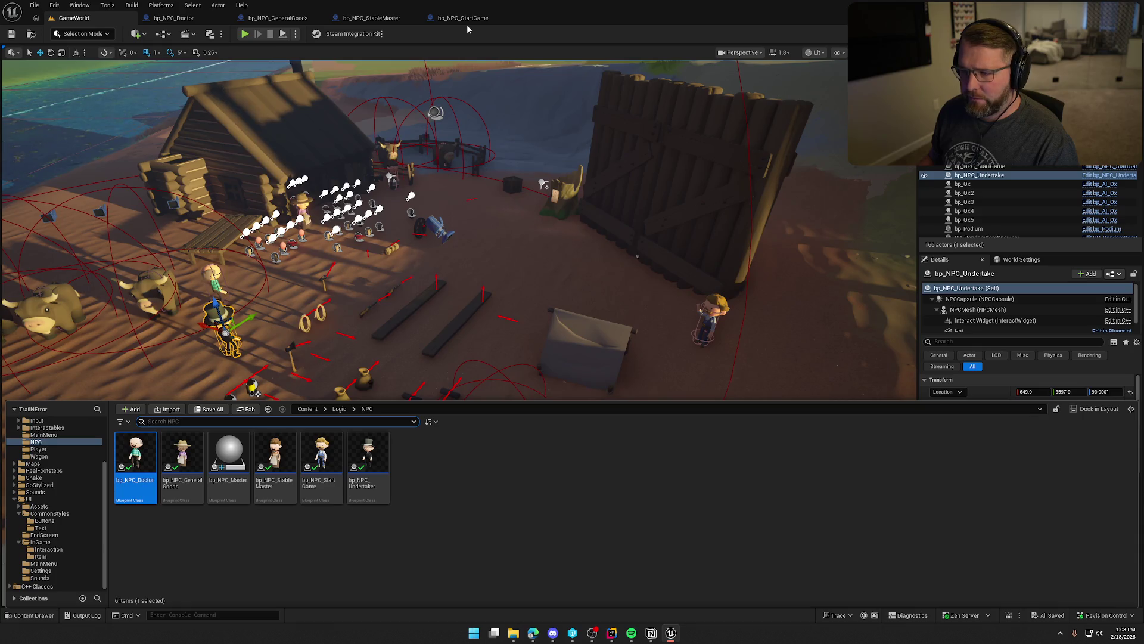
double_click(379, 453)
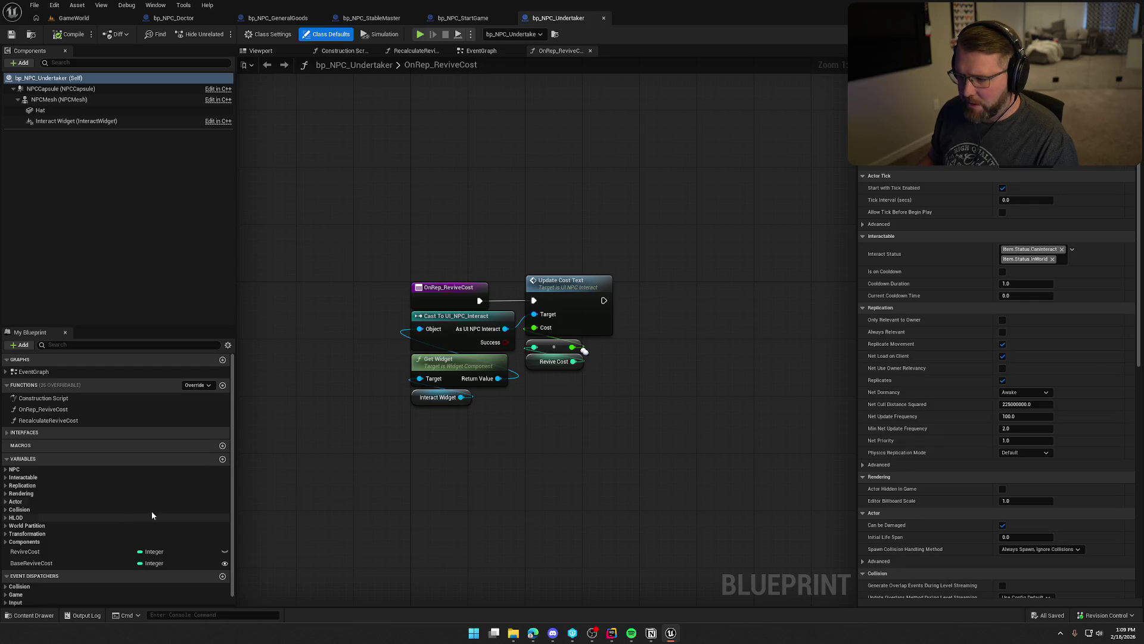
Set the NPCInteraction Prompt default to 'Revive Friends' and check Show Price and Interaction Price 5.0.
left_click(480, 50)
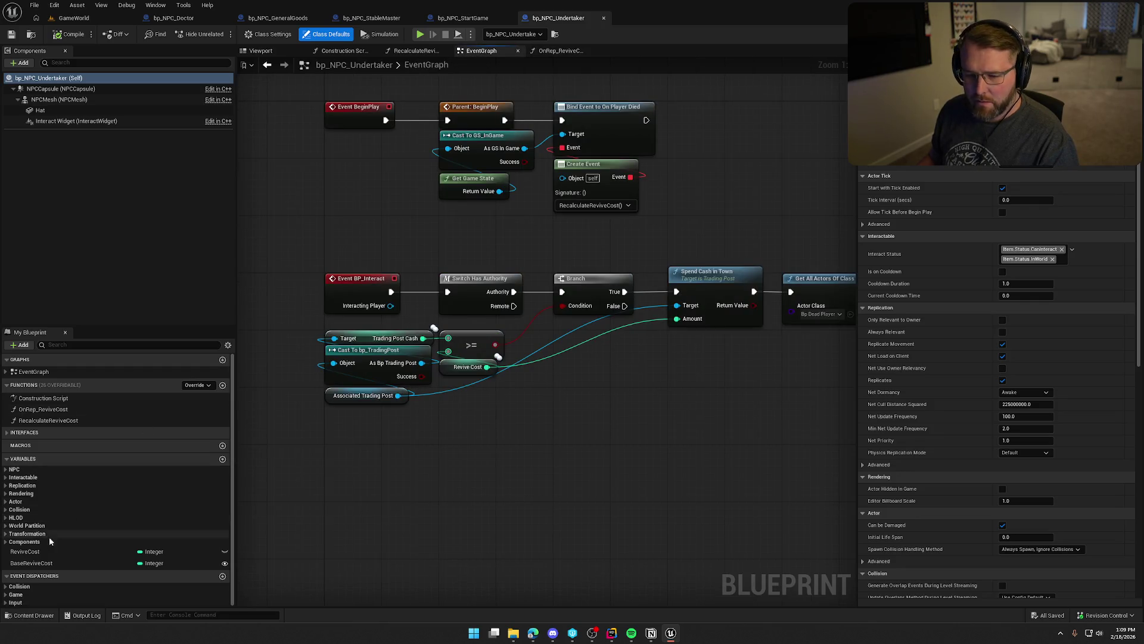
left_click(27, 469)
left_click(65, 531)
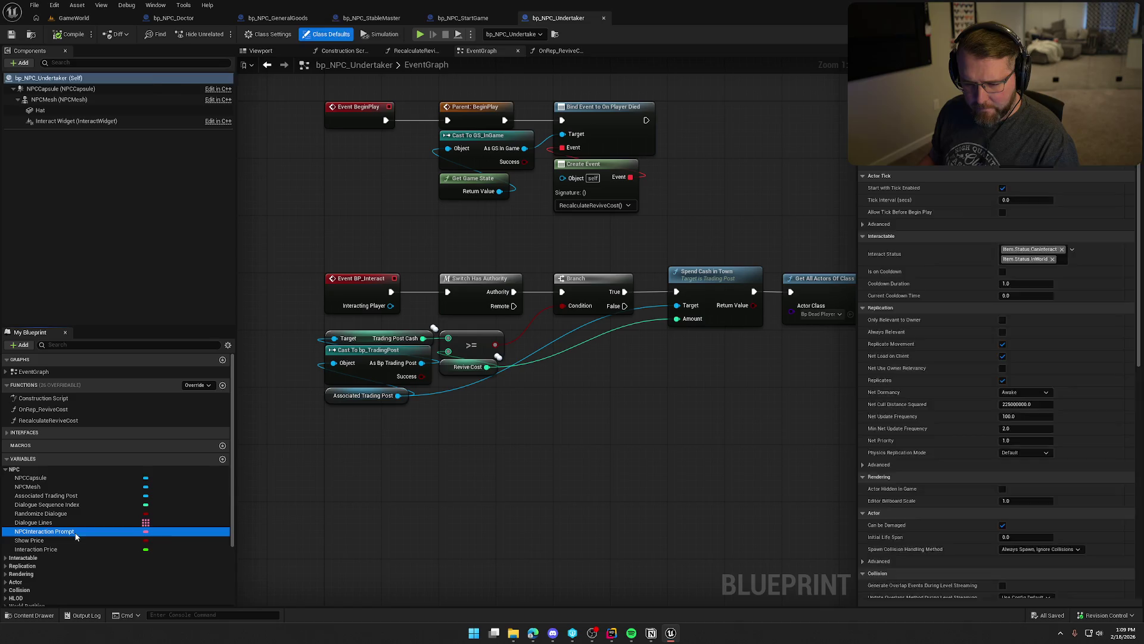
left_click(1026, 188)
type("Rev")
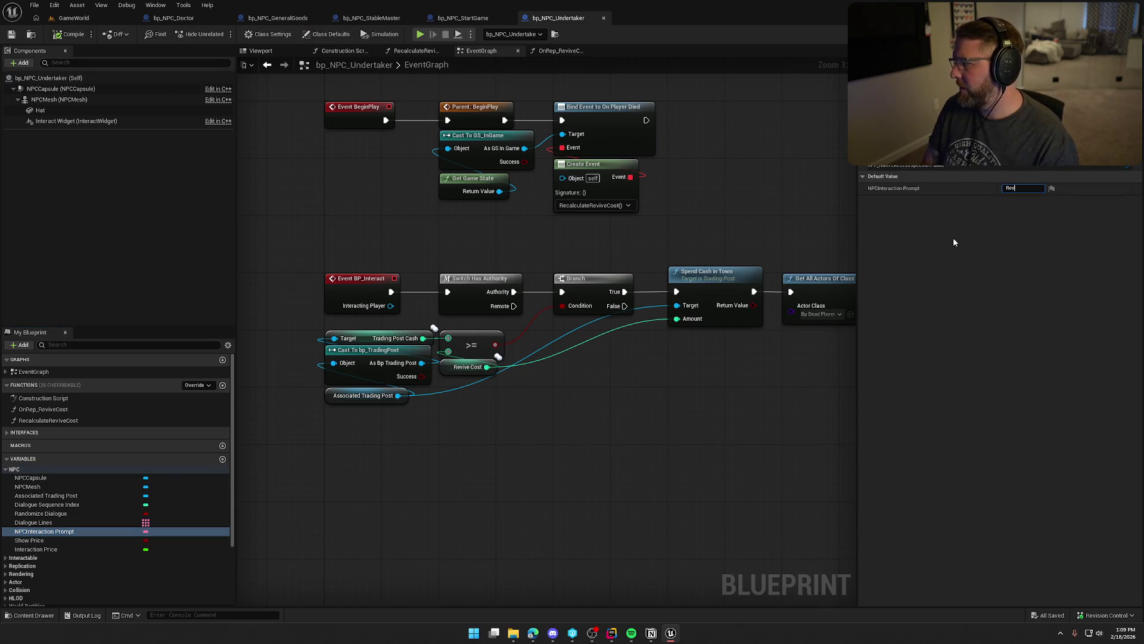
type("ive Friends")
key("Return")
left_click(42, 539)
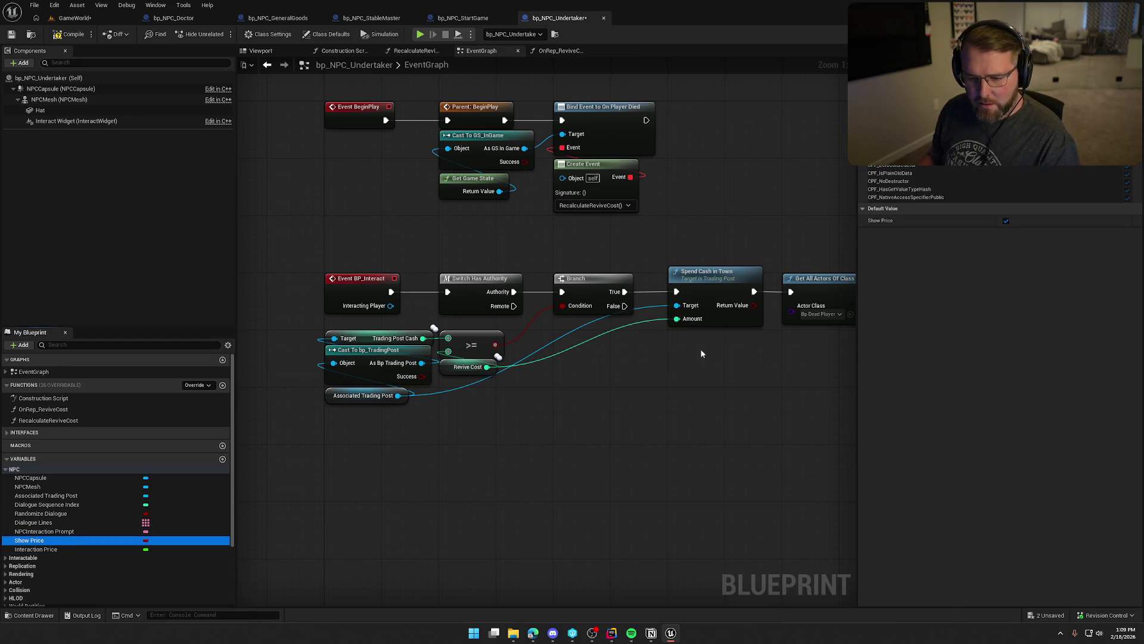
left_click(42, 549)
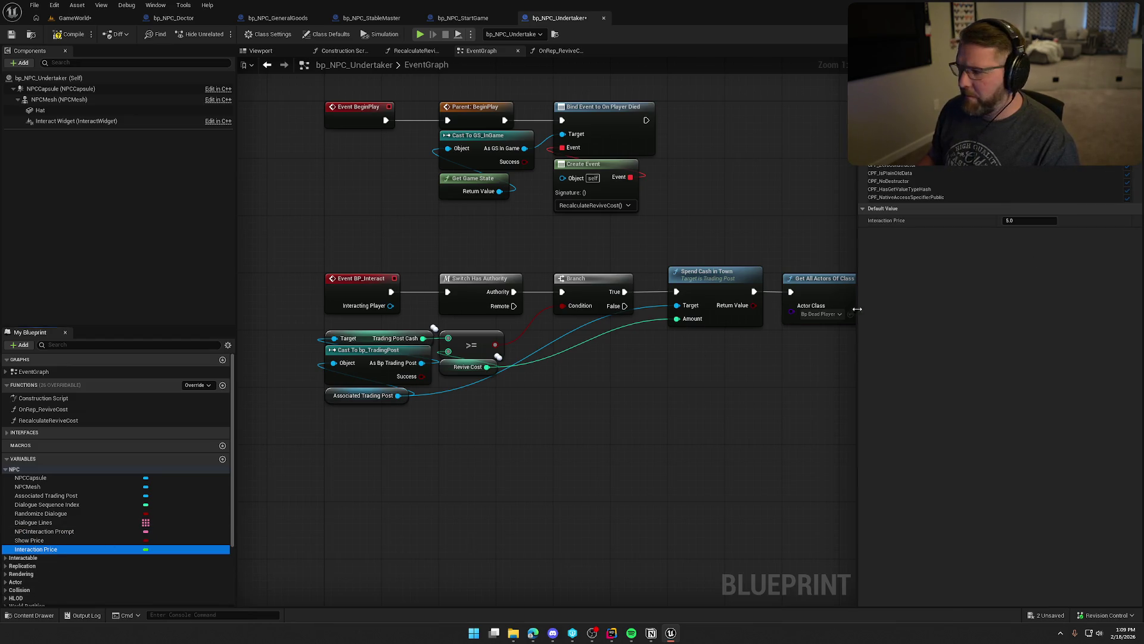
Drag an Interaction Price setter into the OnRep_ReviveCost function graph.
mouse_move(674, 420)
left_mouse_down()
mouse_move(580, 324)
mouse_move(587, 370)
left_mouse_up()
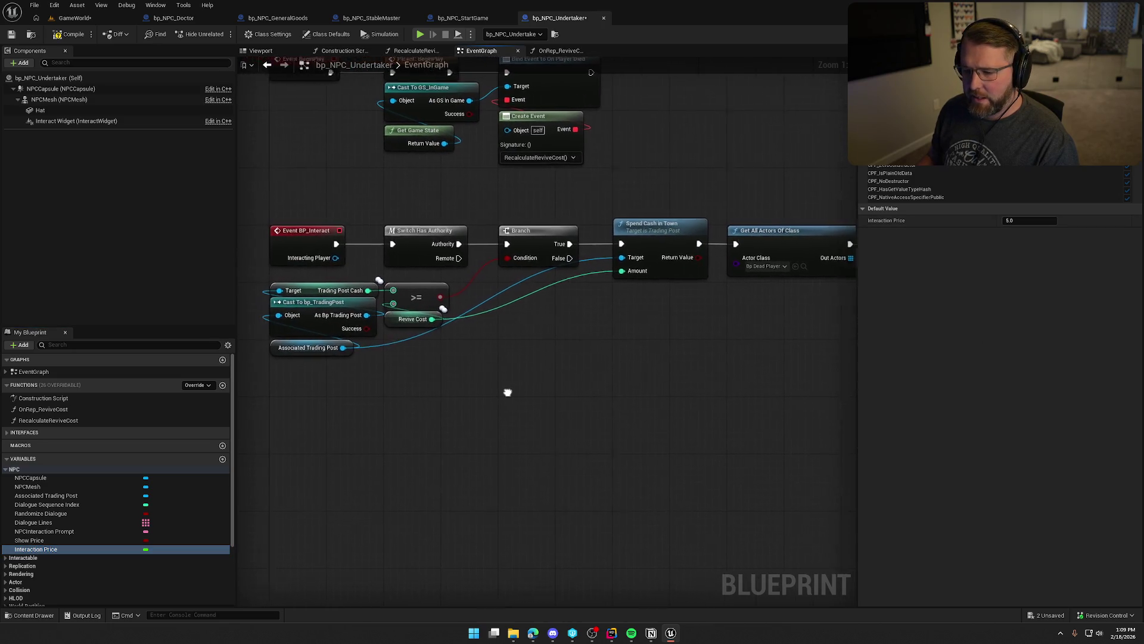
left_click_drag(481, 397, 482, 441)
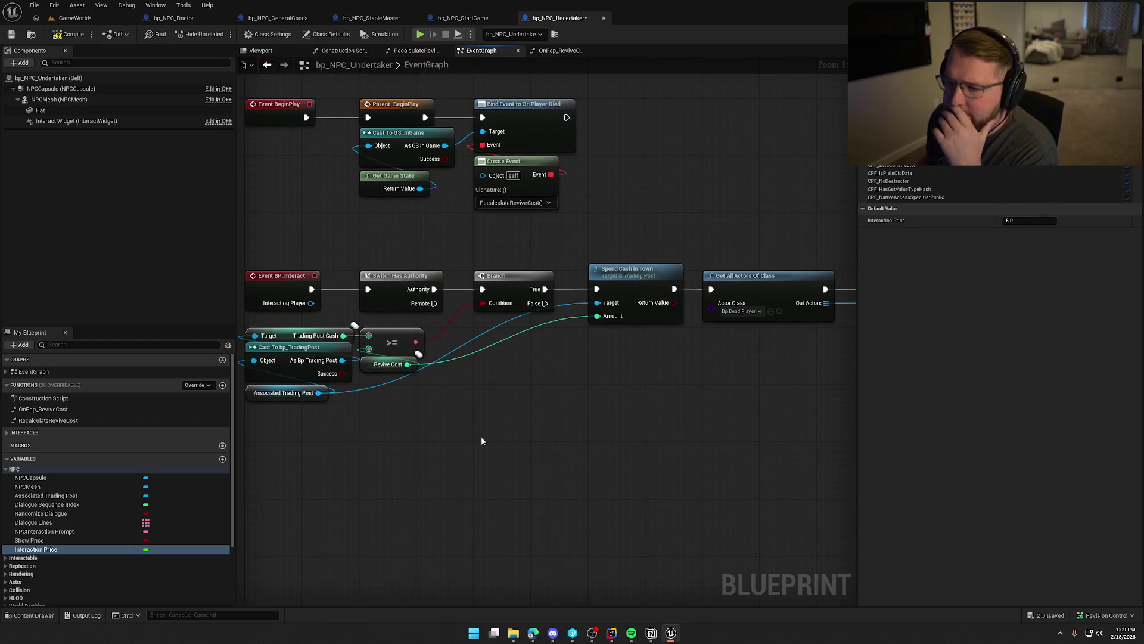
left_click(563, 51)
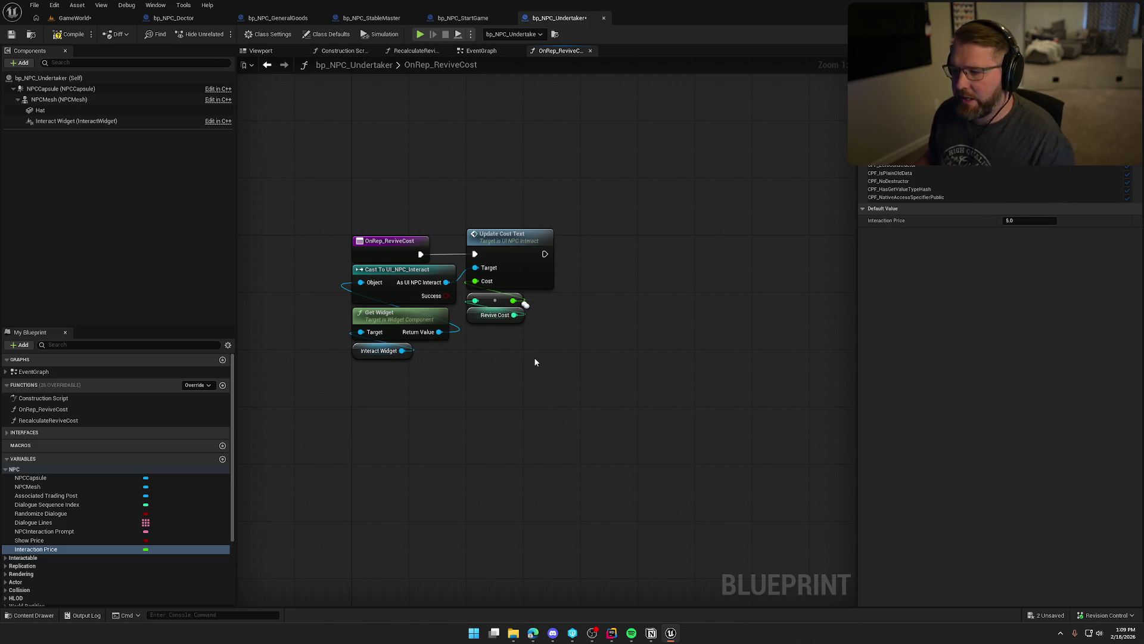
mouse_move(35, 549)
left_mouse_down()
mouse_move(493, 405)
mouse_move(573, 238)
mouse_move(581, 247)
left_mouse_up()
Feed Revive Cost into the Interaction Price setter after Update Cost Text and save.
left_click(592, 332)
left_click_drag(513, 300, 590, 268)
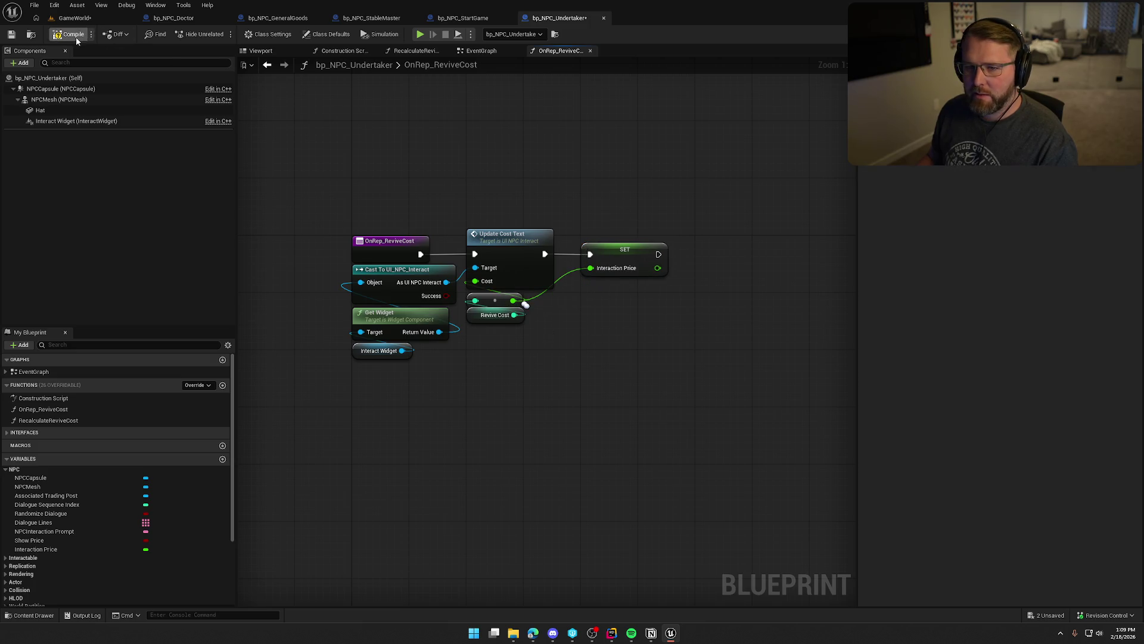
key("ctrl+s")
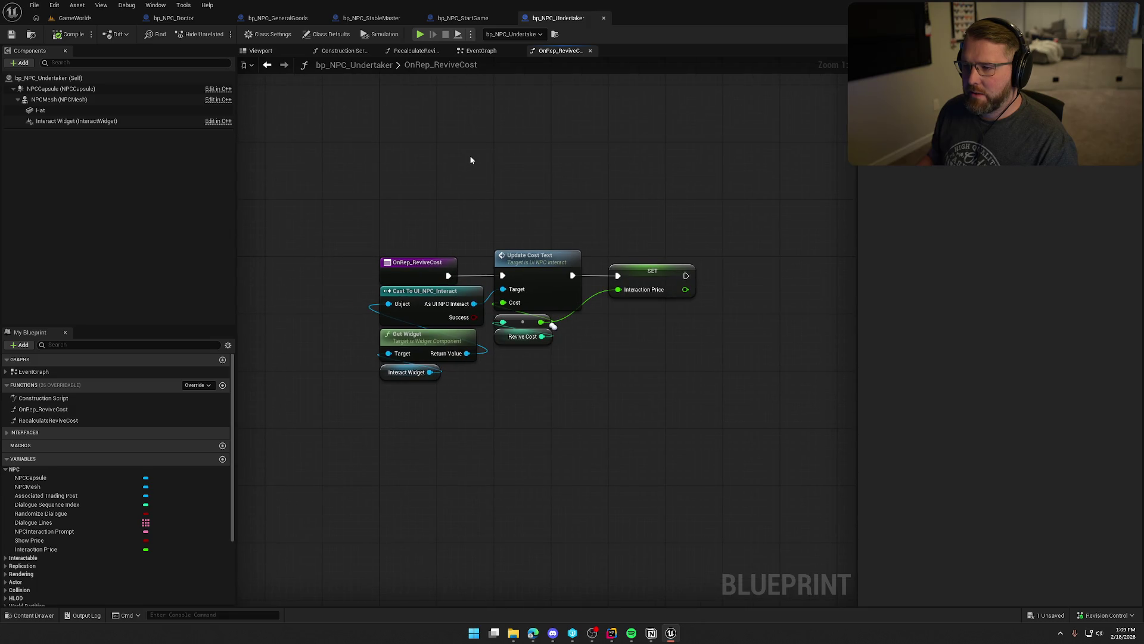
Review Revive Cost in the Undertaker event graph and Master's Update Cost Text nodes.
left_click(492, 51)
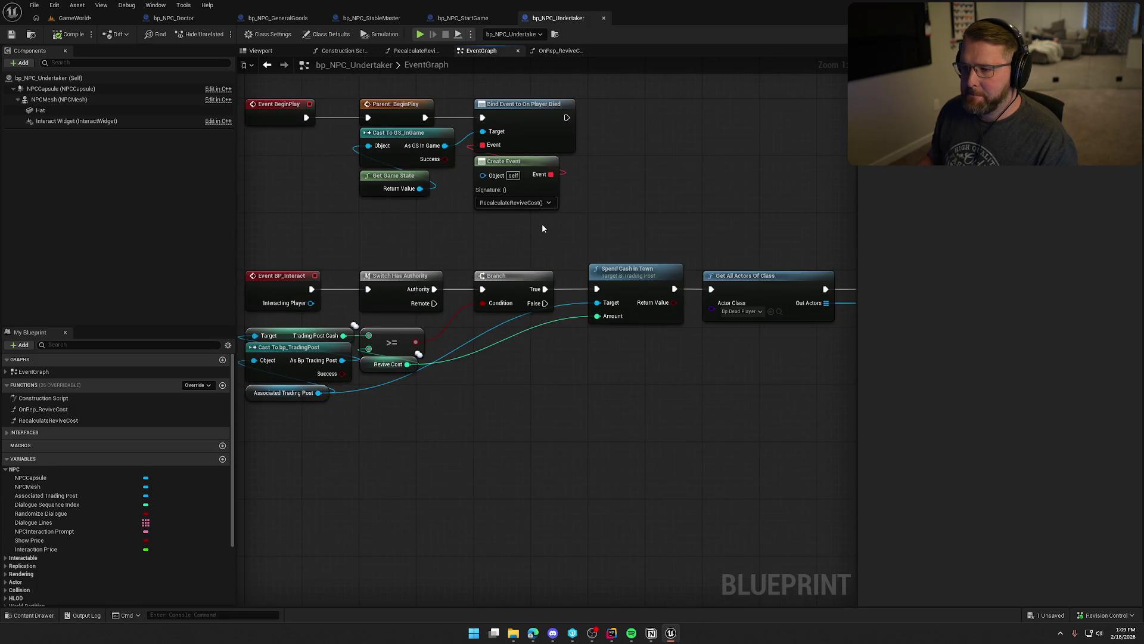
left_click_drag(500, 377, 503, 335)
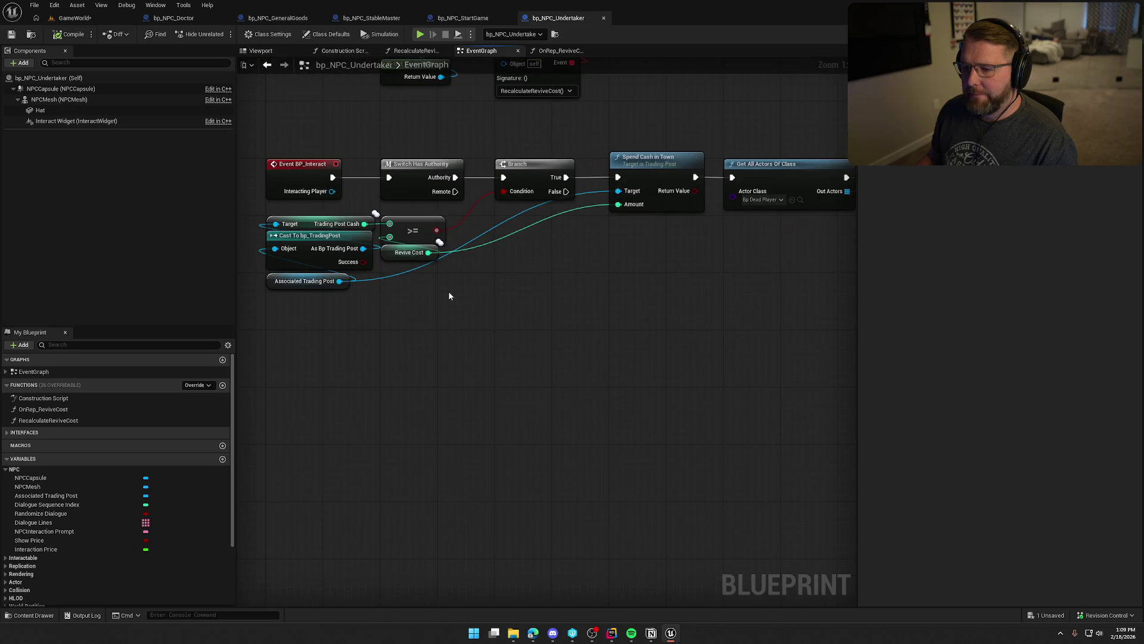
left_click(433, 254)
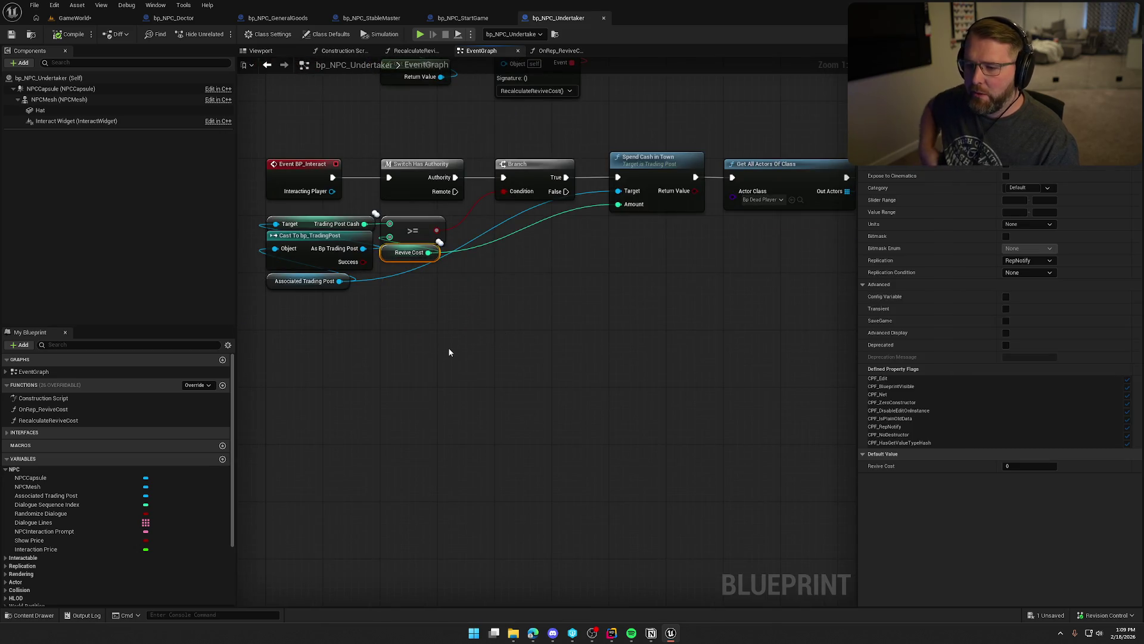
left_click(491, 362)
left_click_drag(491, 363, 504, 399)
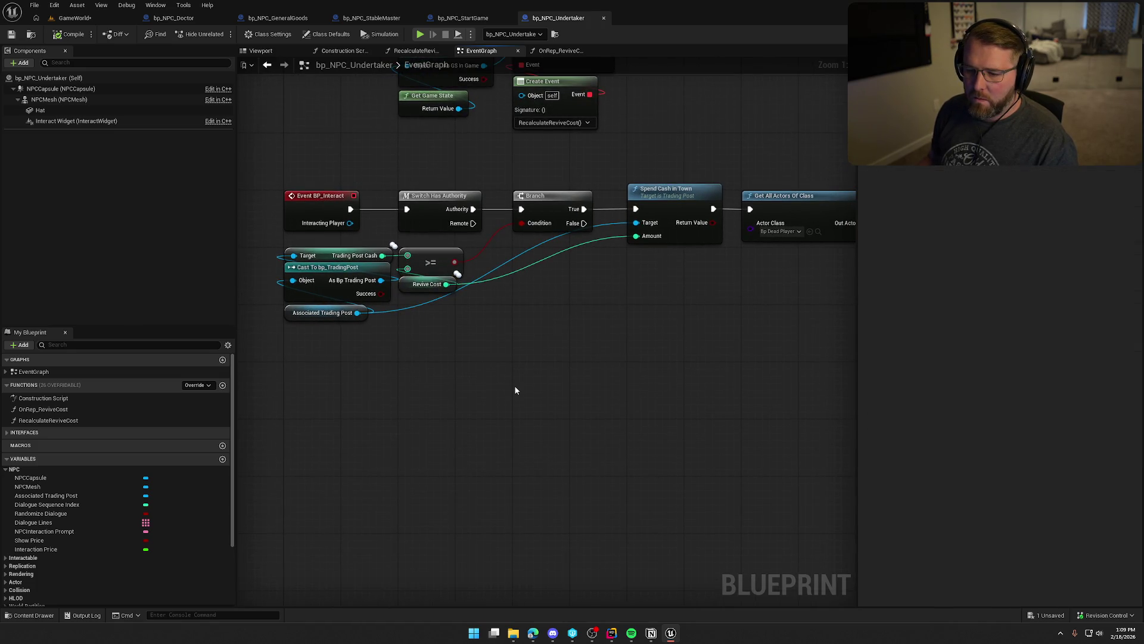
left_click_drag(550, 363, 421, 396)
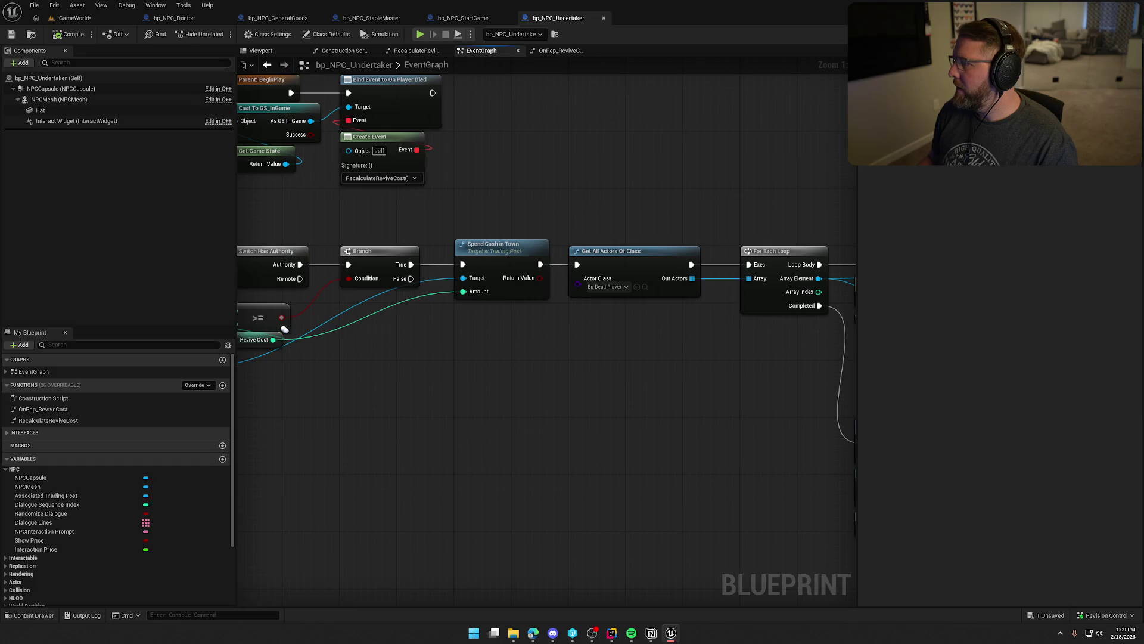
left_click_drag(308, 160, 778, 339)
left_click_drag(753, 319, 651, 197)
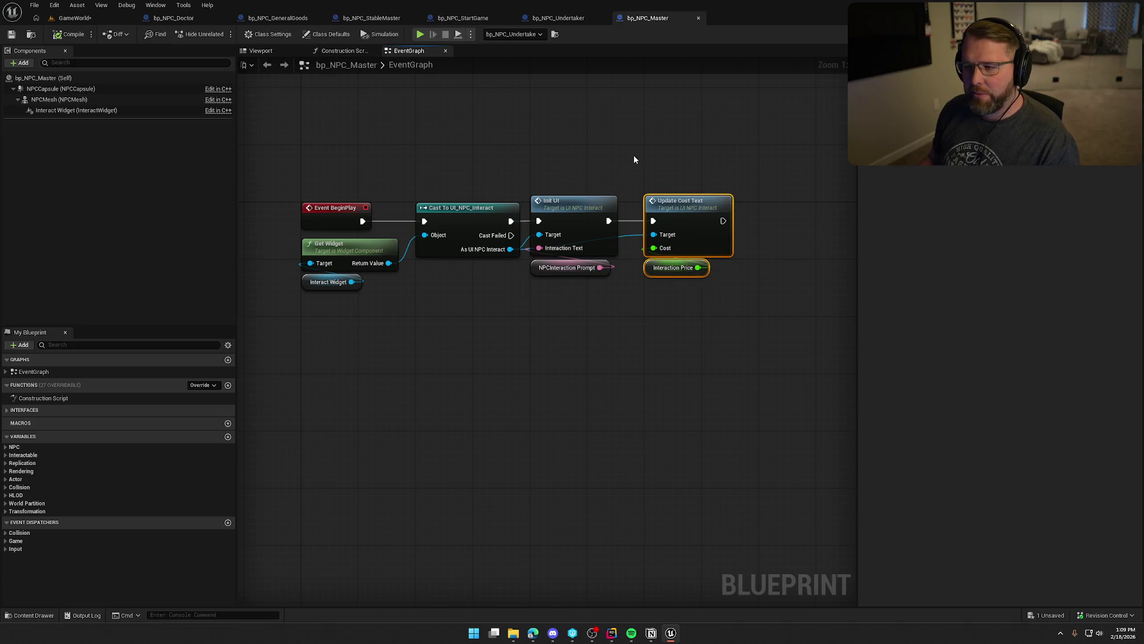
left_click(566, 18)
Delete the Interaction Price setter from OnRep_ReviveCost and save the blueprint.
left_click(556, 52)
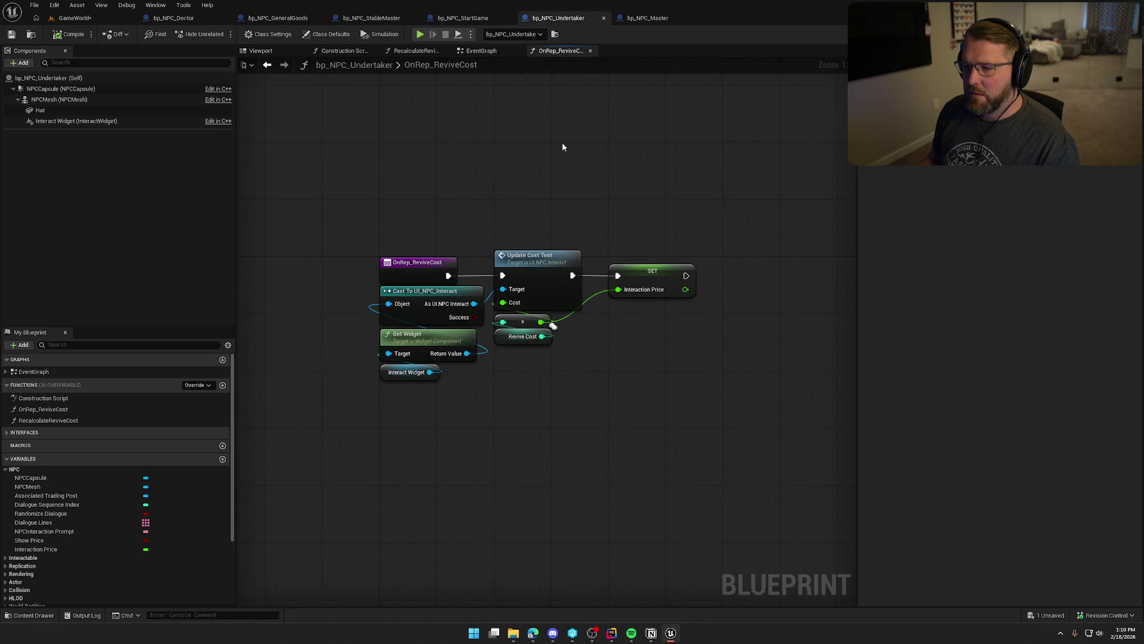
left_click_drag(345, 123, 682, 349)
left_click(674, 328)
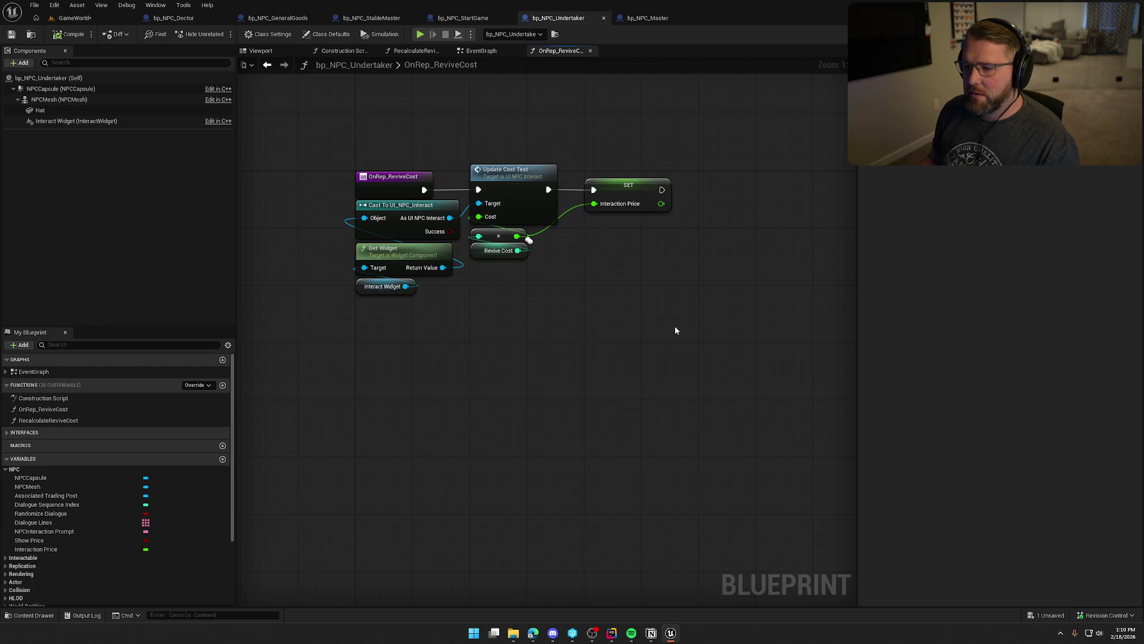
left_click(626, 194)
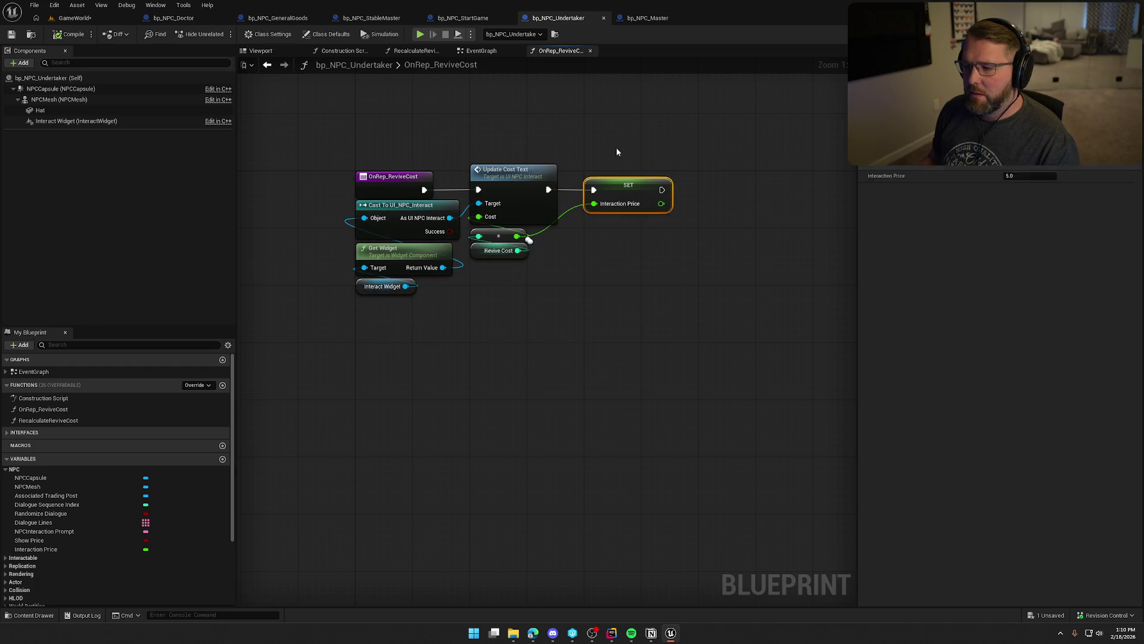
key("Delete")
key("ctrl+s")
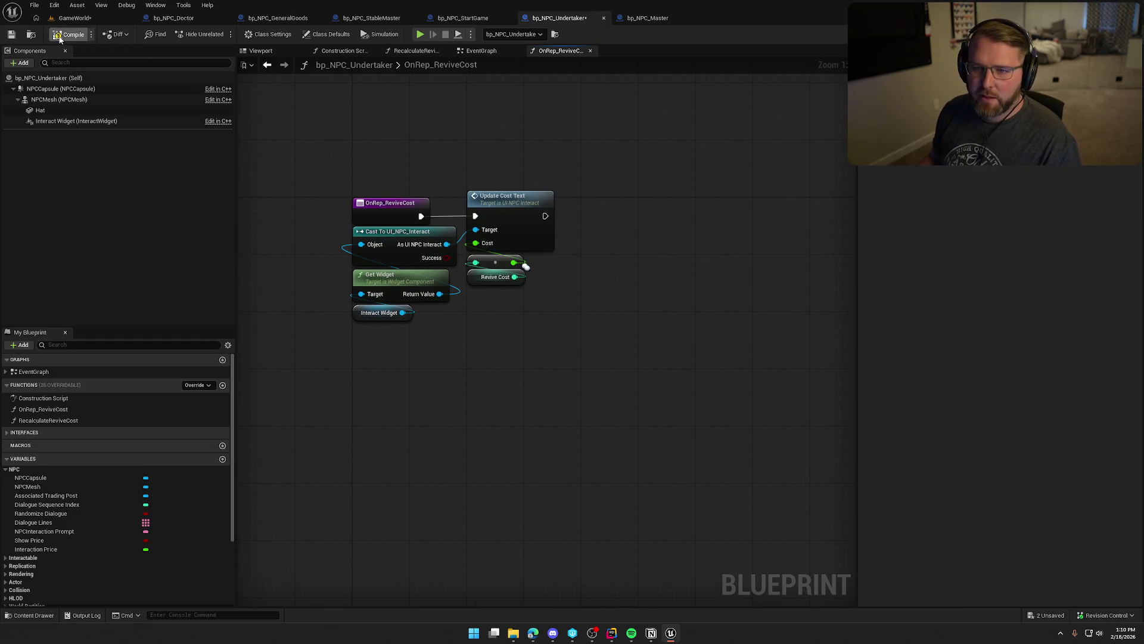
Check BaseReviveCost, ReviveCost replication and the interact widget component, then start a play session.
left_click_drag(340, 147, 348, 254)
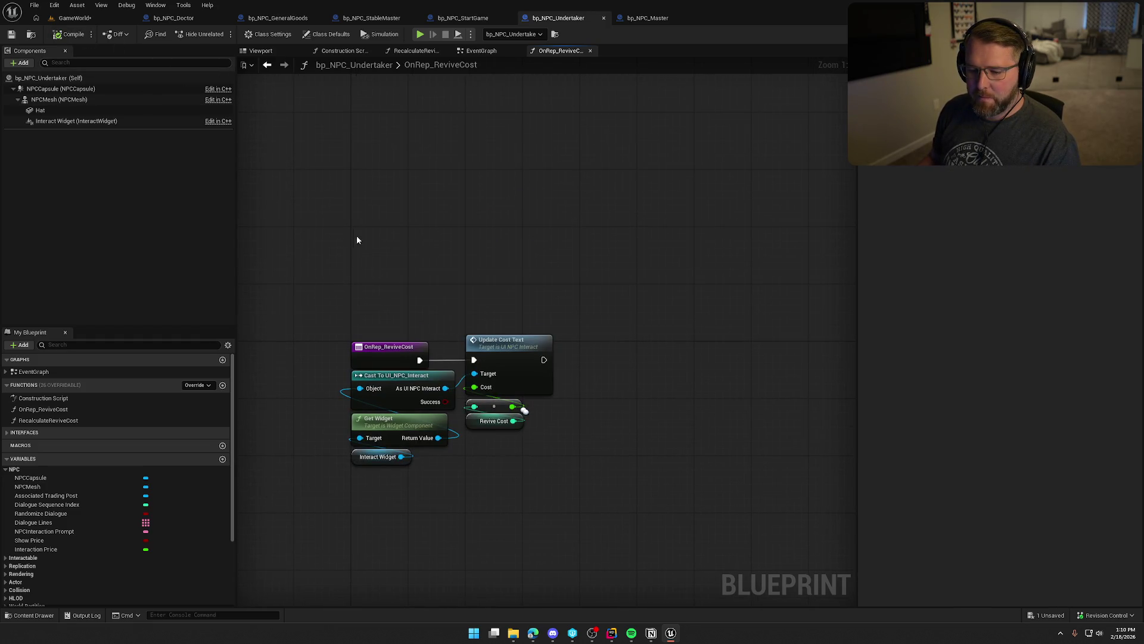
scroll(136, 492, "down", 3)
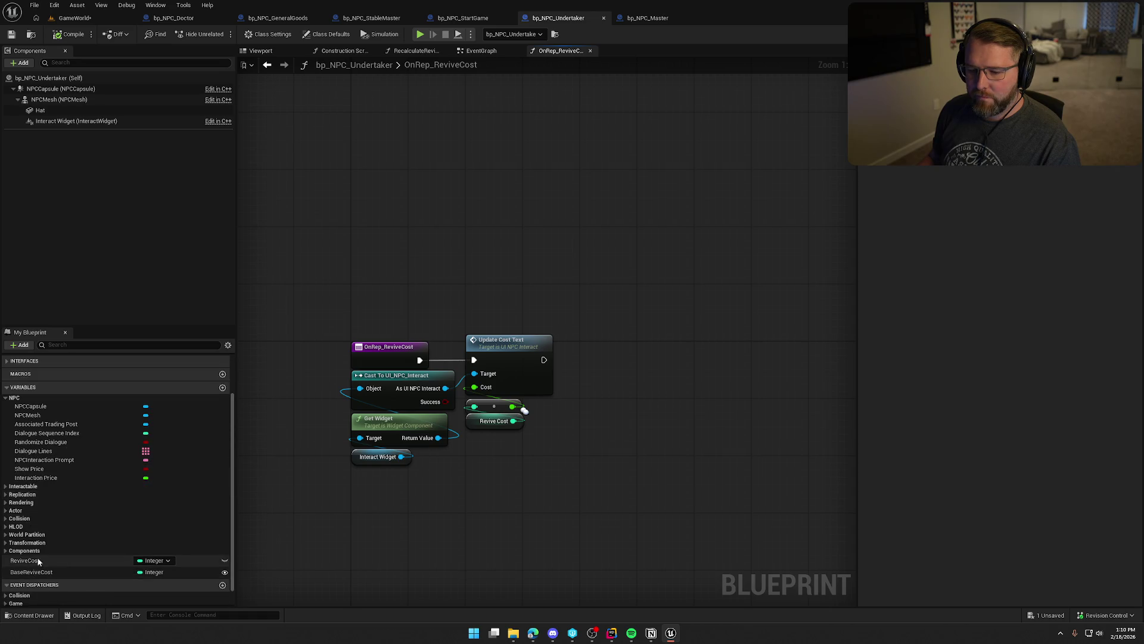
left_click(58, 571)
left_click(72, 560)
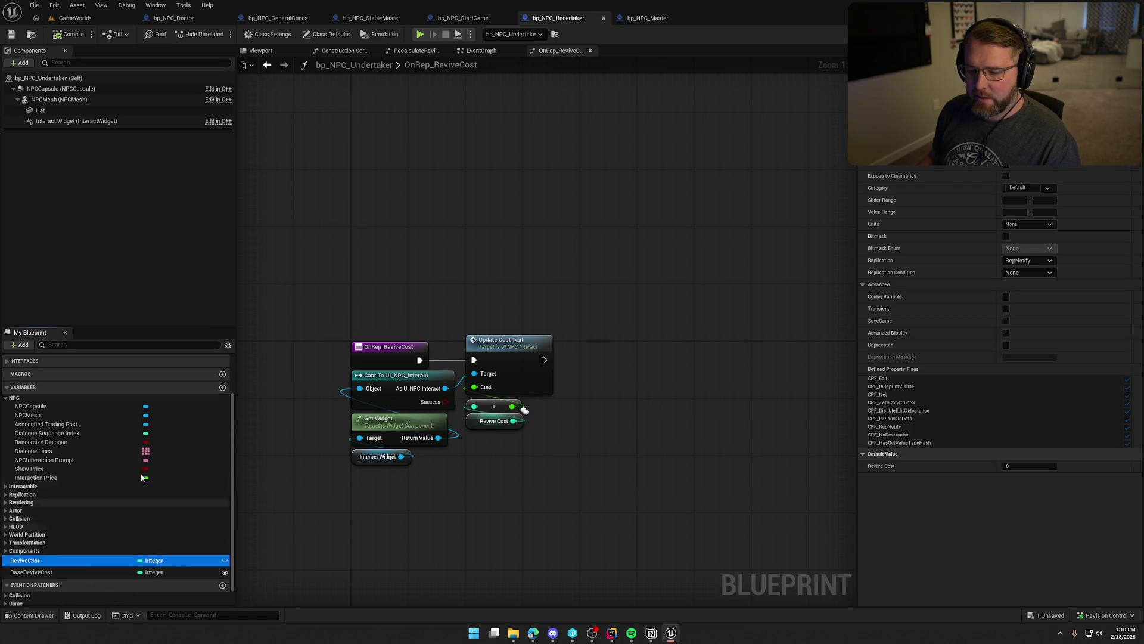
mouse_move(348, 217)
left_mouse_down()
mouse_move(494, 314)
mouse_move(484, 173)
left_mouse_up()
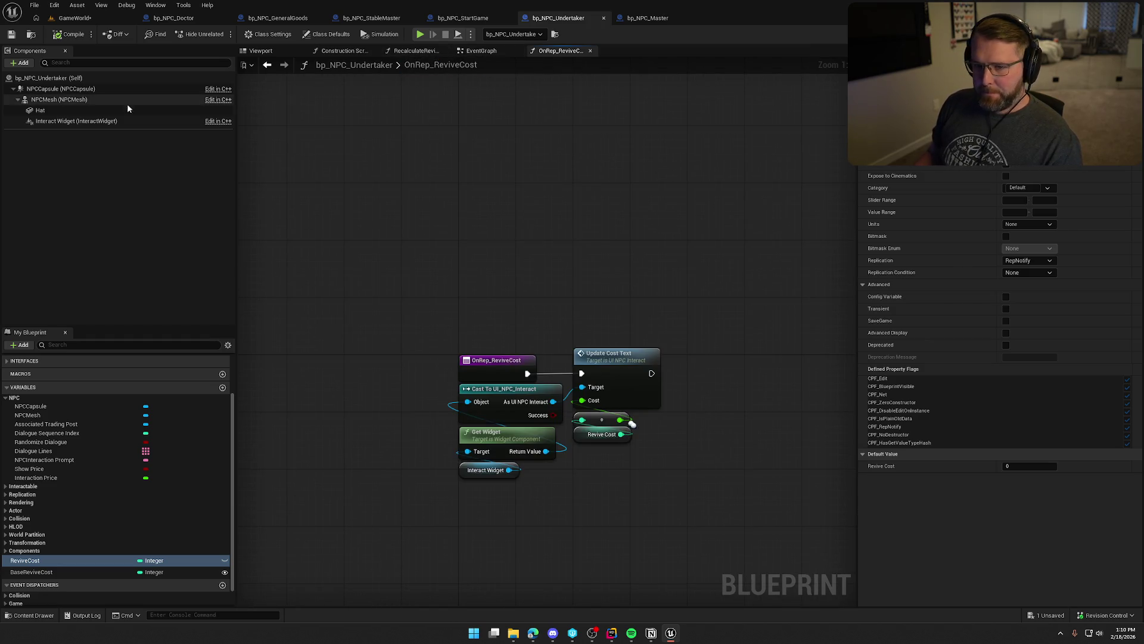
left_click(107, 120)
key("alt+p")
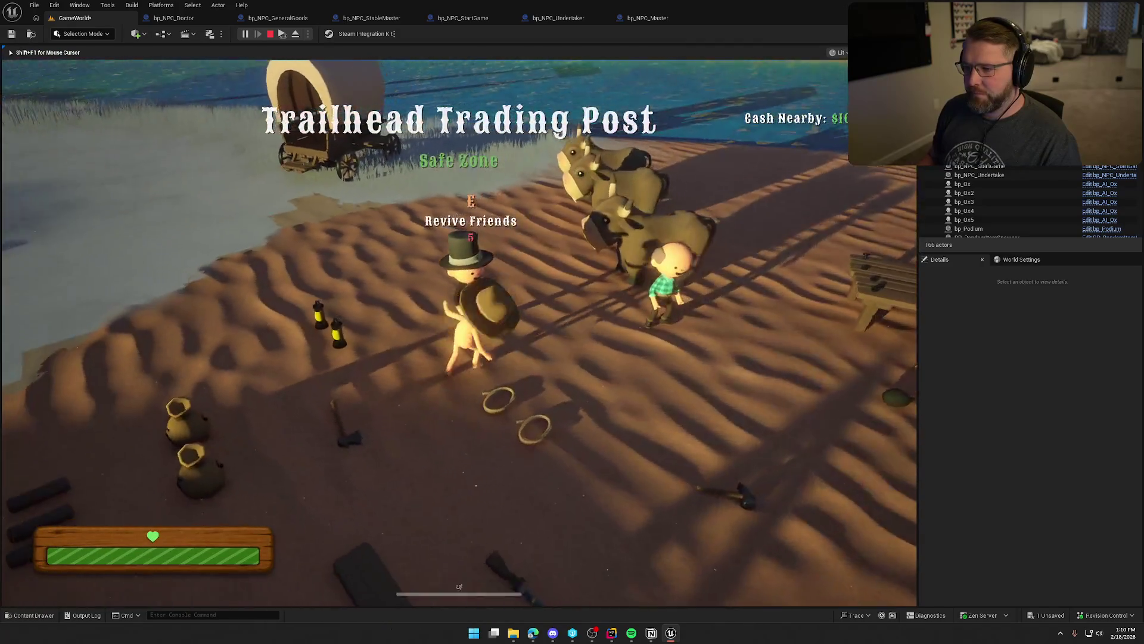
Walk to the Undertaker to check its Revive Friends prompt and NPC prices, then stop playing.
key("w")
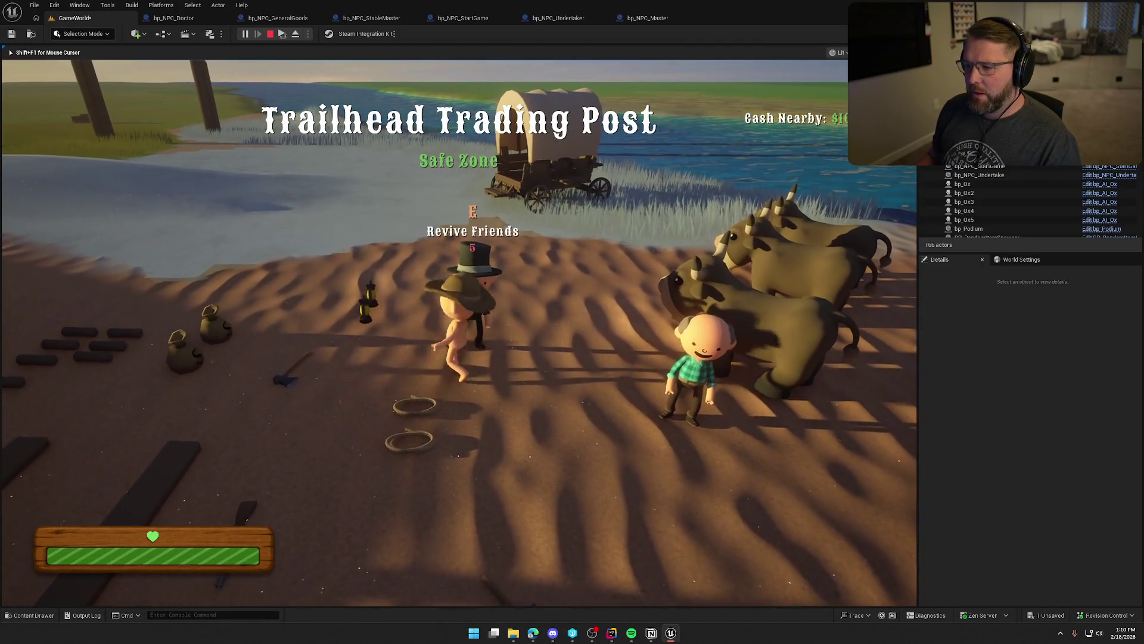
key("s")
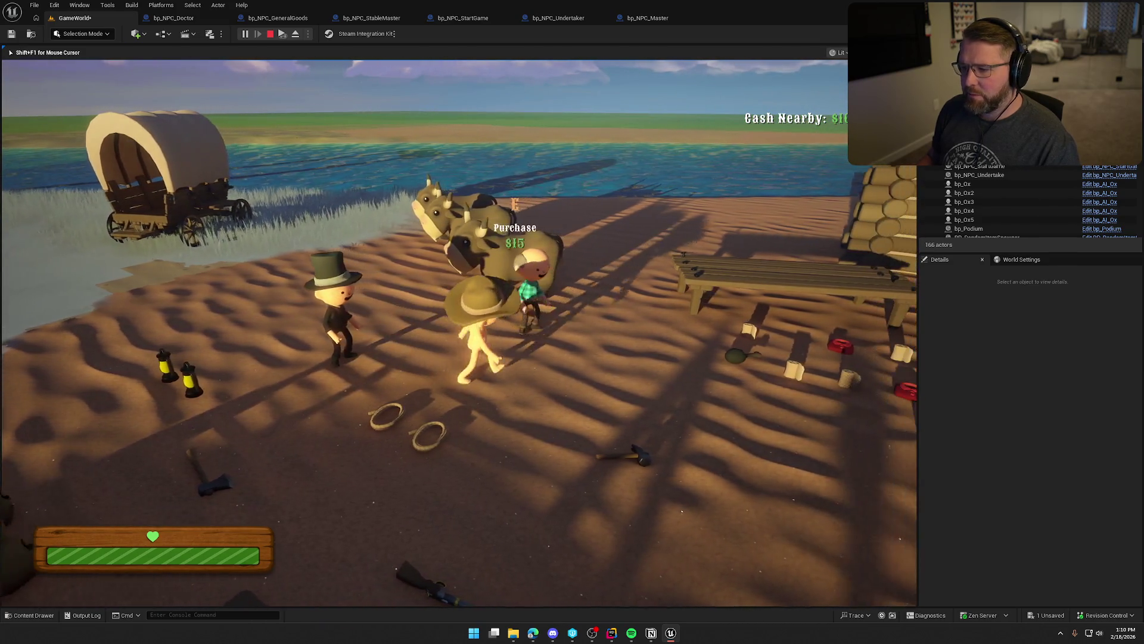
key("Escape")
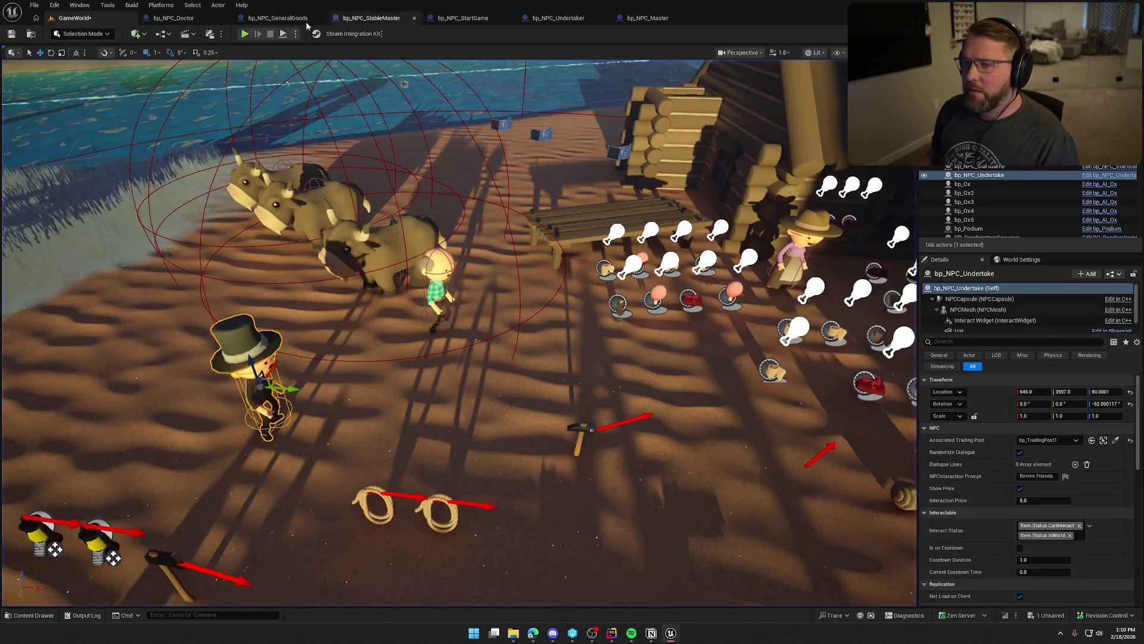
Open the UI_NPC_Interact widget from the UI > InGame > Interaction folder.
left_click(173, 18)
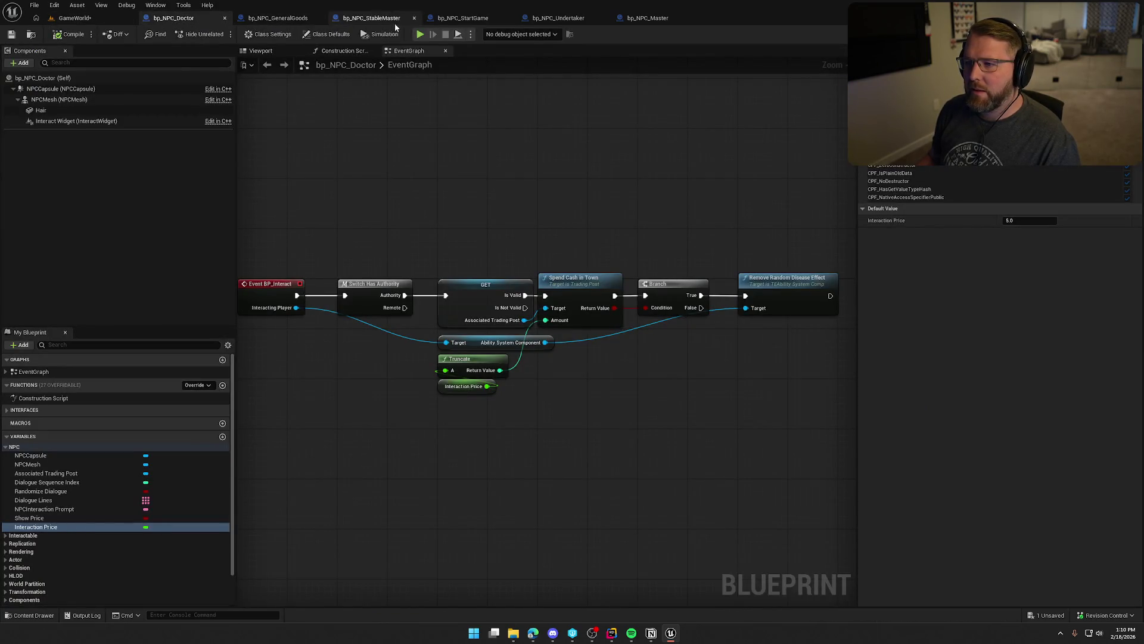
left_click(94, 20)
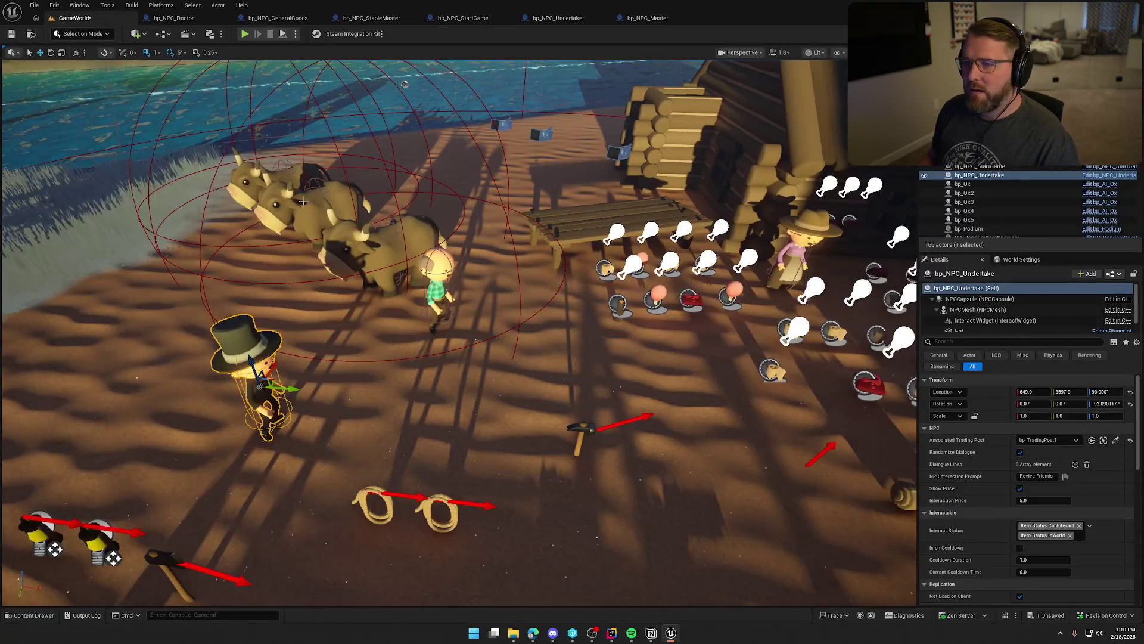
left_click(34, 615)
left_click(40, 542)
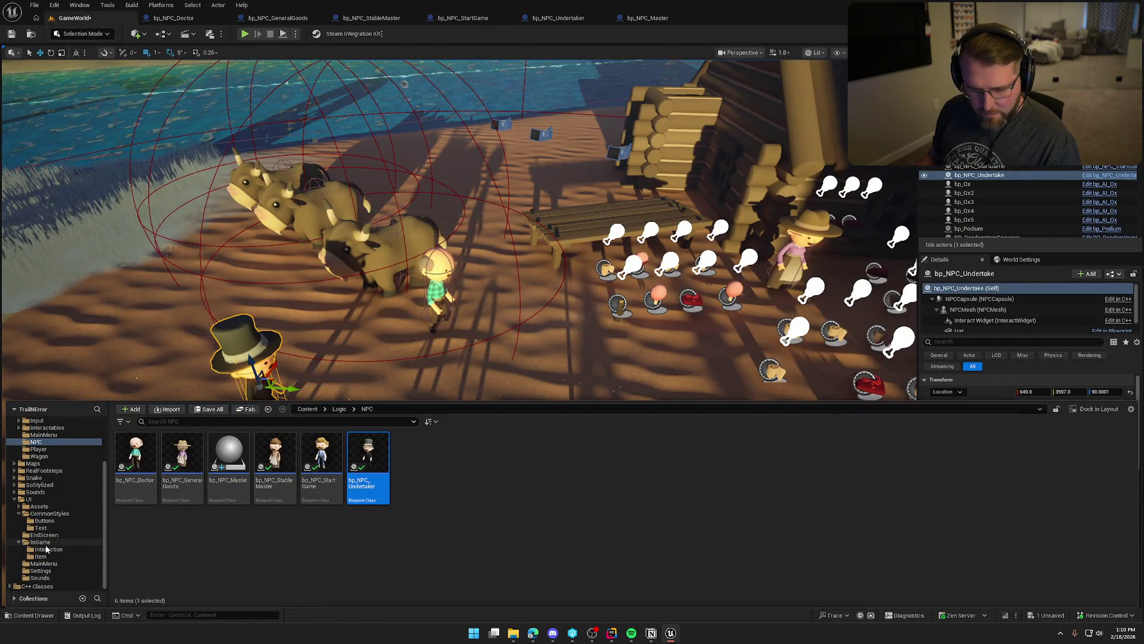
left_click(182, 456)
left_click(142, 462)
double_click(142, 462)
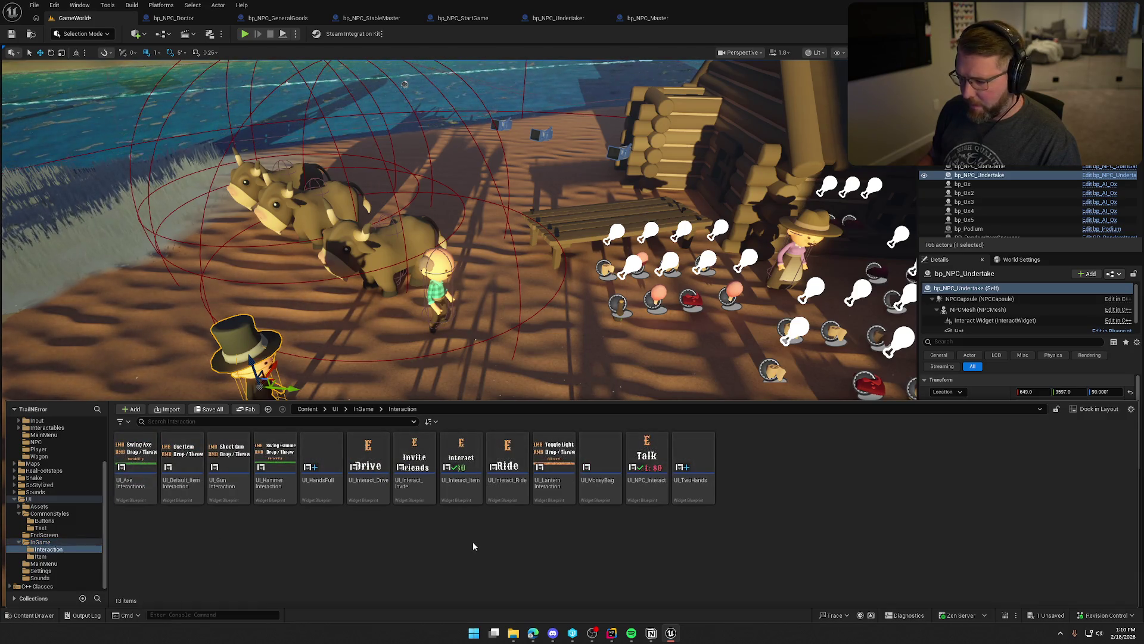
left_click(654, 457)
double_click(654, 458)
Review the widget's cost-text graph, then return to bp_NPC_Doctor.
scroll(545, 386, "up", 4)
left_click(1120, 34)
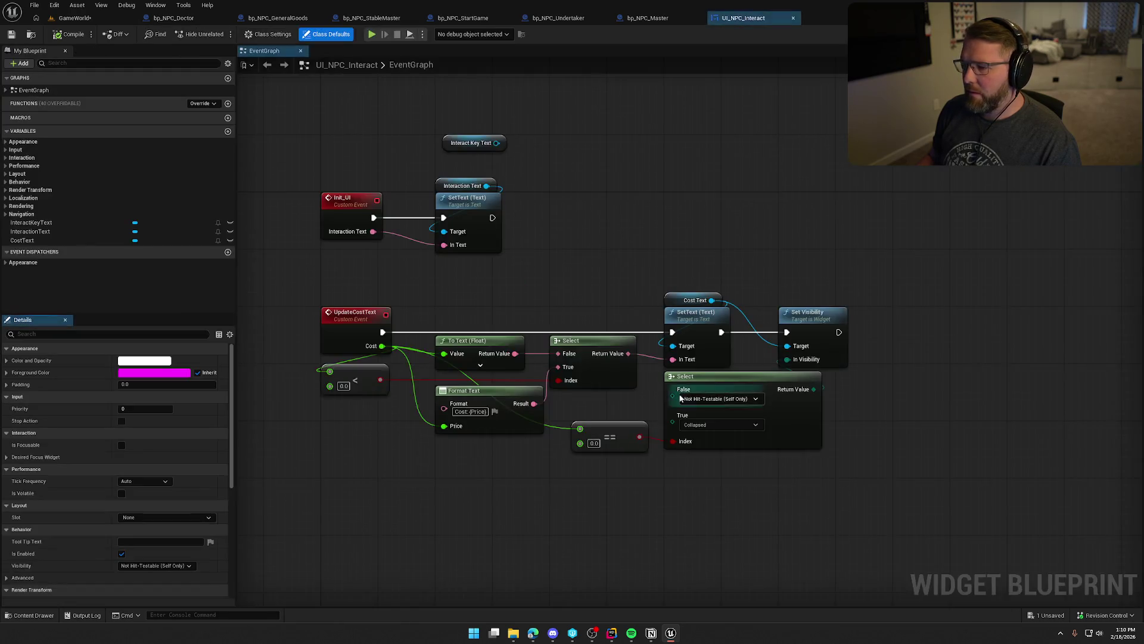
left_click_drag(331, 231, 821, 407)
left_click(821, 406)
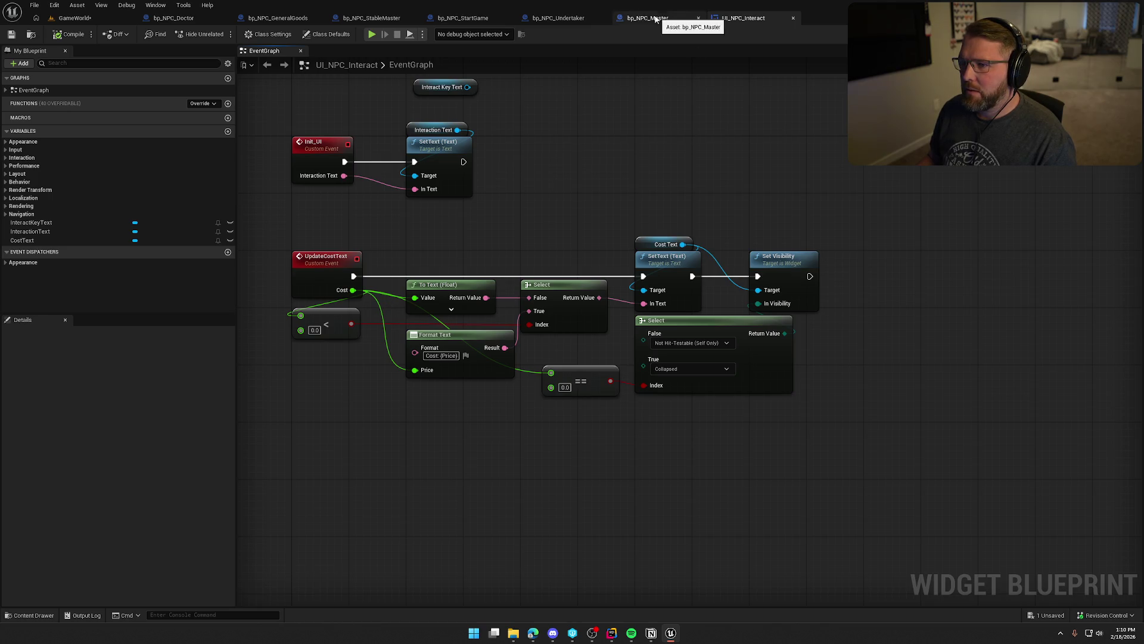
left_click(192, 22)
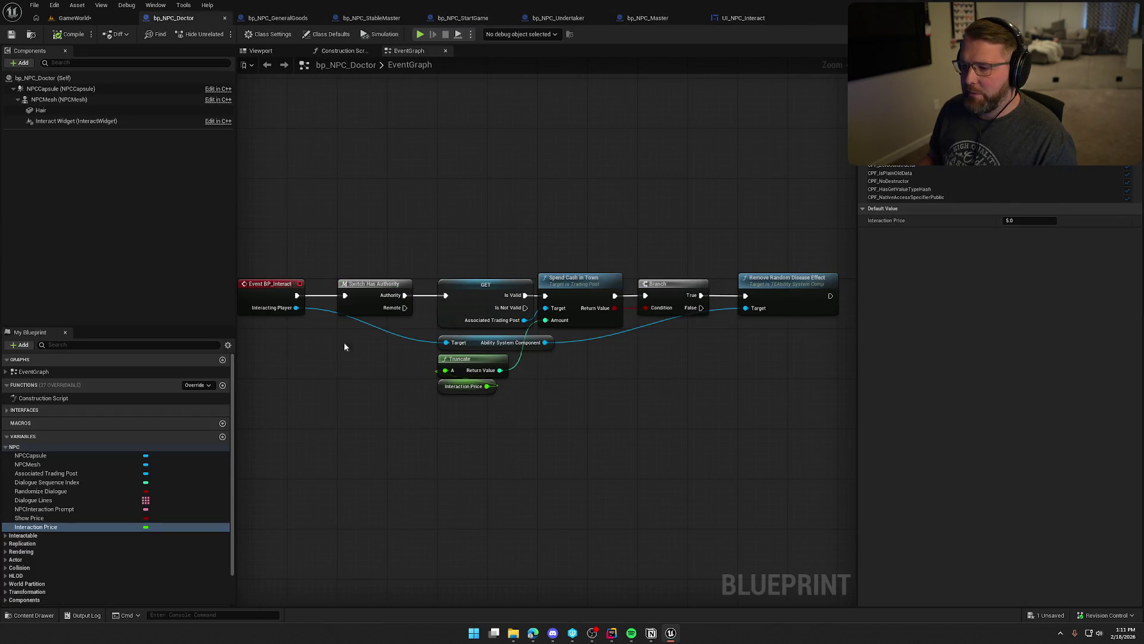
In bp_NPC_Master, add a Multiply by -1.0 node after Interaction Price.
left_click(278, 19)
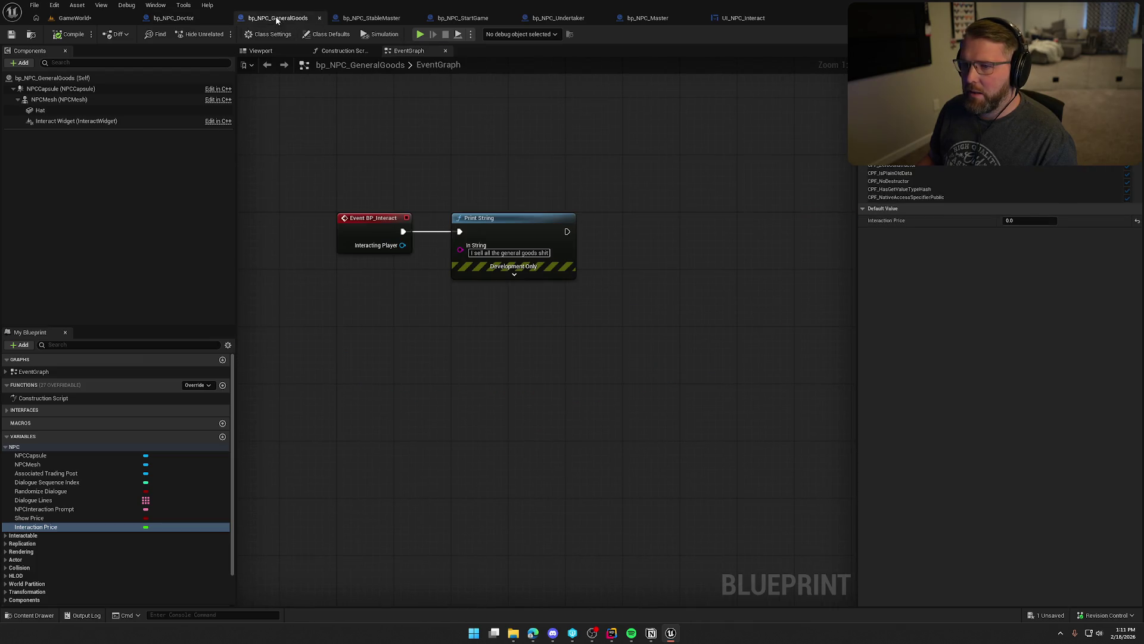
left_click(371, 18)
left_click(448, 18)
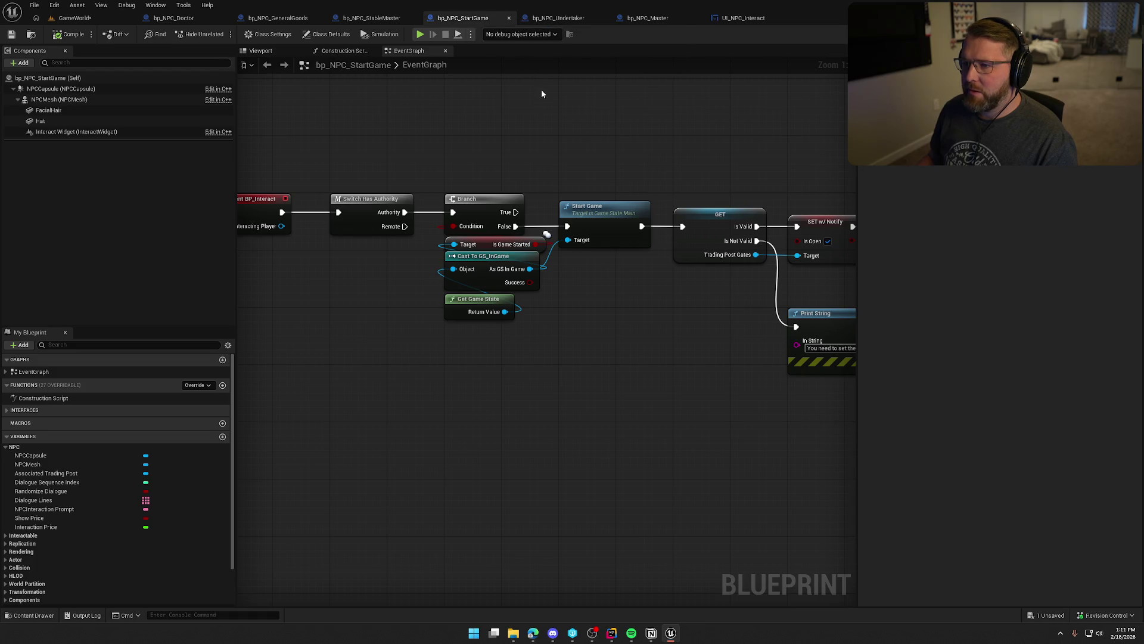
left_click(648, 18)
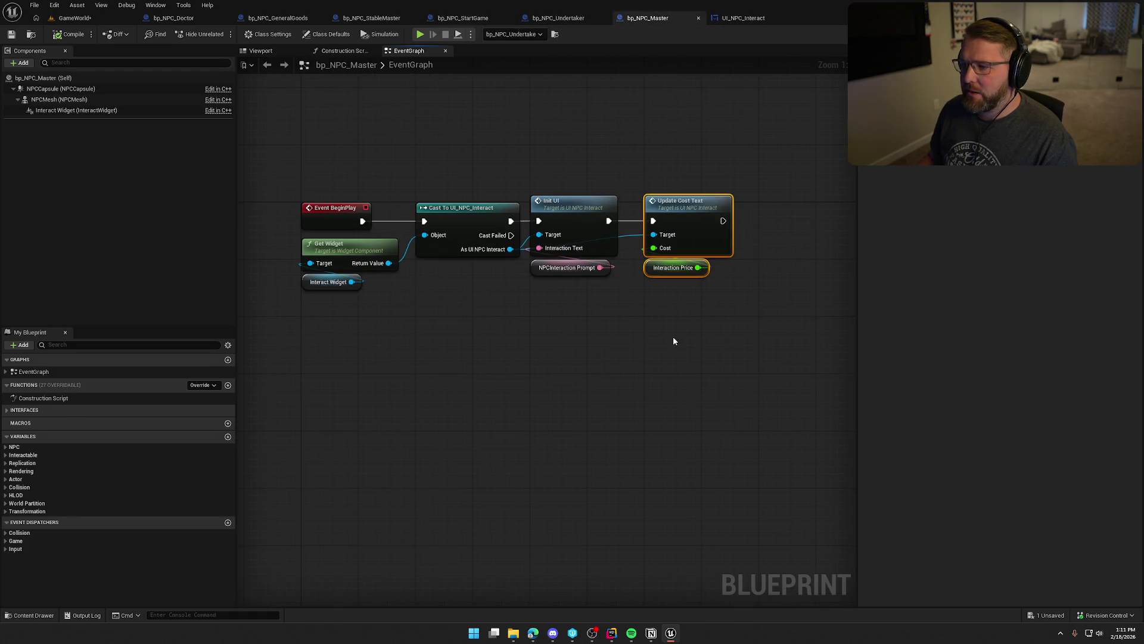
left_click_drag(673, 341, 594, 332)
mouse_move(596, 259)
left_mouse_down()
mouse_move(474, 292)
mouse_move(545, 298)
left_mouse_up()
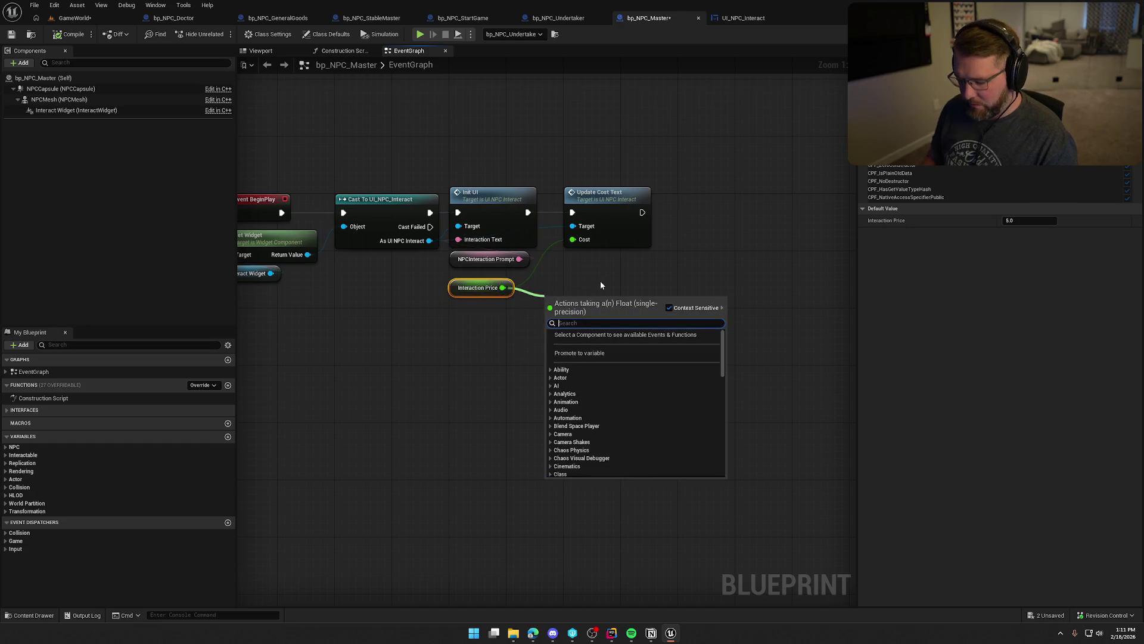
type("*")
key("Return")
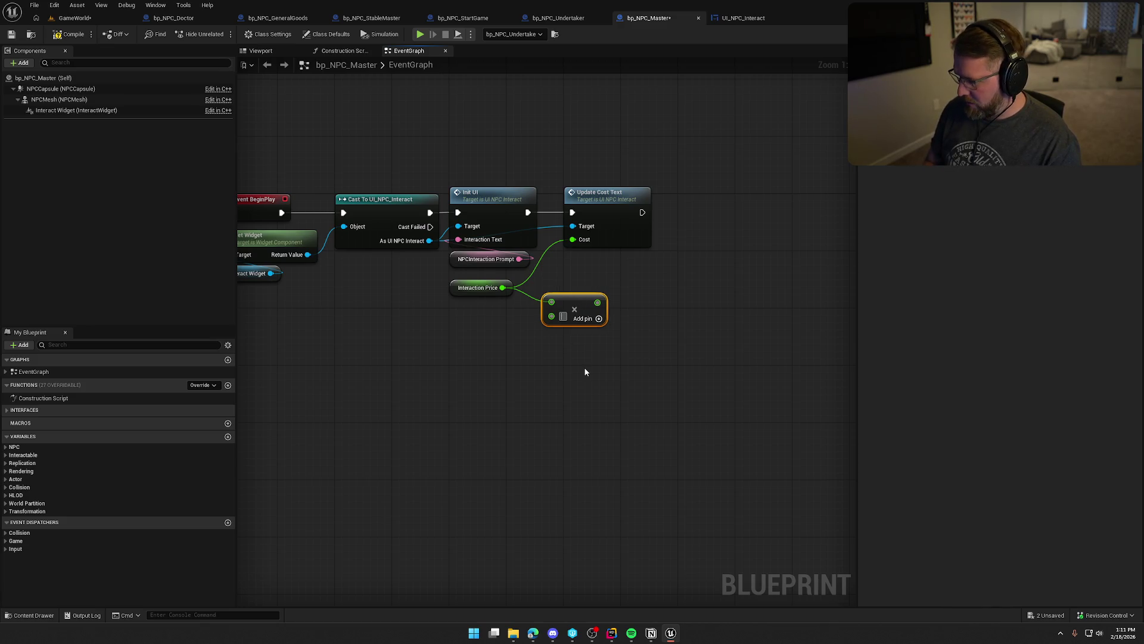
type("-1.0")
left_click(568, 335)
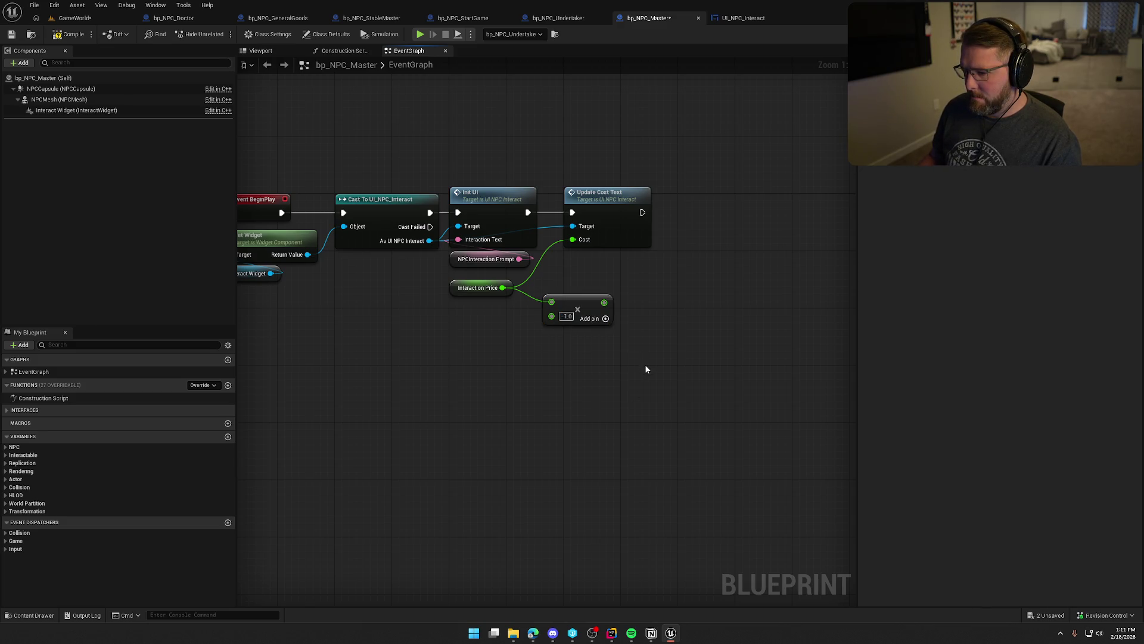
Delete the Multiply node, move Interaction Price beside the Cost input, and save.
left_click(566, 305)
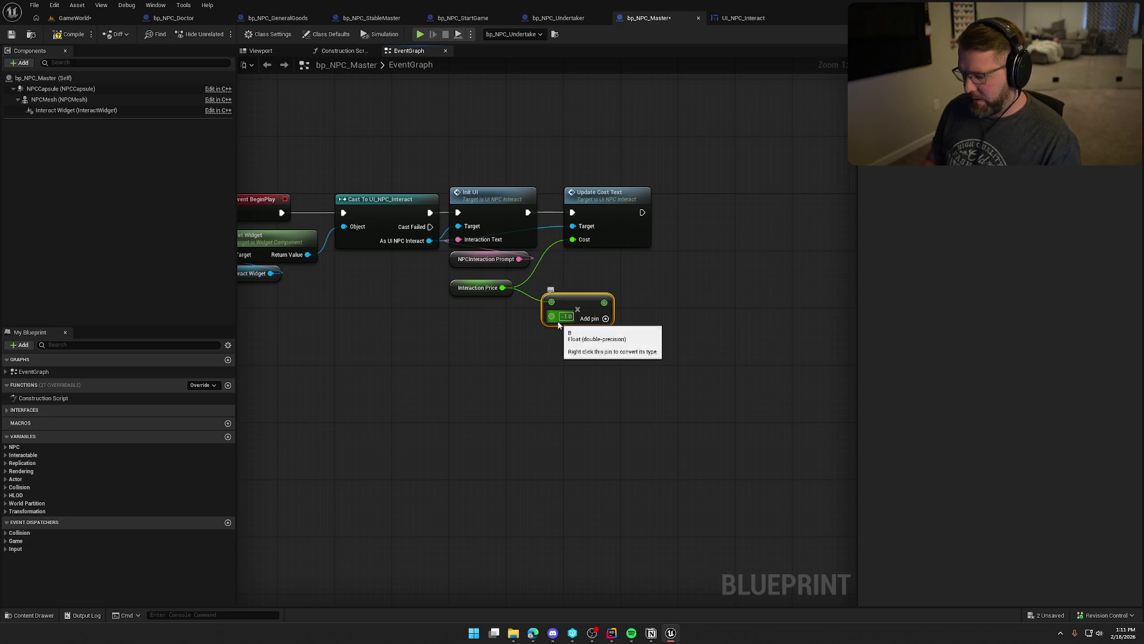
key("Delete")
left_click(453, 292)
left_click_drag(450, 293, 560, 262)
left_click(556, 327)
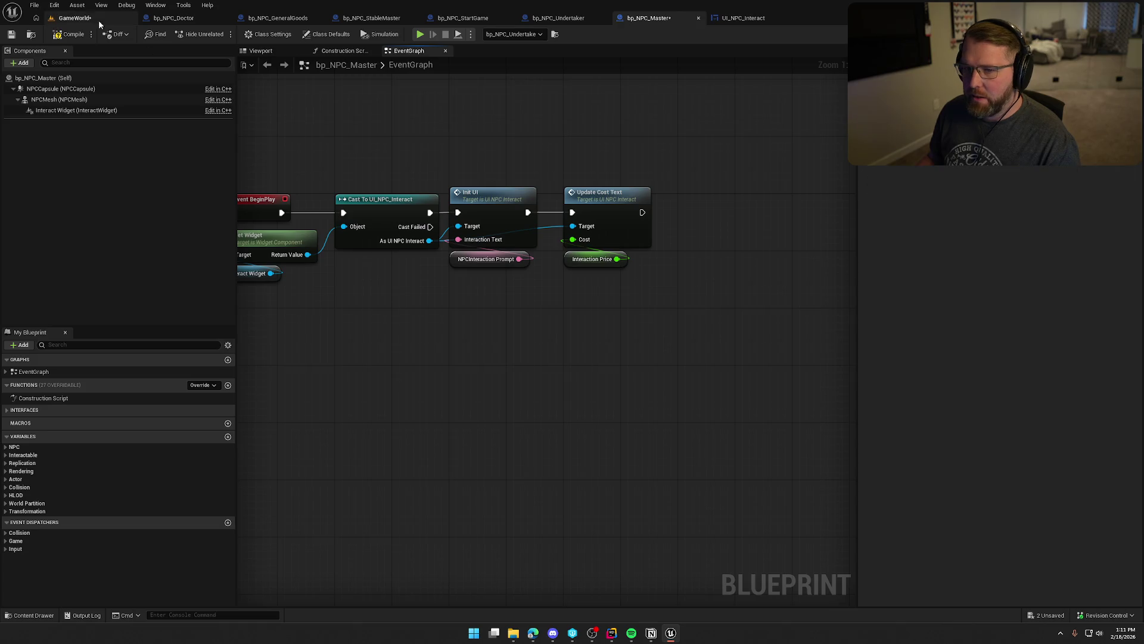
left_click(178, 18)
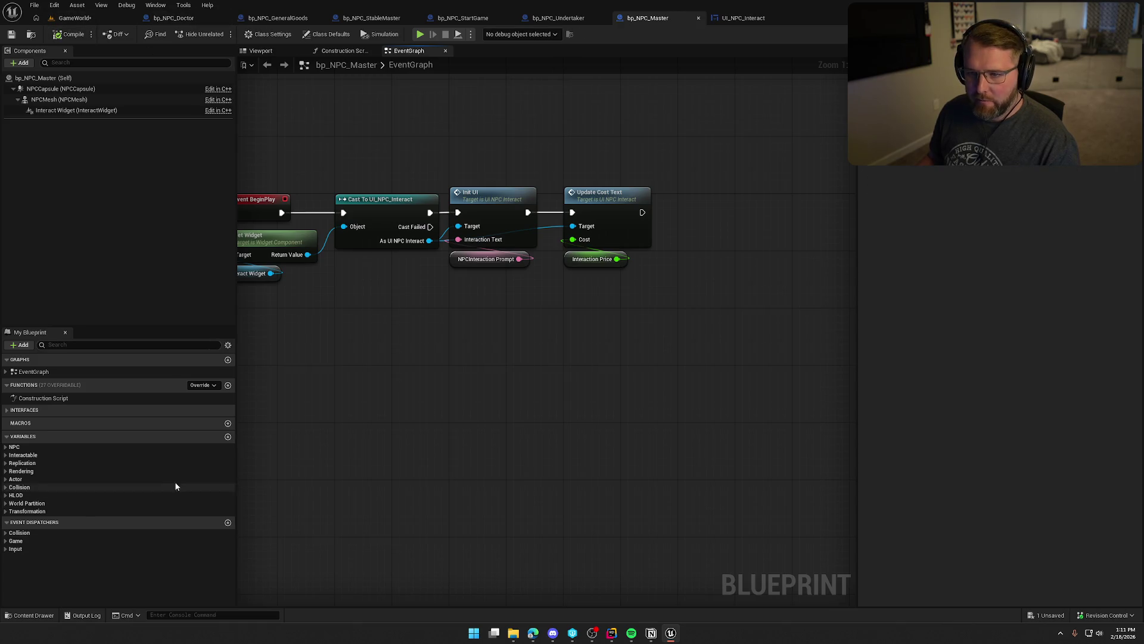
Set the Doctor's Interaction Price default to -5.0.
left_click(1038, 220)
key("Return")
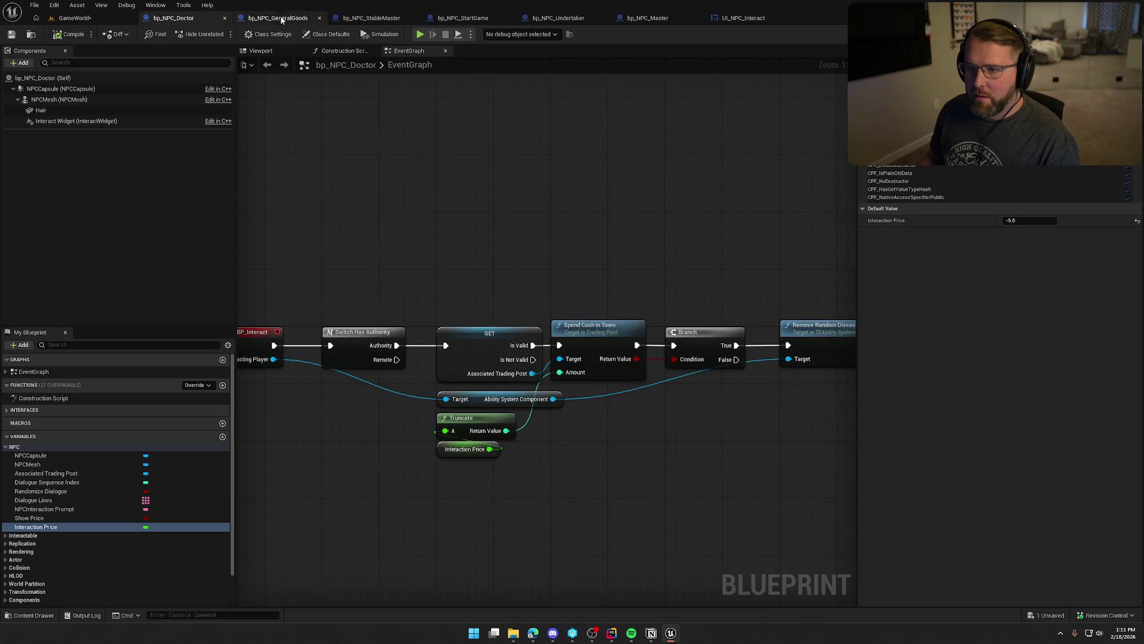
left_click(277, 17)
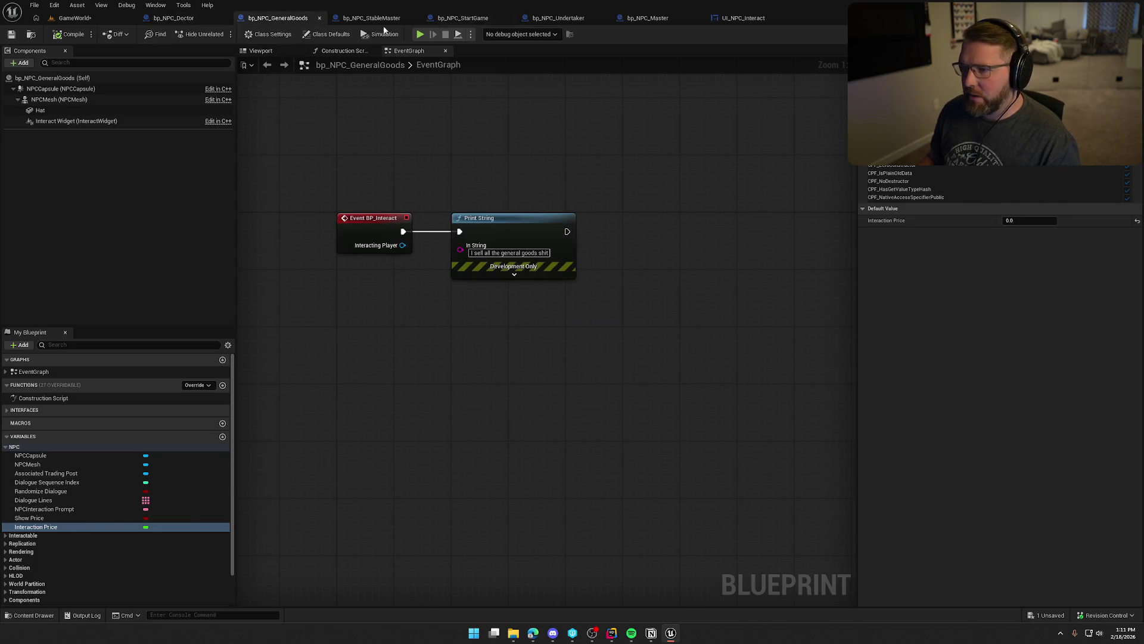
left_click(370, 18)
left_click(484, 20)
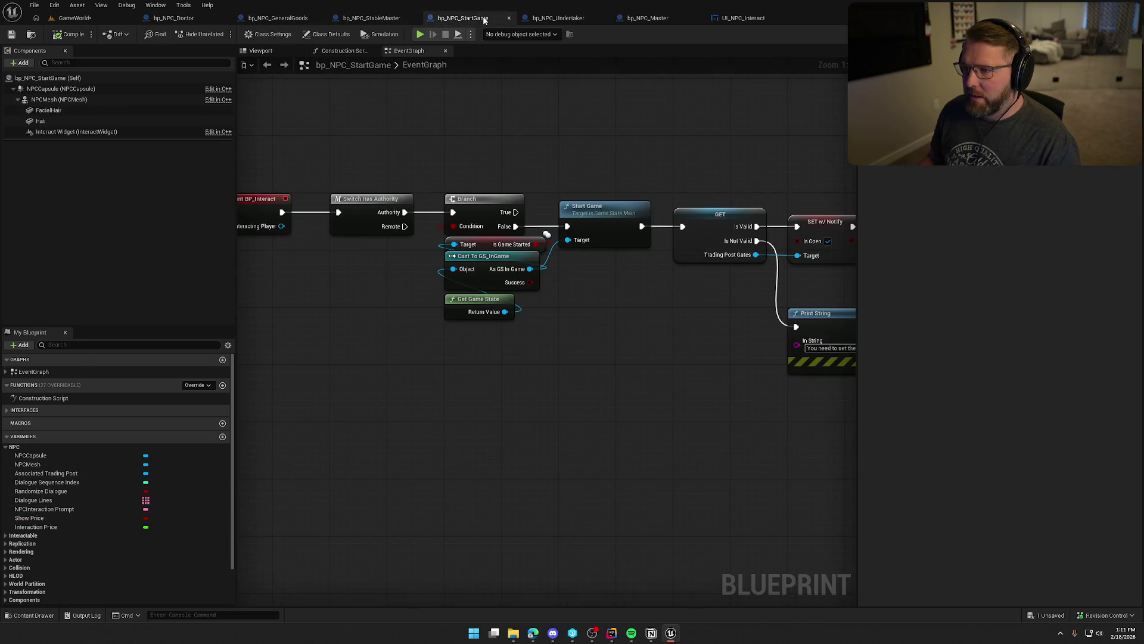
Set the Undertaker's Base Revive Cost default to 5.
left_click(559, 18)
left_click(55, 477)
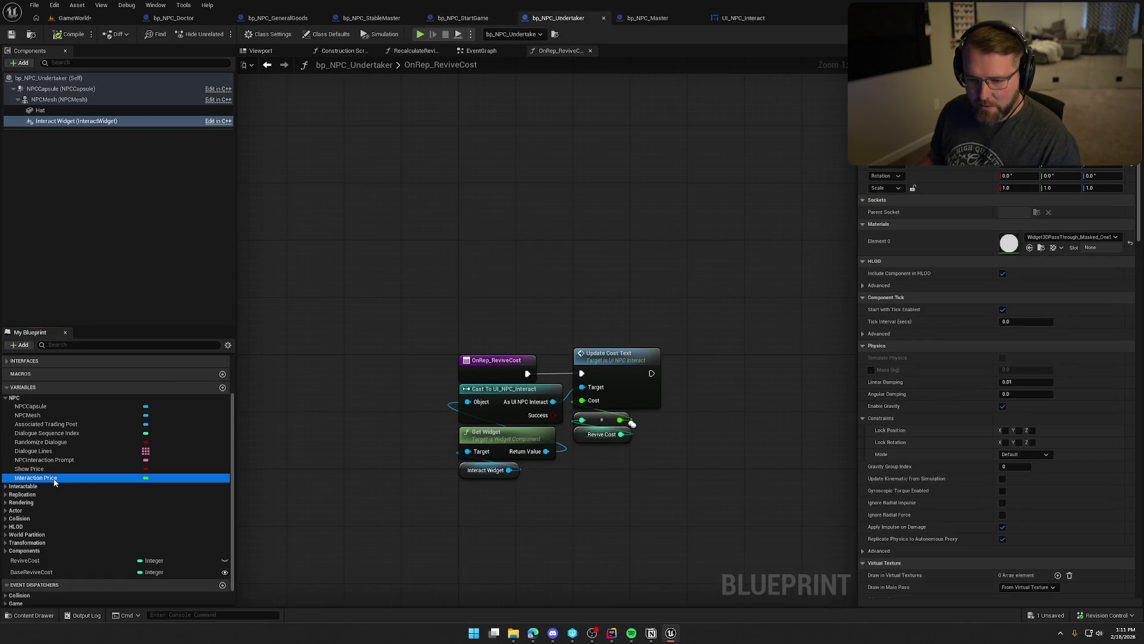
left_click(52, 573)
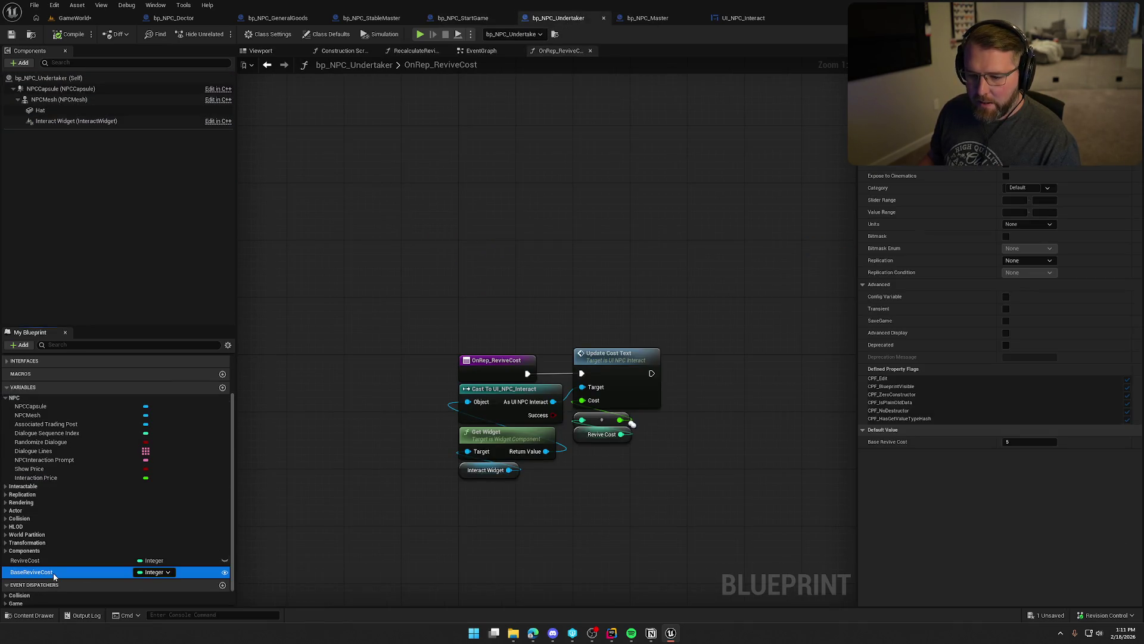
left_click(1030, 442)
type("5")
left_click(72, 561)
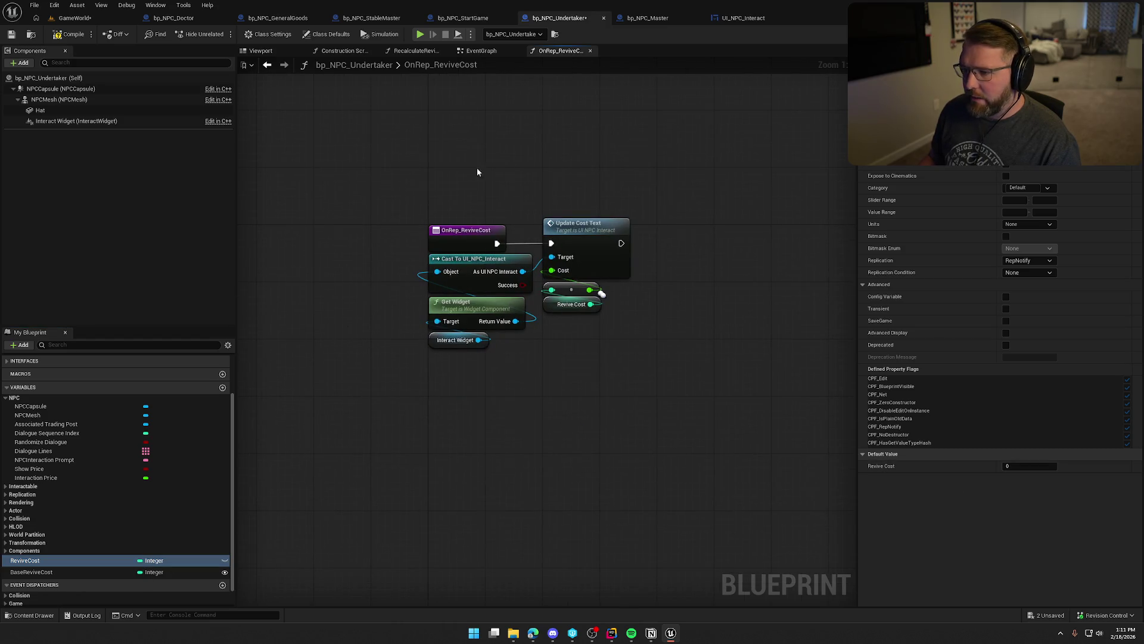
left_click(479, 50)
Multiply Revive Cost by -1 and wire the result into Spend Cash in Town's Amount.
left_click_drag(635, 402, 709, 389)
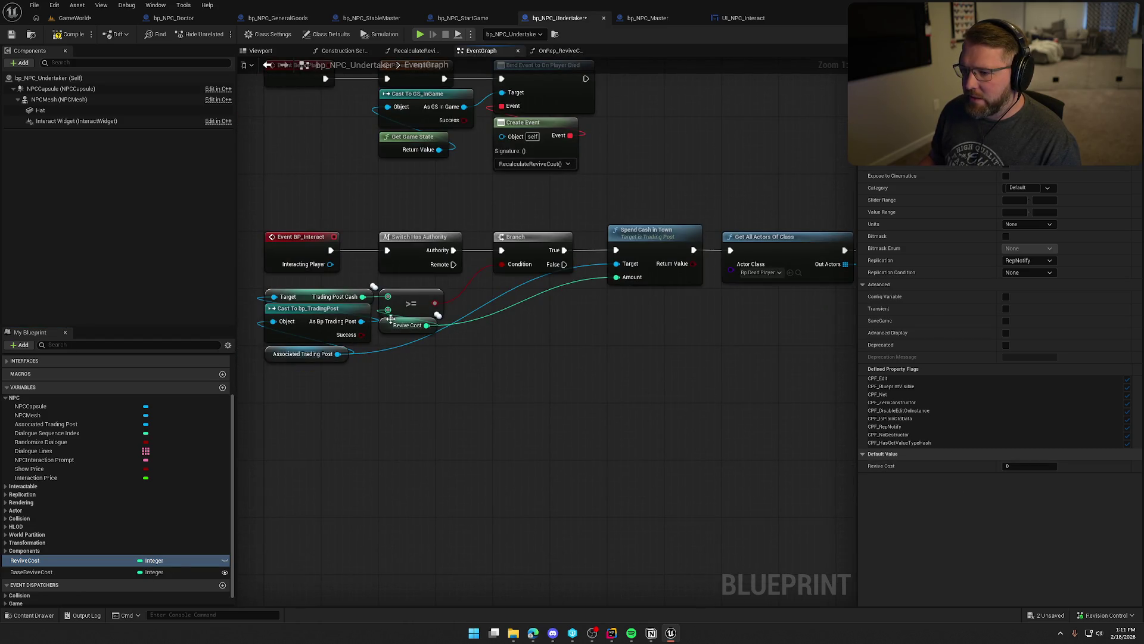
left_click_drag(426, 325, 577, 323)
type("*")
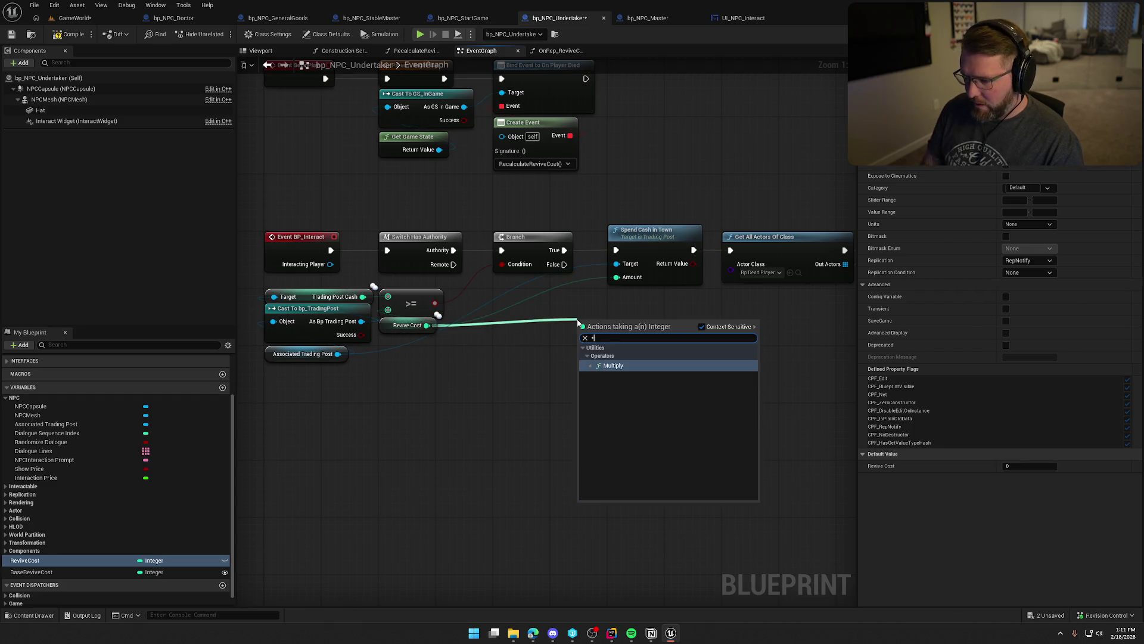
key("Return")
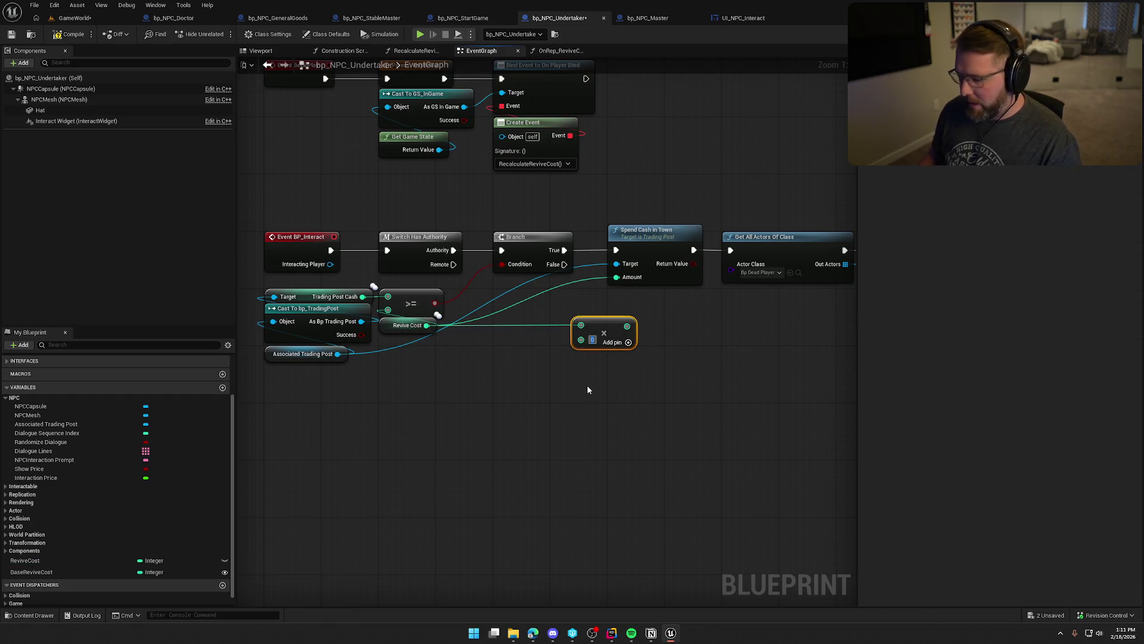
type("-1")
left_click(587, 390)
left_click_drag(629, 326, 617, 278)
left_click_drag(593, 333, 628, 304)
left_click(687, 407)
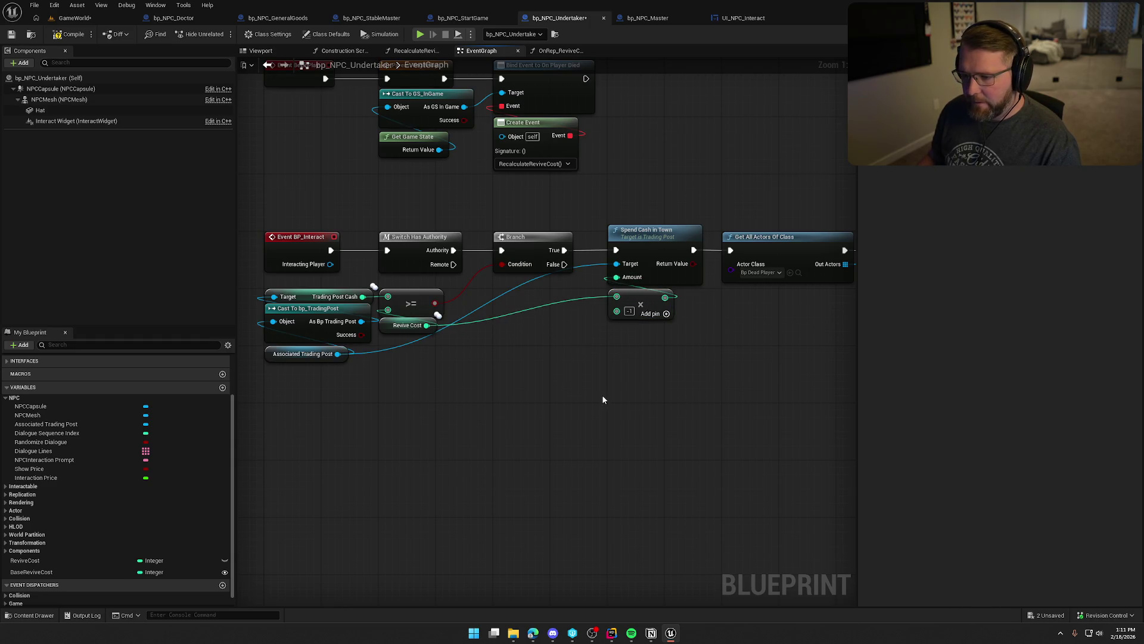
Tuck Revive Cost and the Multiply node below Associated Trading Post, then review the BeginPlay logic.
left_click_drag(530, 395, 496, 392)
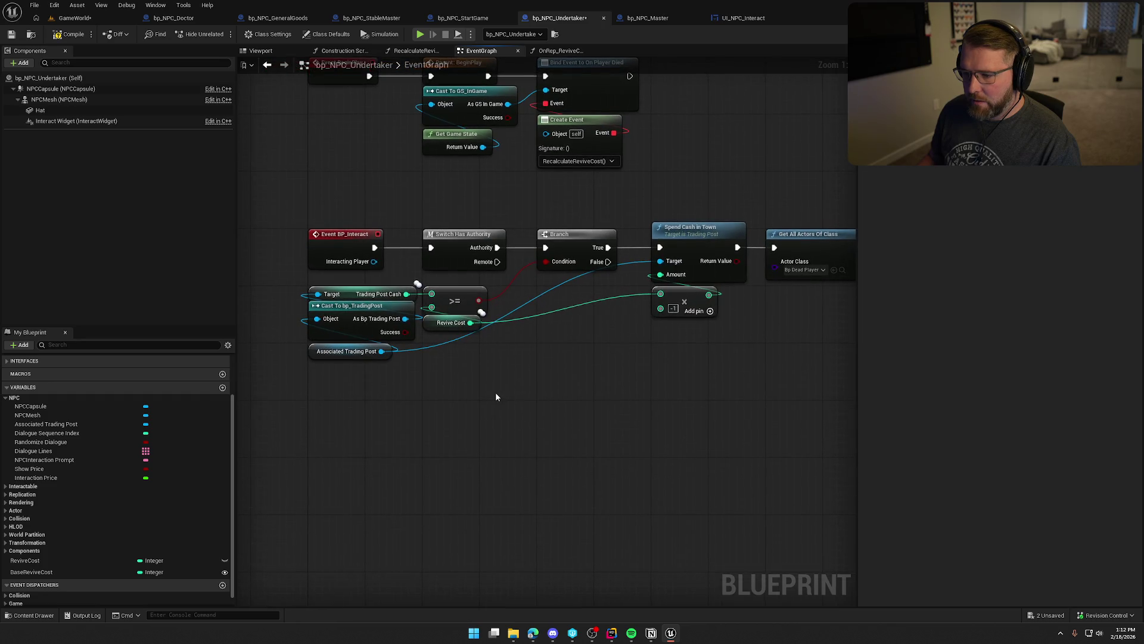
mouse_move(430, 326)
left_mouse_down()
mouse_move(433, 384)
mouse_move(316, 376)
left_mouse_up()
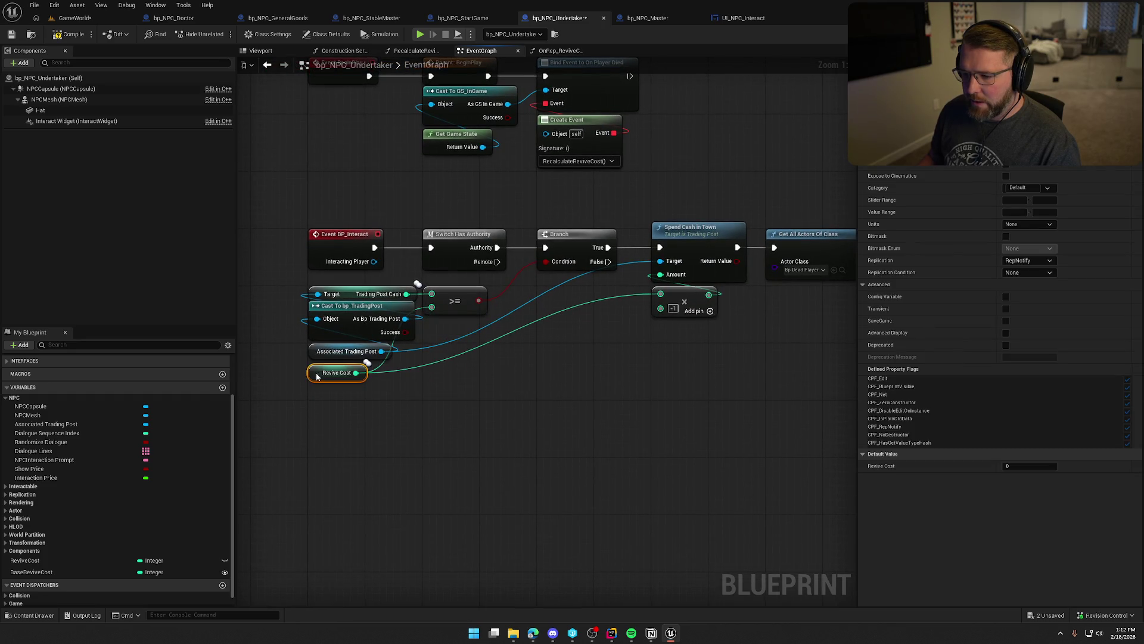
mouse_move(693, 315)
left_mouse_down()
mouse_move(462, 370)
mouse_move(431, 307)
left_mouse_up()
left_click_drag(460, 369, 410, 377)
left_click(539, 391)
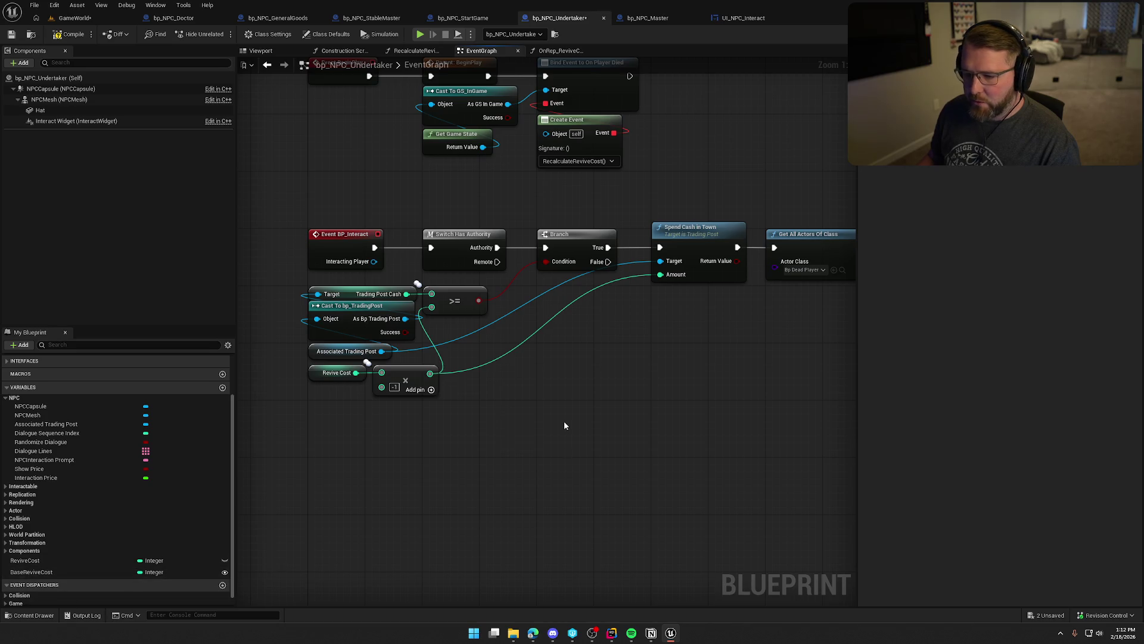
left_click_drag(620, 426, 598, 536)
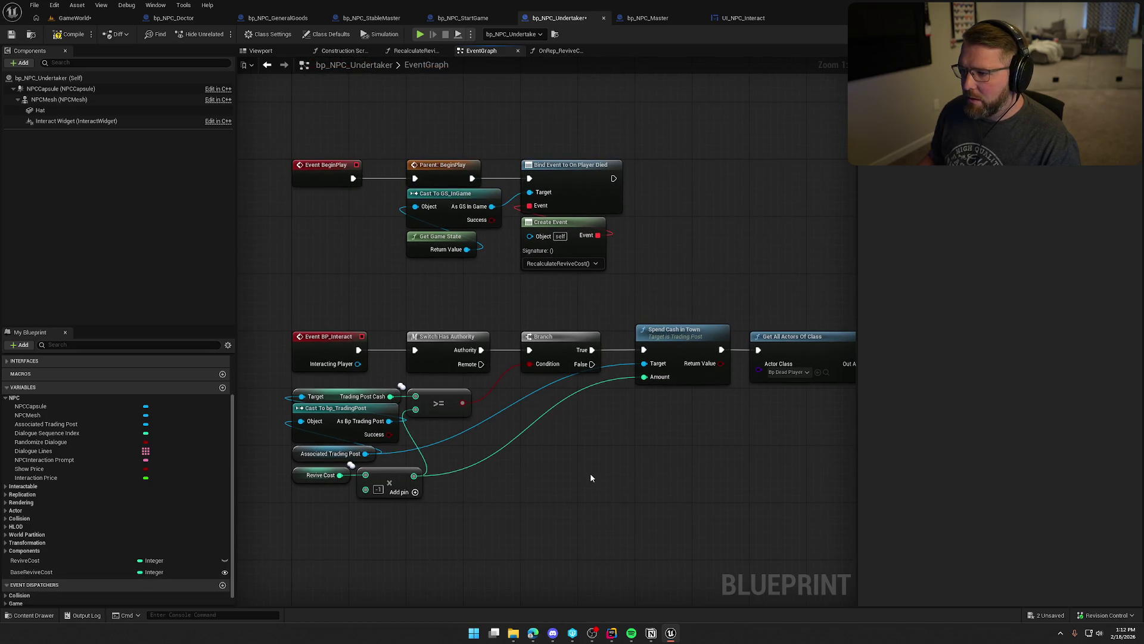
mouse_move(716, 492)
left_mouse_down()
mouse_move(336, 404)
mouse_move(209, 403)
mouse_move(237, 408)
left_mouse_up()
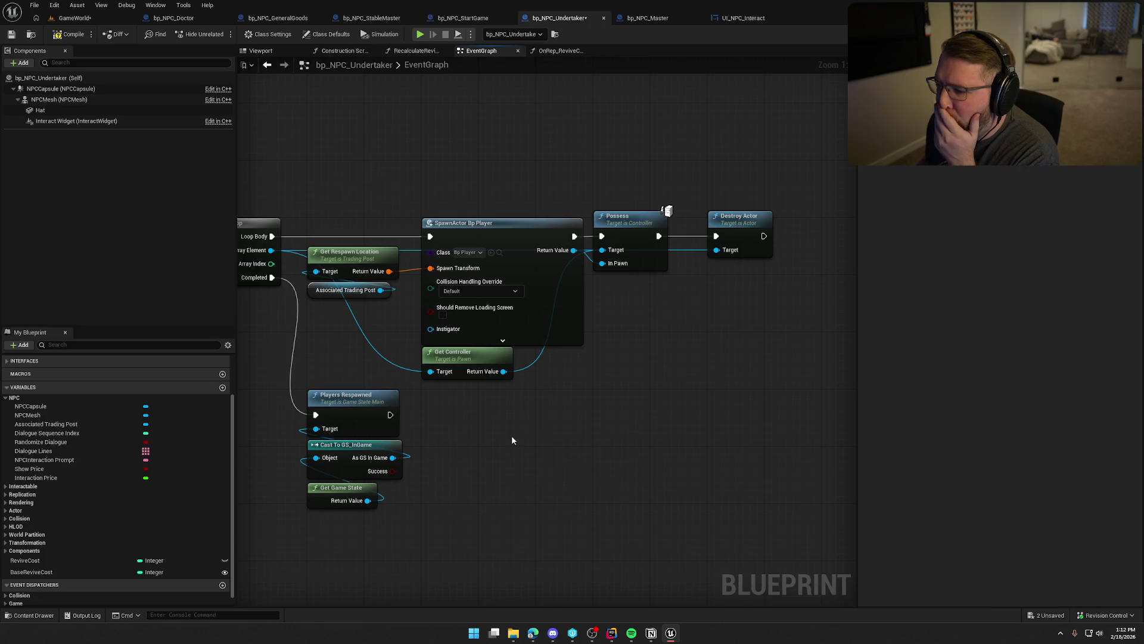
Review Spend Cash in Town, OnRep_ReviveCost, RecalculateReviveCost and BaseReviveCost, then return to GameWorld.
mouse_move(510, 435)
left_mouse_down()
mouse_move(853, 422)
mouse_move(771, 386)
mouse_move(369, 405)
mouse_move(658, 414)
left_mouse_up()
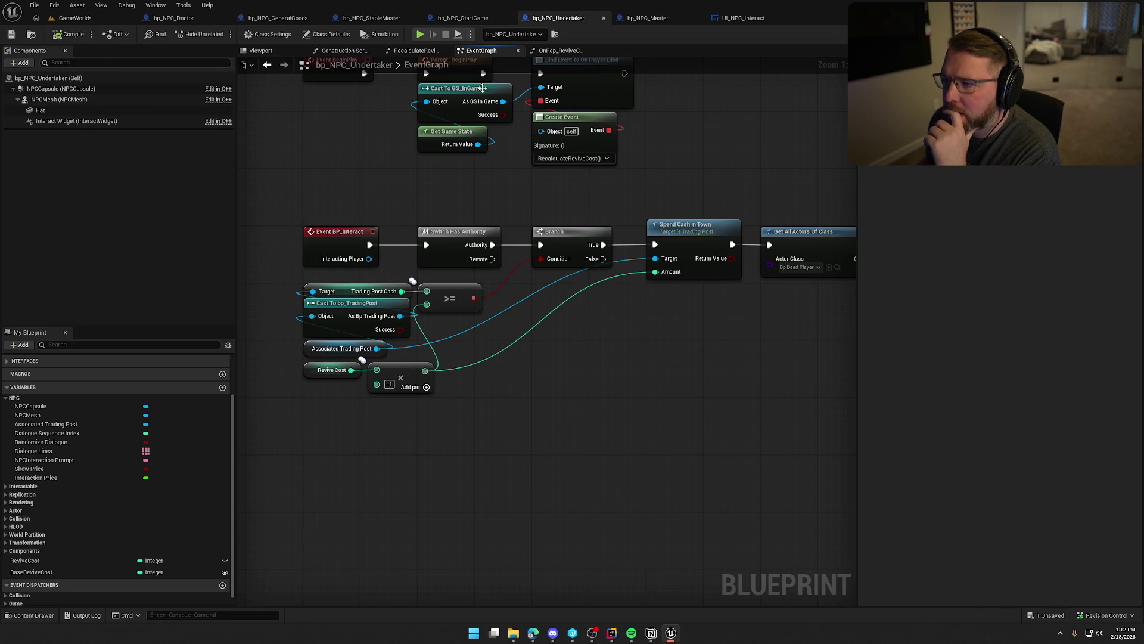
left_click(557, 50)
left_click_drag(676, 293, 581, 284)
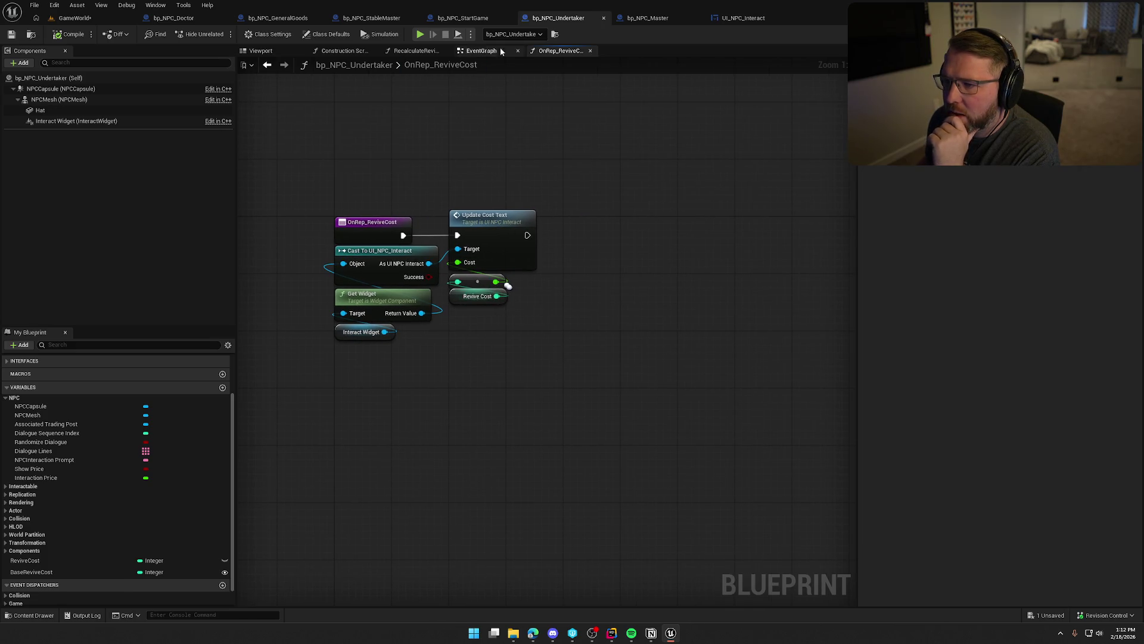
left_click(416, 51)
left_click_drag(470, 304, 254, 343)
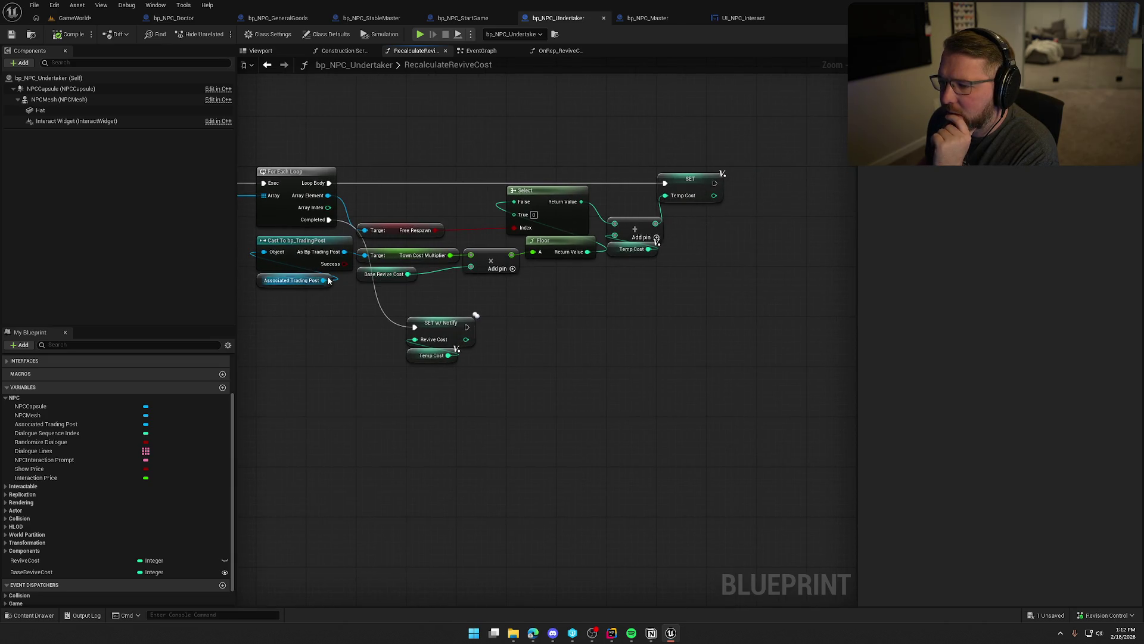
left_click(80, 571)
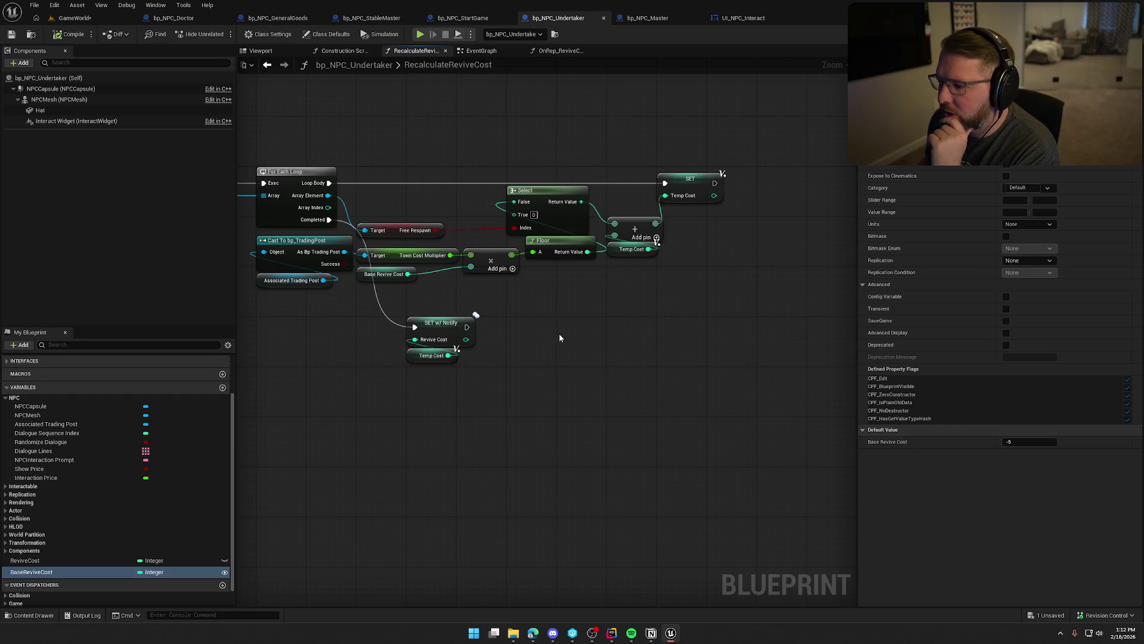
left_click(74, 18)
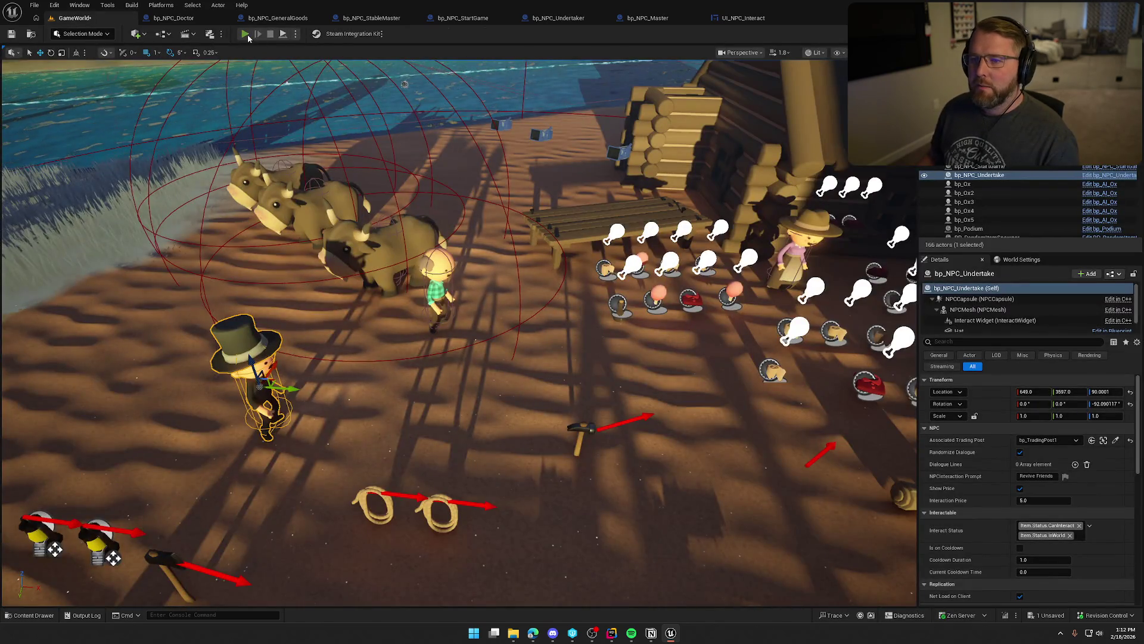
Play-test the level to check the Heal Disease cost label, then return to UI_NPC_Interact.
left_click(245, 34)
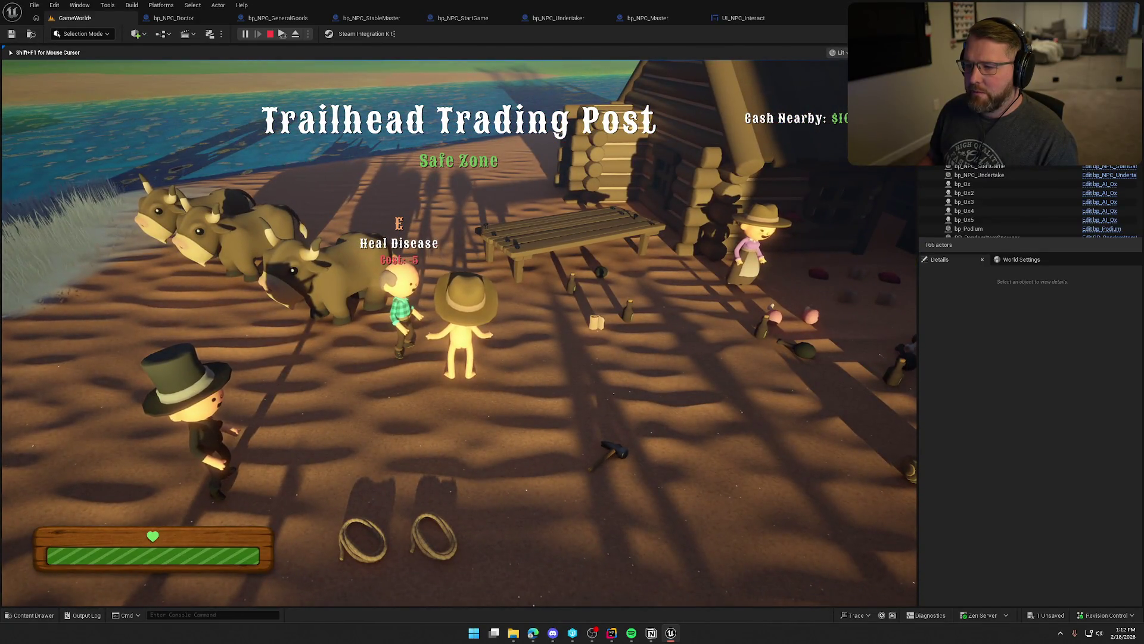
key("Escape")
left_click(743, 17)
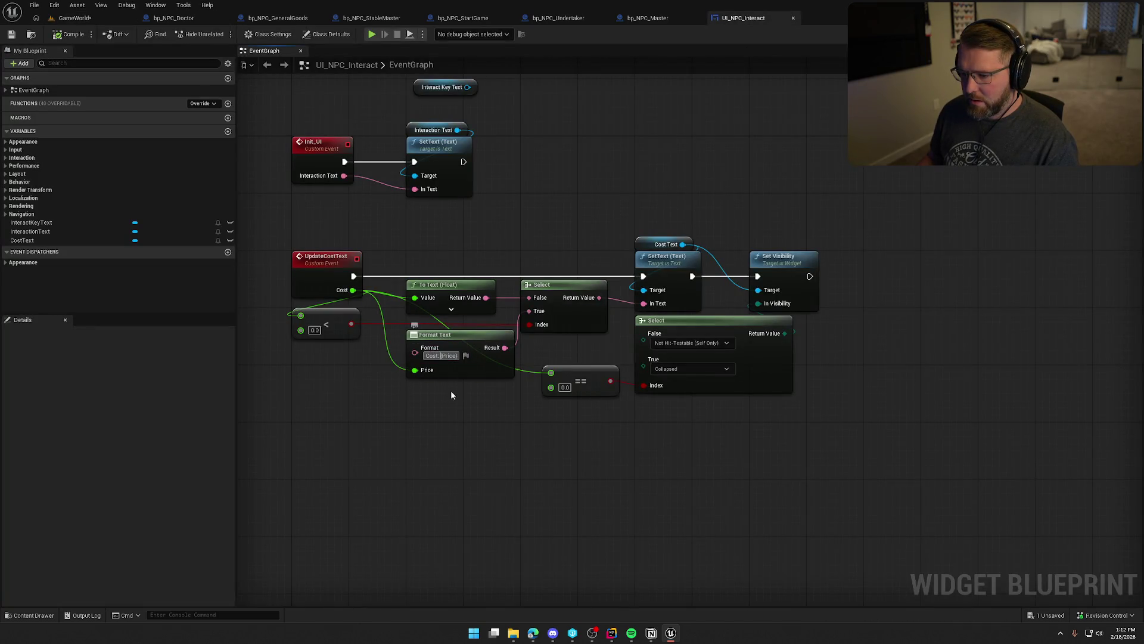
Add a $ sign to the cost Format Text and shift the following nodes right.
type("$")
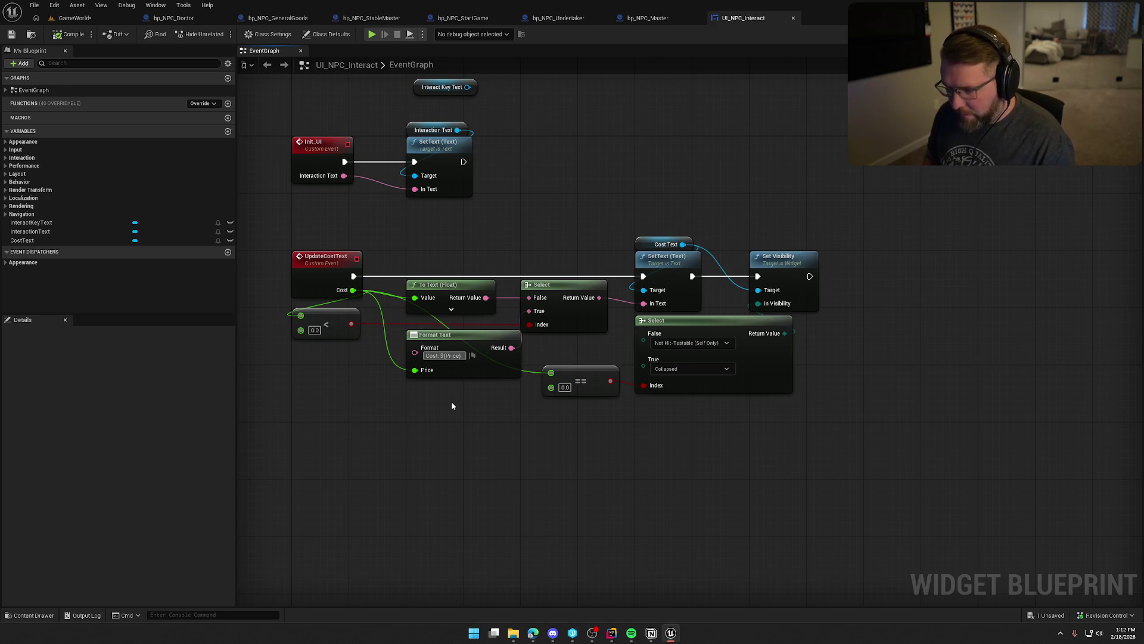
key("Return")
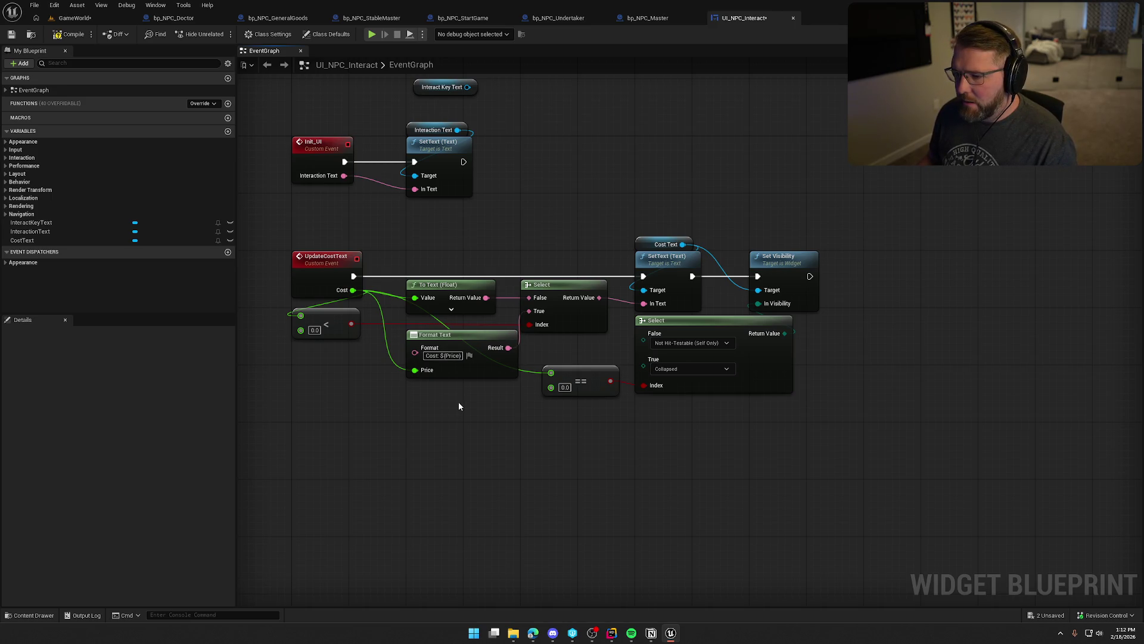
left_click_drag(552, 219, 746, 415)
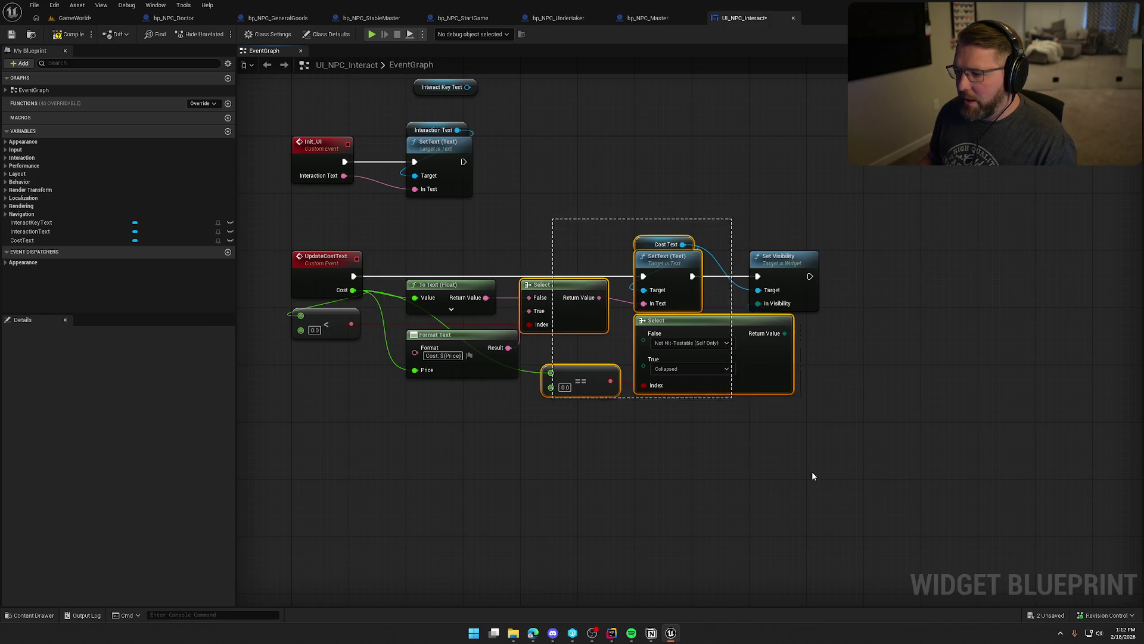
mouse_move(563, 284)
left_mouse_down()
mouse_move(678, 285)
mouse_move(594, 295)
left_mouse_up()
Add a Format Text node with format '${Price}' feeding Select's False input.
type("for")
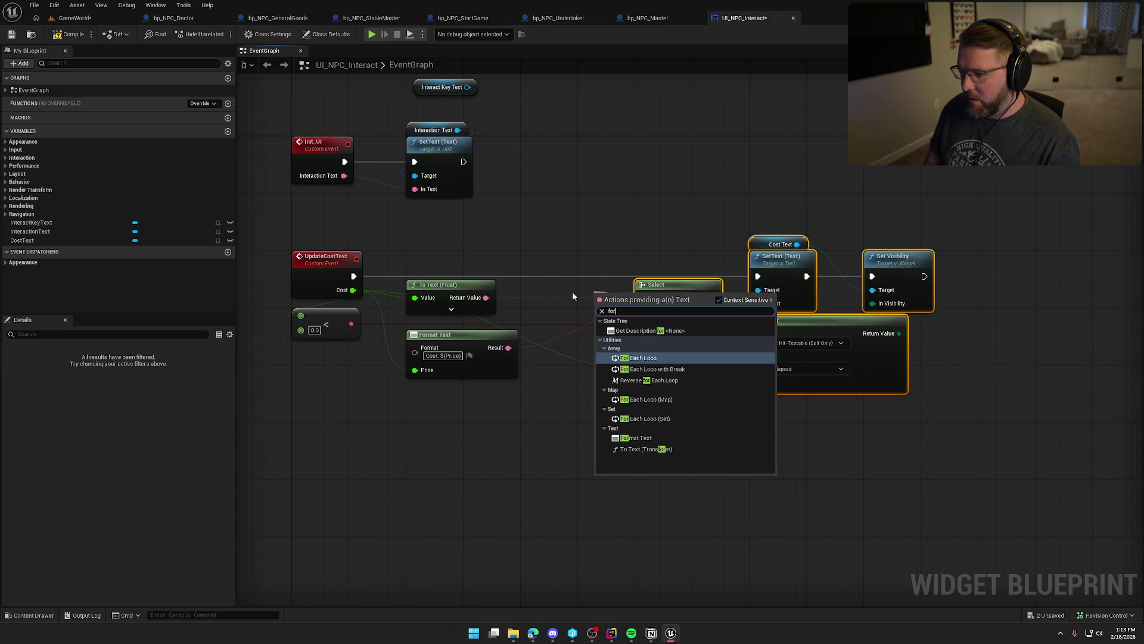
type("mat")
key("Return")
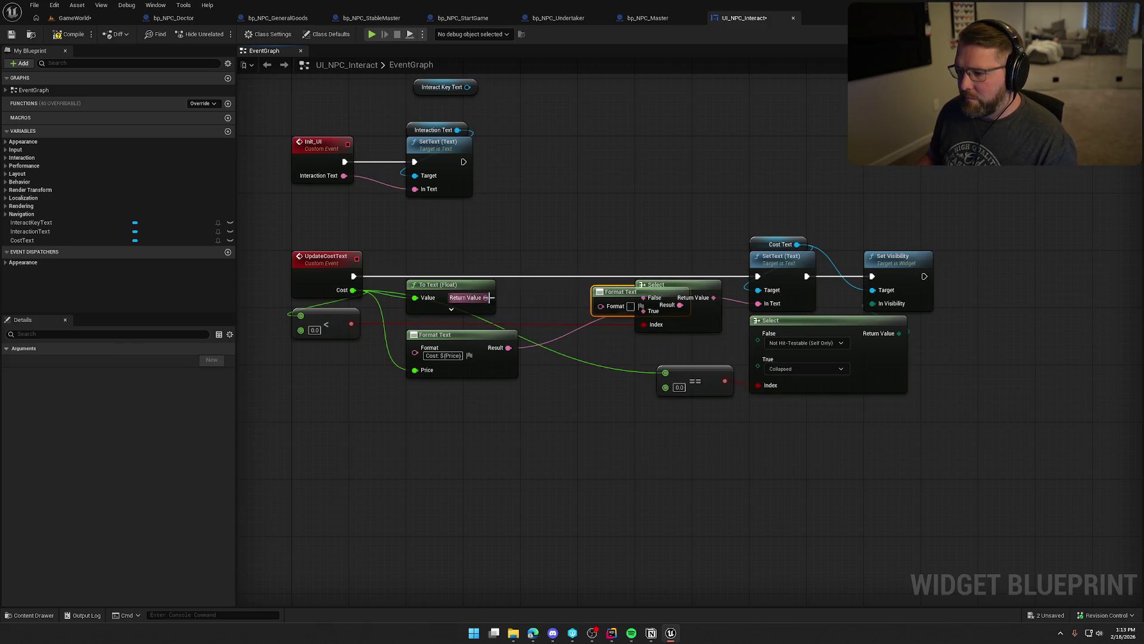
left_click_drag(623, 291, 551, 284)
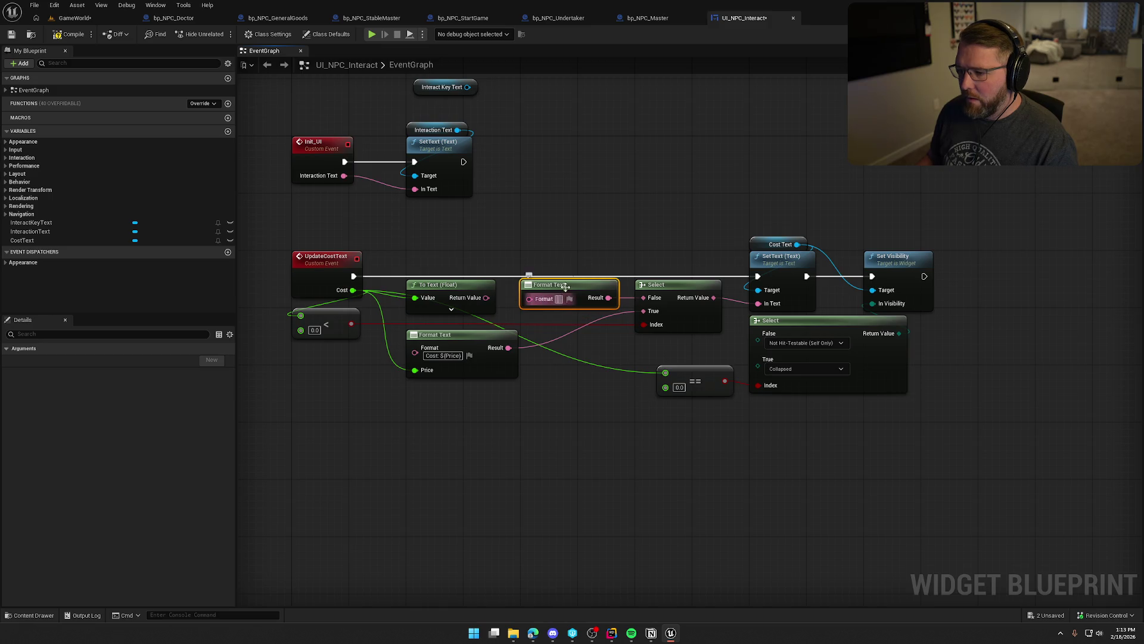
left_click(560, 299)
type("${Price")
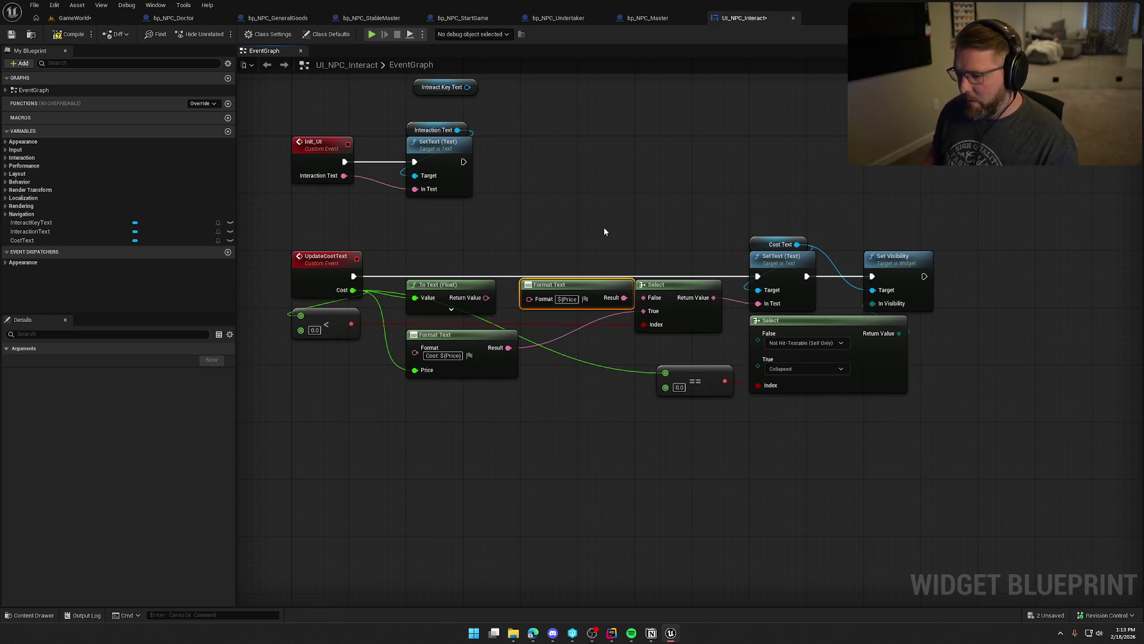
type("}")
key("Return")
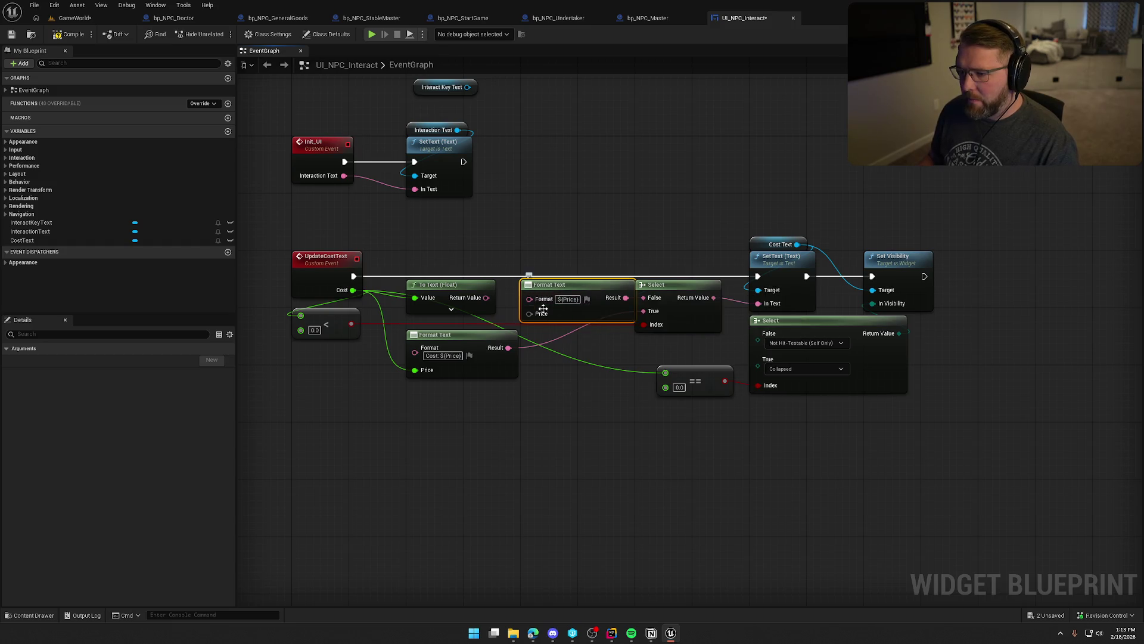
Tidy the Format Text and Select node layout, then compile and save the widget.
left_click_drag(551, 285, 538, 285)
left_click(546, 253)
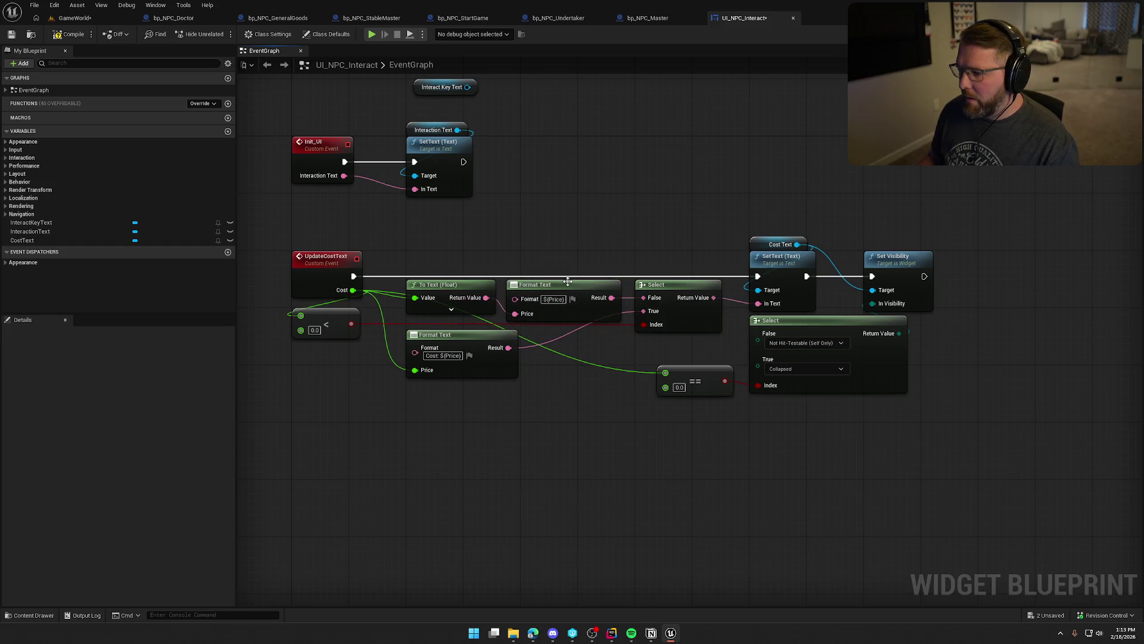
left_click_drag(679, 284, 684, 313)
left_click(676, 221)
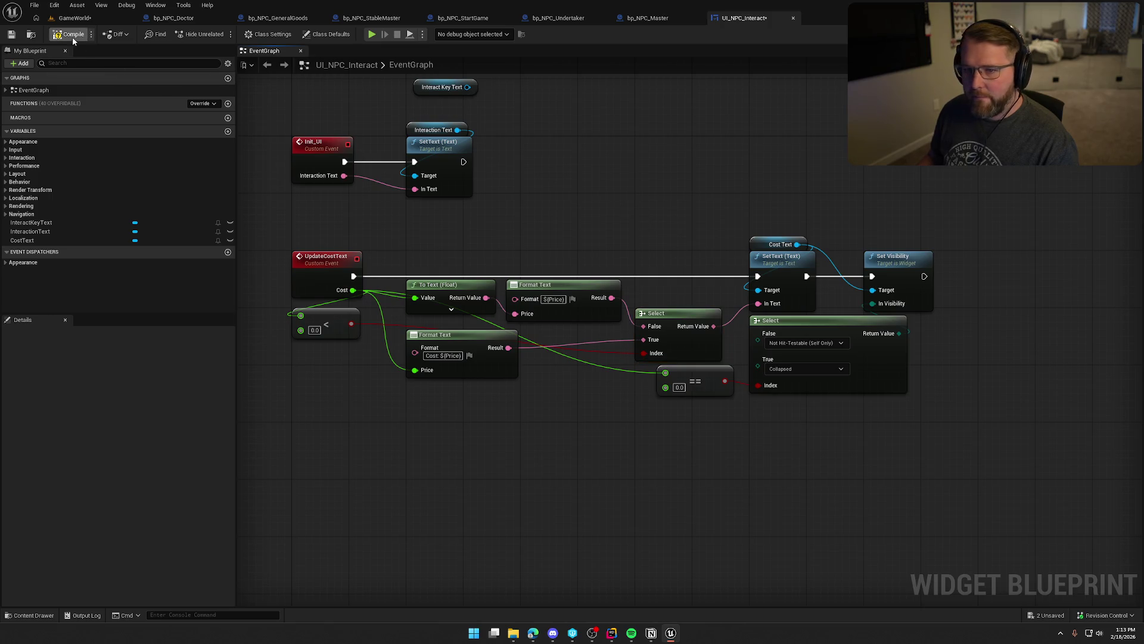
key("ctrl+s")
left_click(74, 18)
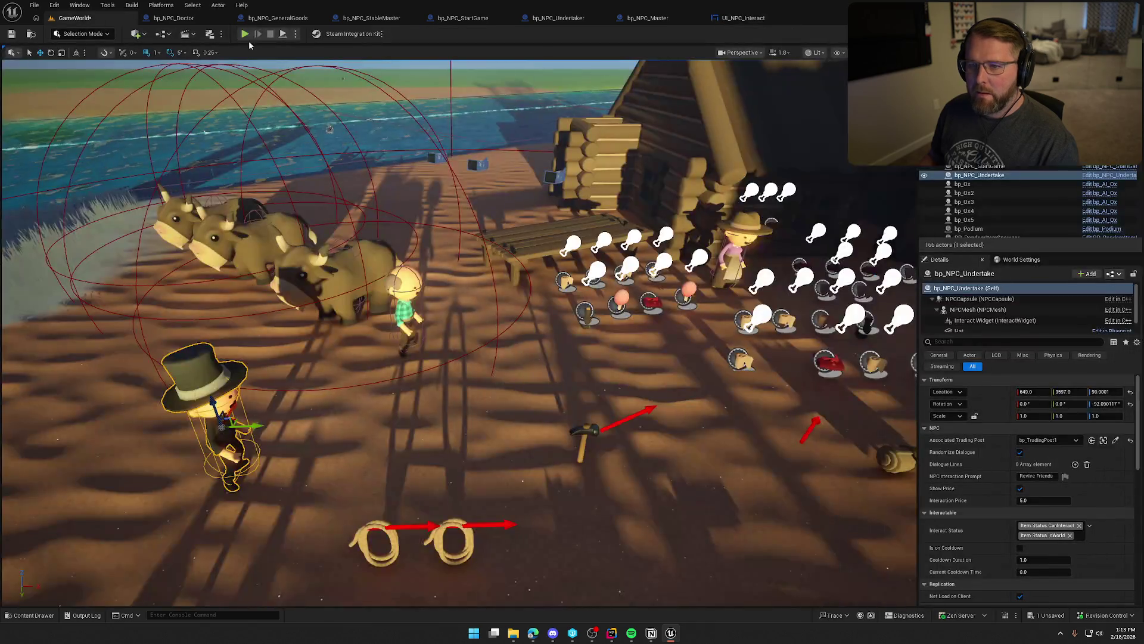
Run a quick play-test, then return to bp_NPC_Undertaker's RecalculateReviveCost graph.
key("alt+p")
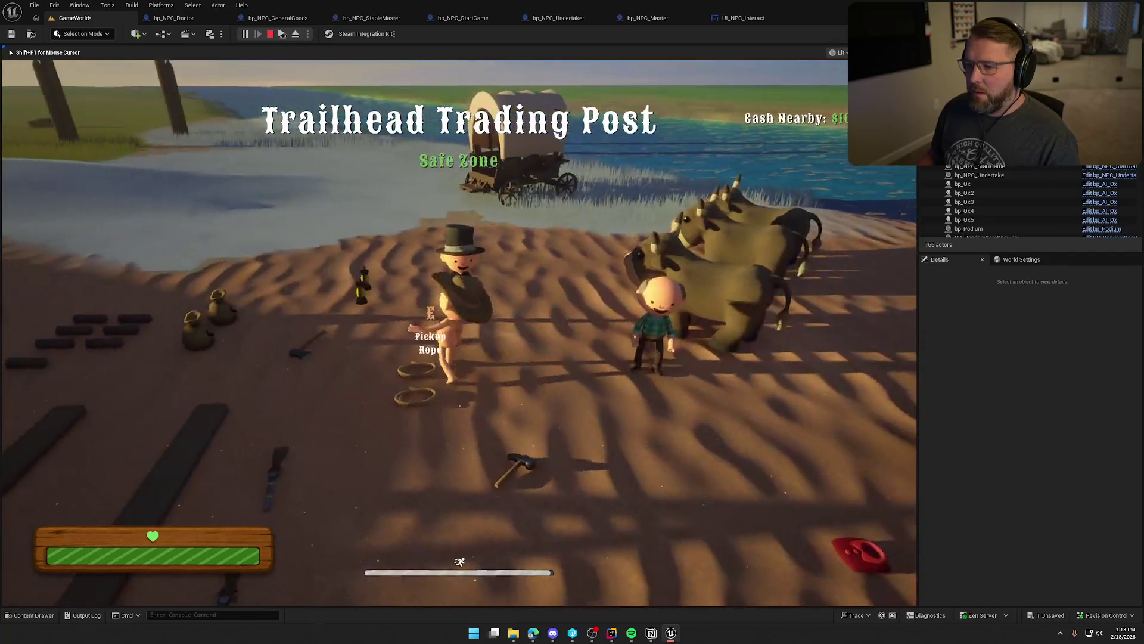
key("Escape")
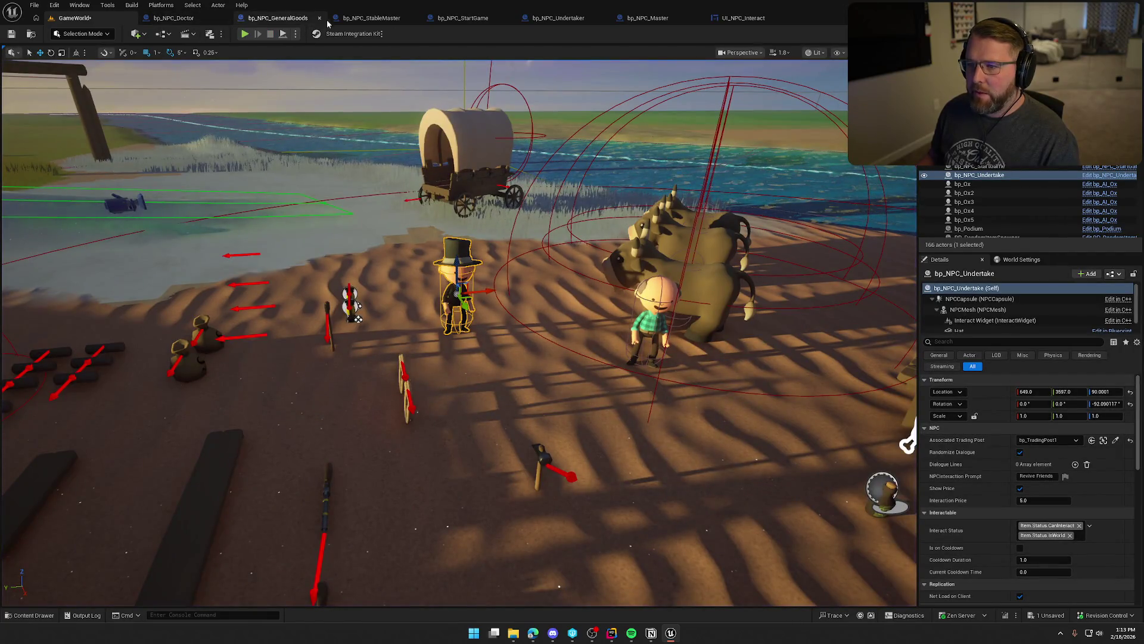
left_click(558, 18)
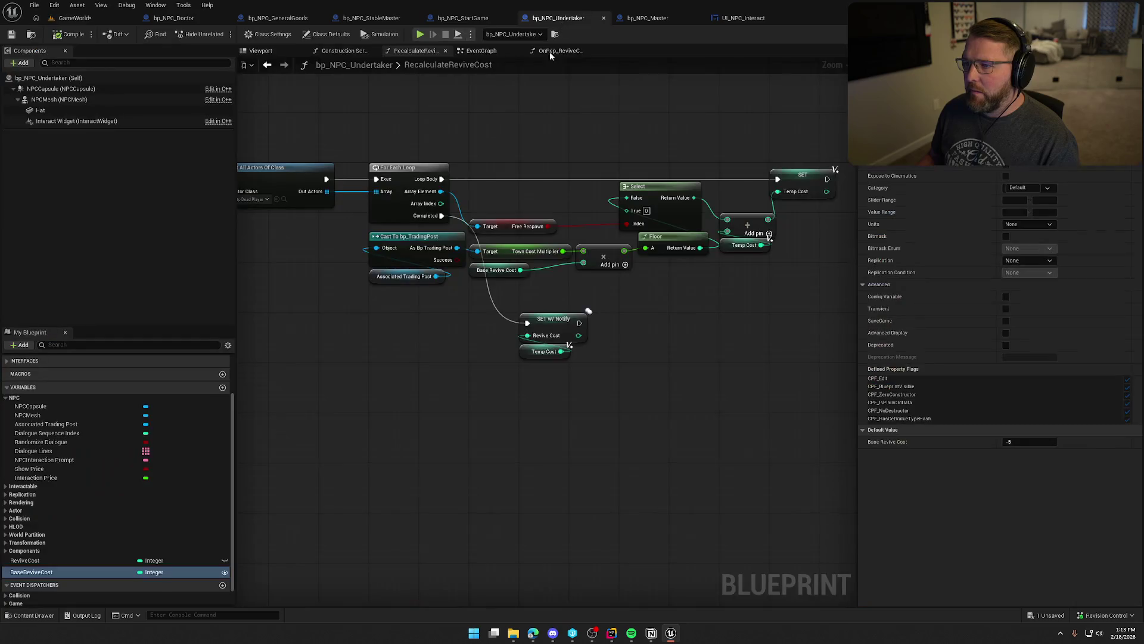
Select NPCInteraction Prompt and trim its default text down to 'Revive'.
left_click(46, 467)
left_click(44, 460)
left_click(1022, 188)
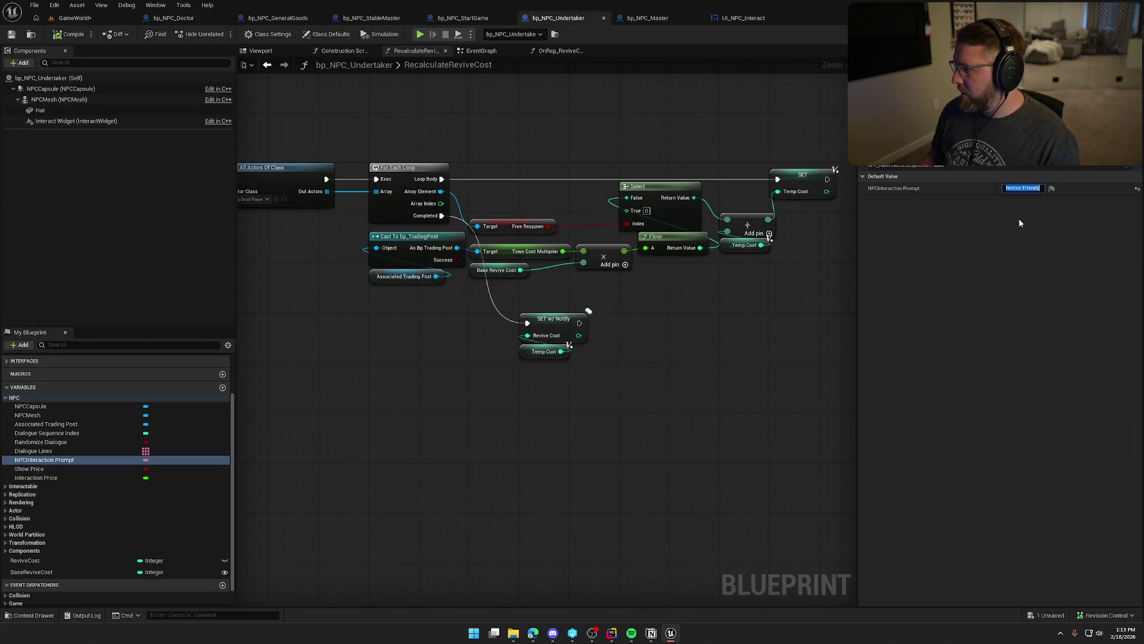
key("ctrl+shift+Left")
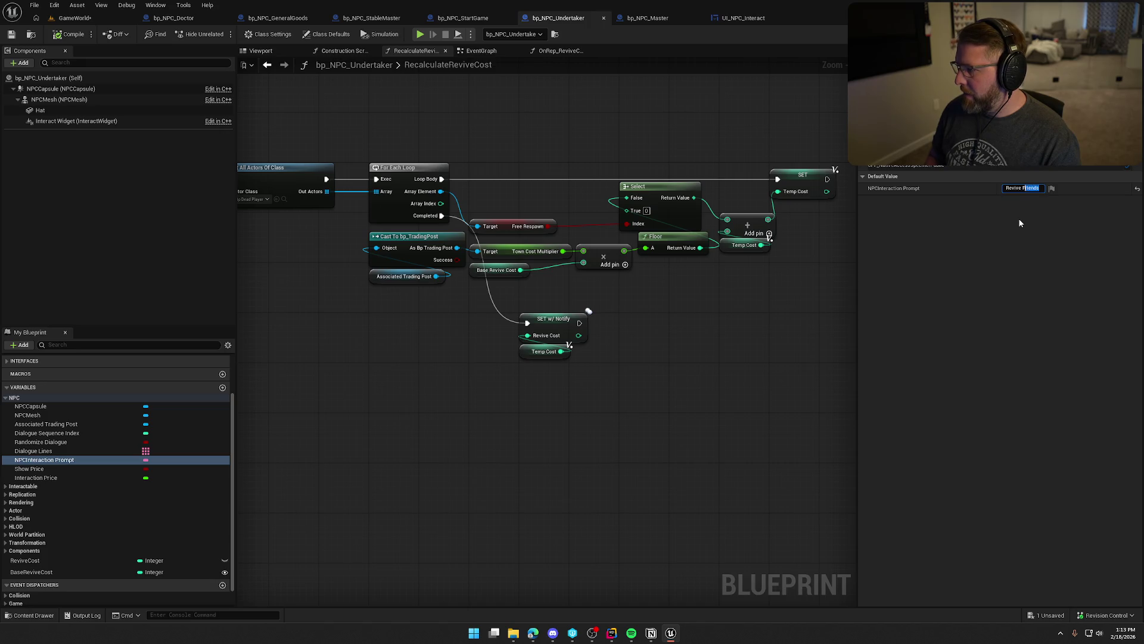
key("BackSpace")
key("ctrl+shift+Left")
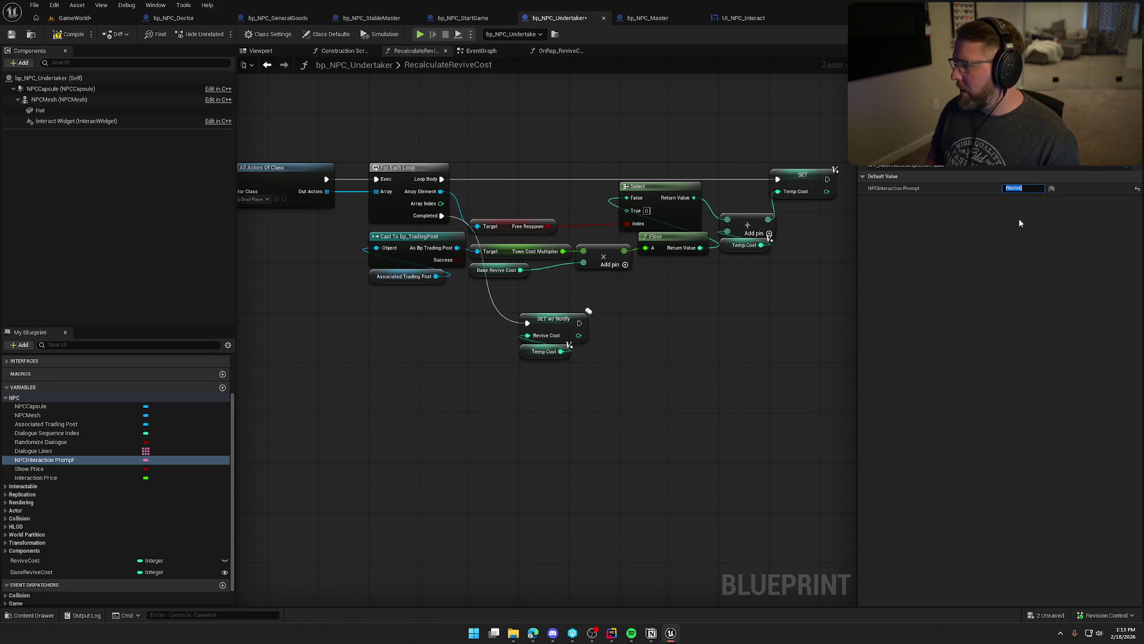
key("End")
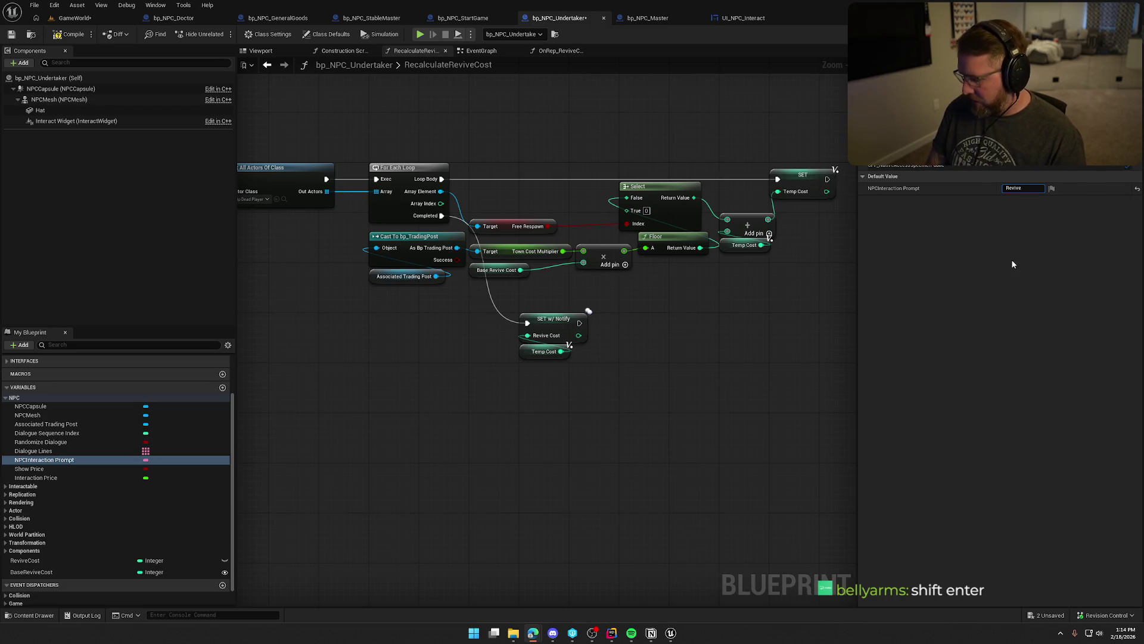
Add 'Friends' on a second line of the prompt default and compile the Undertaker.
left_click(1031, 188)
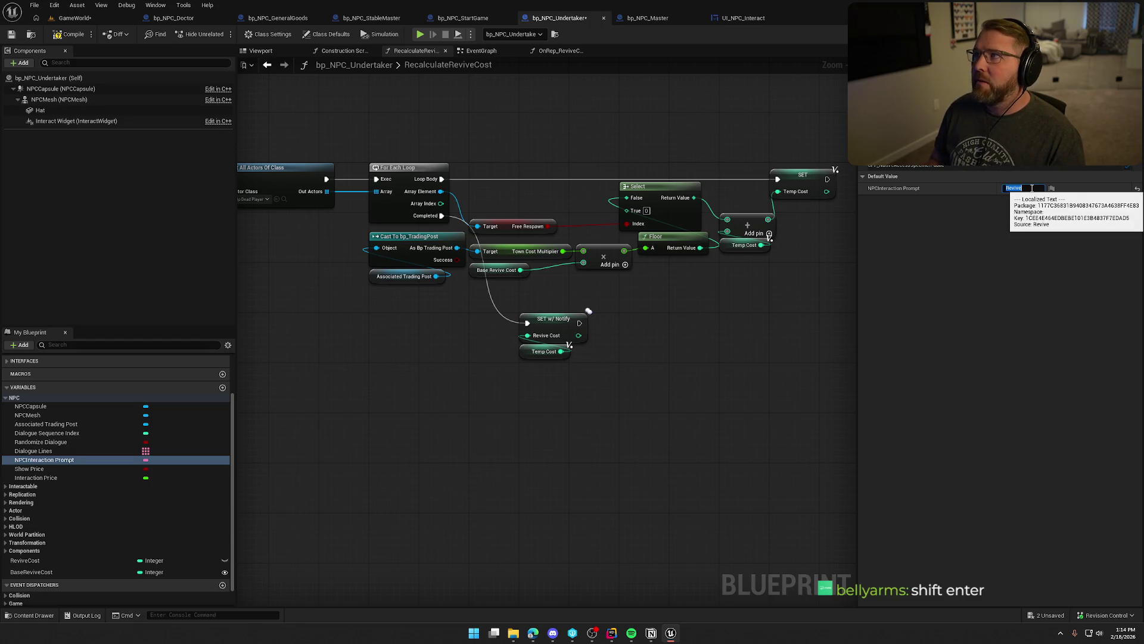
left_click(1033, 187)
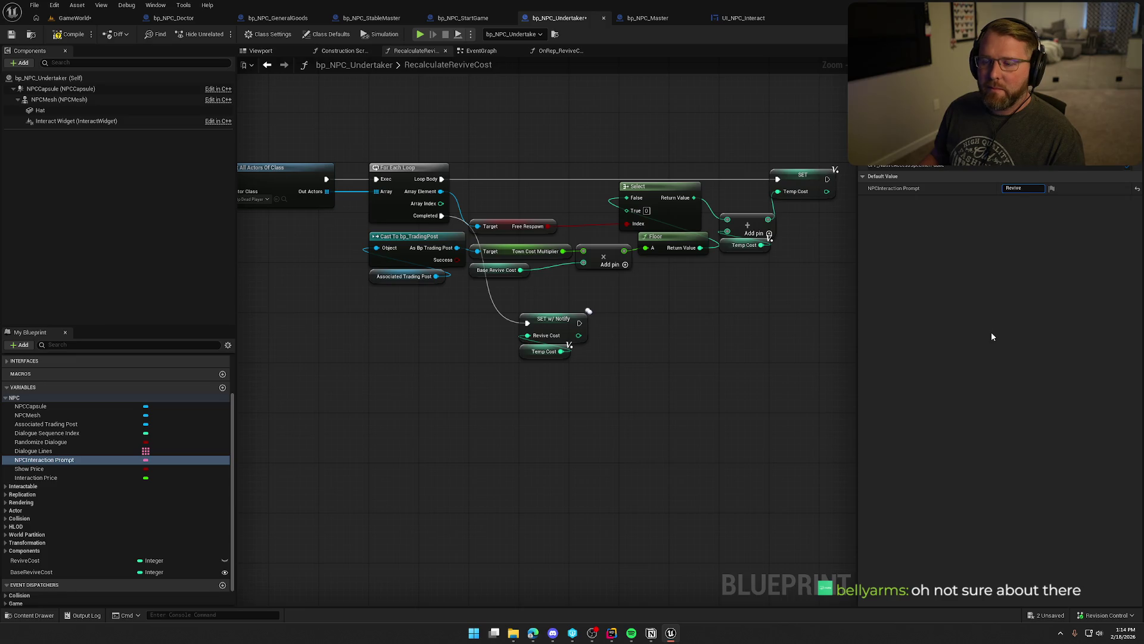
type("Friends")
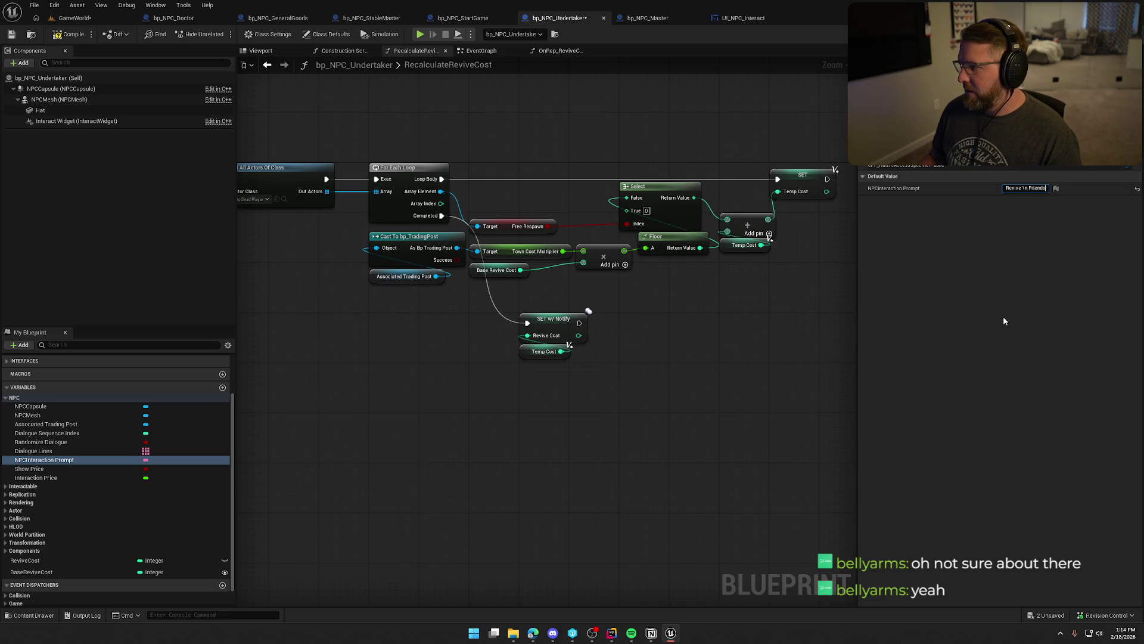
key("ctrl+Left")
left_click(72, 37)
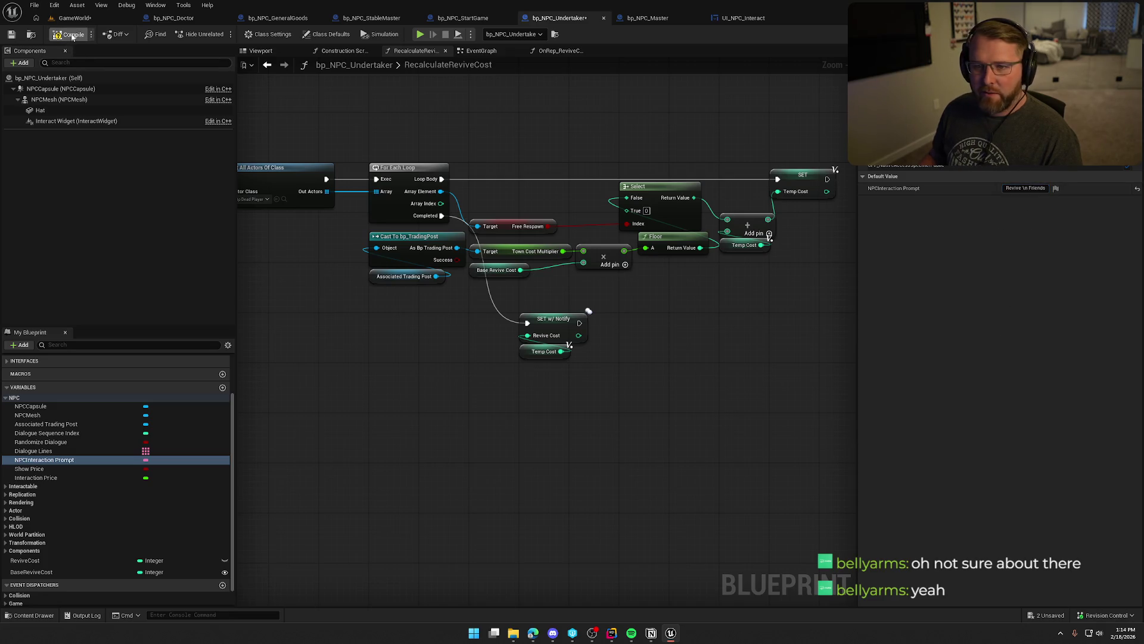
Play-test the level, then move on to the bp_NPC_Doctor blueprint.
left_click(76, 19)
left_click(243, 34)
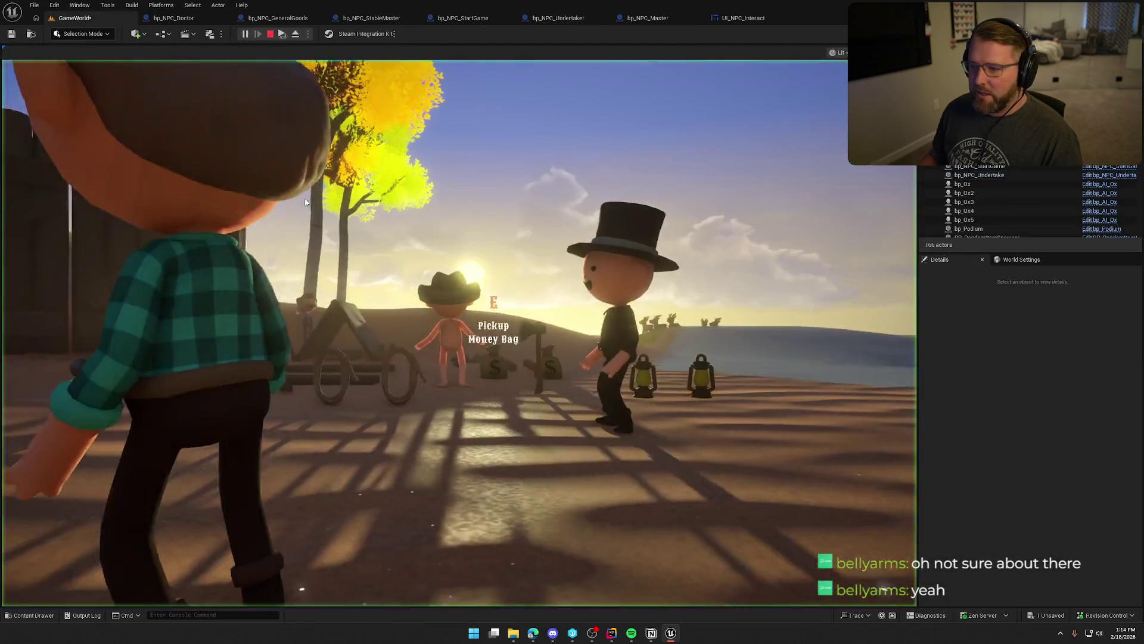
key("Escape")
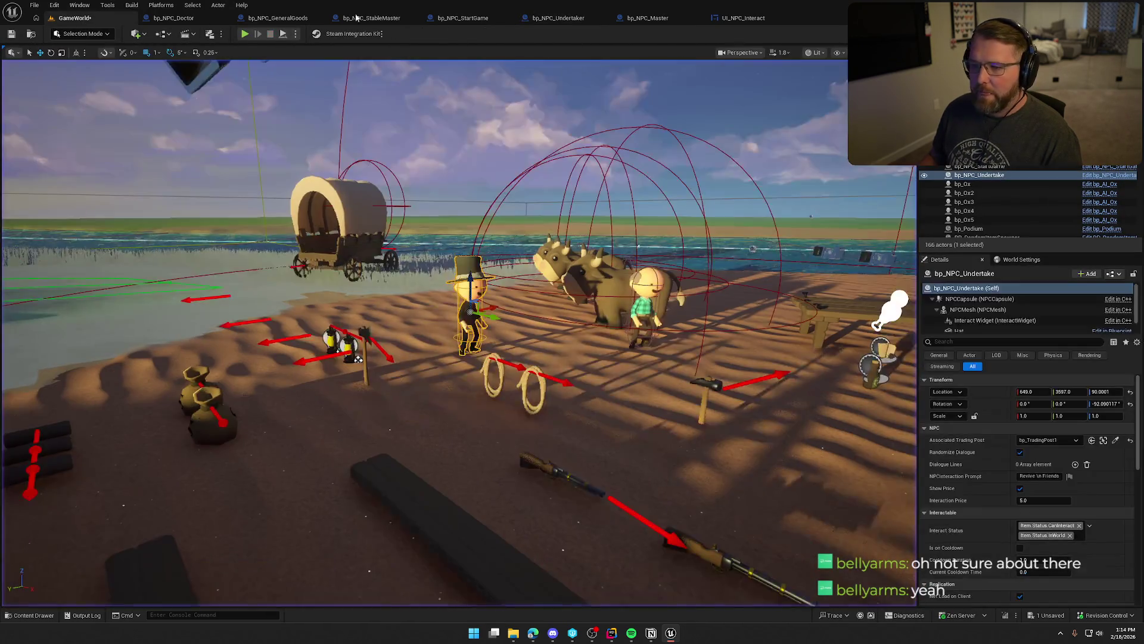
left_click(173, 19)
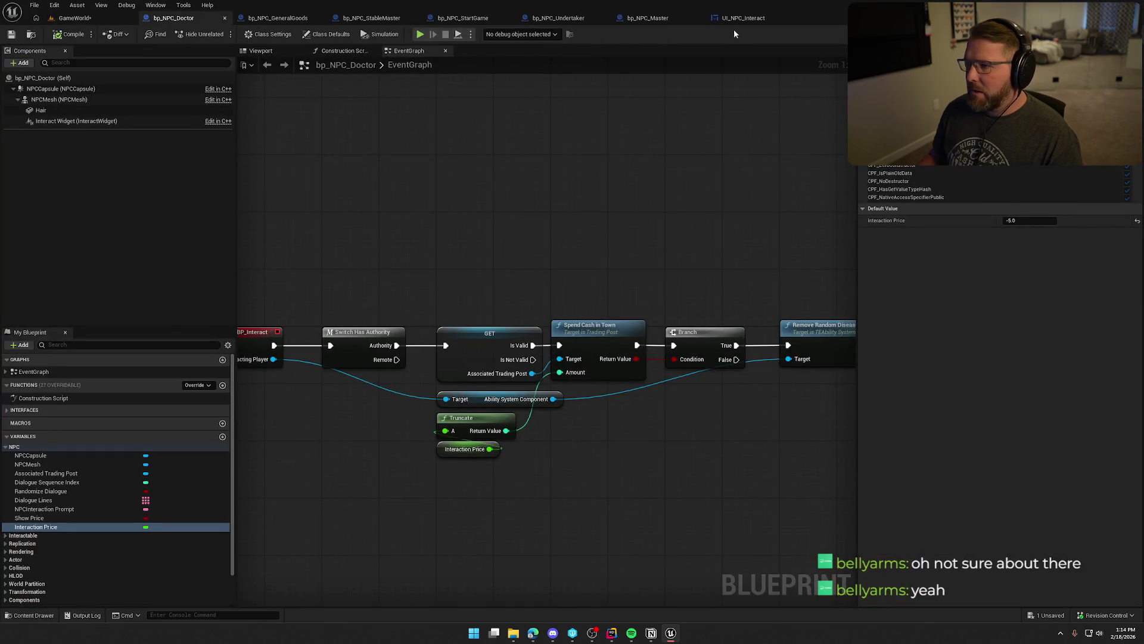
Reset the Undertaker's NPCInteraction Prompt default to just 'Revive' and open its event graph.
left_click(555, 19)
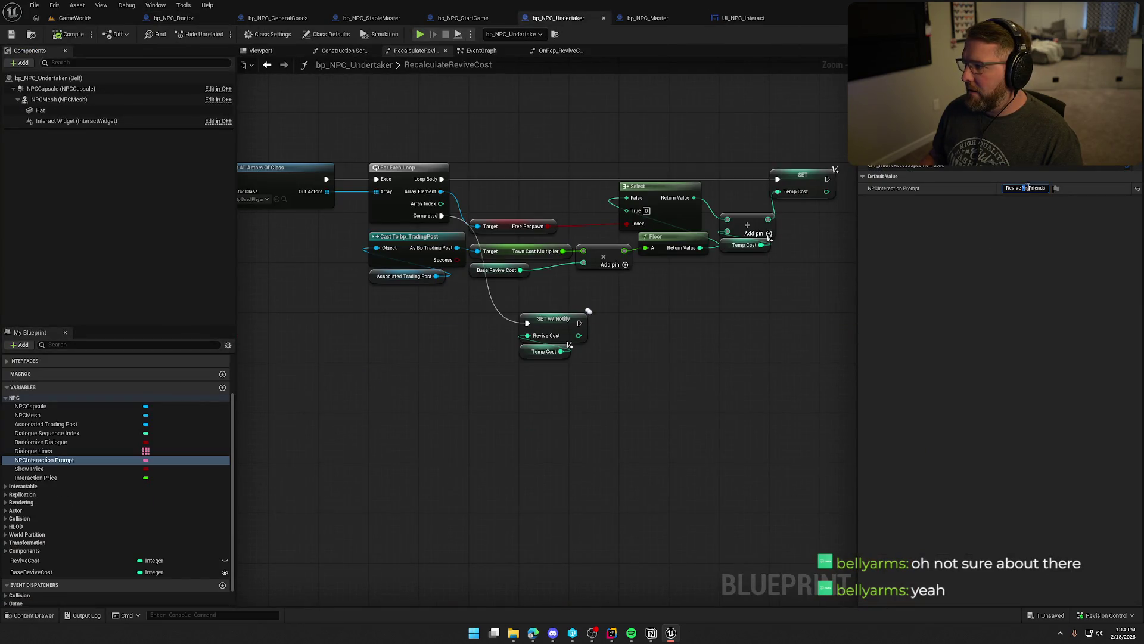
key("BackSpace")
key("Return")
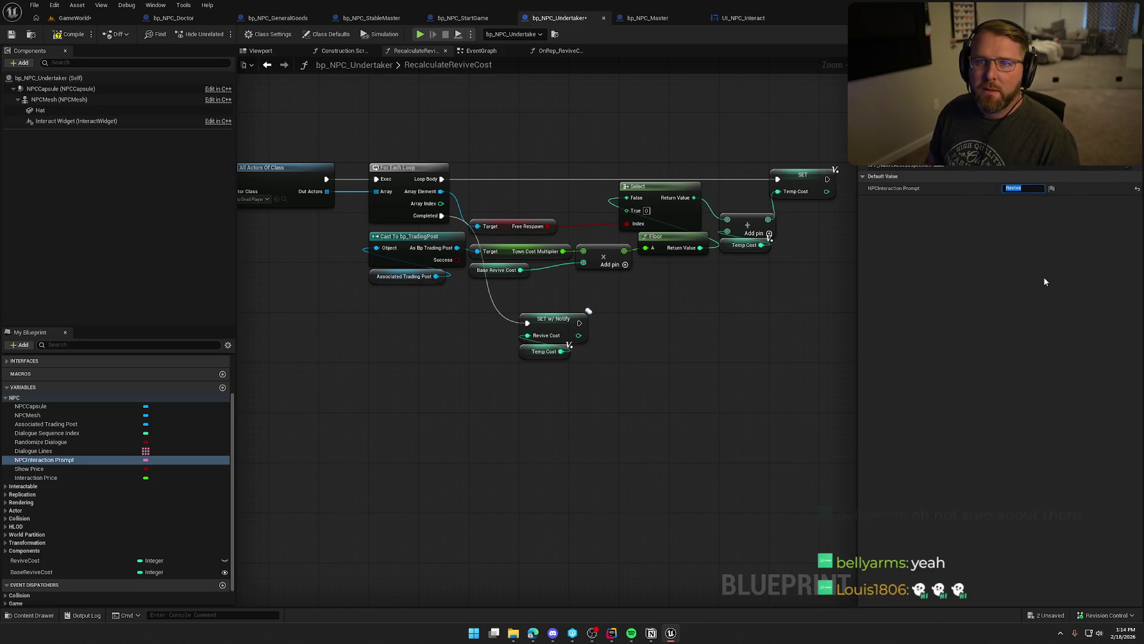
left_click(1020, 273)
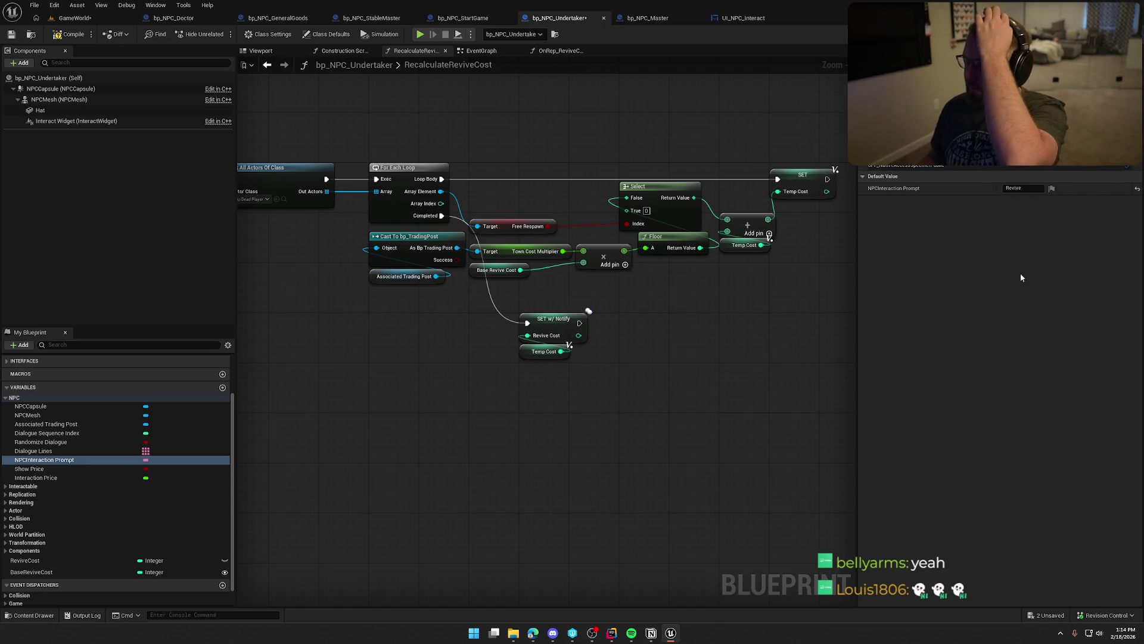
scroll(593, 344, "down", 4)
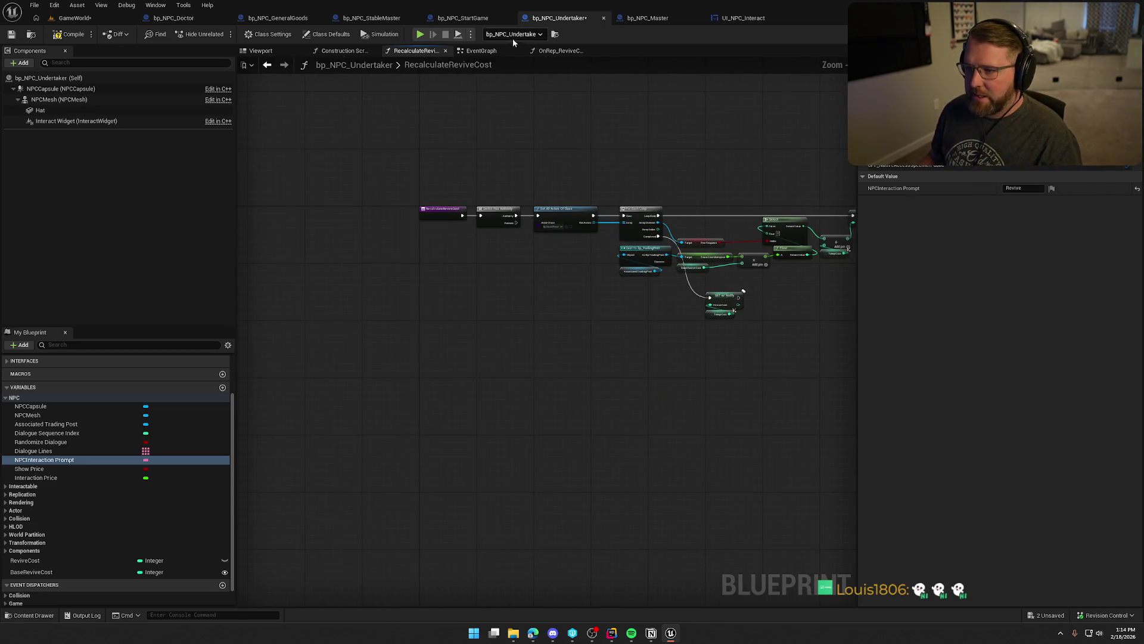
left_click(481, 51)
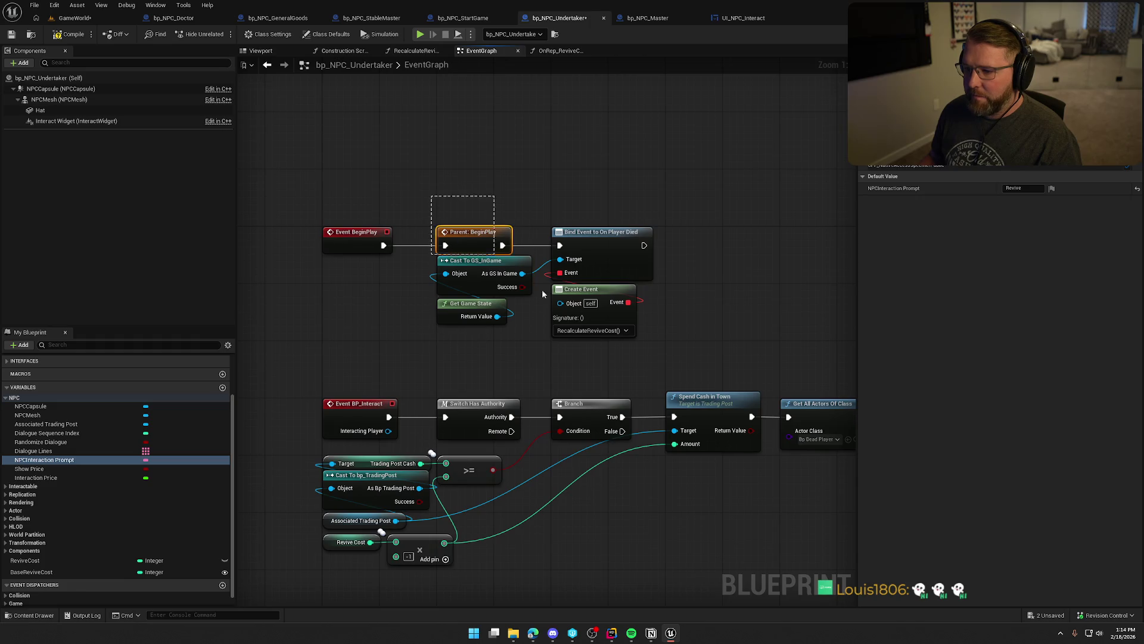
Make room before the BeginPlay chain and add a SET NPCInteraction Prompt node.
left_click_drag(502, 263, 590, 309)
mouse_move(493, 241)
left_mouse_down()
mouse_move(623, 231)
mouse_move(596, 241)
left_mouse_up()
left_click(403, 300)
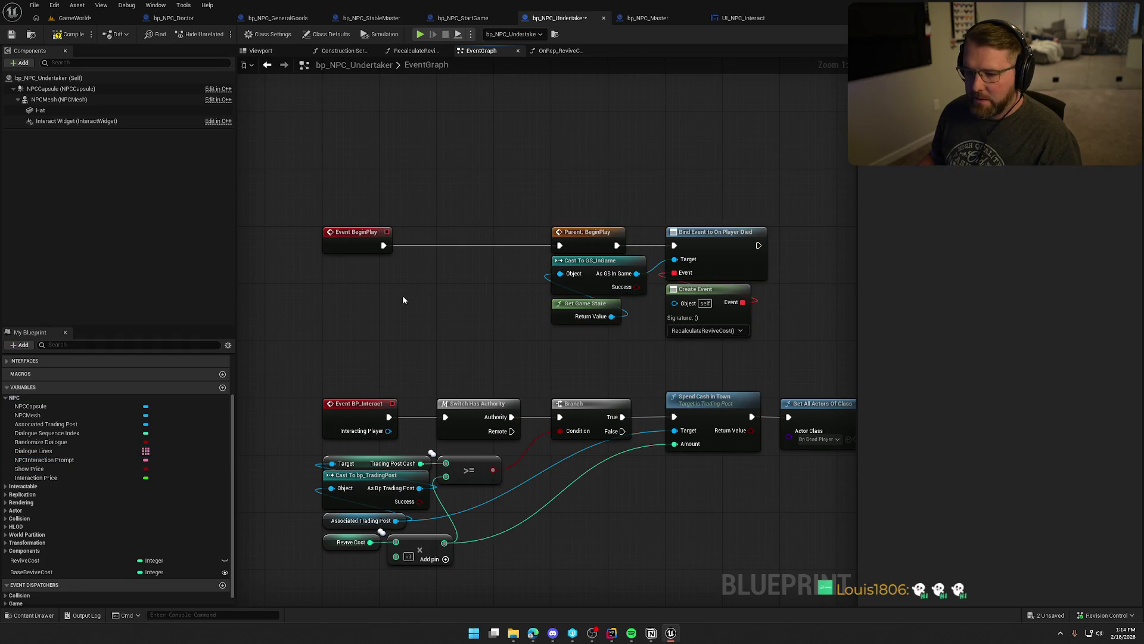
left_click_drag(44, 459, 313, 407)
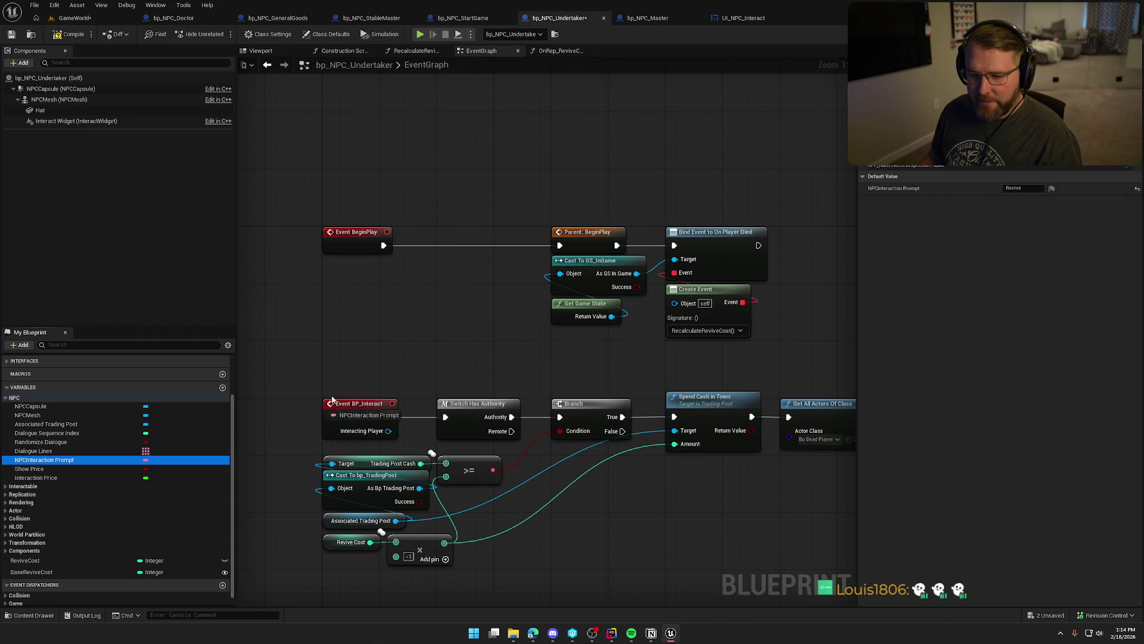
left_click_drag(383, 312, 405, 274)
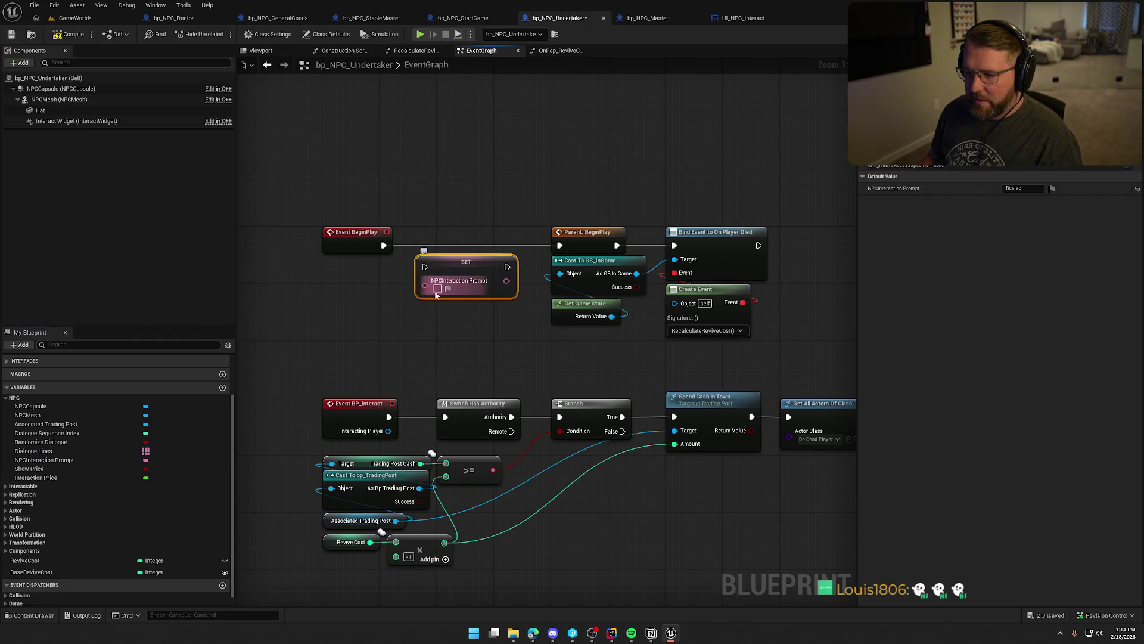
Set the node's text to two-line 'Revive Friends' and wire it after Event BeginPlay.
type("Revive")
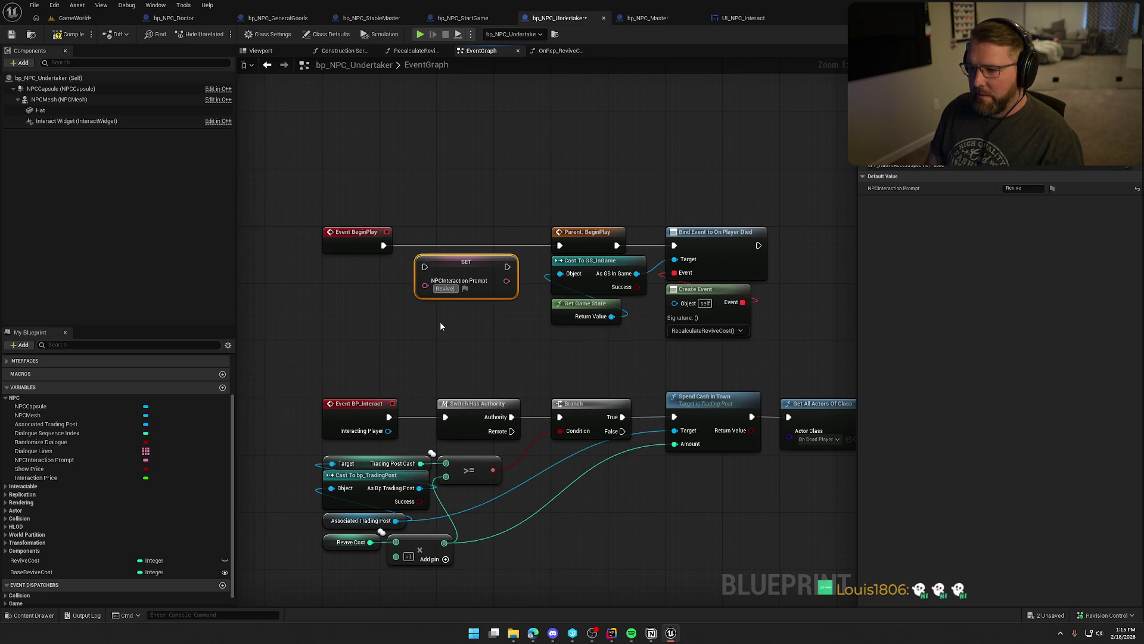
key("Return")
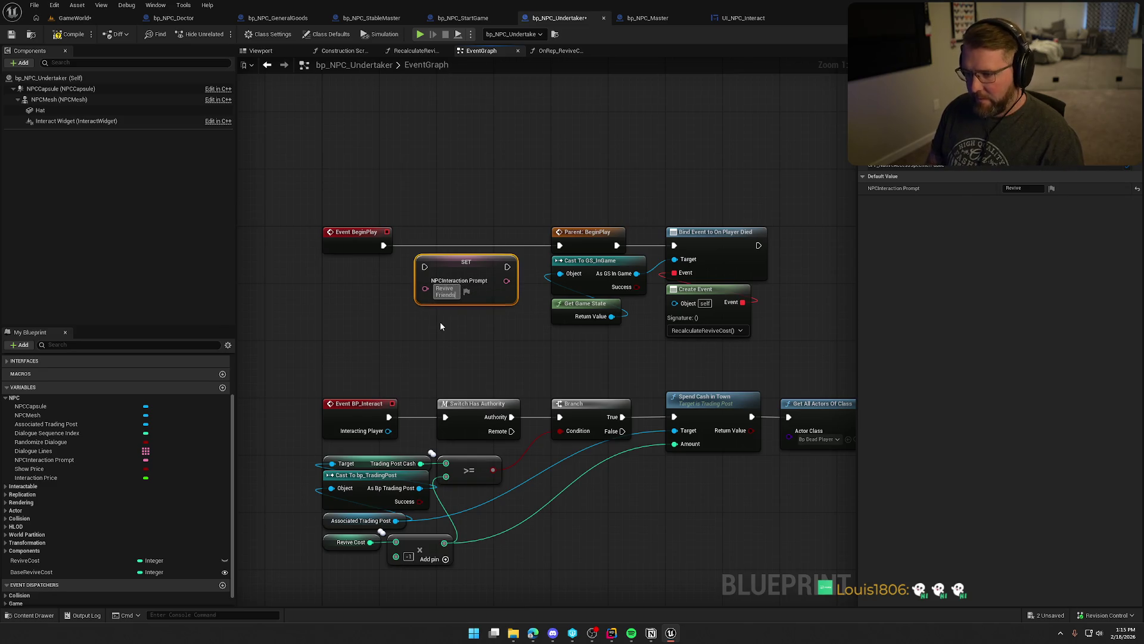
left_click(440, 326)
mouse_move(383, 245)
left_mouse_down()
mouse_move(424, 267)
mouse_move(471, 245)
mouse_move(559, 245)
left_mouse_up()
left_click(344, 163)
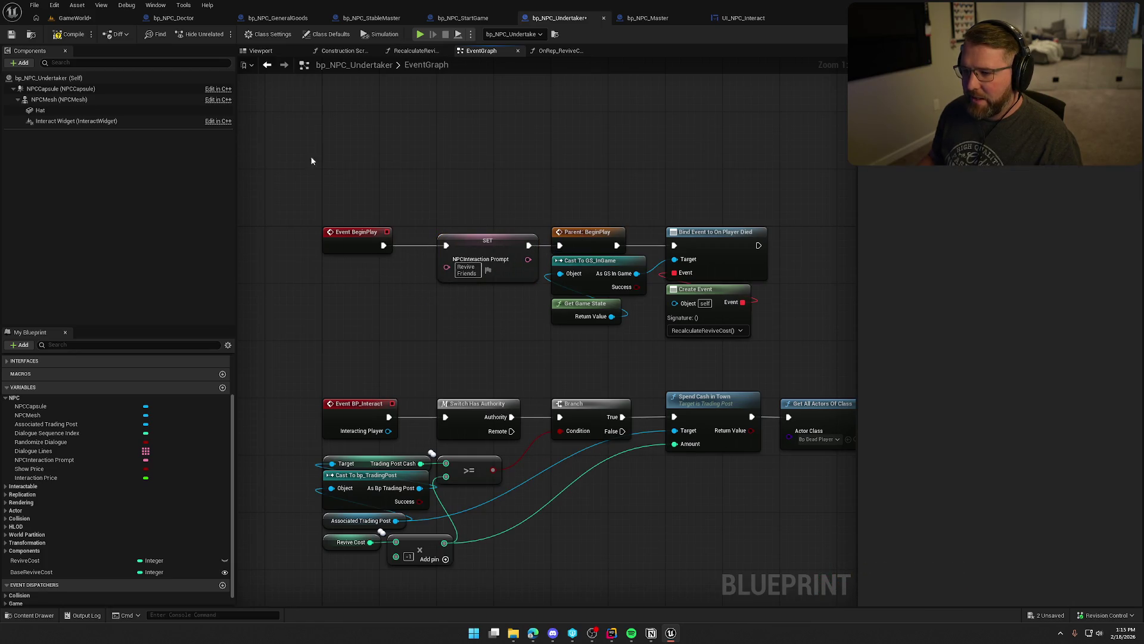
left_click(85, 20)
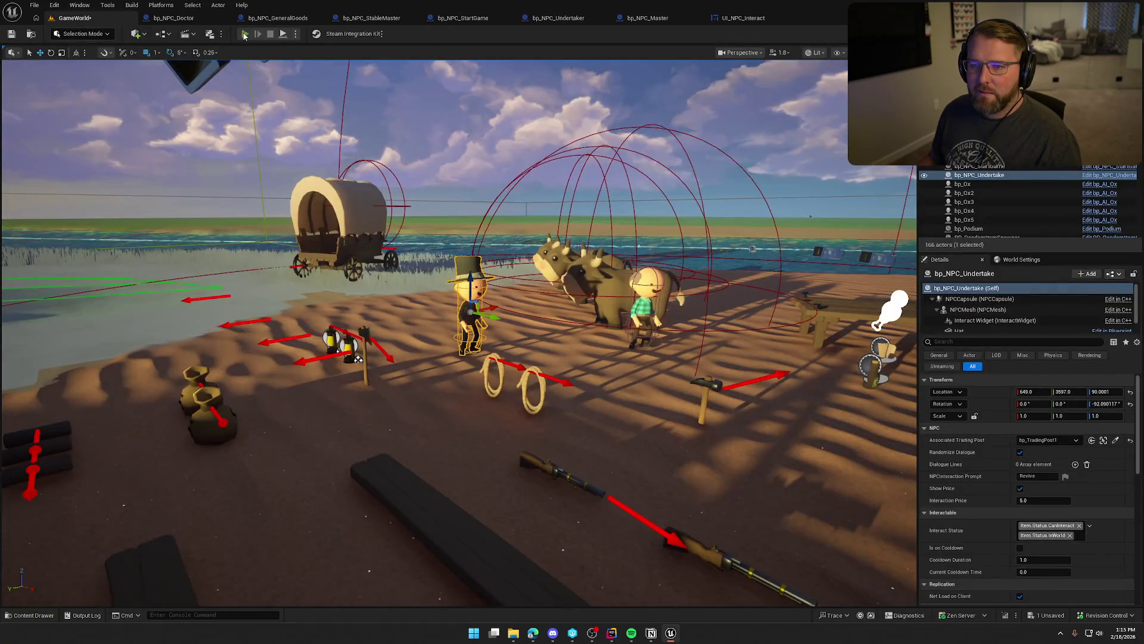
Walk the character to the Undertaker and the Heal Disease Doctor to check their prompts.
key("w")
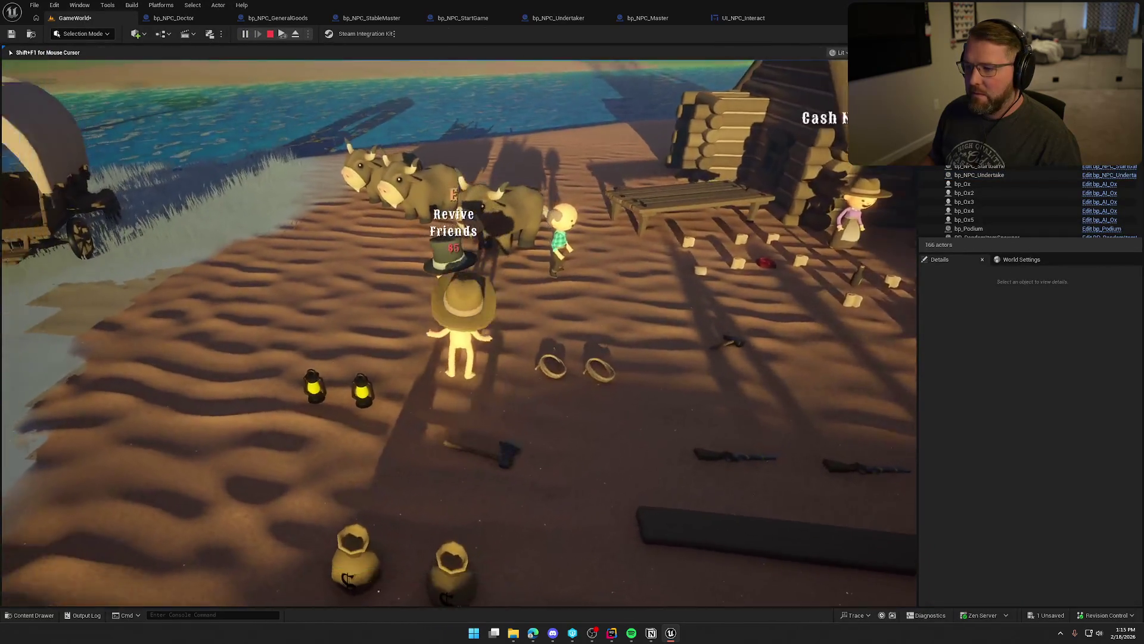
key("w")
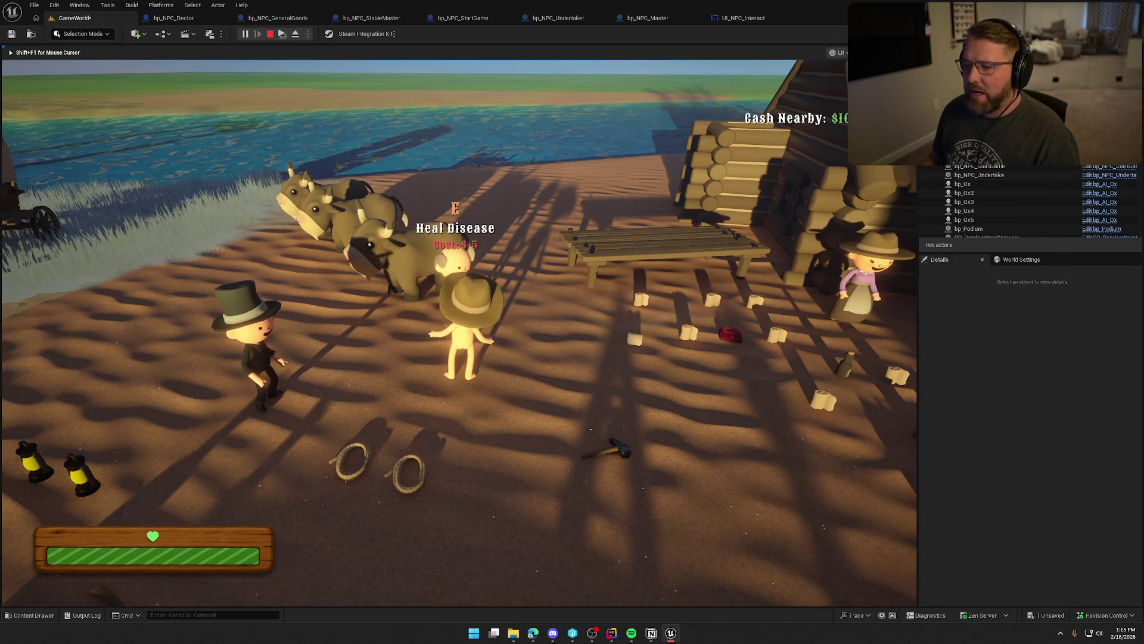
key("w")
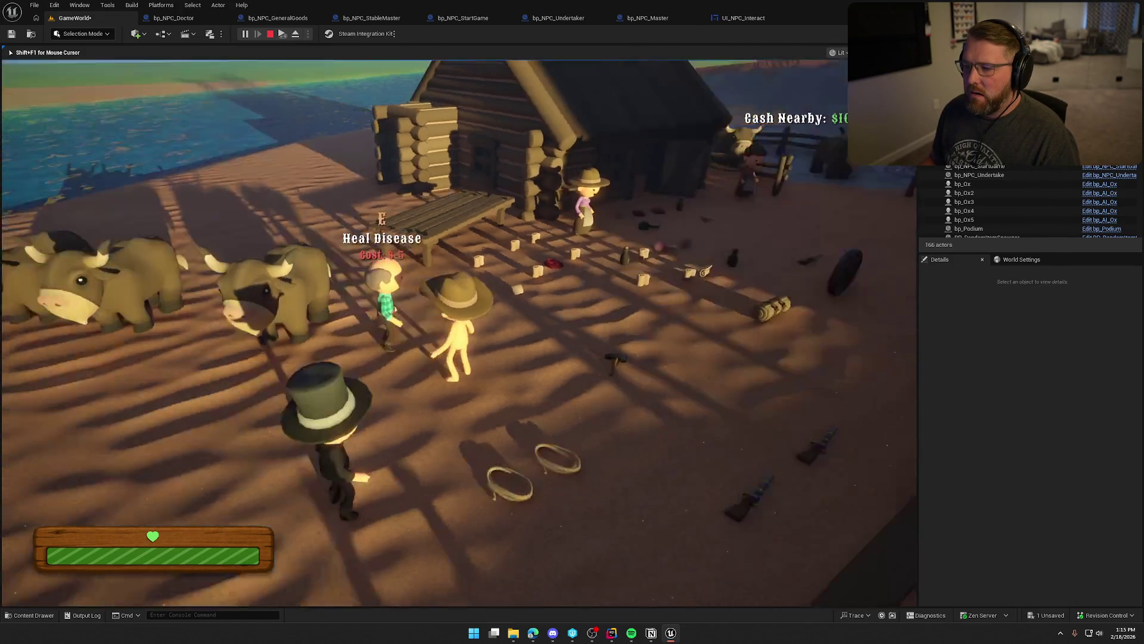